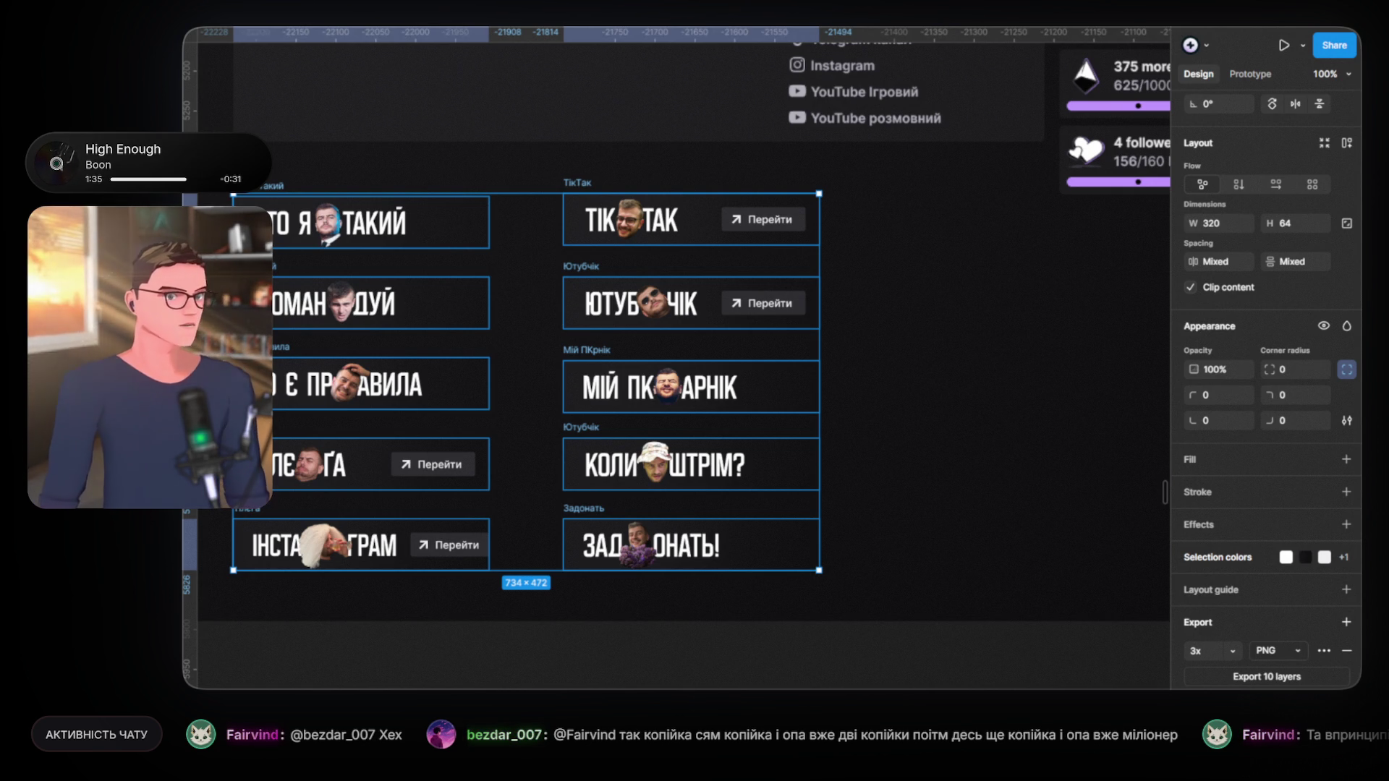
Step: Deselect the ten Twitch panels and hide the rulers around the canvas
left_click(950, 336)
scroll(911, 430, "down", 10)
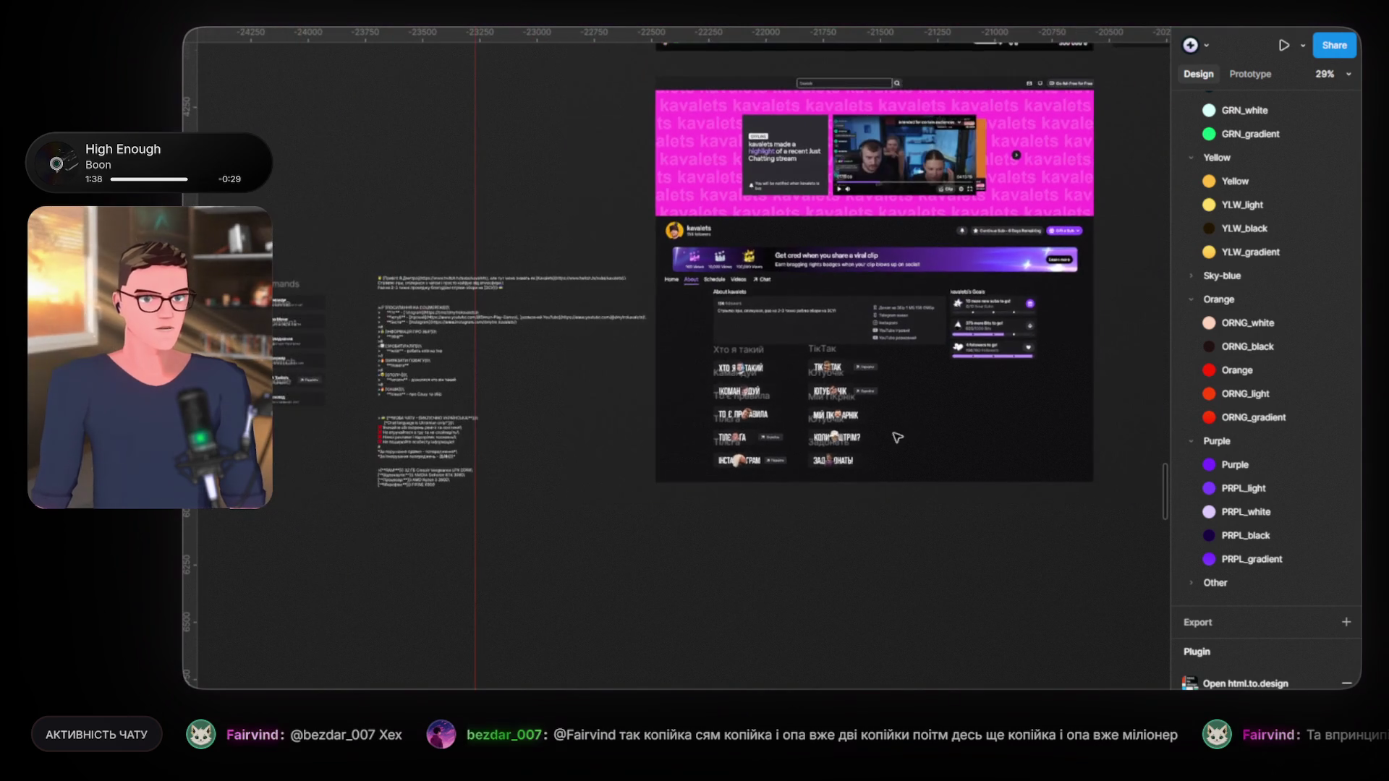
left_click_drag(622, 403, 559, 429)
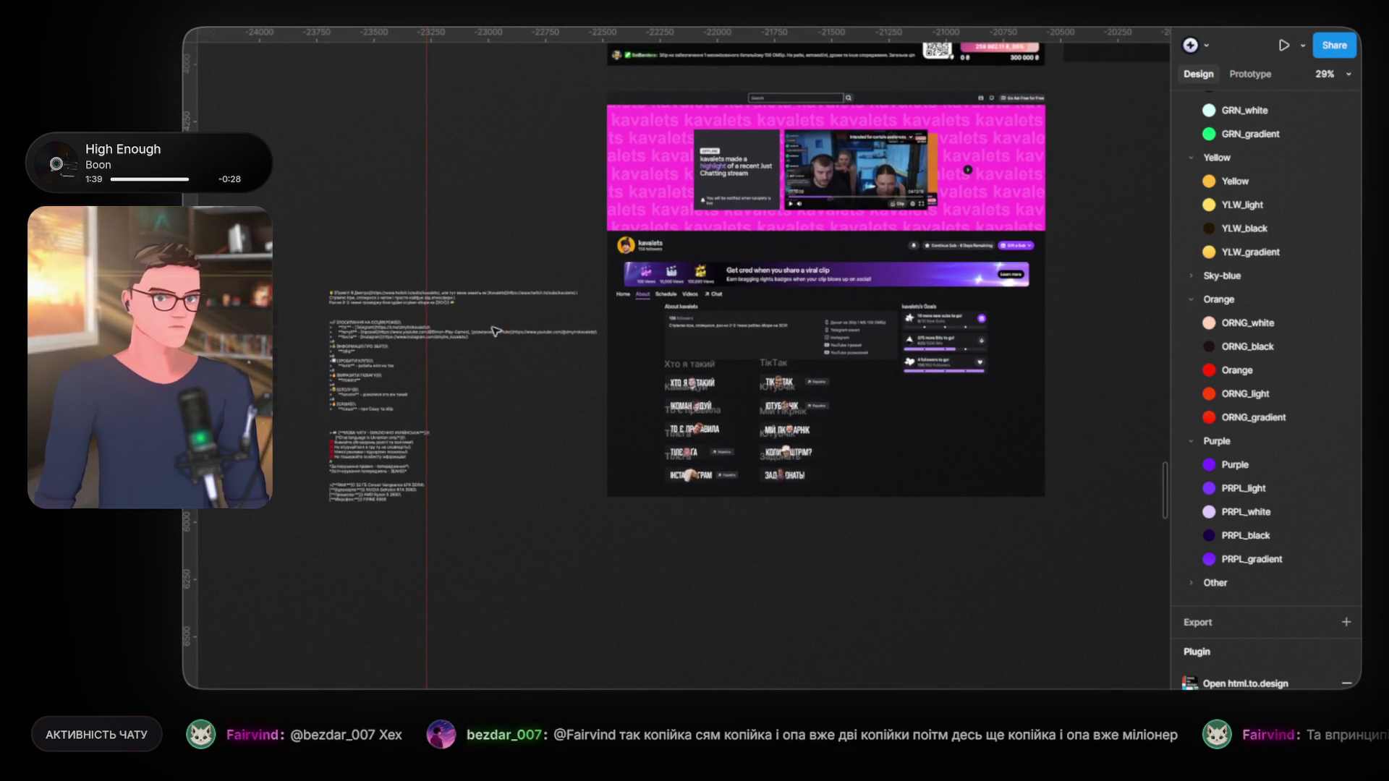
key("shift+r")
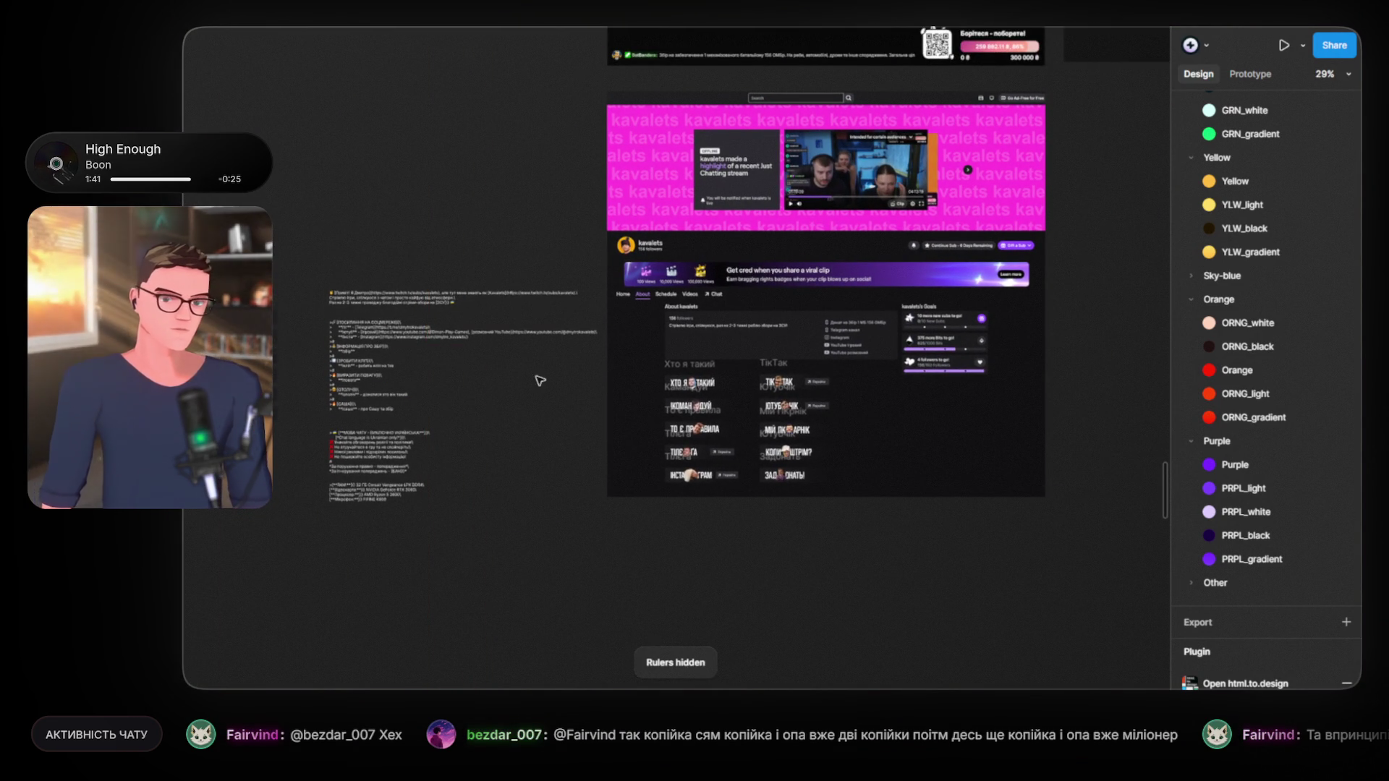
Step: Zoom around the channel page mockup and bring the МІНУТОЧКУ frame into view
scroll(434, 326, "right", 6)
scroll(435, 326, "up", 2)
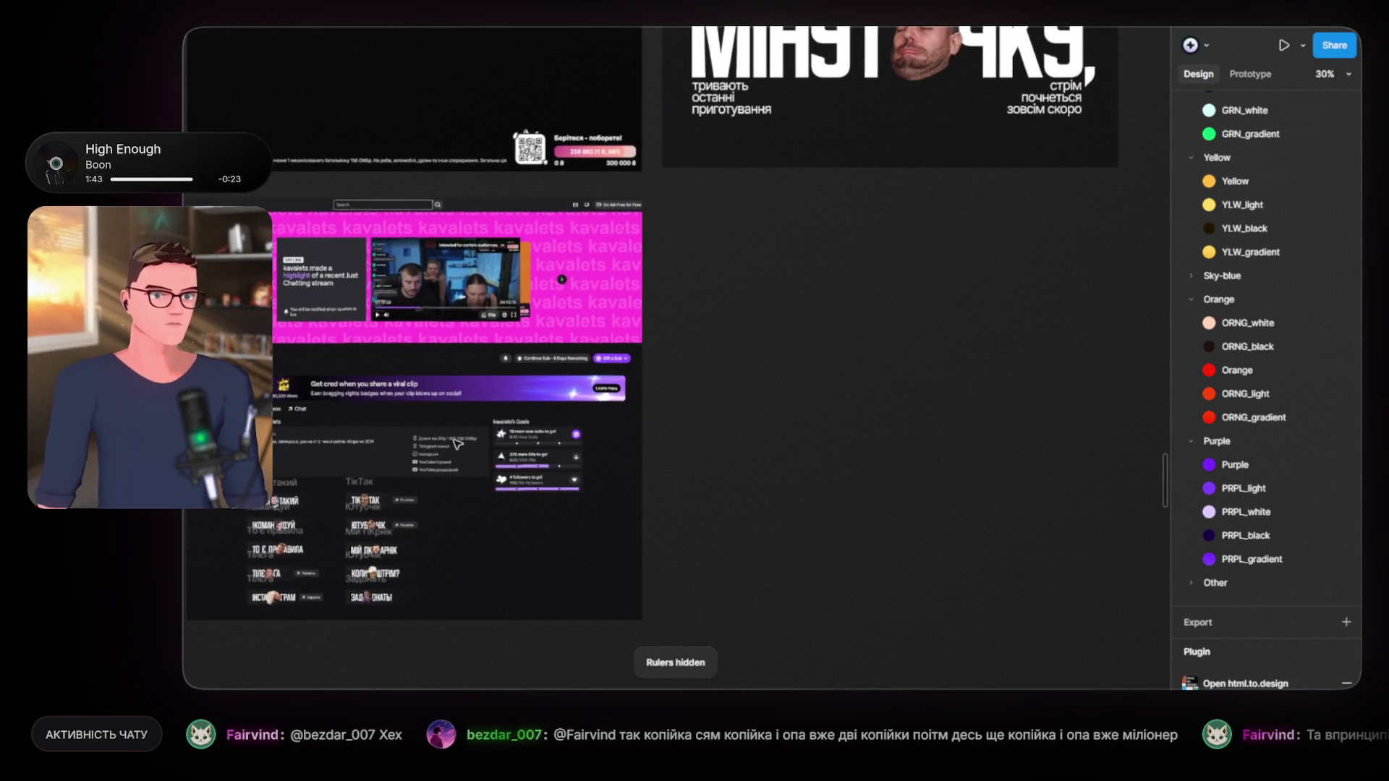
scroll(465, 437, "up", 5)
scroll(590, 429, "up", 3)
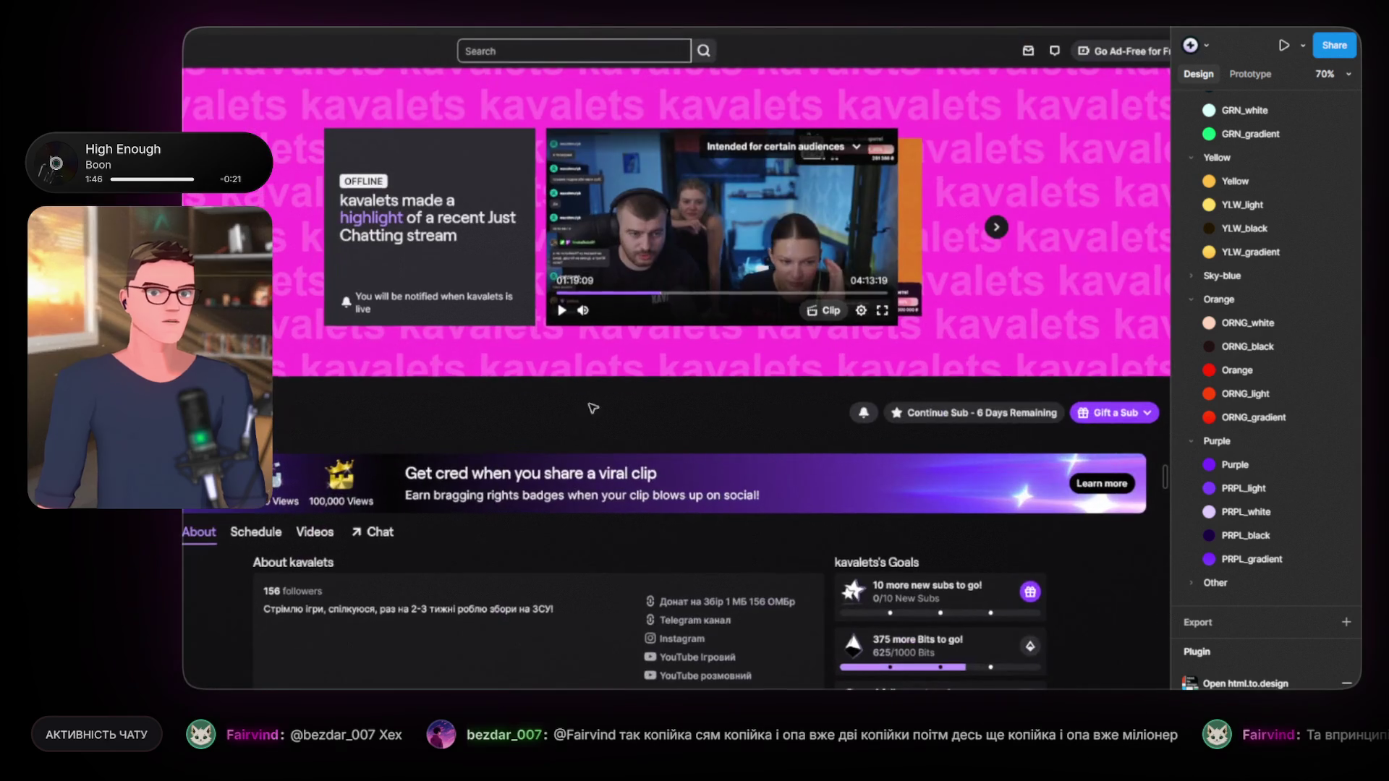
scroll(843, 312, "down", 3)
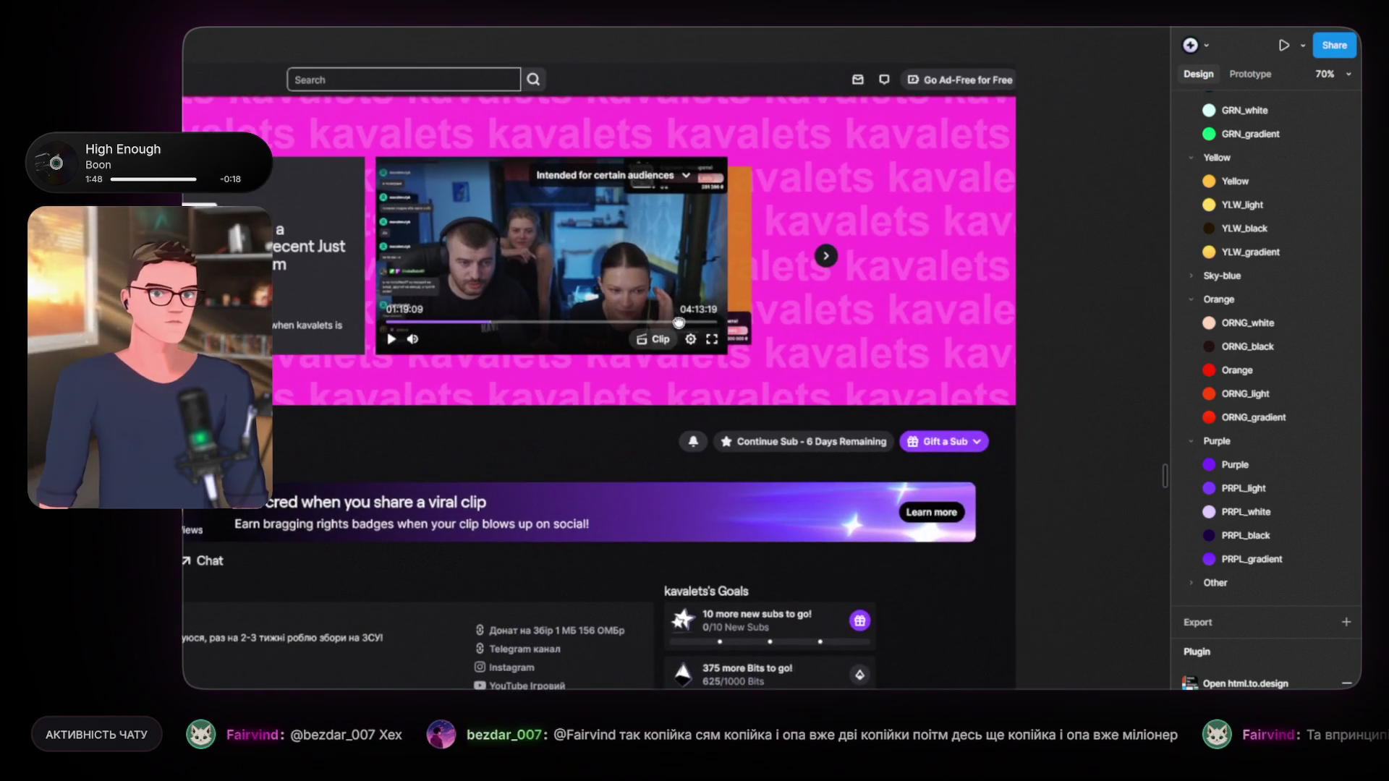
scroll(696, 550, "down", 3)
scroll(695, 550, "down", 3)
mouse_move(923, 516)
left_mouse_down()
mouse_move(596, 443)
mouse_move(539, 363)
left_mouse_up()
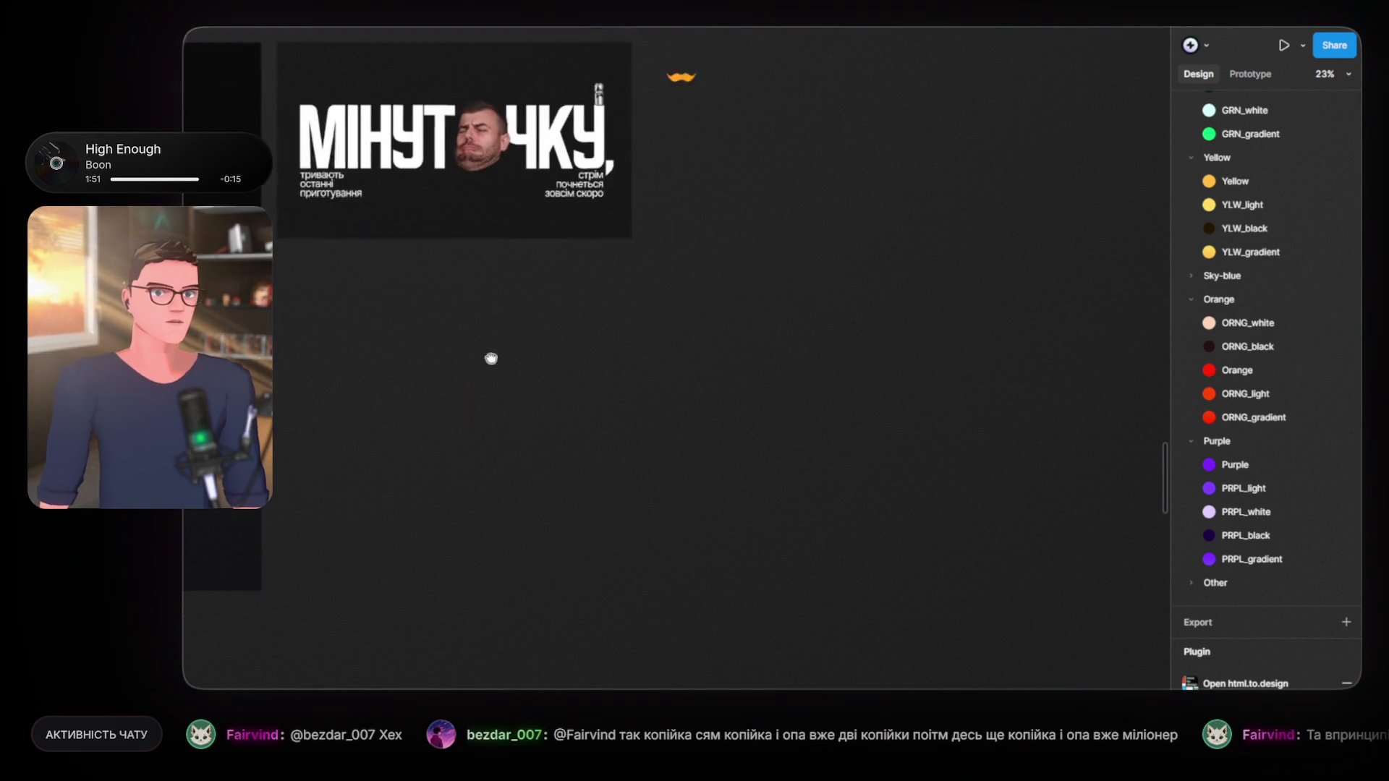
scroll(572, 460, "down", 3)
left_click_drag(832, 434, 428, 483)
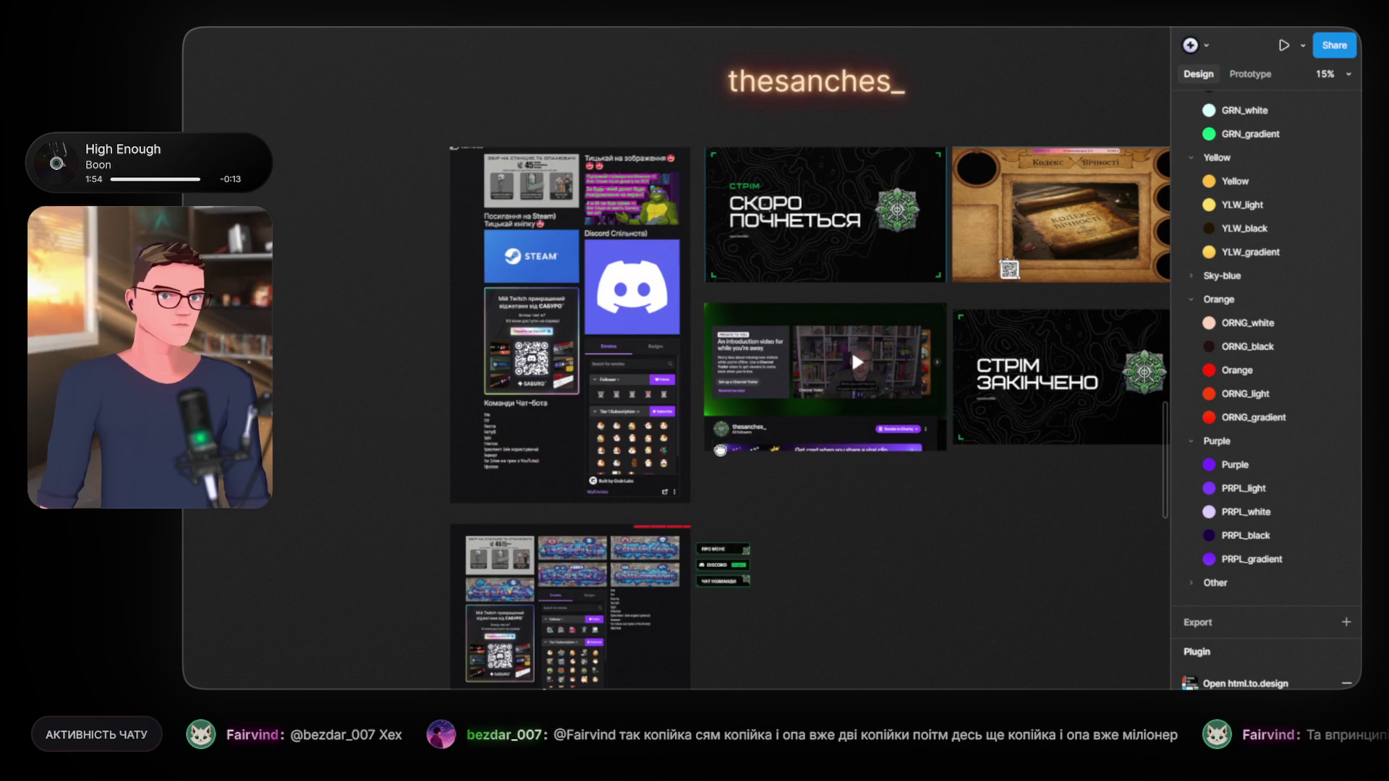
left_click_drag(734, 450, 546, 423)
scroll(546, 423, "down", 2)
scroll(588, 464, "down", 3)
scroll(587, 464, "down", 2)
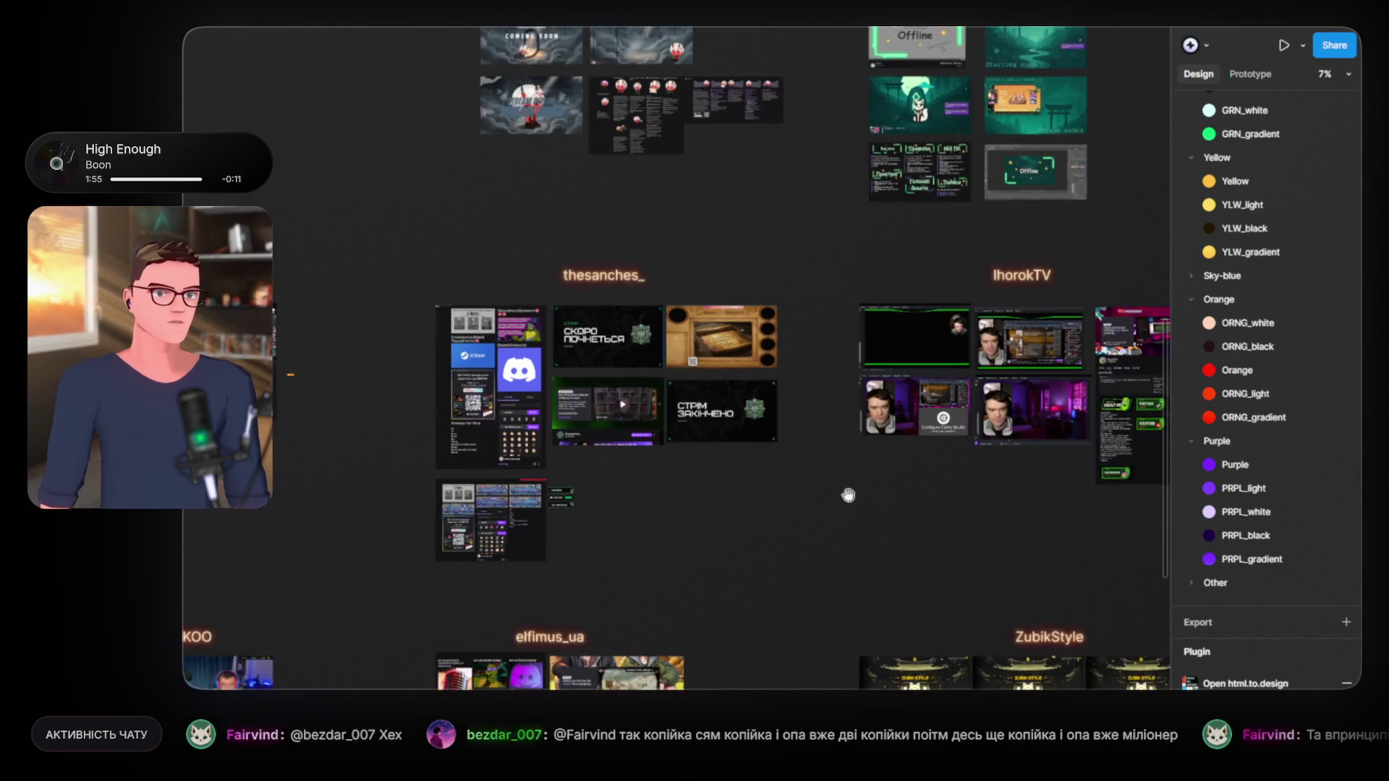
scroll(803, 487, "right", 3)
scroll(803, 486, "down", 2)
scroll(635, 490, "up", 3)
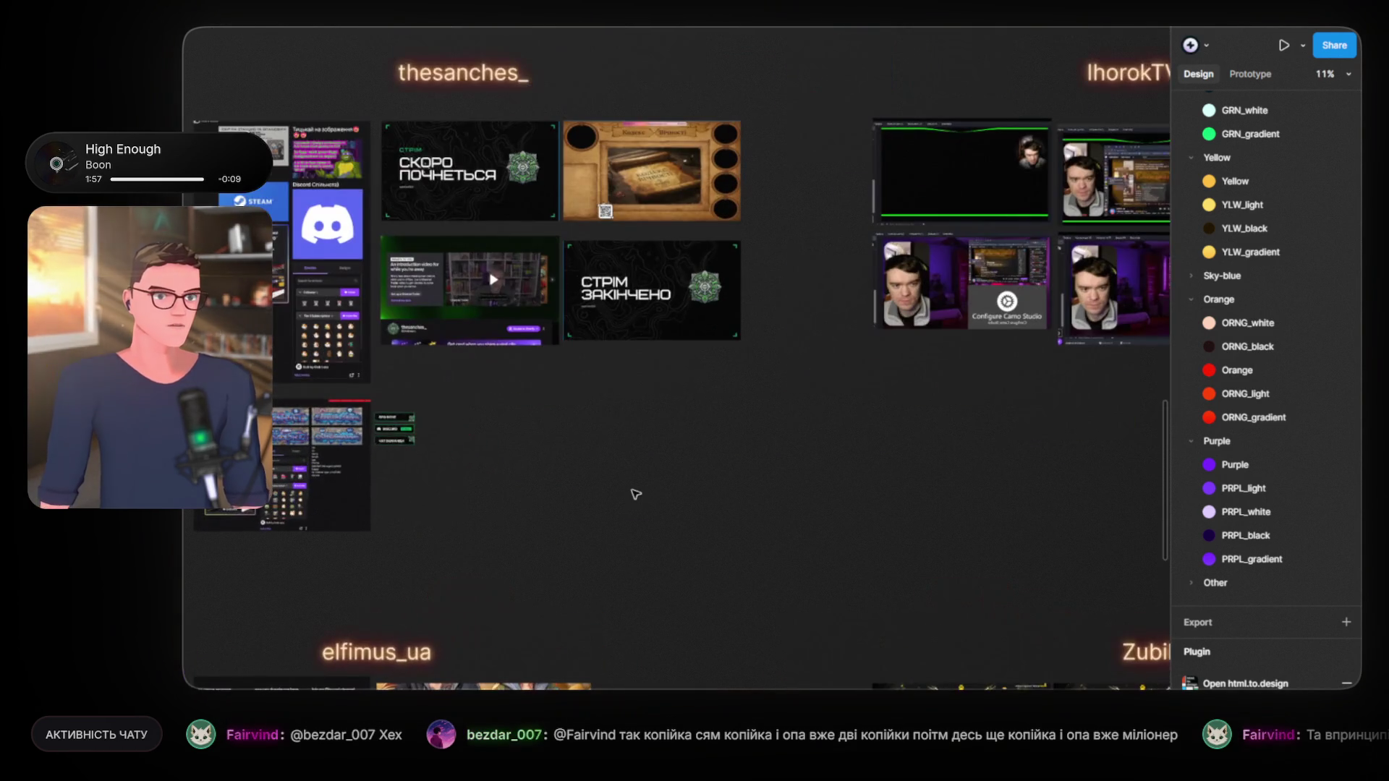
scroll(521, 415, "up", 2)
left_click_drag(521, 415, 847, 451)
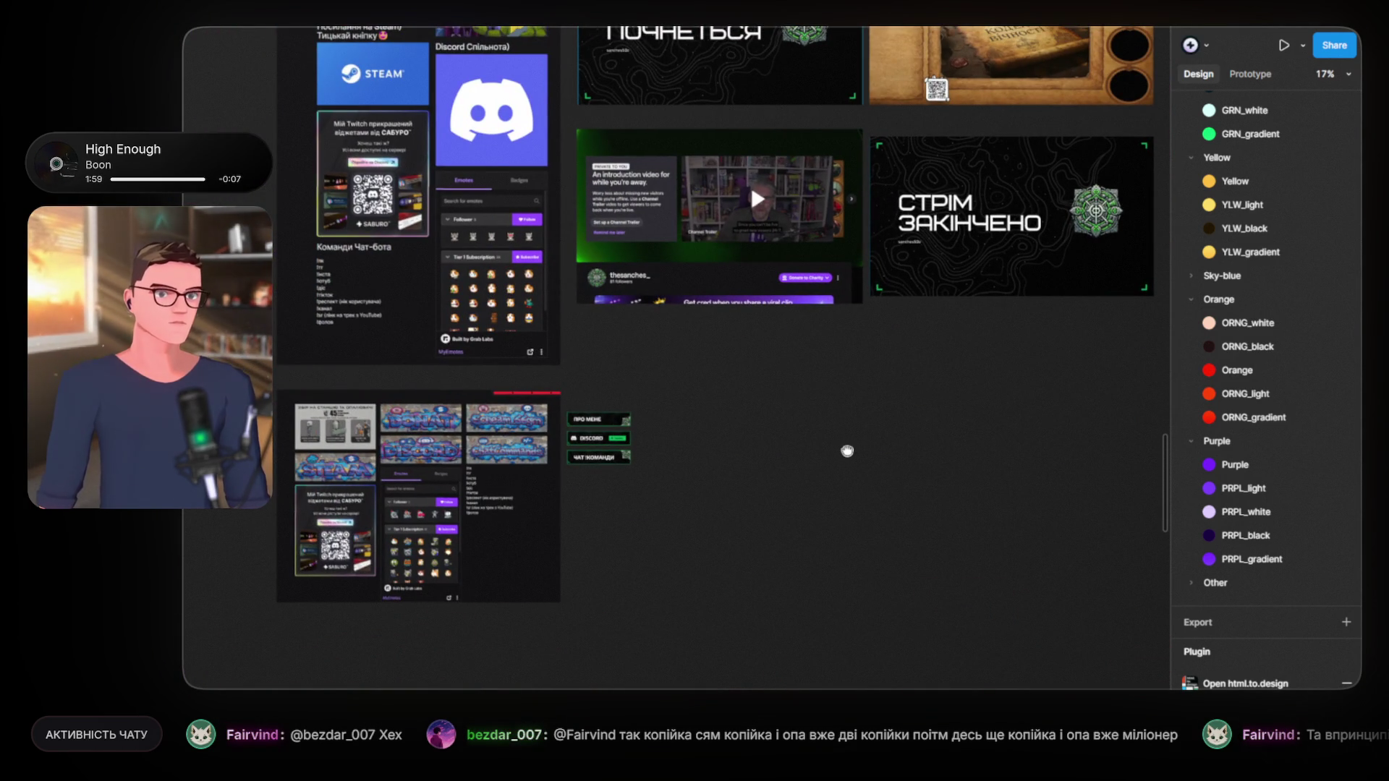
scroll(620, 521, "down", 2)
scroll(924, 440, "up", 2)
scroll(878, 517, "up", 1)
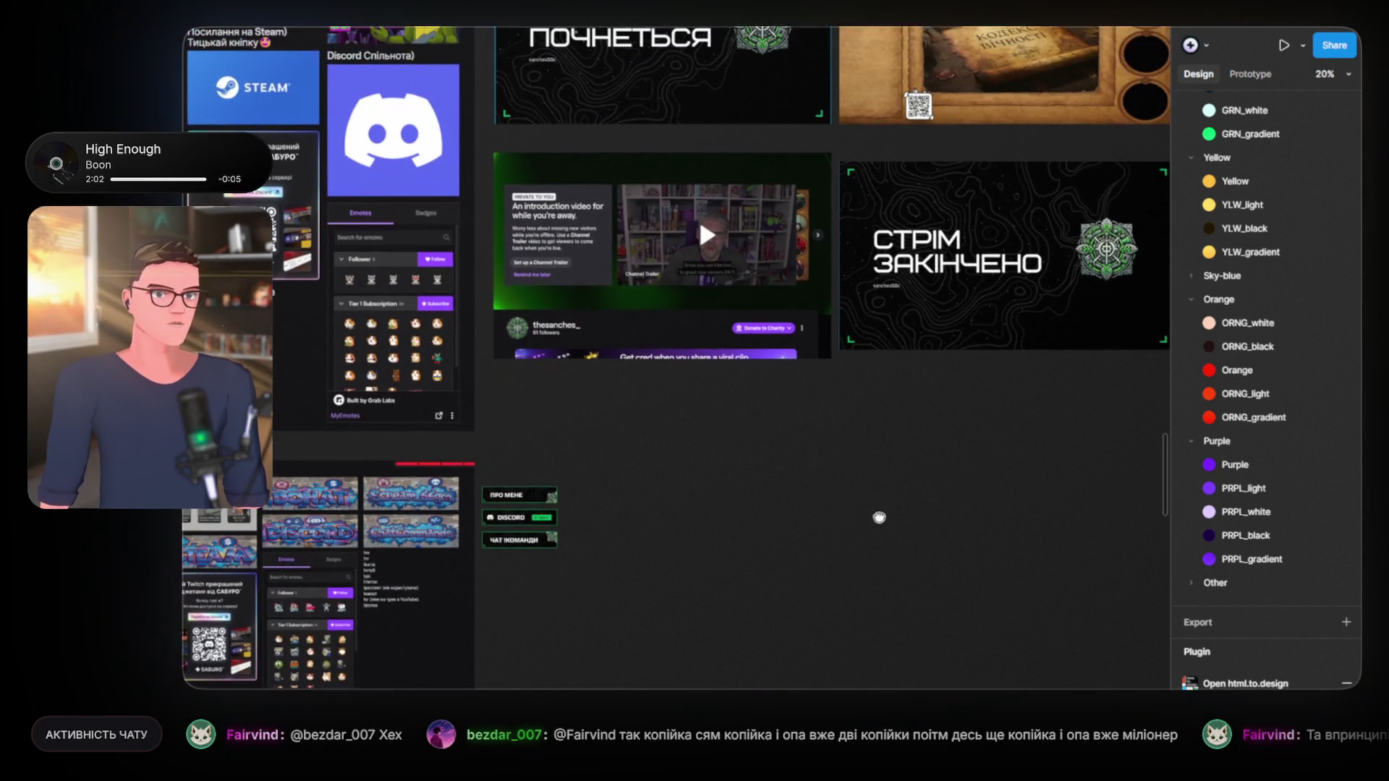
scroll(879, 517, "up", 1)
scroll(995, 561, "up", 2)
scroll(1001, 617, "up", 1)
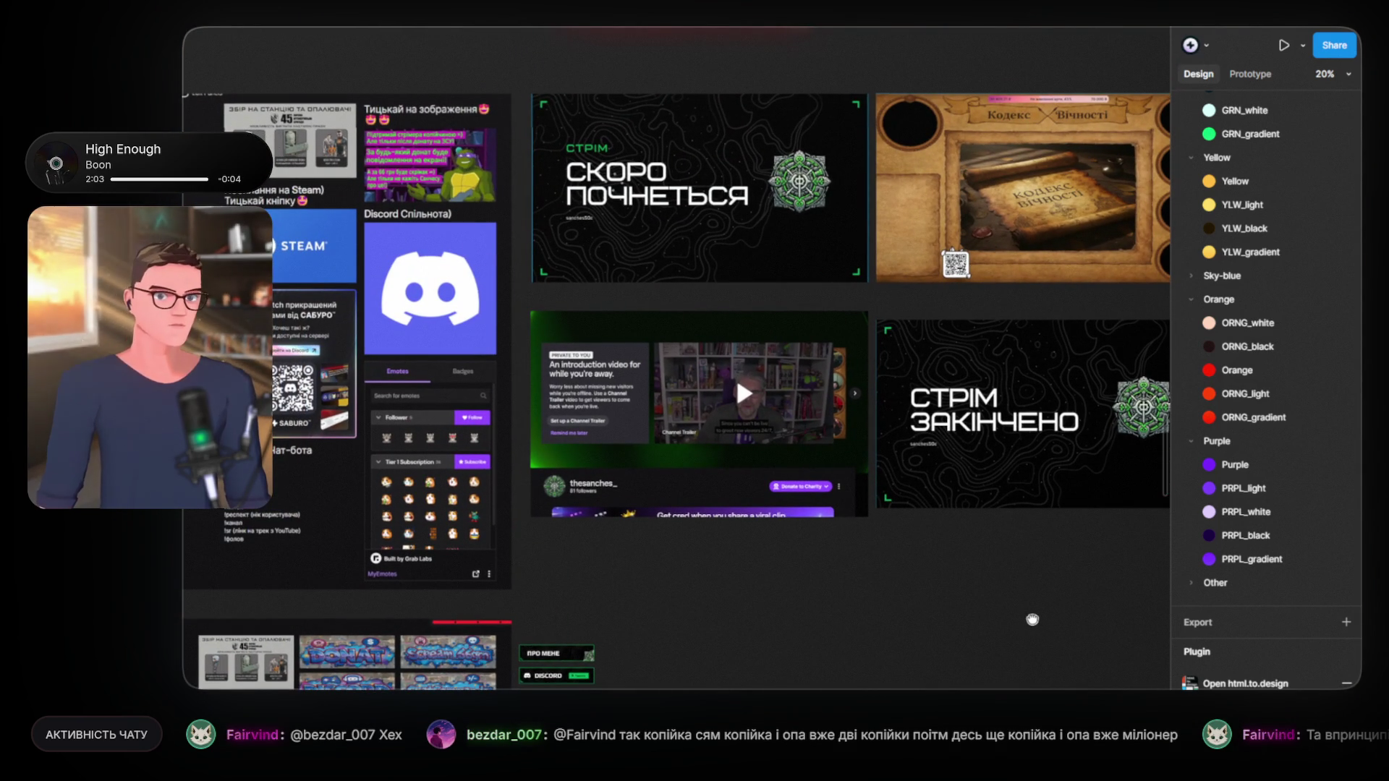
left_click_drag(1033, 612, 359, 539)
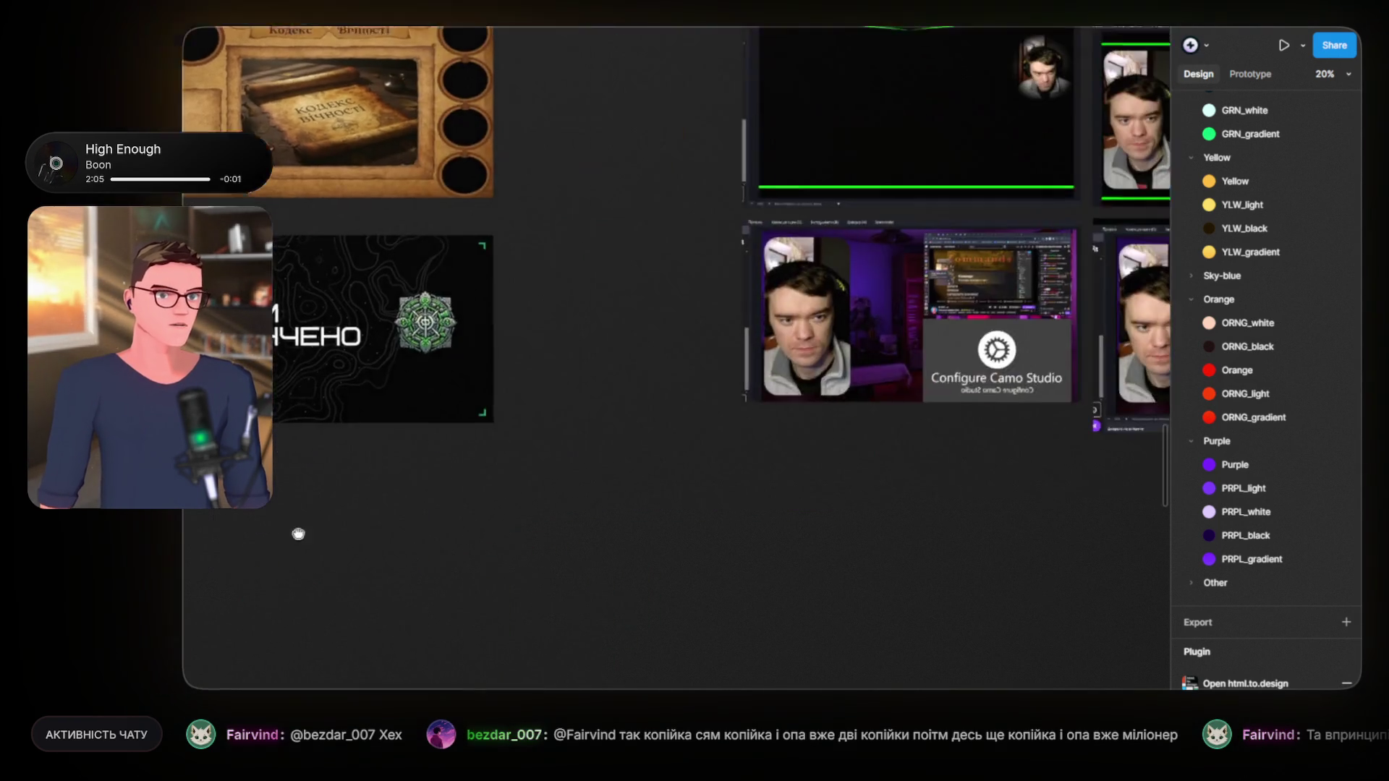
scroll(361, 564, "right", 6)
scroll(360, 526, "right", 3)
scroll(717, 562, "up", 2)
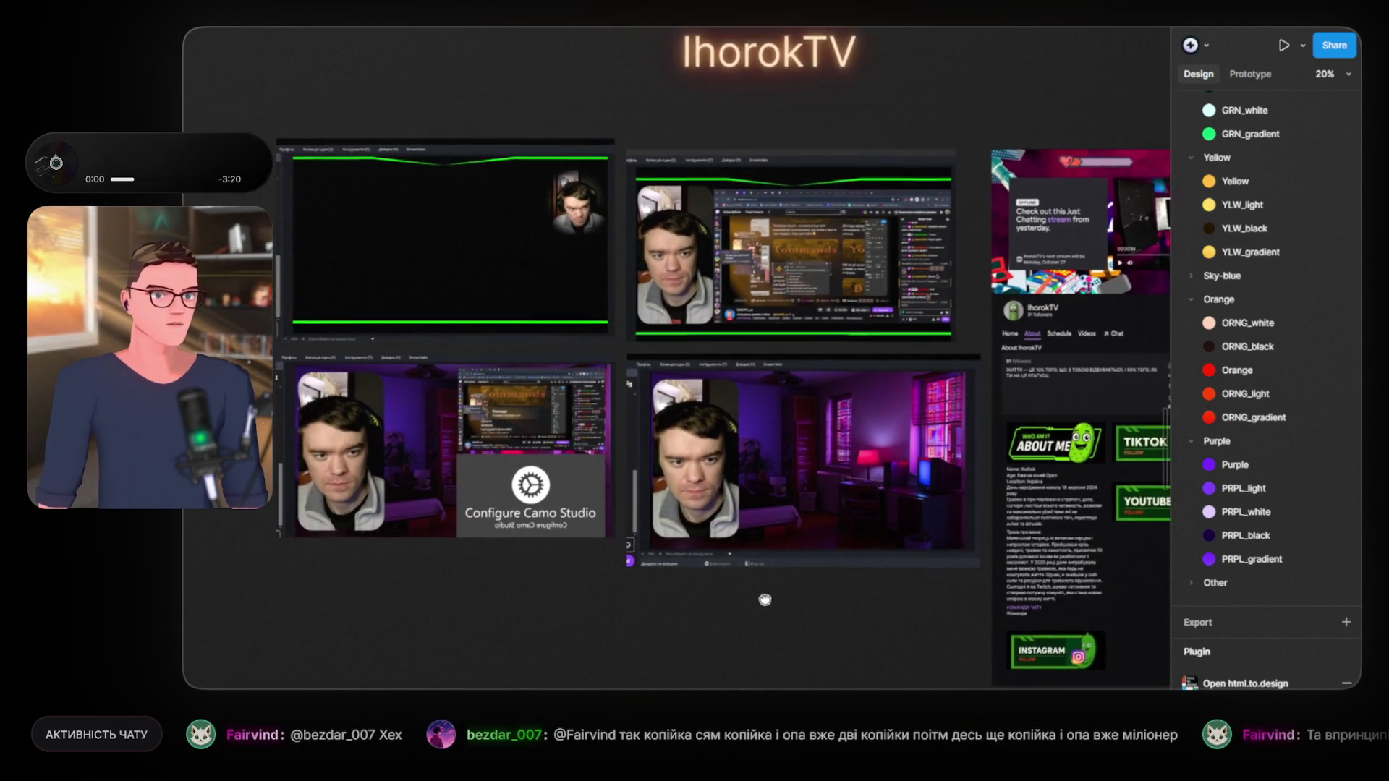
scroll(753, 589, "up", 3)
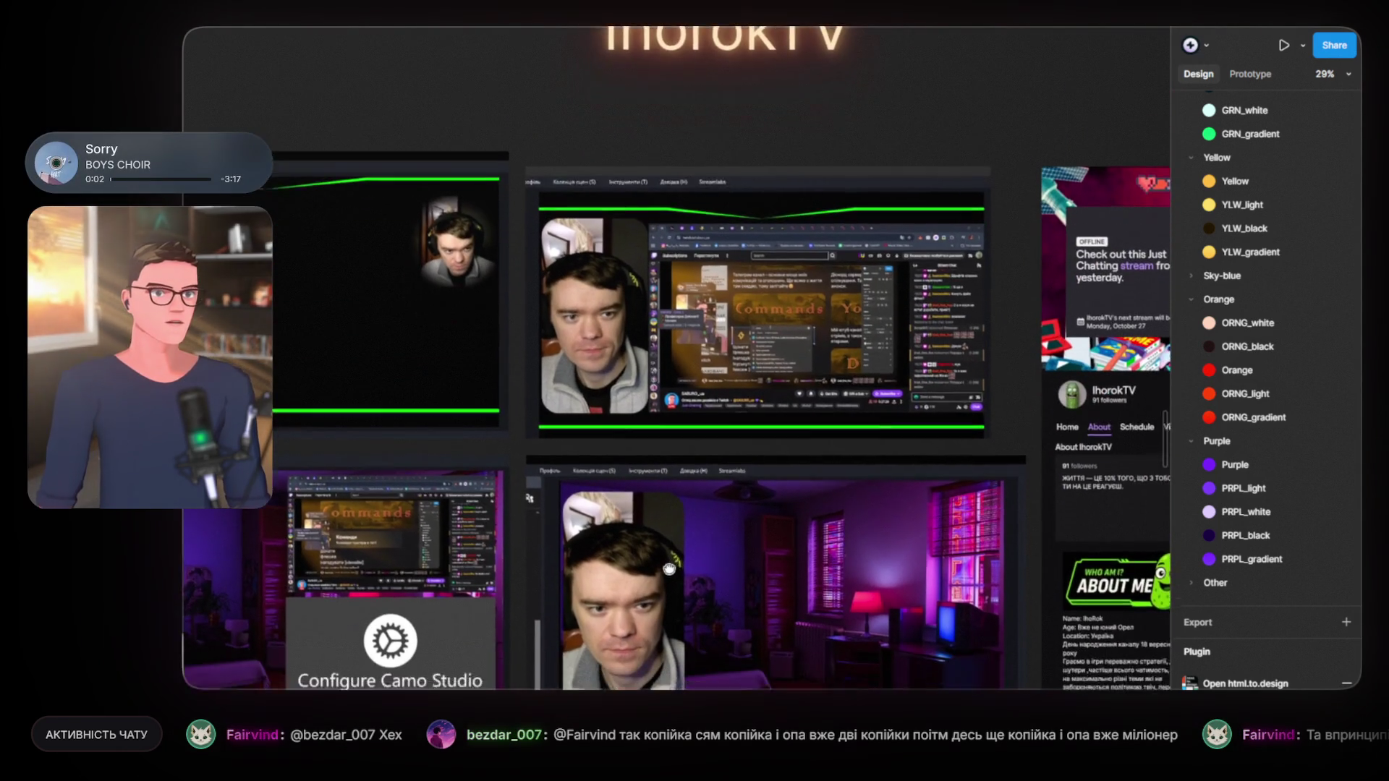
scroll(658, 550, "down", 4)
scroll(640, 479, "right", 3)
scroll(639, 479, "right", 2)
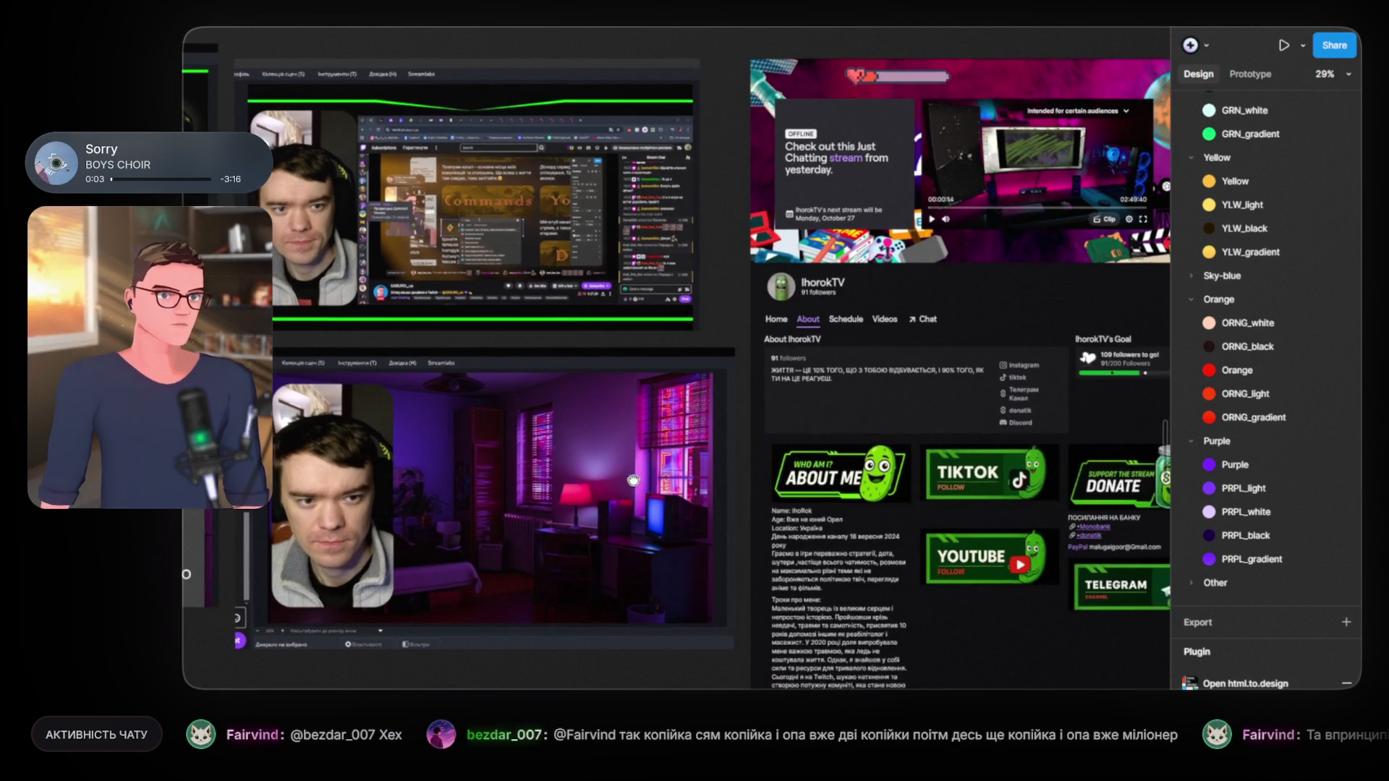
scroll(636, 480, "up", 5)
scroll(472, 216, "up", 2)
scroll(472, 217, "left", 1)
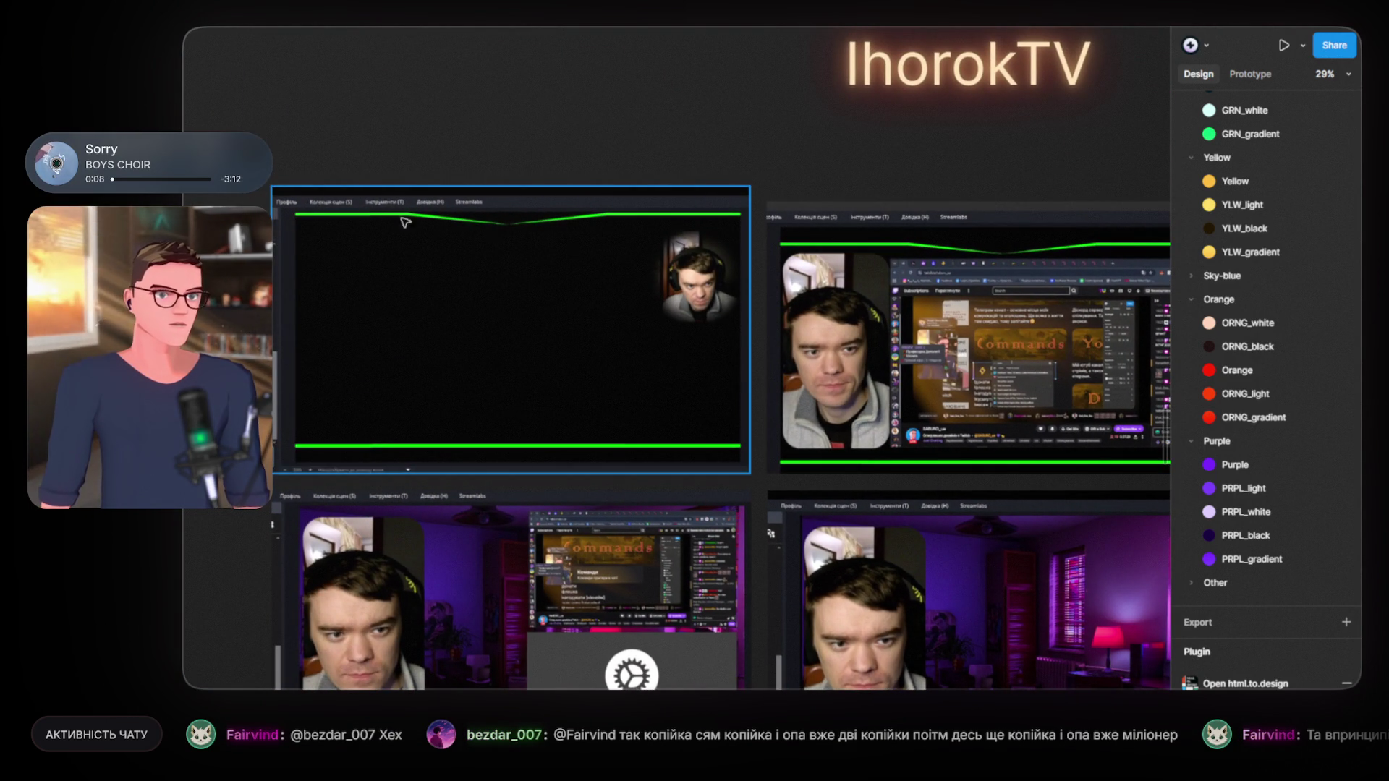
scroll(744, 189, "down", 5)
scroll(745, 189, "right", 2)
scroll(758, 195, "up", 4)
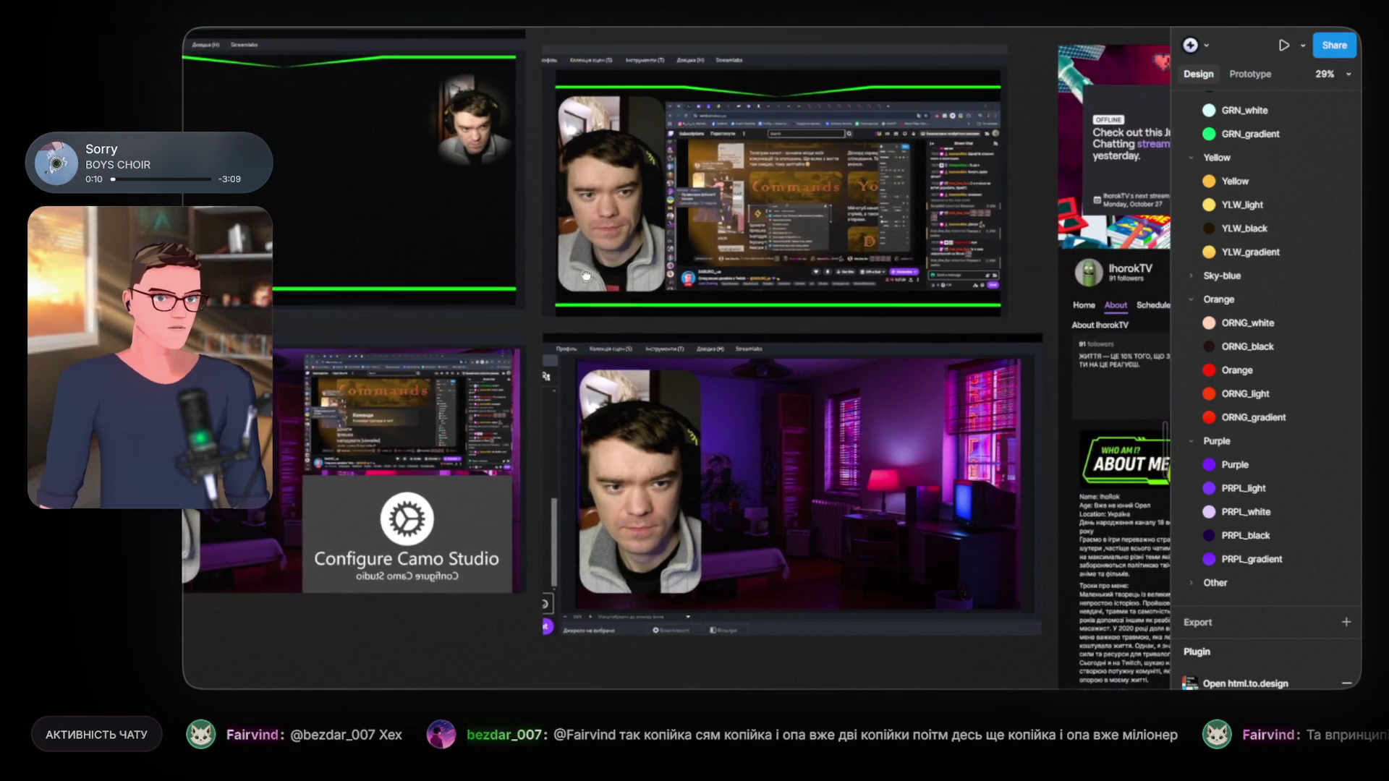
scroll(758, 196, "right", 3)
scroll(758, 195, "right", 3)
scroll(800, 306, "left", 4)
scroll(459, 205, "up", 5)
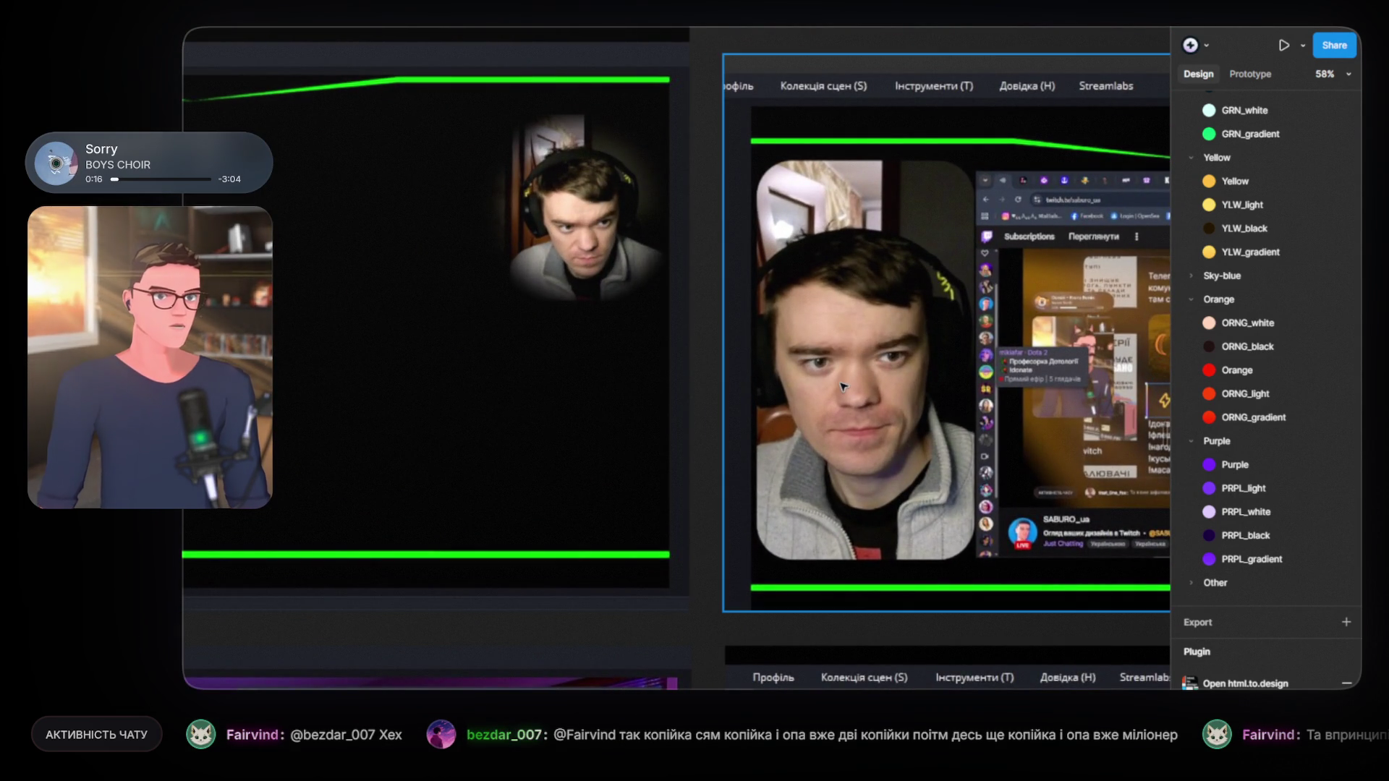
scroll(841, 387, "down", 3)
scroll(842, 387, "down", 3)
scroll(561, 263, "right", 3)
scroll(561, 263, "up", 3)
scroll(561, 263, "up", 5)
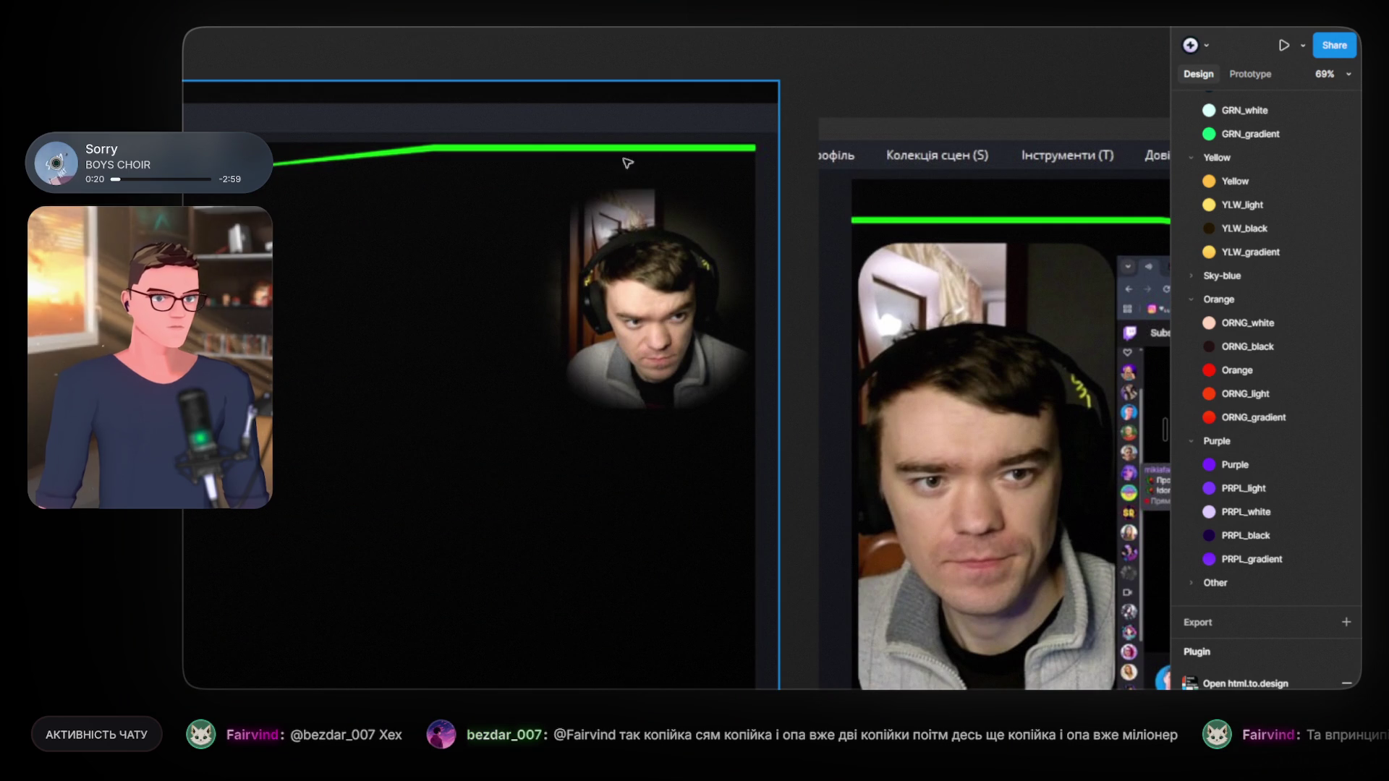
scroll(636, 293, "down", 5)
scroll(636, 293, "down", 5)
scroll(636, 293, "down", 5)
left_click_drag(580, 537, 796, 298)
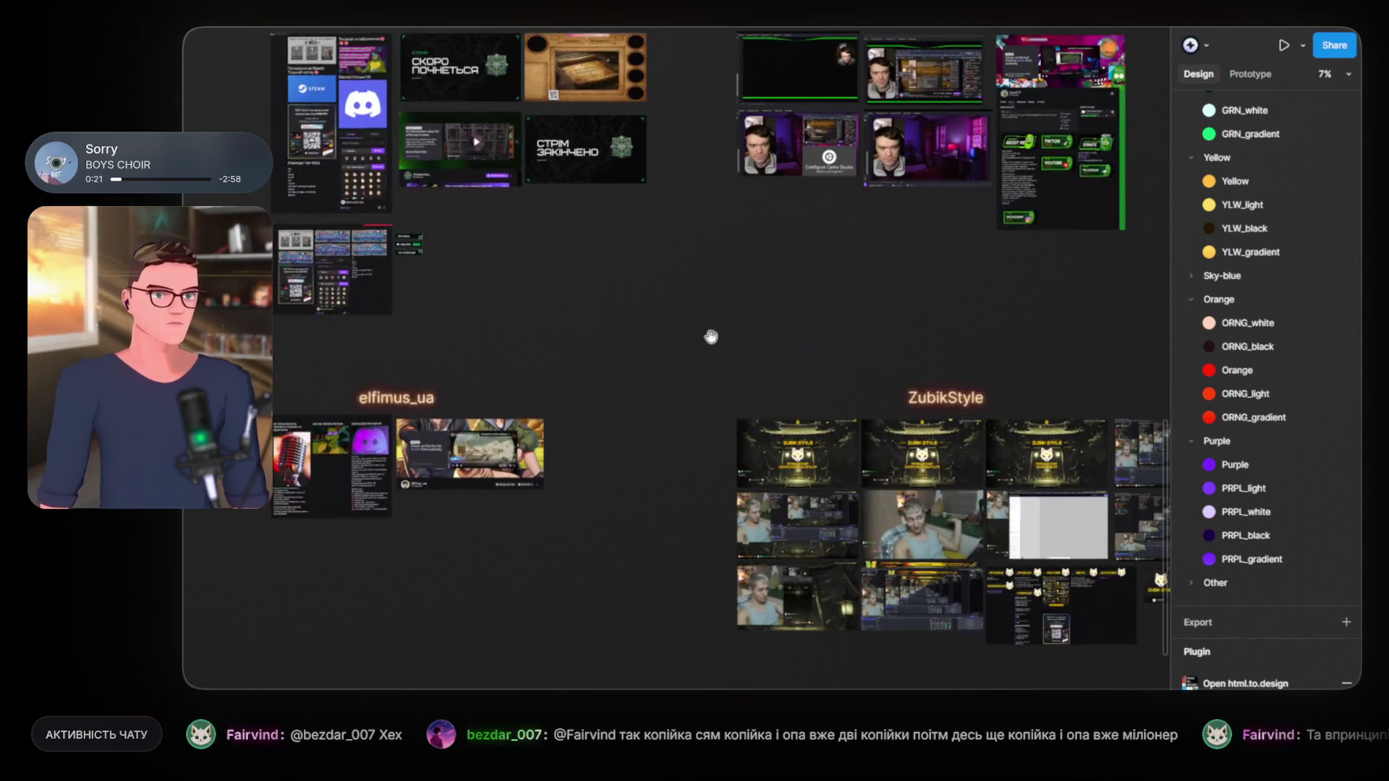
Step: Pan across the DMTRNKOO and sssOli boards to show all streamers' boards together
left_click_drag(660, 336, 899, 226)
left_click_drag(487, 227, 858, 161)
left_click_drag(612, 318, 682, 323)
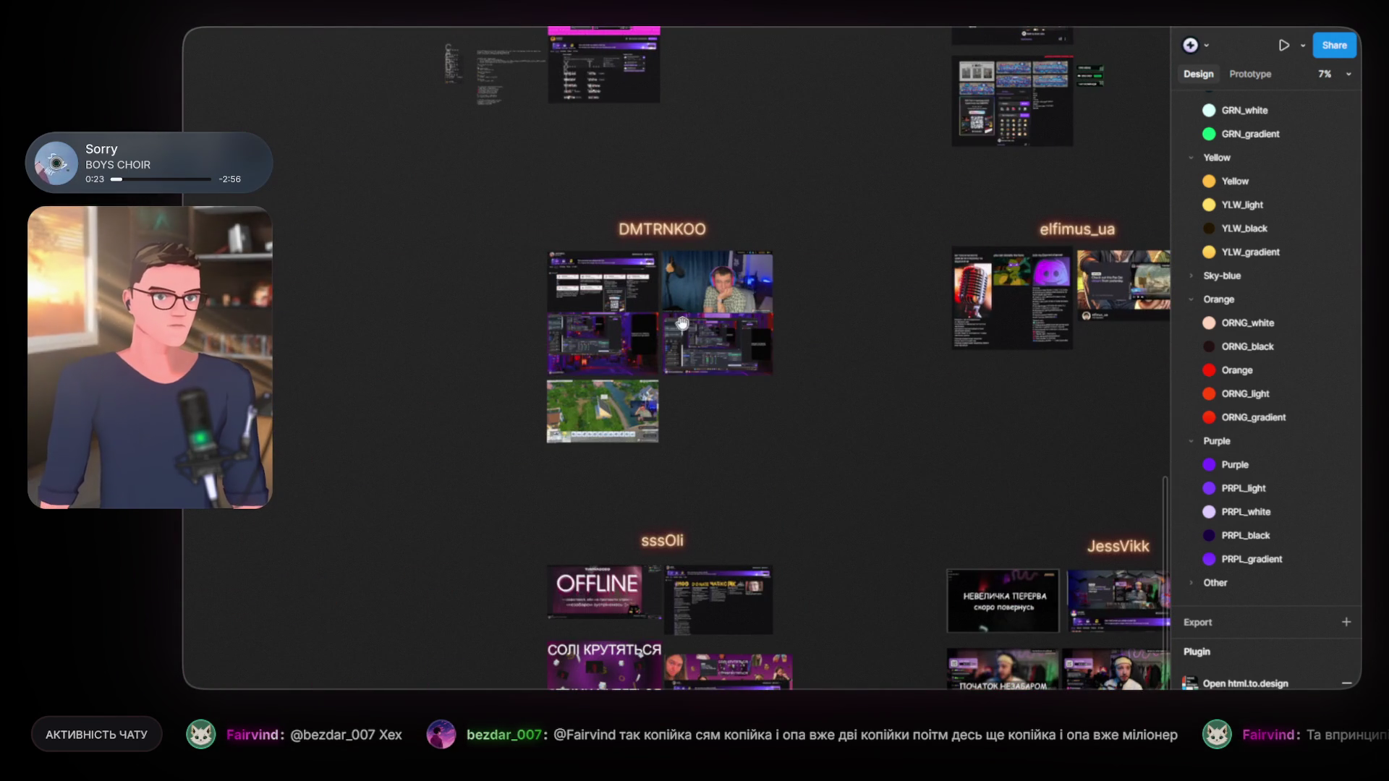
mouse_move(748, 410)
left_mouse_down()
mouse_move(614, 471)
mouse_move(608, 72)
left_mouse_up()
scroll(614, 471, "up", 5)
scroll(644, 427, "down", 5)
scroll(644, 427, "down", 5)
scroll(644, 428, "down", 3)
left_click_drag(880, 325, 424, 475)
scroll(424, 475, "up", 5)
Step: Zoom in and centre the elfimus_ua panel frame
mouse_move(528, 405)
left_mouse_down()
mouse_move(605, 536)
mouse_move(838, 544)
left_mouse_up()
scroll(605, 539, "up", 4)
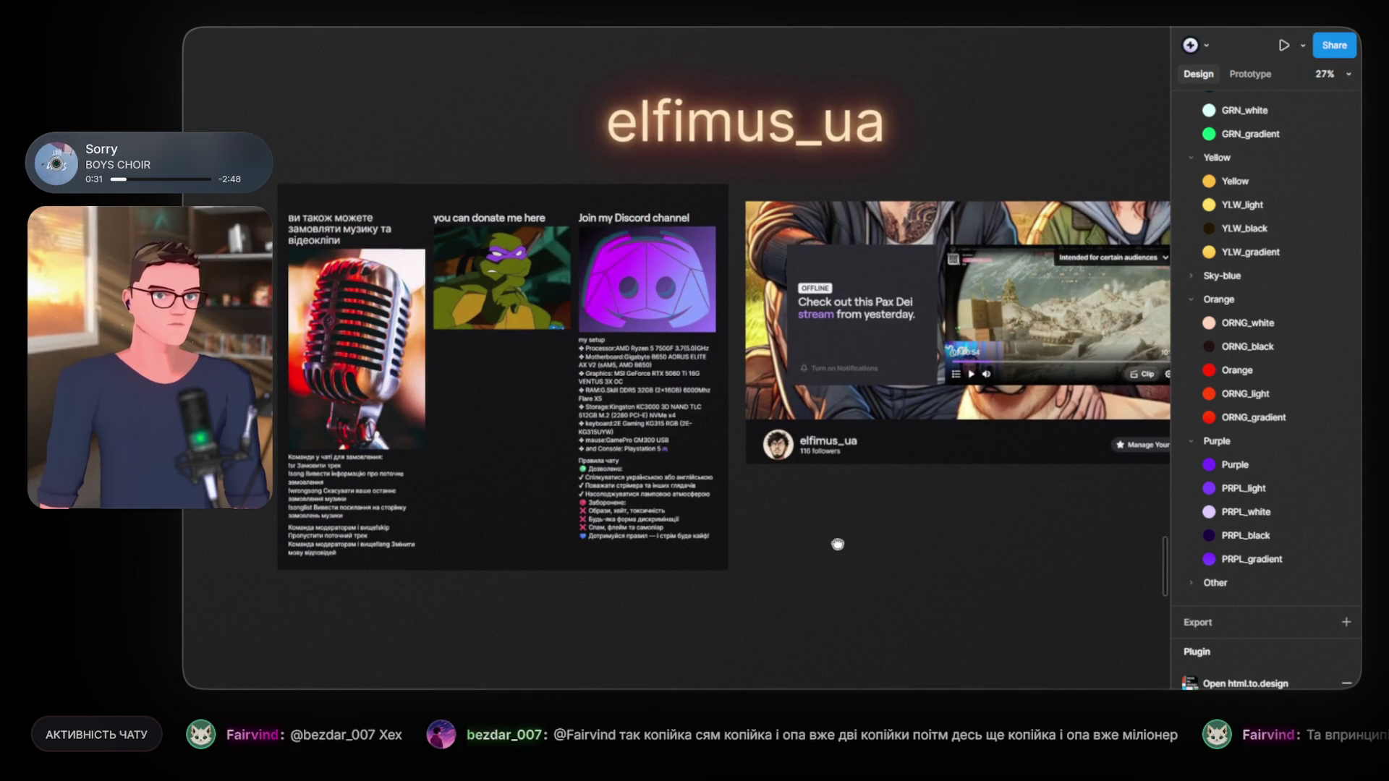
scroll(682, 476, "up", 4)
left_click_drag(510, 210, 806, 499)
scroll(805, 499, "down", 1)
scroll(761, 381, "down", 1)
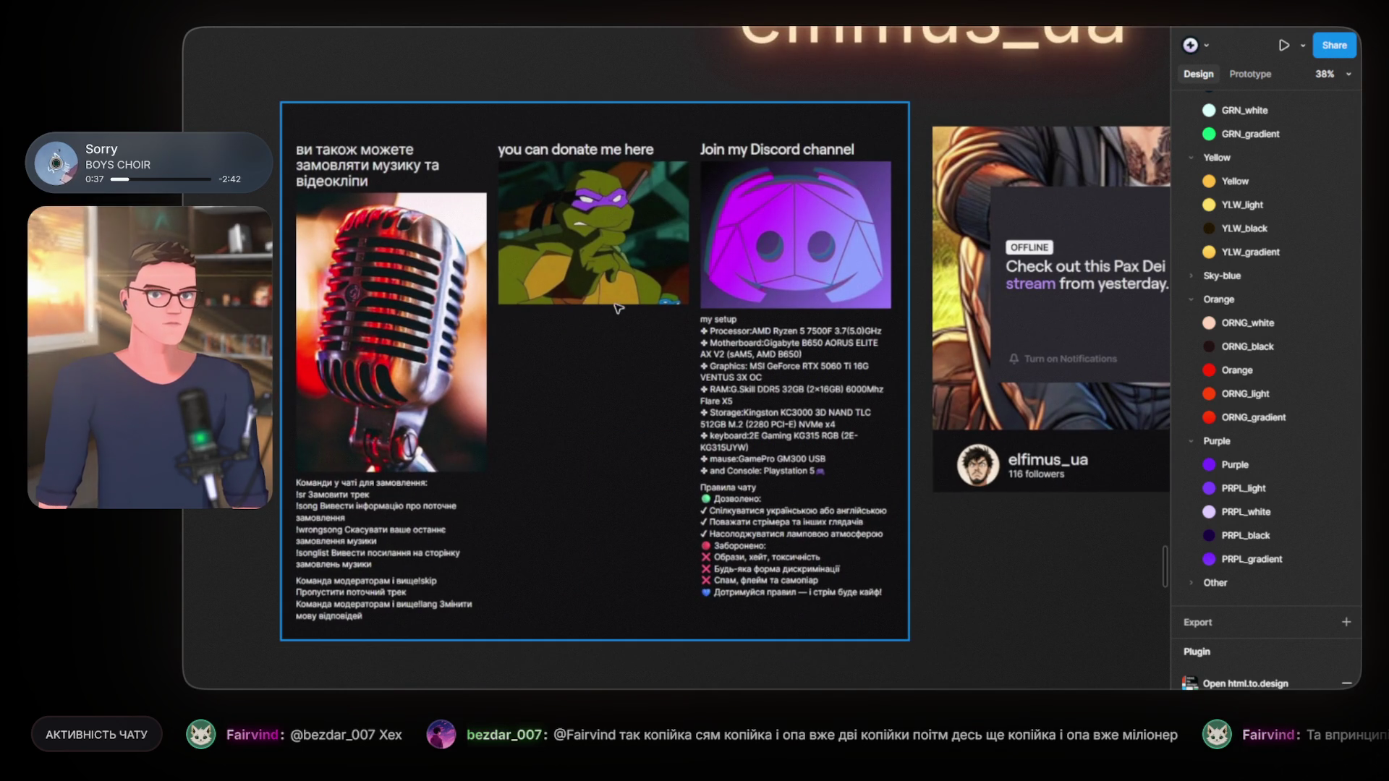
scroll(619, 309, "up", 1)
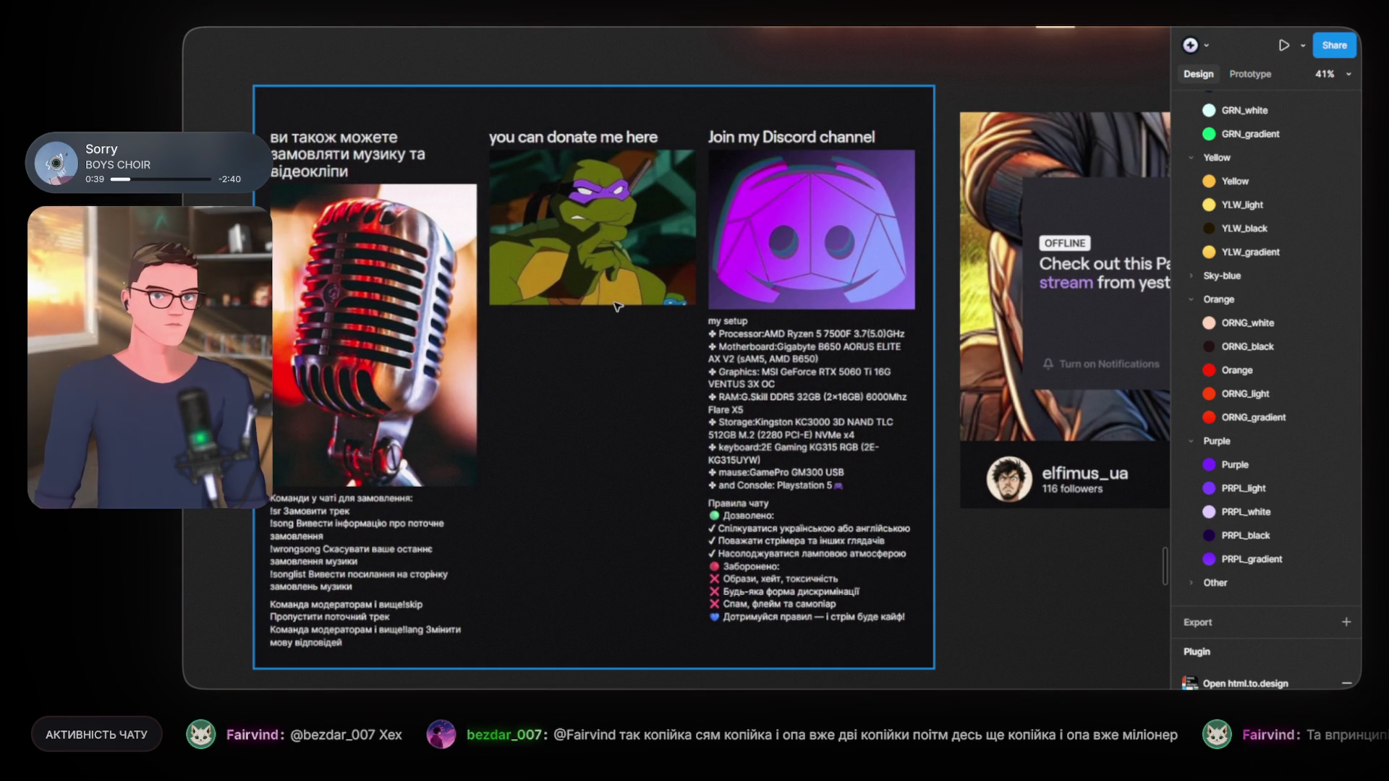
scroll(619, 307, "up", 2)
scroll(619, 307, "up", 1)
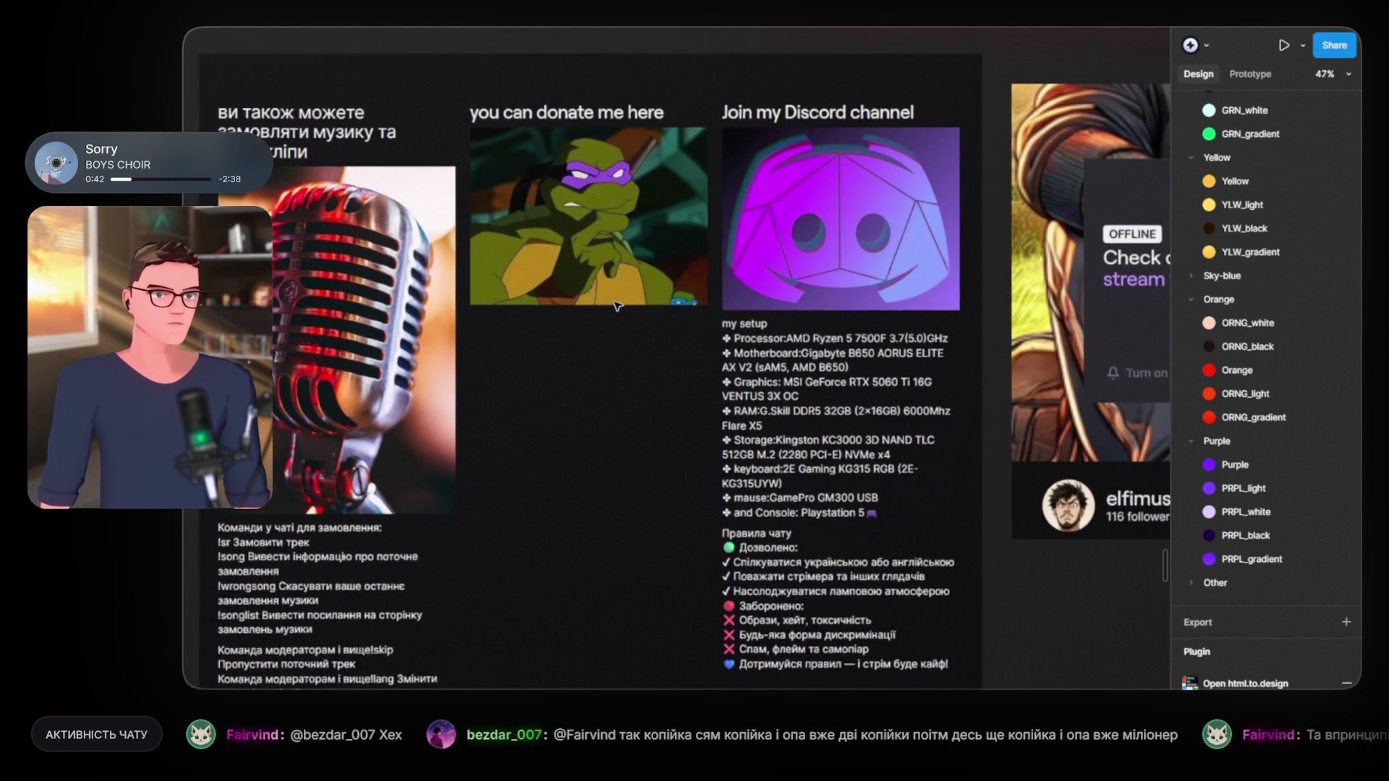
scroll(619, 305, "up", 2)
scroll(618, 305, "right", 5)
scroll(647, 284, "down", 3)
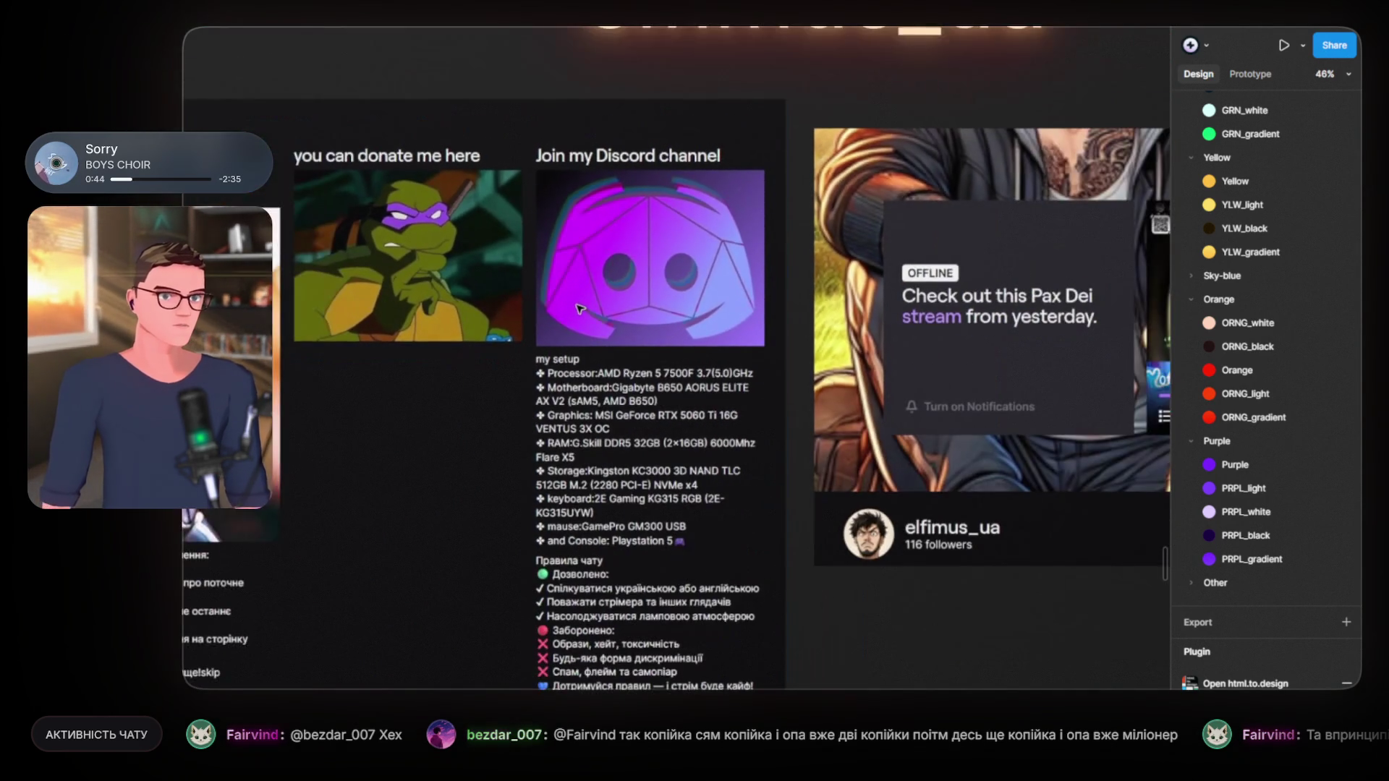
Step: Look across the elfimus_ua panels and heading, then close the file
left_click_drag(647, 284, 711, 270)
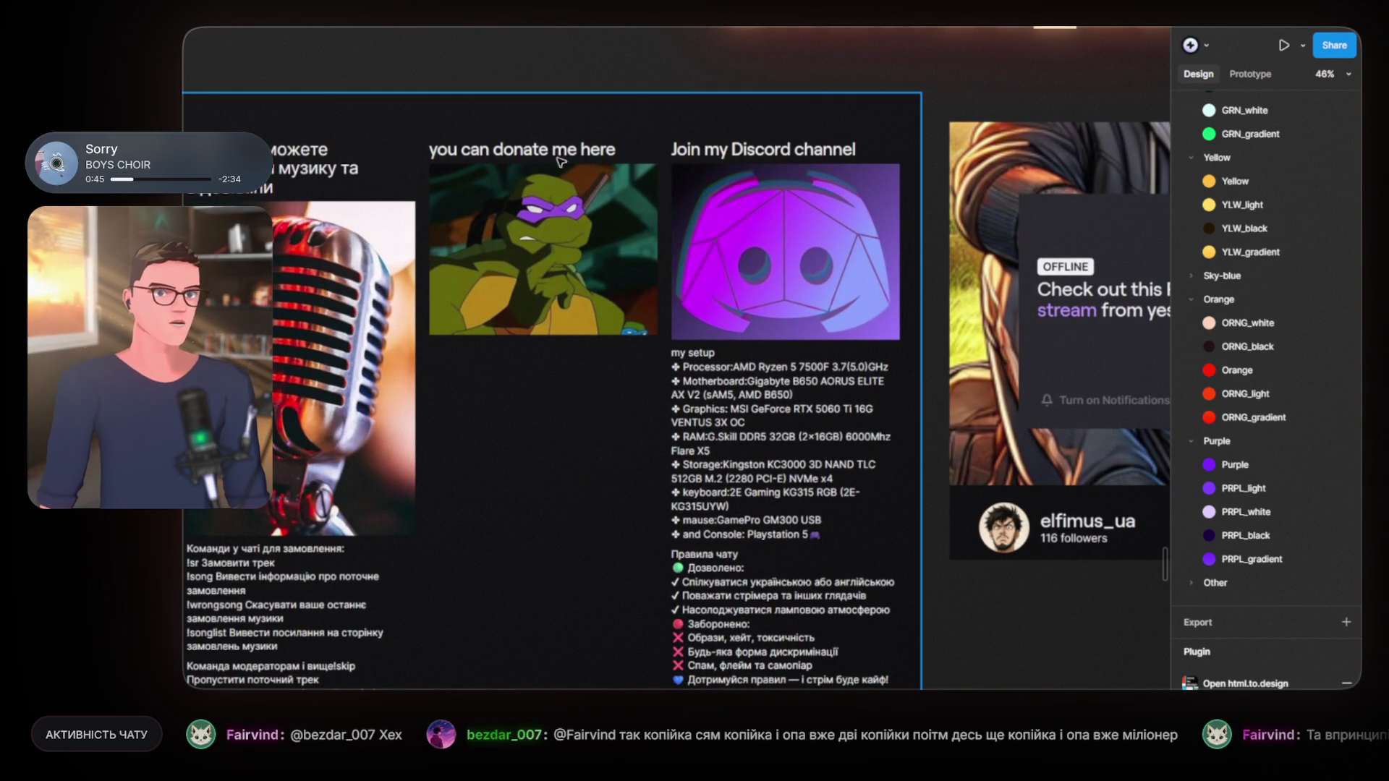
scroll(323, 155, "left", 3)
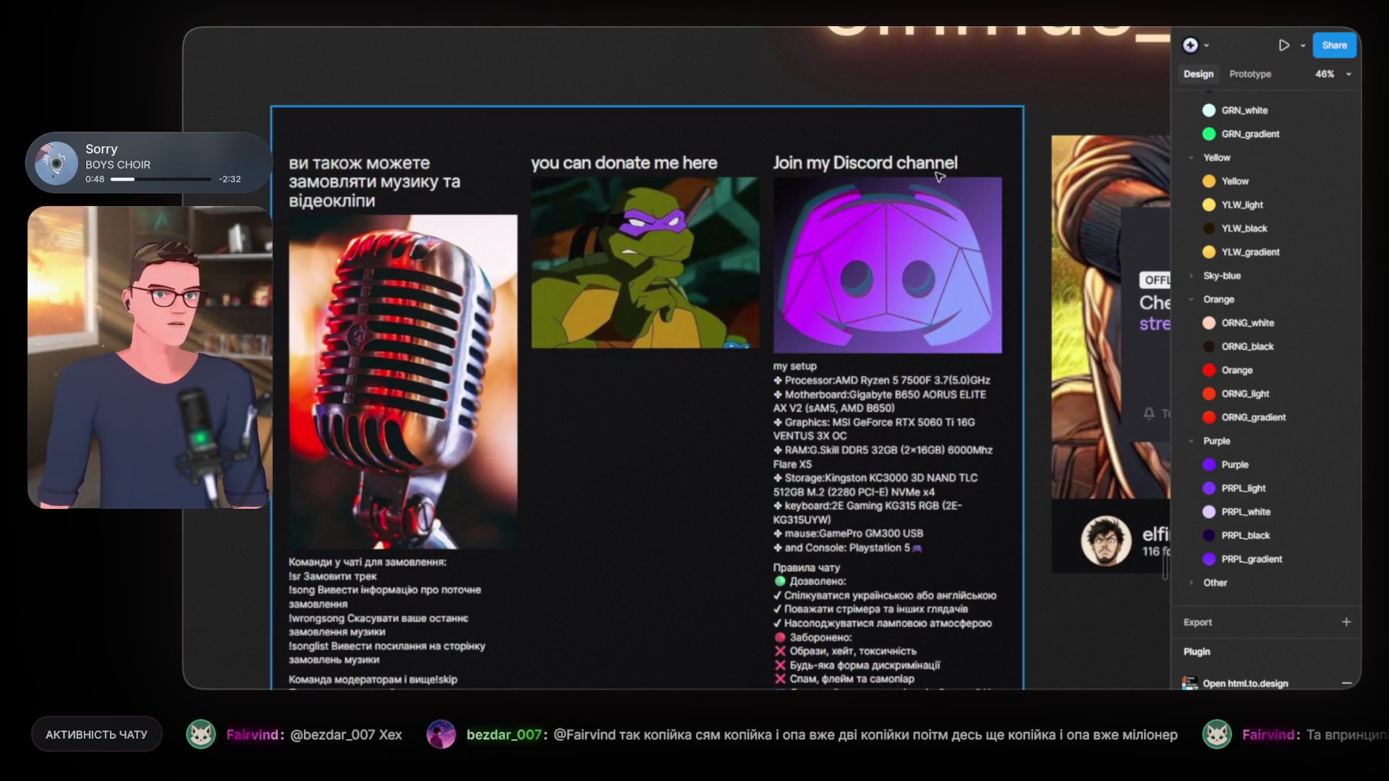
scroll(853, 554, "down", 2)
scroll(852, 555, "right", 2)
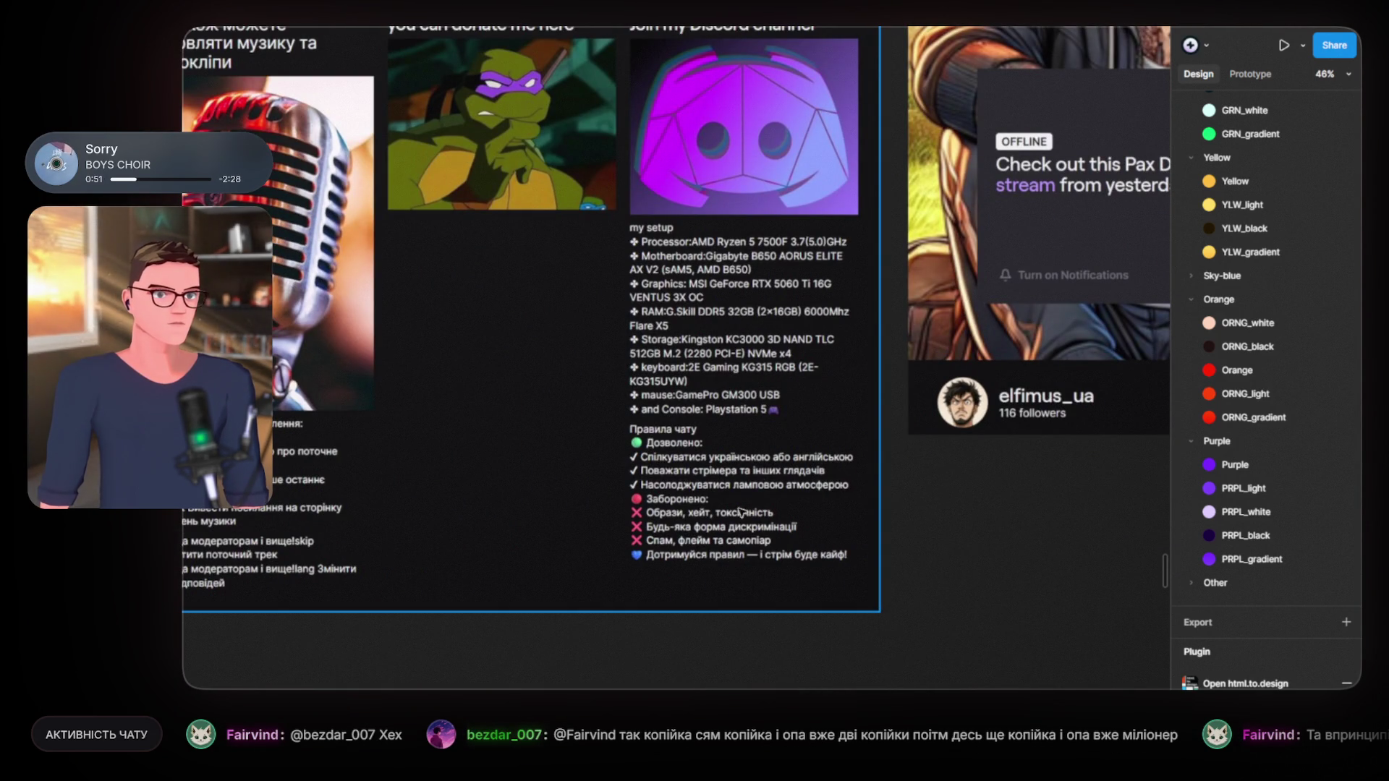
scroll(702, 492, "up", 3)
scroll(701, 492, "left", 2)
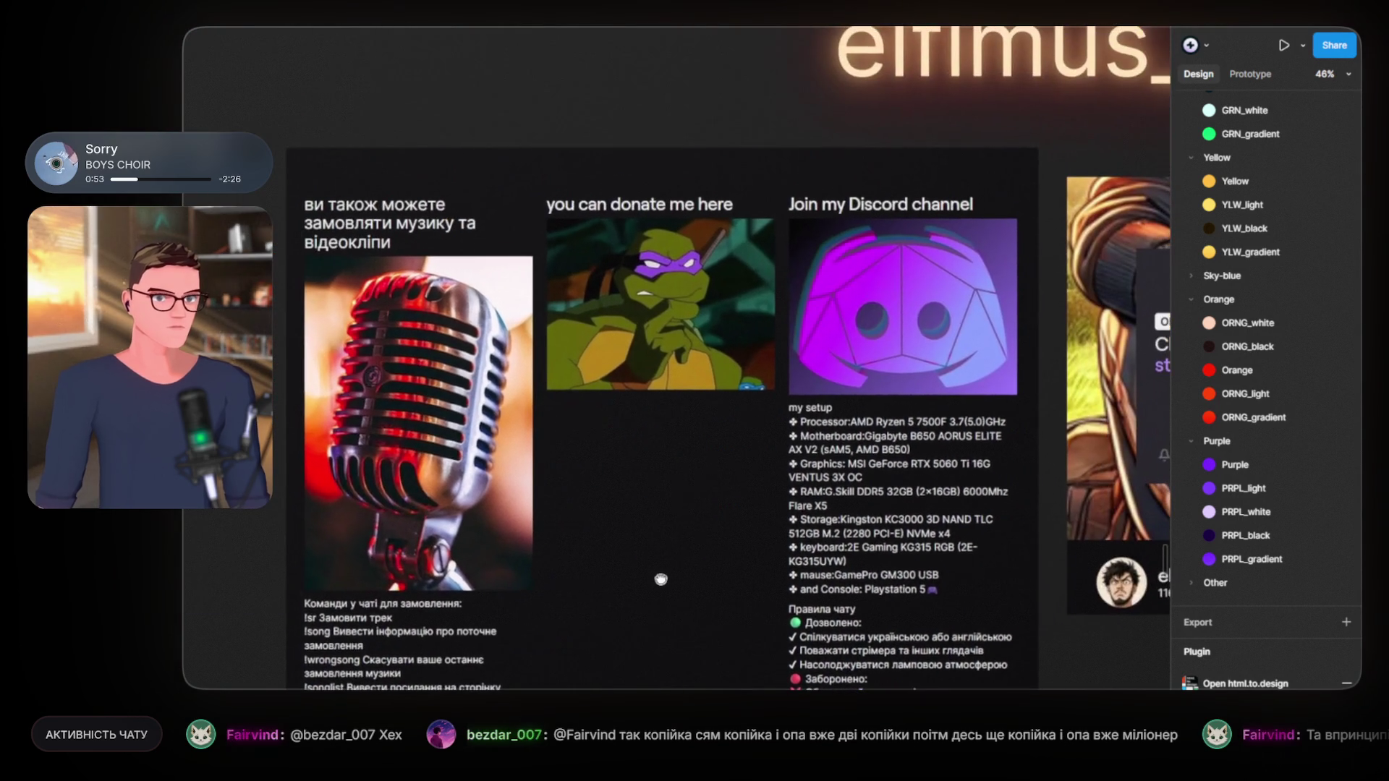
scroll(610, 225, "up", 3)
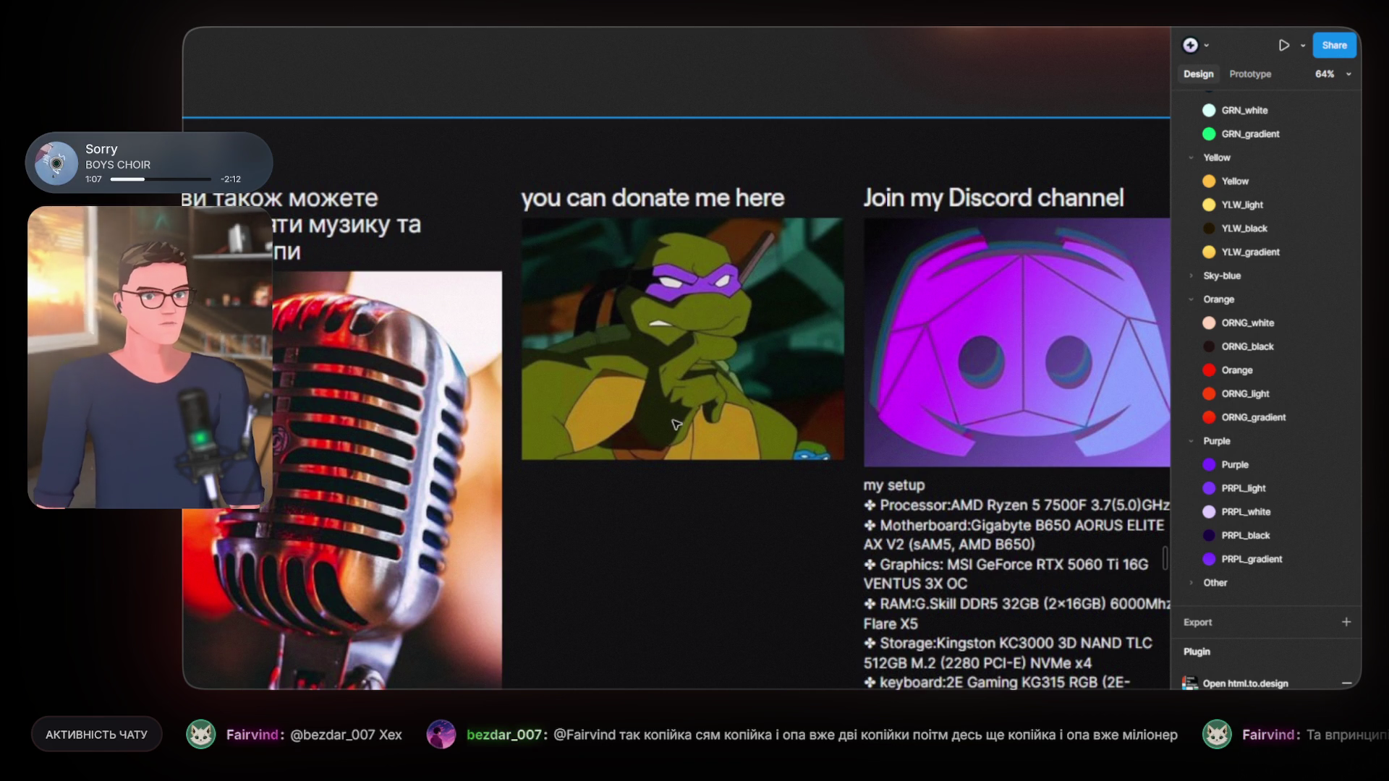
scroll(675, 423, "down", 3)
mouse_move(400, 450)
left_mouse_down()
mouse_move(391, 126)
mouse_move(648, 145)
left_mouse_up()
scroll(557, 279, "down", 5)
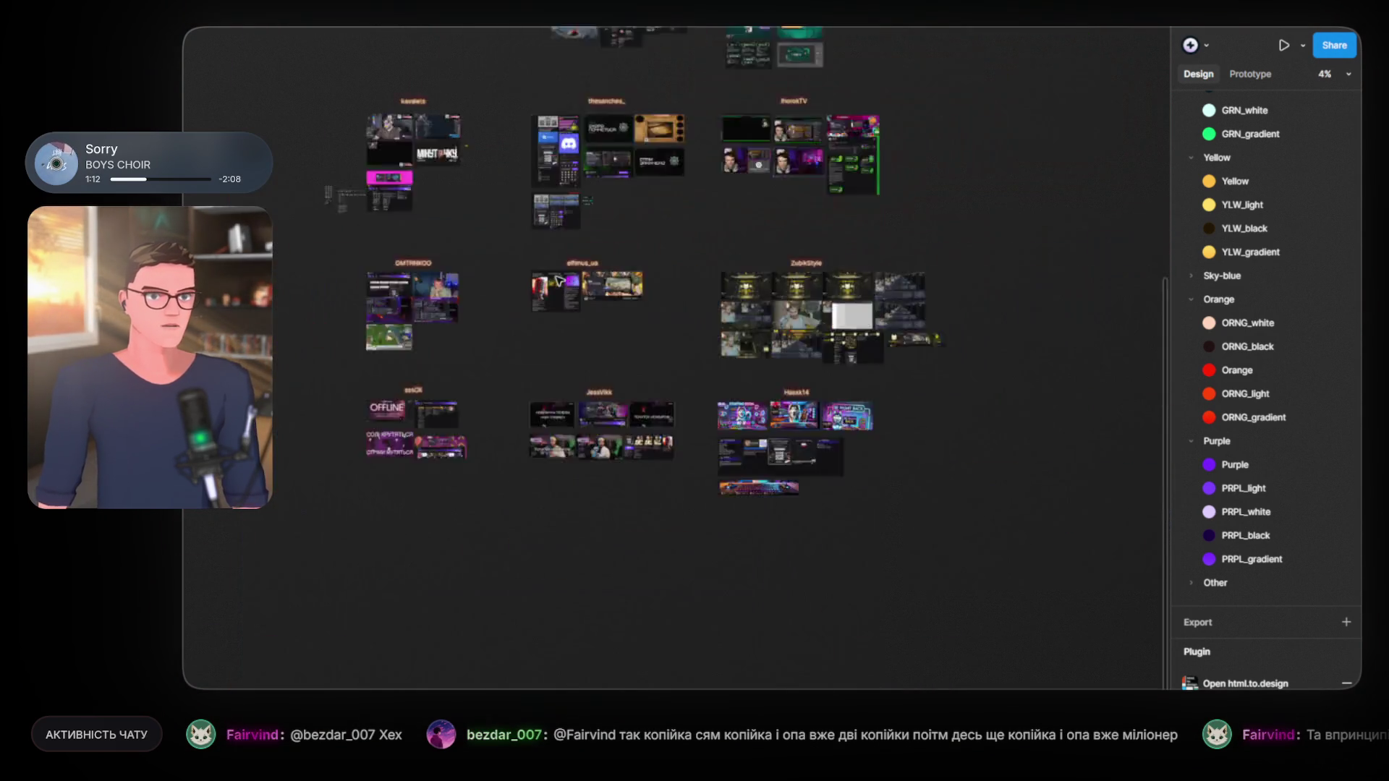
scroll(558, 280, "up", 6)
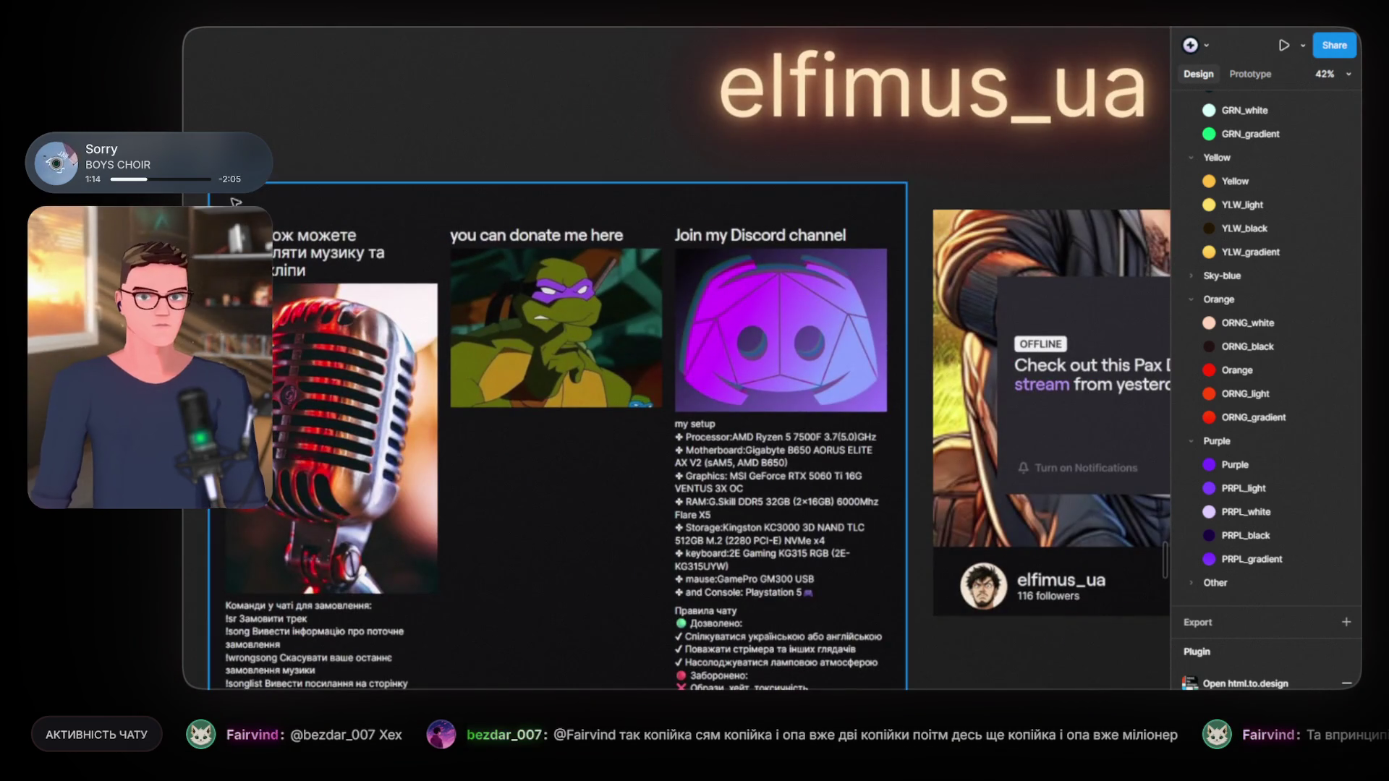
key("ctrl+w")
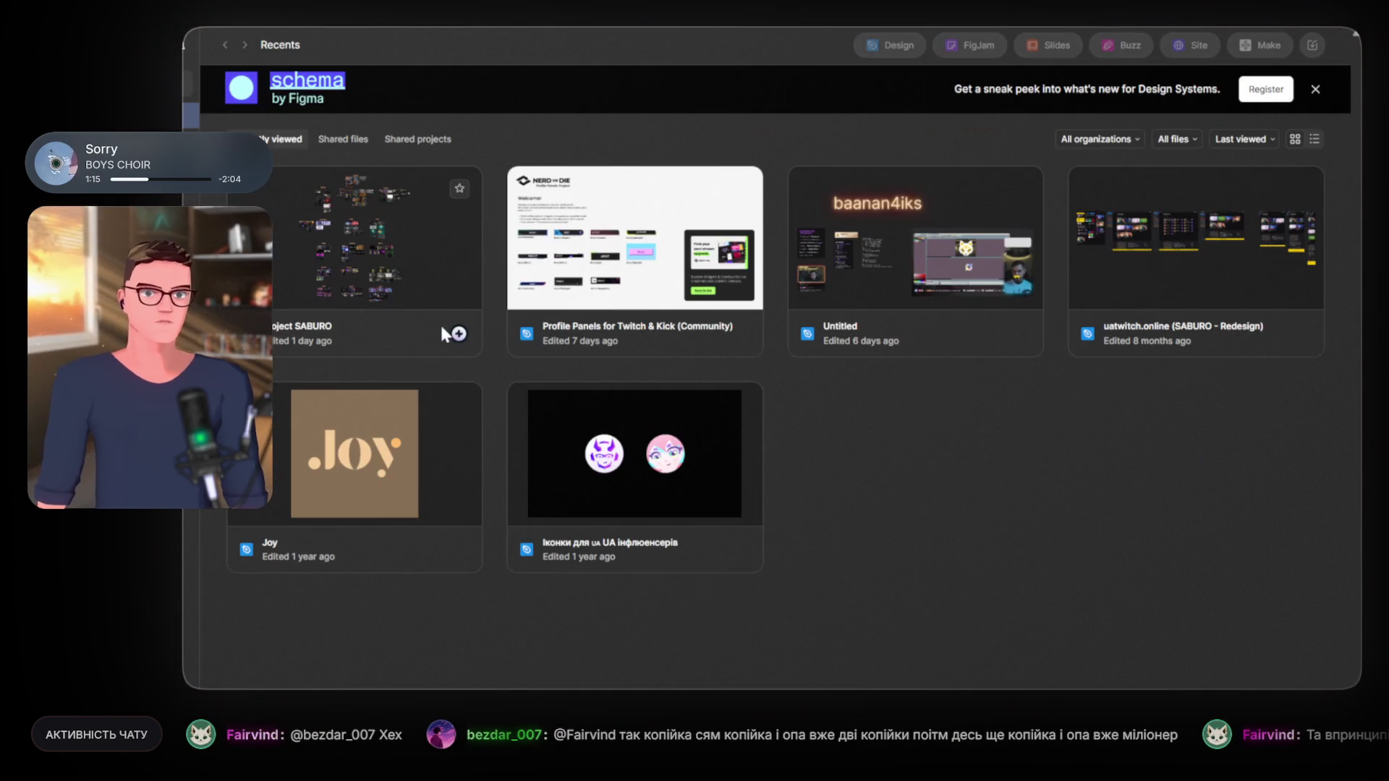
Step: Open 'Profile Panels for Twitch & Kick' and browse to the Cybernetik and StreamOS previews
left_click(628, 343)
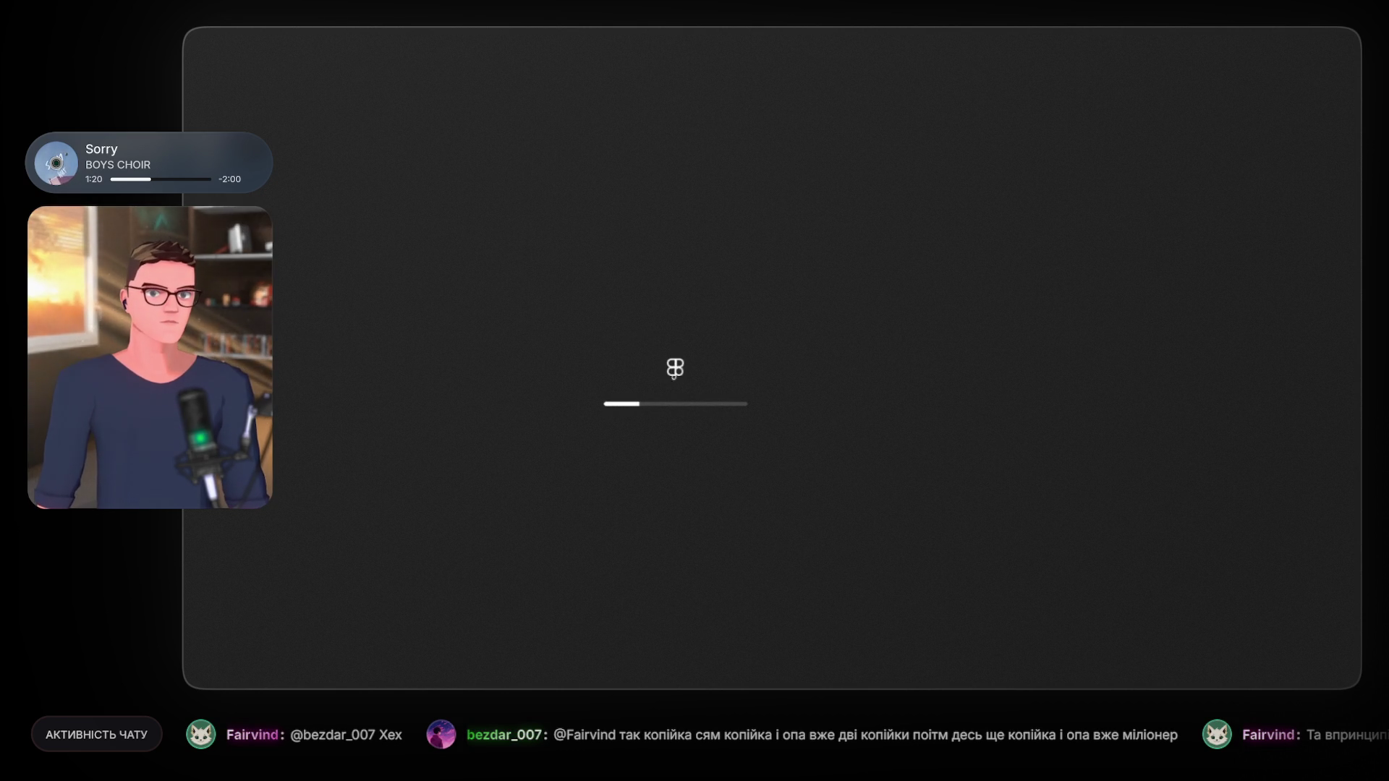
scroll(462, 354, "up", 3)
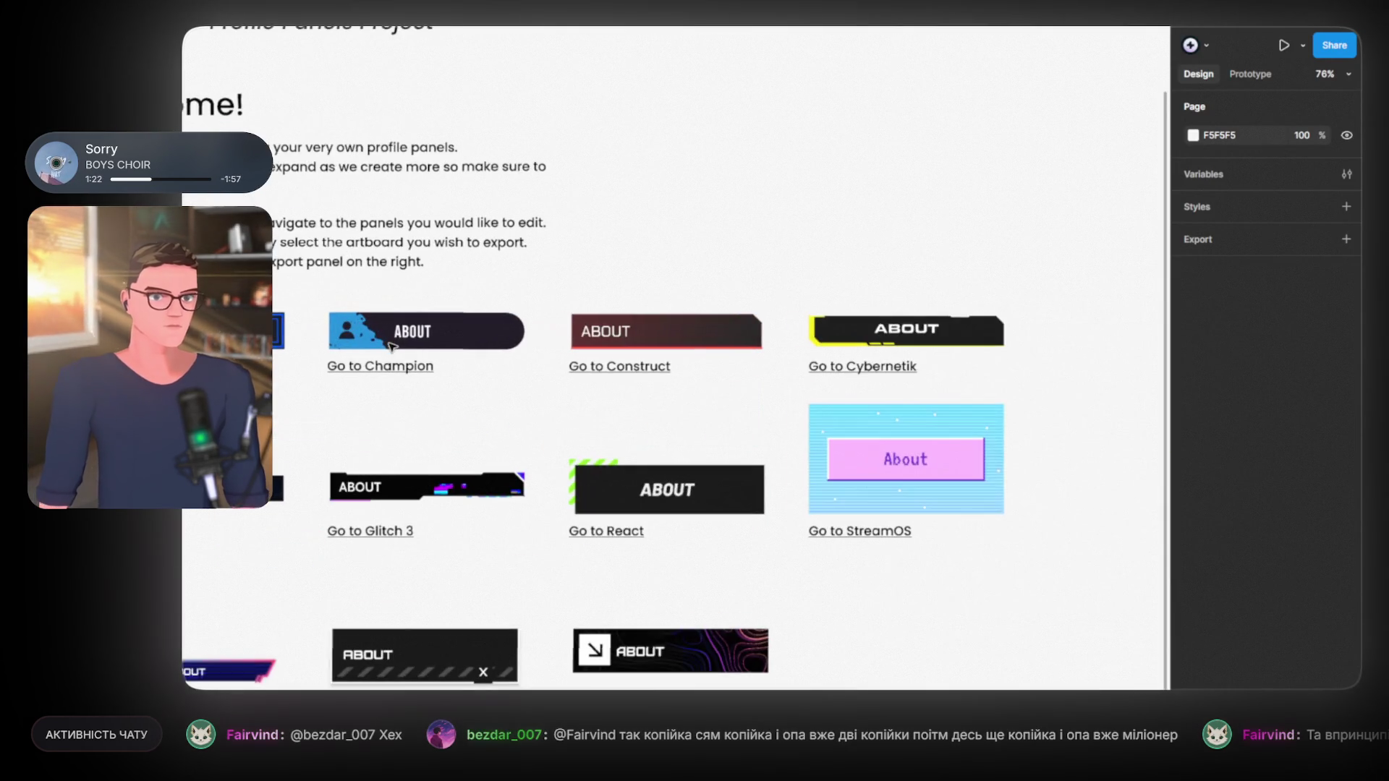
scroll(463, 354, "down", 3)
scroll(462, 353, "left", 4)
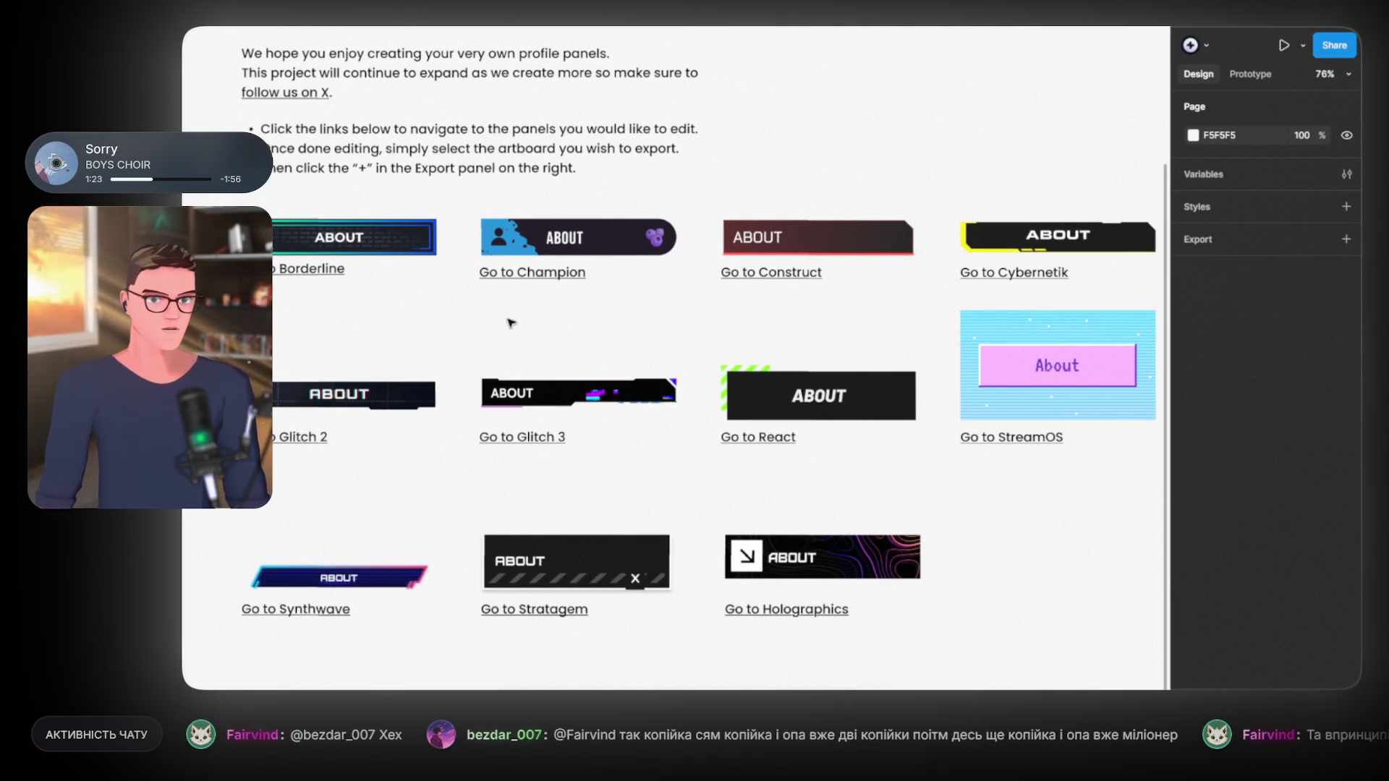
mouse_move(688, 506)
left_mouse_down()
mouse_move(568, 497)
mouse_move(681, 566)
mouse_move(810, 559)
mouse_move(810, 529)
left_mouse_up()
scroll(527, 564, "down", 3)
scroll(496, 465, "up", 5)
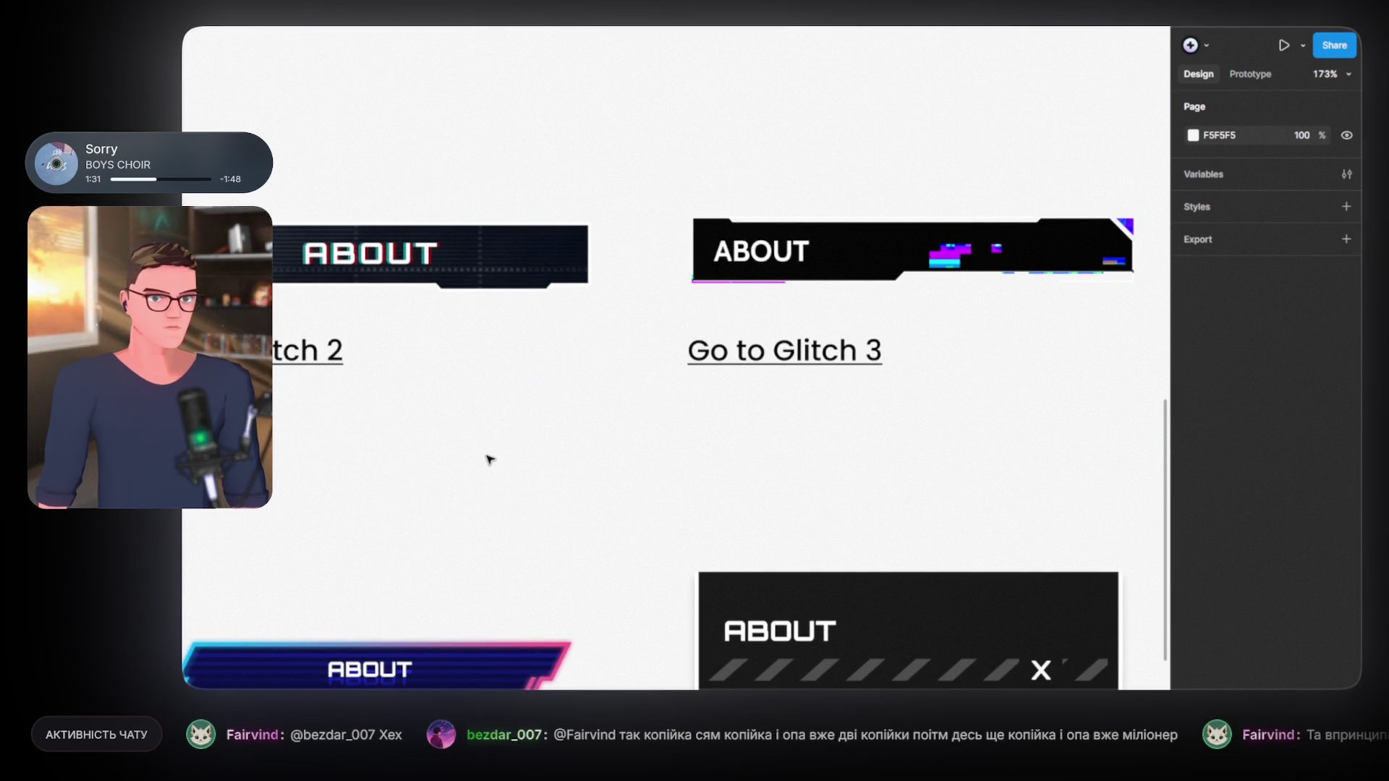
scroll(528, 431, "down", 5)
scroll(711, 416, "up", 2)
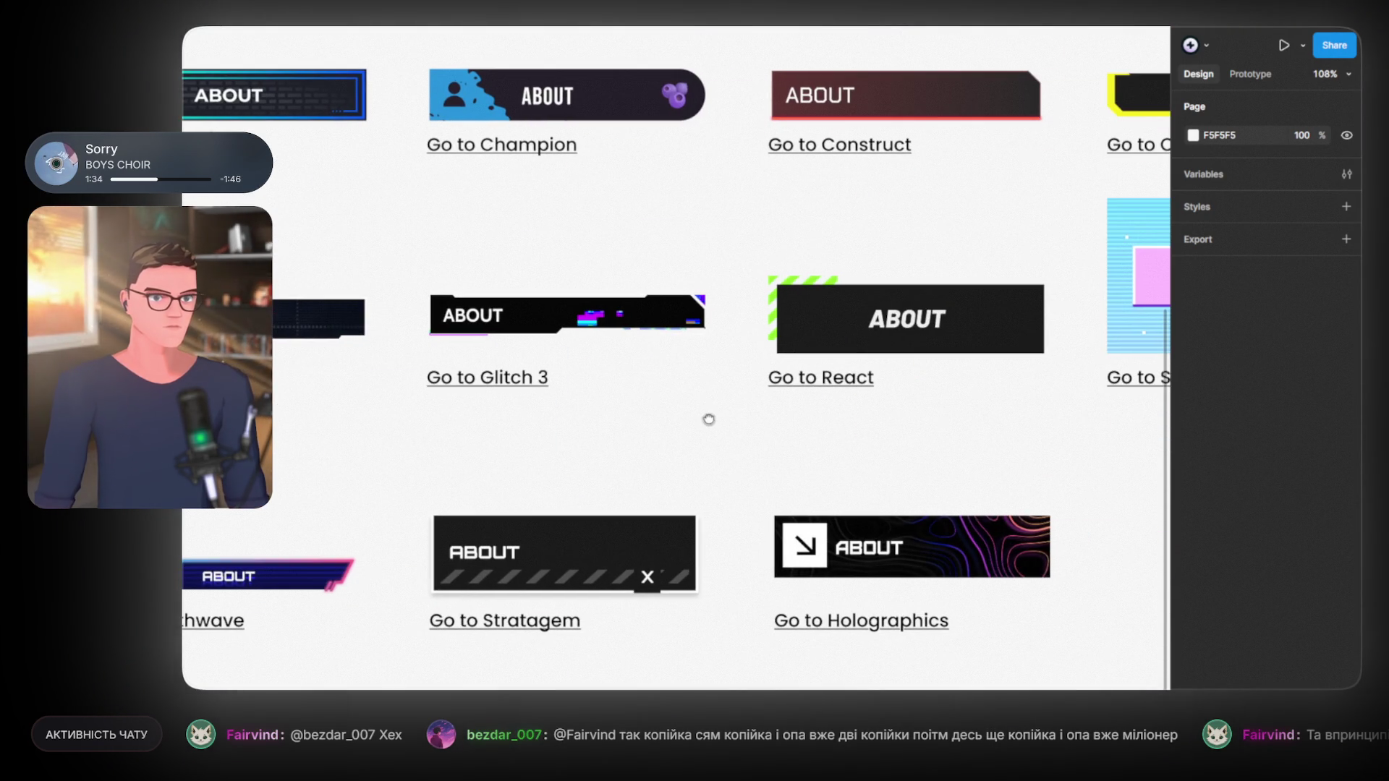
left_click_drag(710, 416, 337, 411)
scroll(565, 378, "up", 1)
Step: Select the previews group, then clear the selection and jump to the Cybernetik panel set
left_click(550, 370)
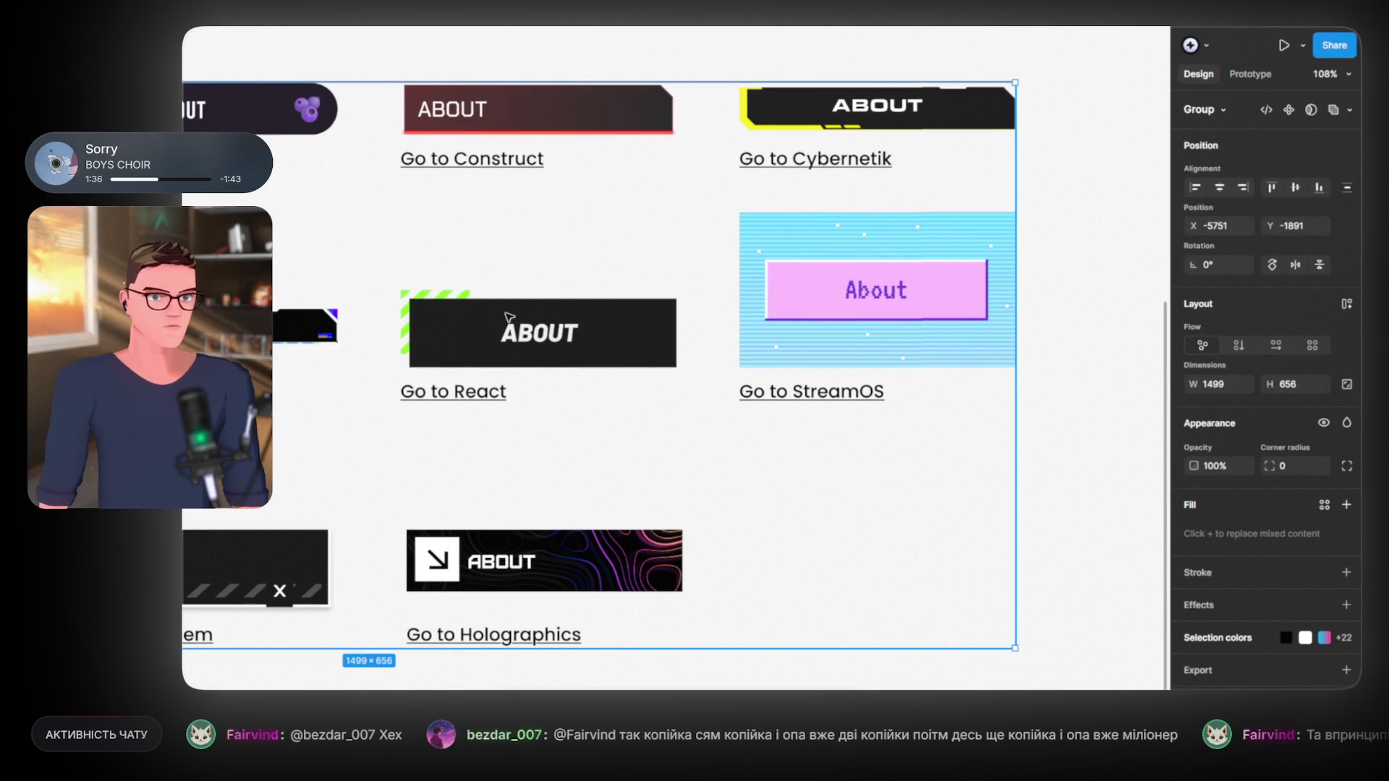
scroll(655, 276, "up", 2)
scroll(651, 275, "right", 3)
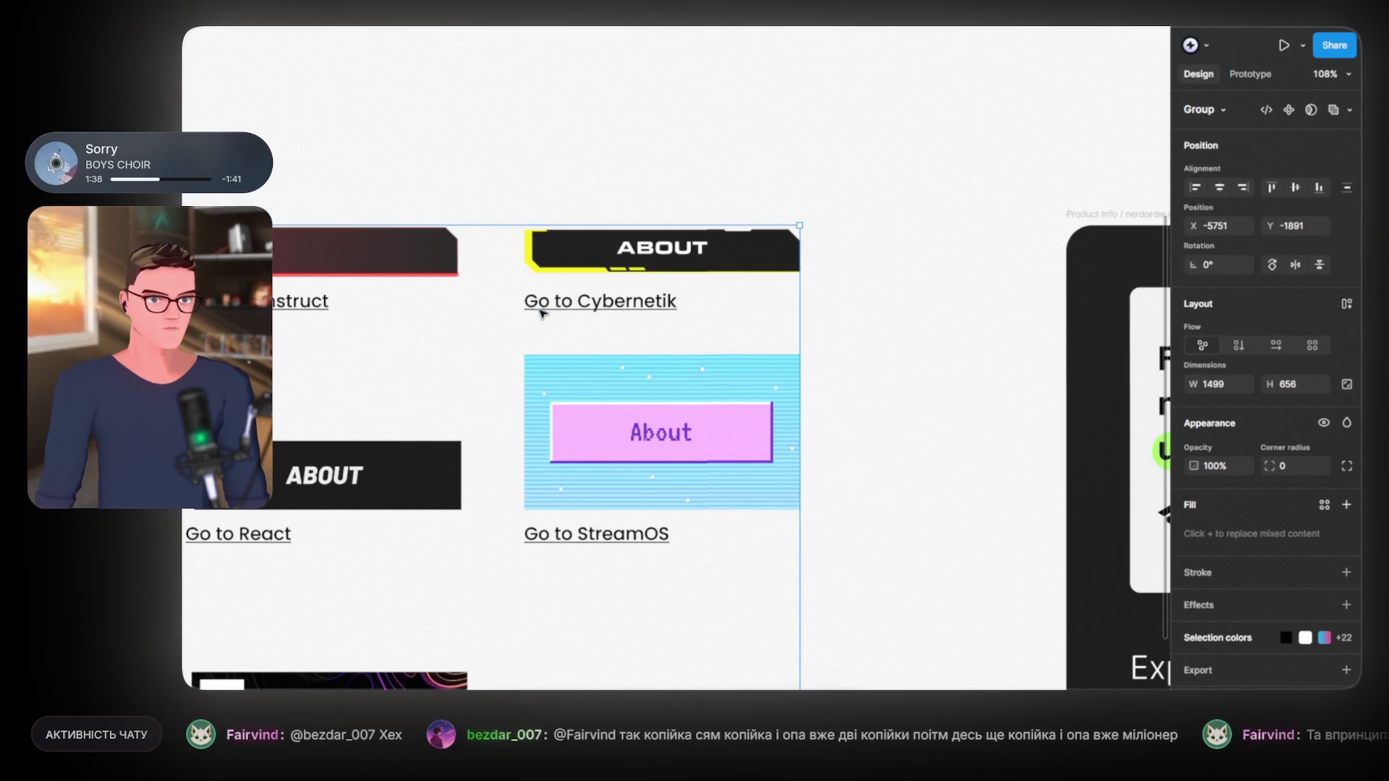
scroll(684, 268, "up", 5)
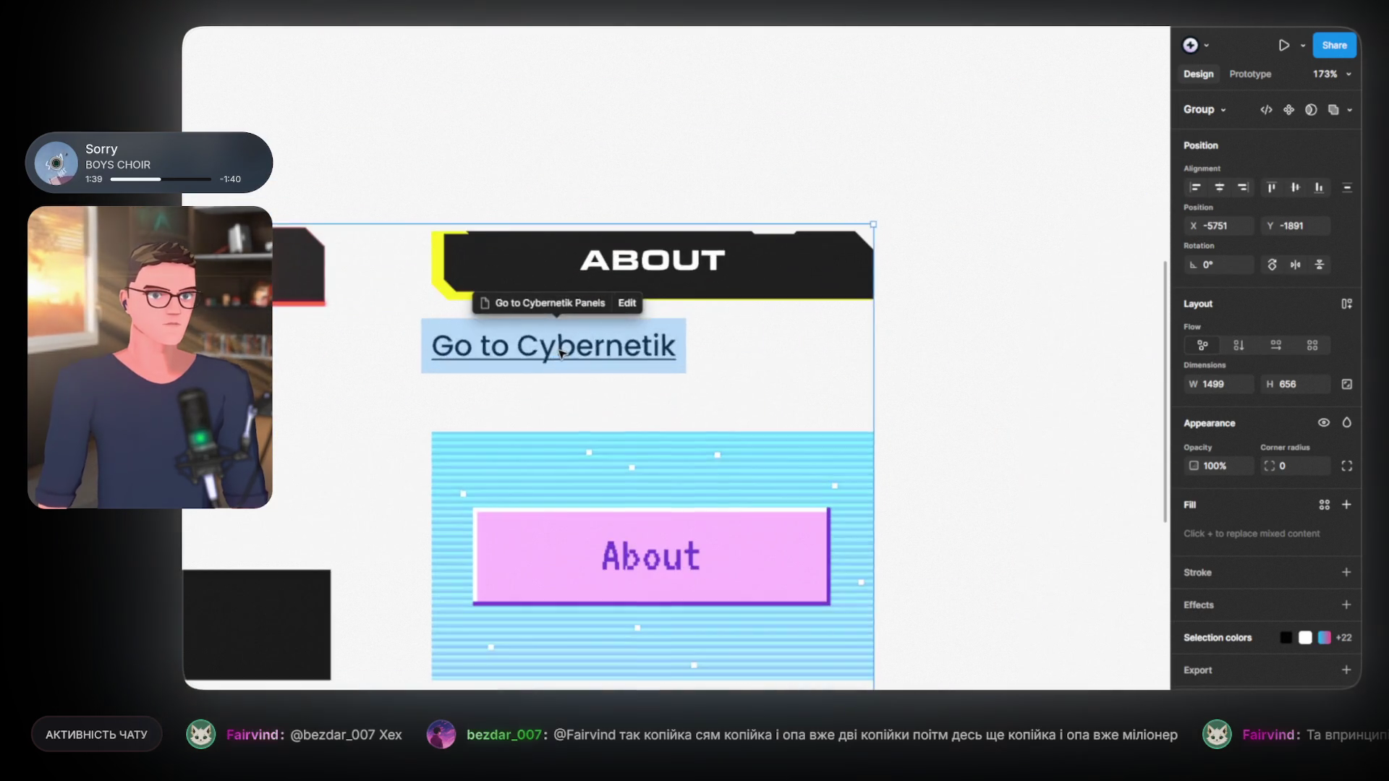
scroll(689, 310, "up", 1)
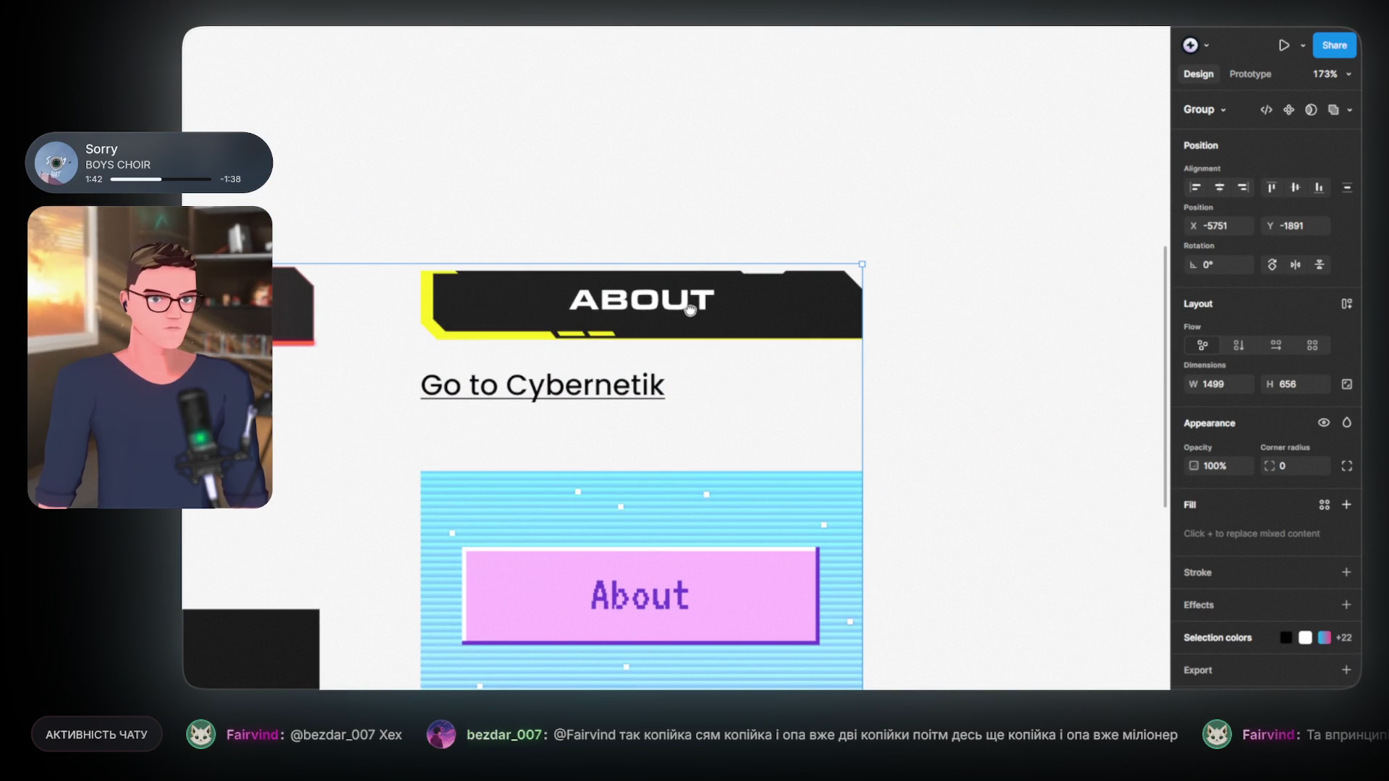
key("Escape")
key("shift+0")
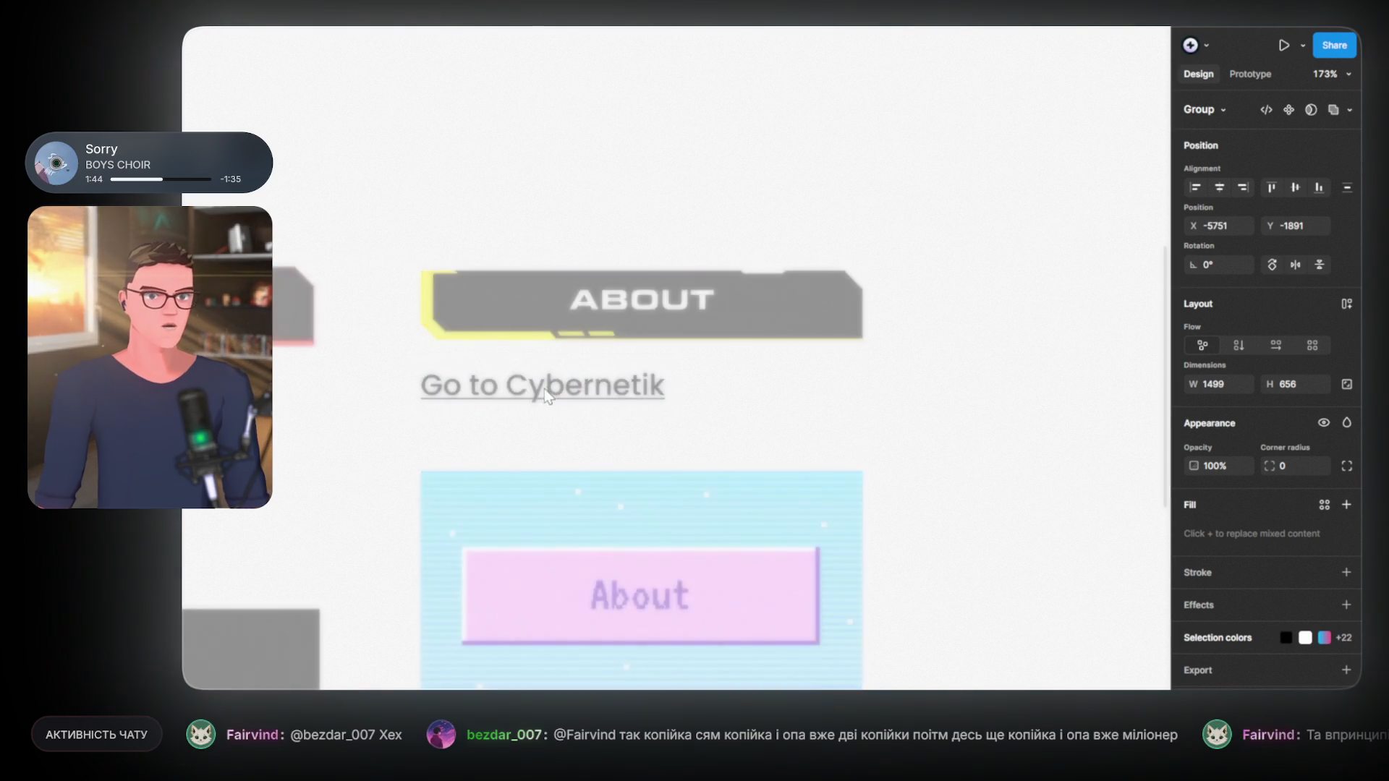
scroll(557, 428, "down", 5)
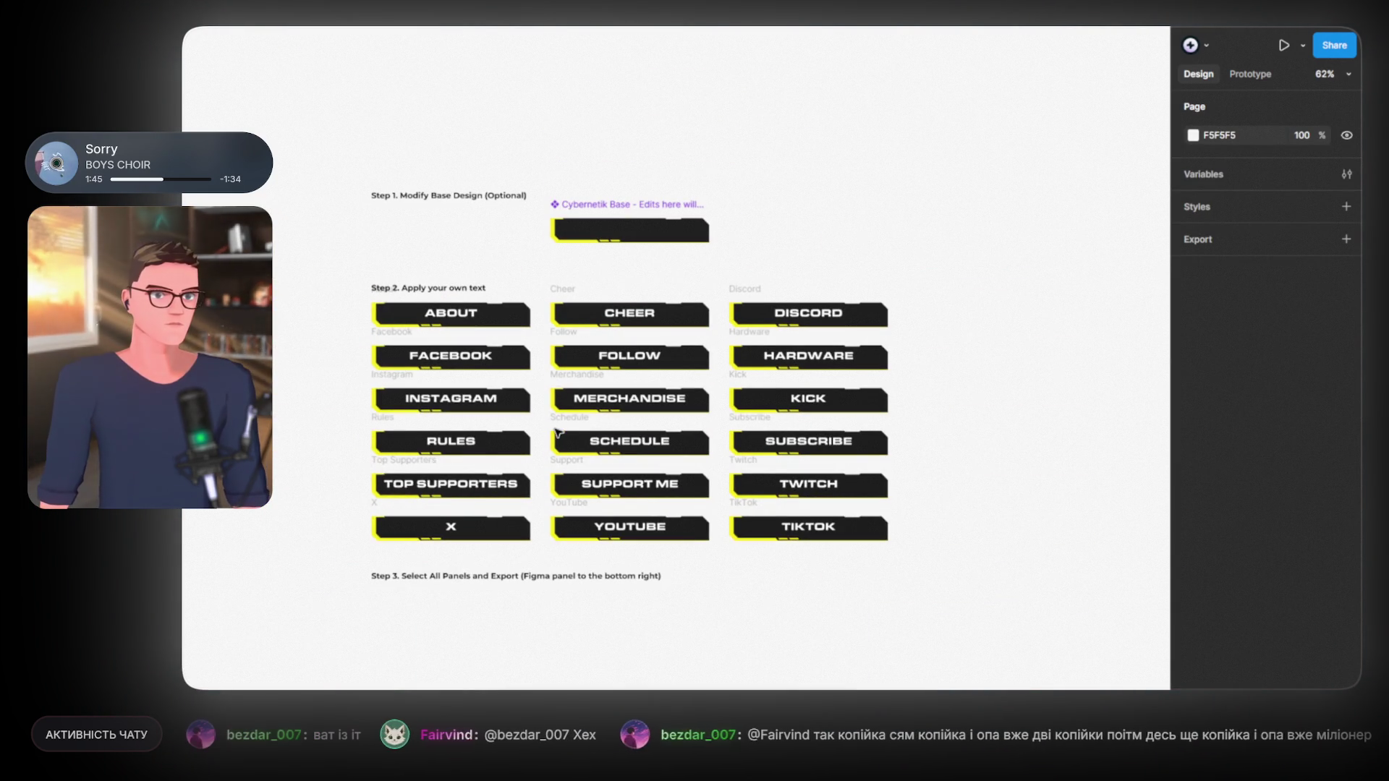
Step: Draw a large rectangle over the panel grid, fill it 000000 and send it to back
scroll(379, 428, "down", 3)
scroll(381, 429, "down", 3)
scroll(382, 429, "up", 5)
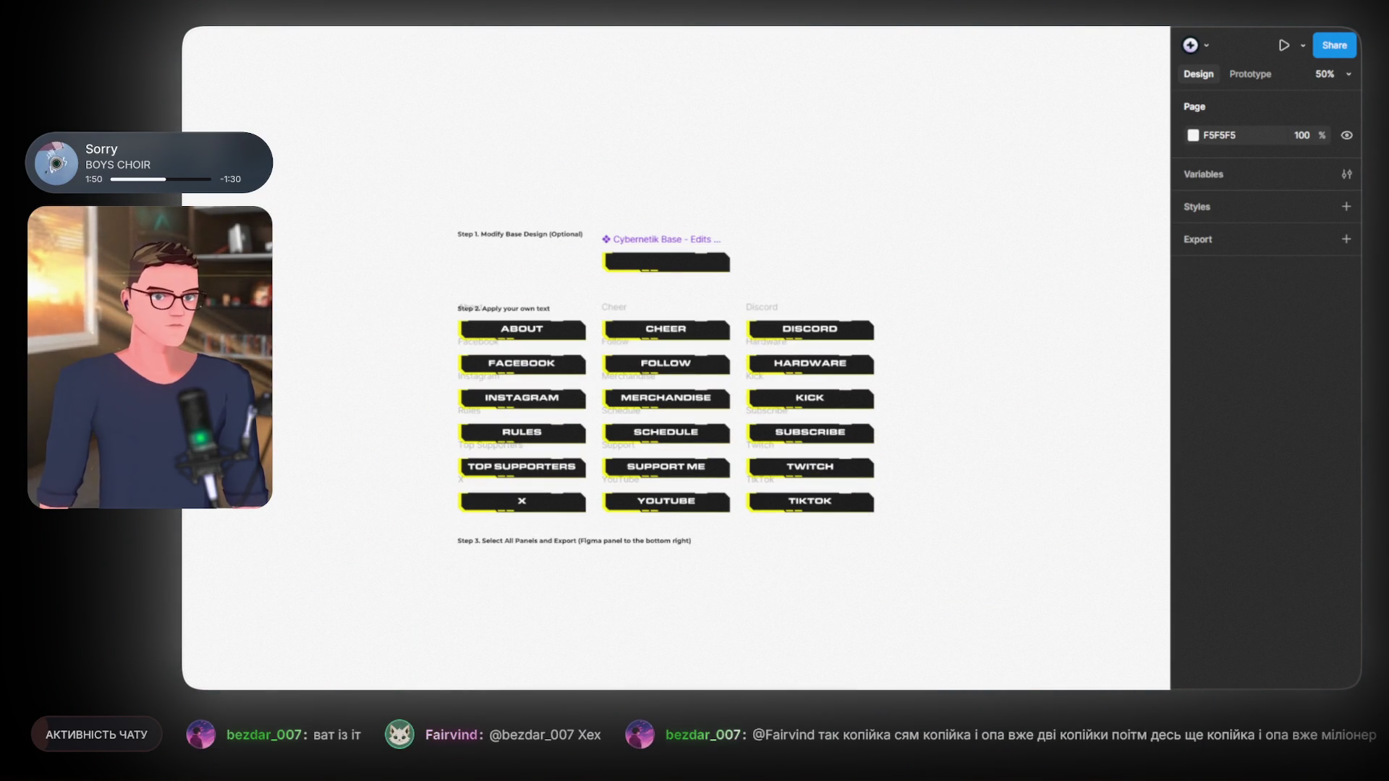
key("r")
mouse_move(223, 44)
left_mouse_down()
mouse_move(1055, 593)
mouse_move(1115, 672)
left_mouse_up()
left_click(1193, 495)
left_click_drag(1057, 458, 760, 617)
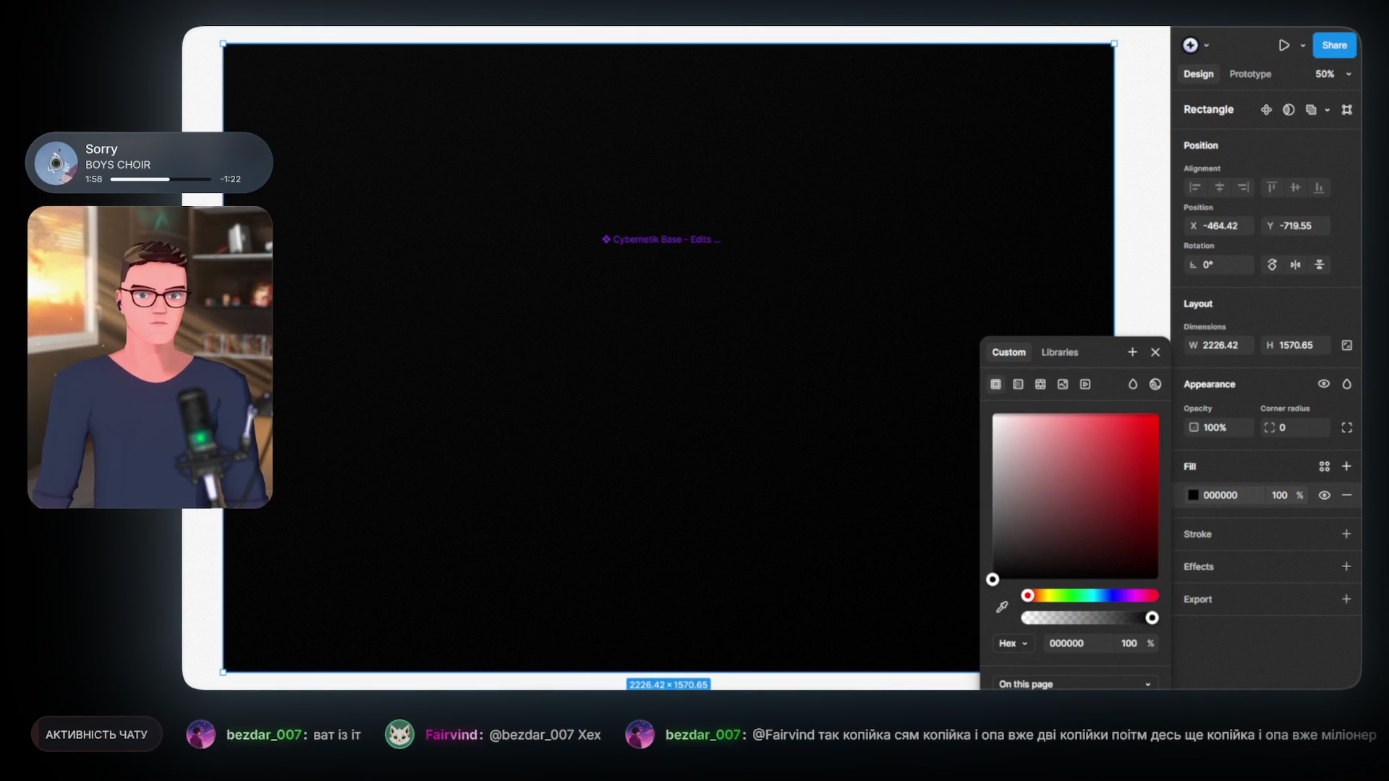
key("bracketleft")
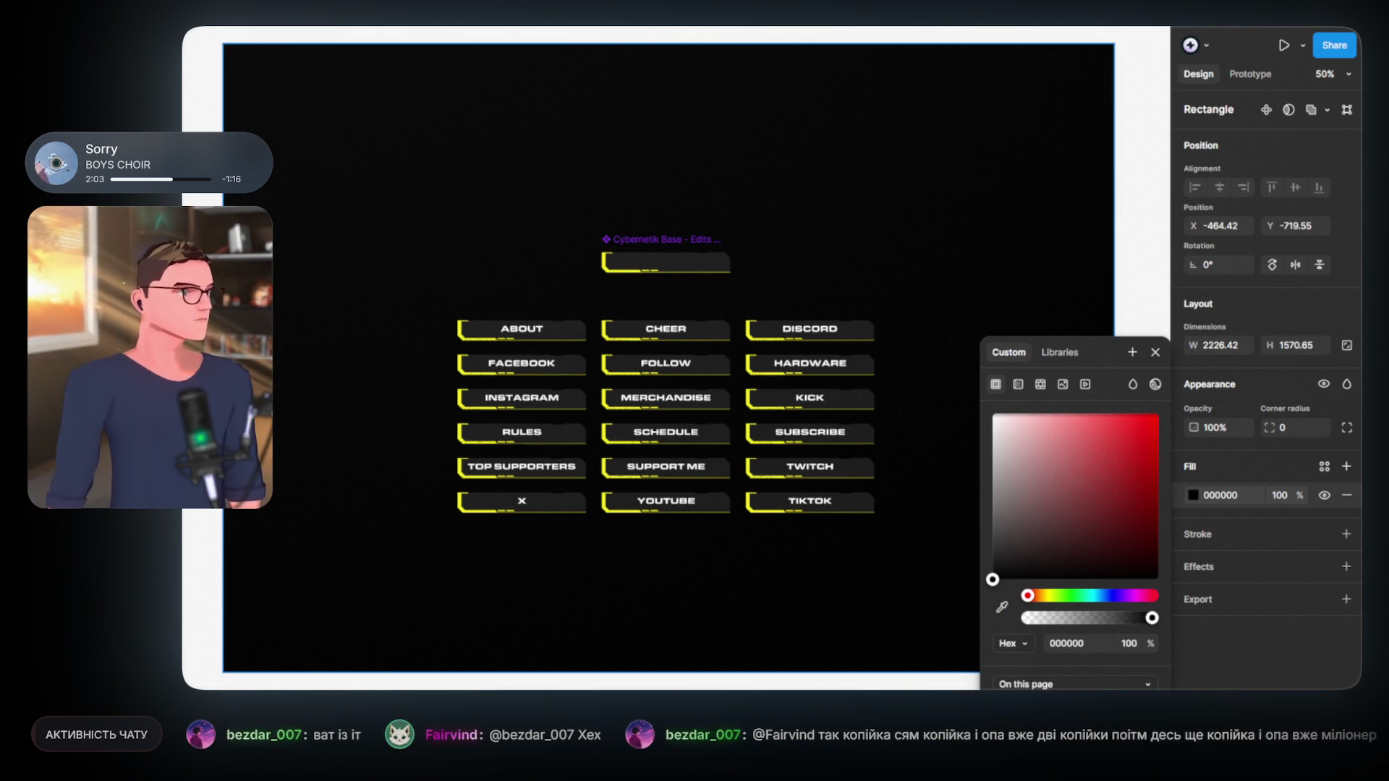
key("Escape")
key("Escape")
Step: Bring the base panel and CHEER row into view, briefly selecting the FOLLOW panel
scroll(823, 268, "up", 5)
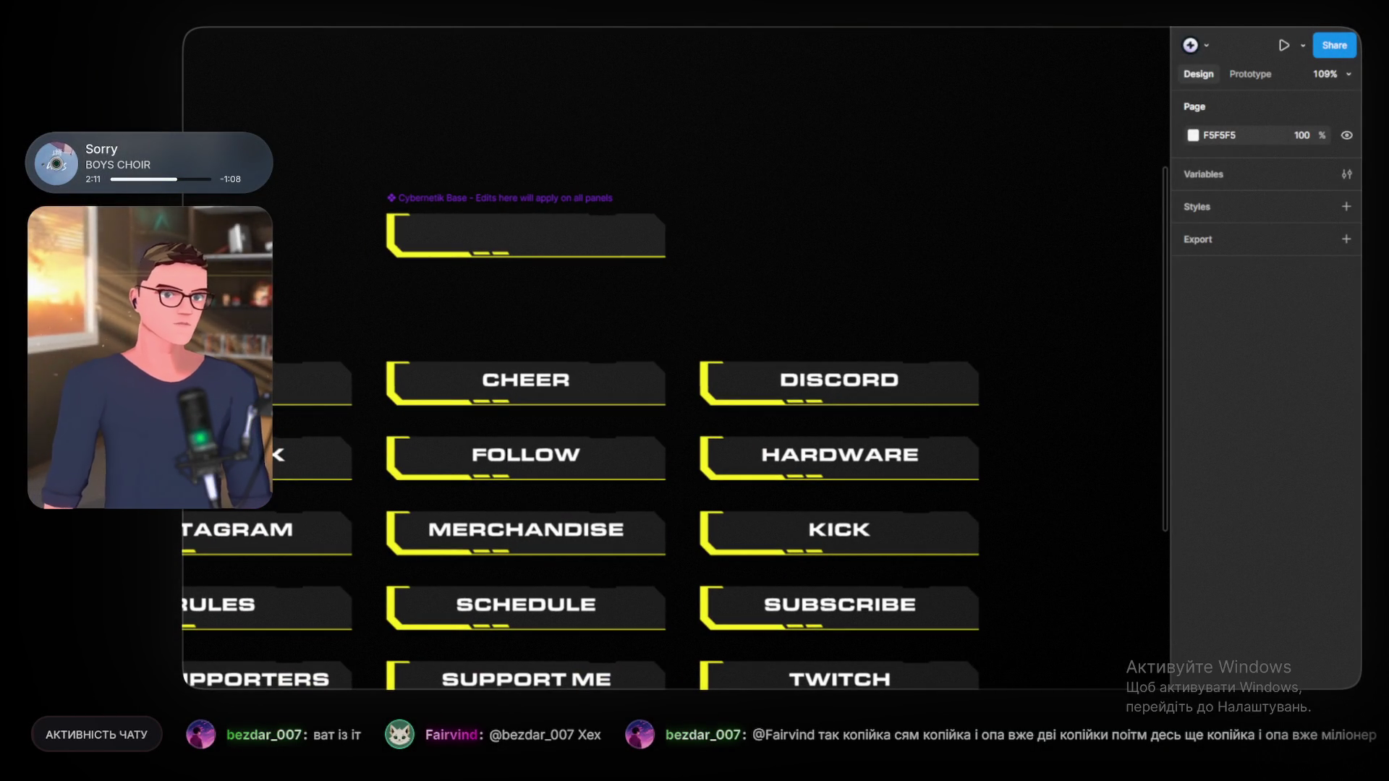
left_click_drag(791, 205, 782, 179)
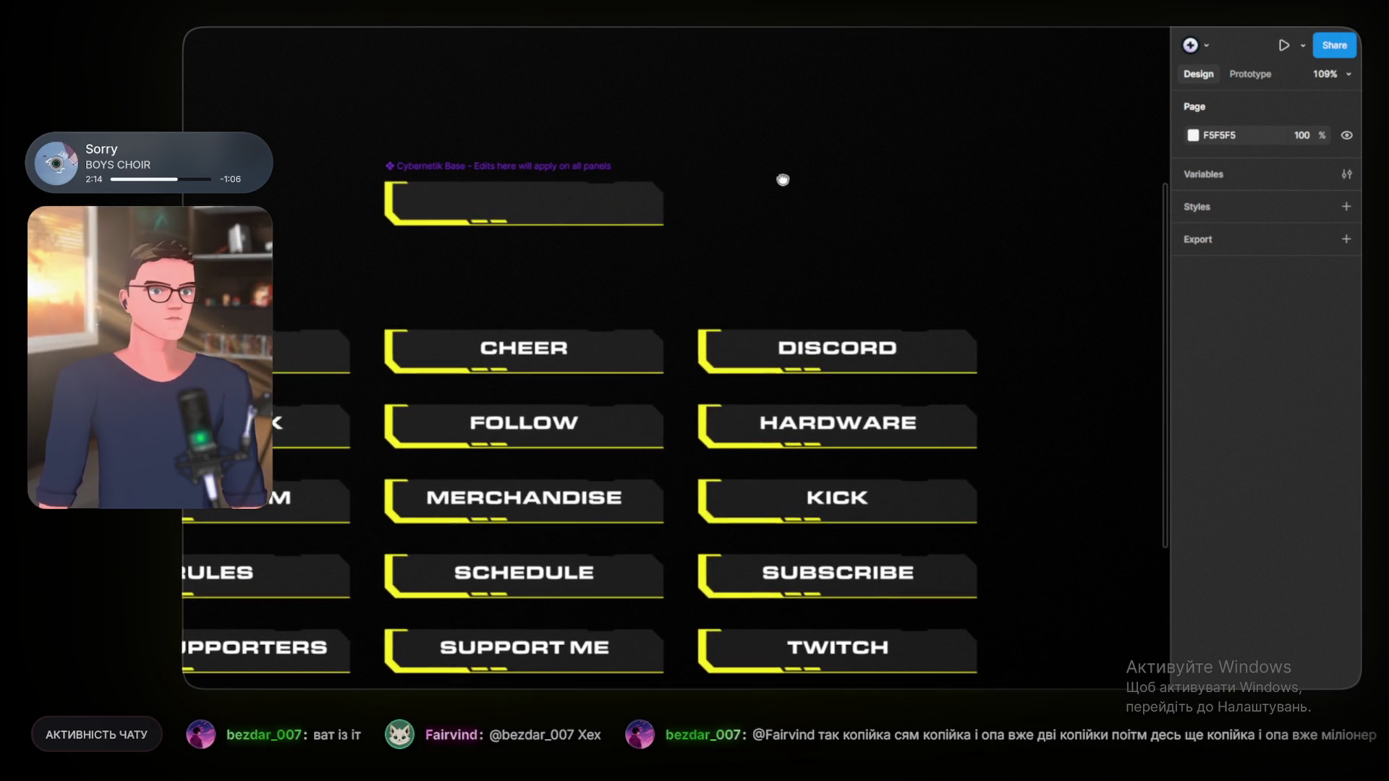
scroll(784, 369, "up", 5)
scroll(937, 340, "left", 5)
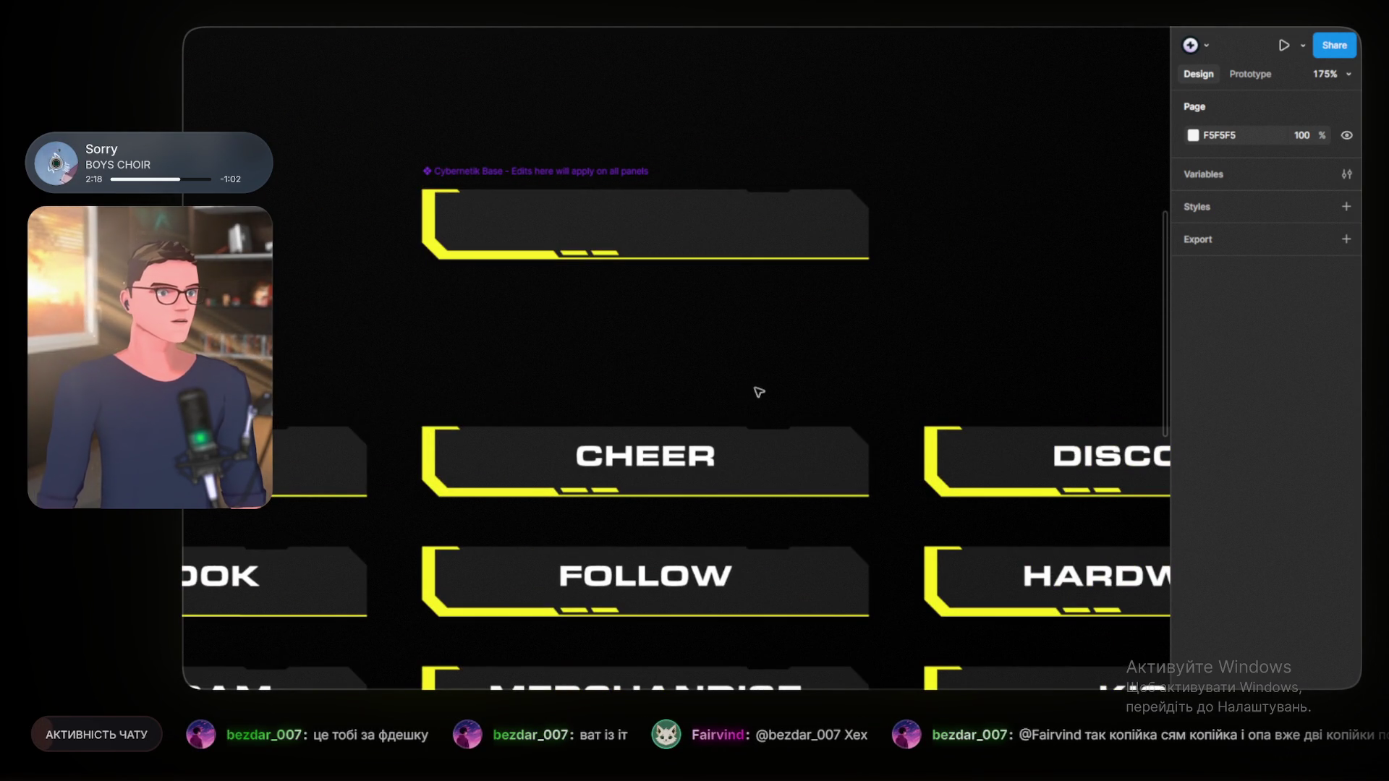
left_click(731, 617)
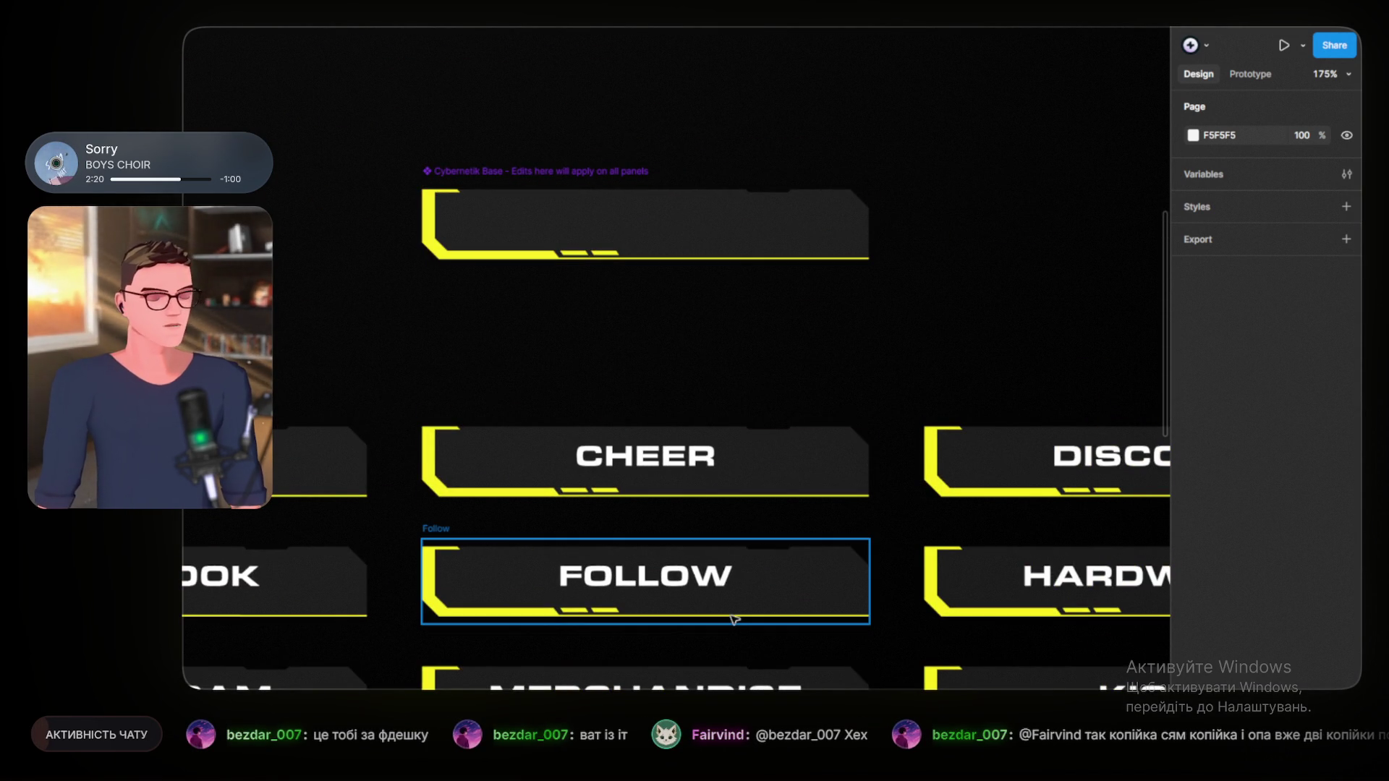
left_click(715, 635)
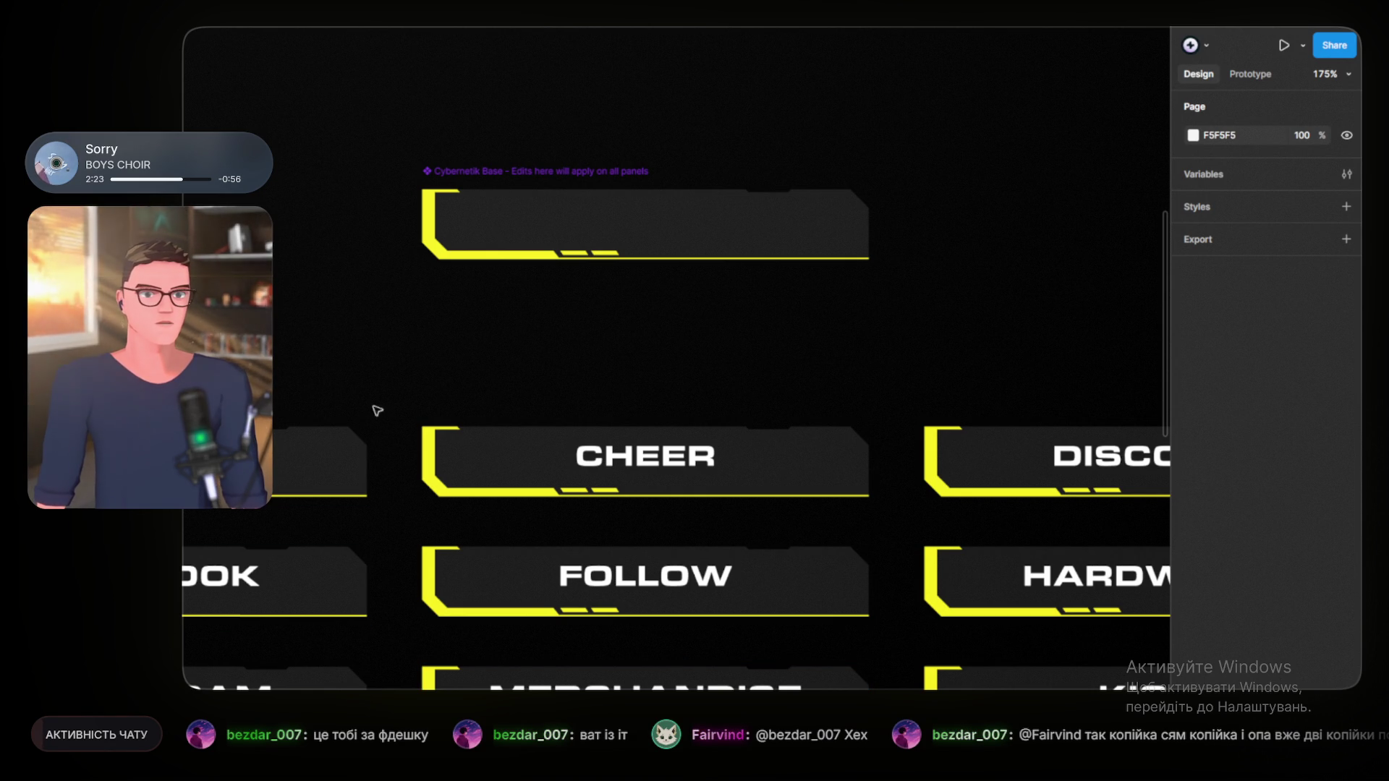
scroll(417, 479, "up", 5)
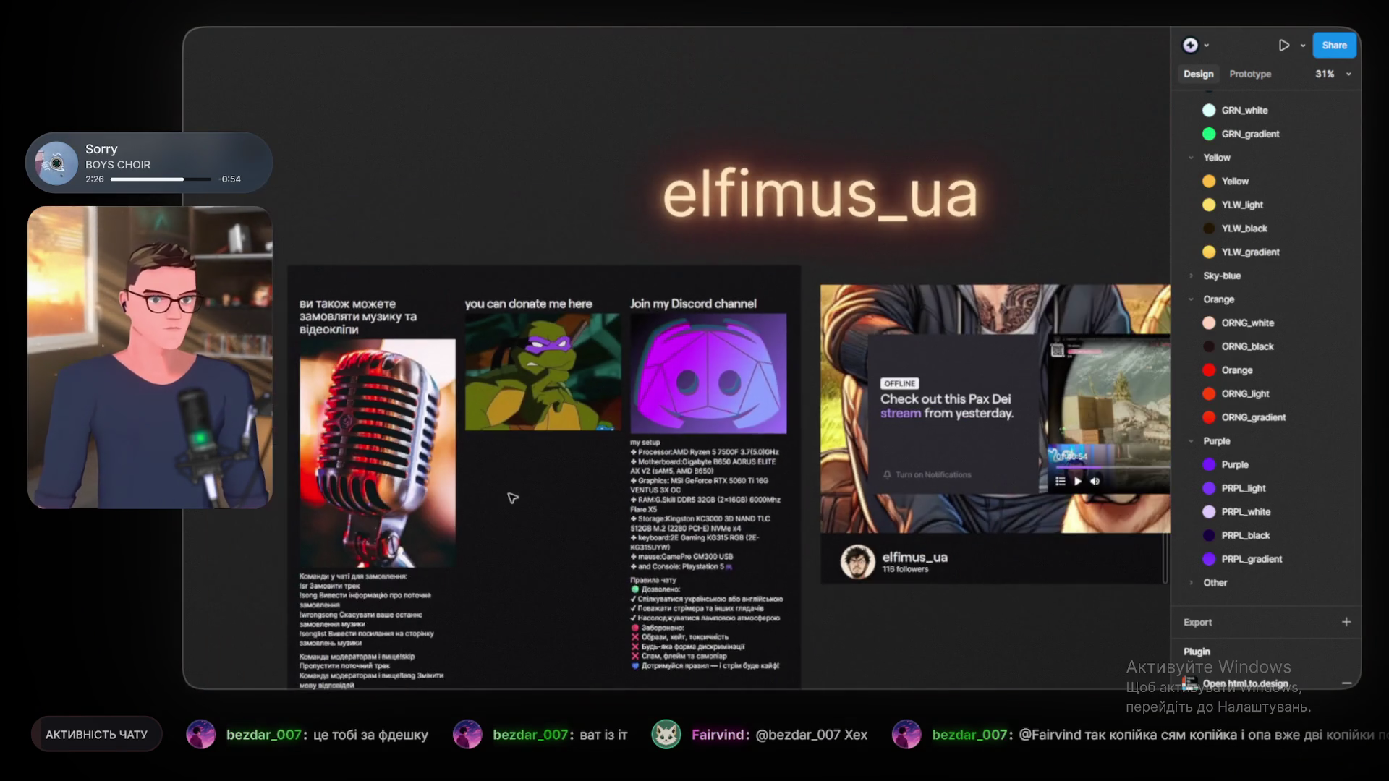
scroll(417, 479, "up", 2)
scroll(419, 471, "up", 1)
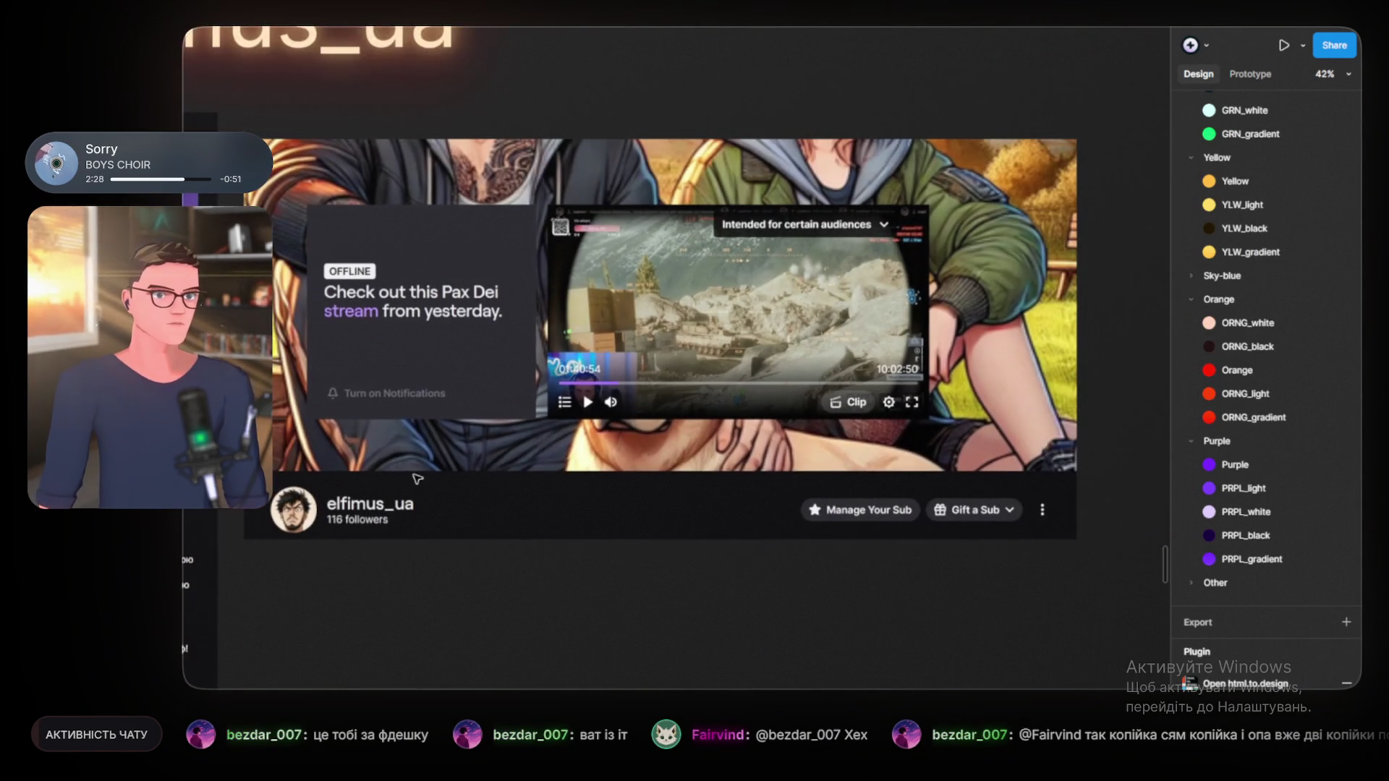
scroll(377, 325, "left", 5)
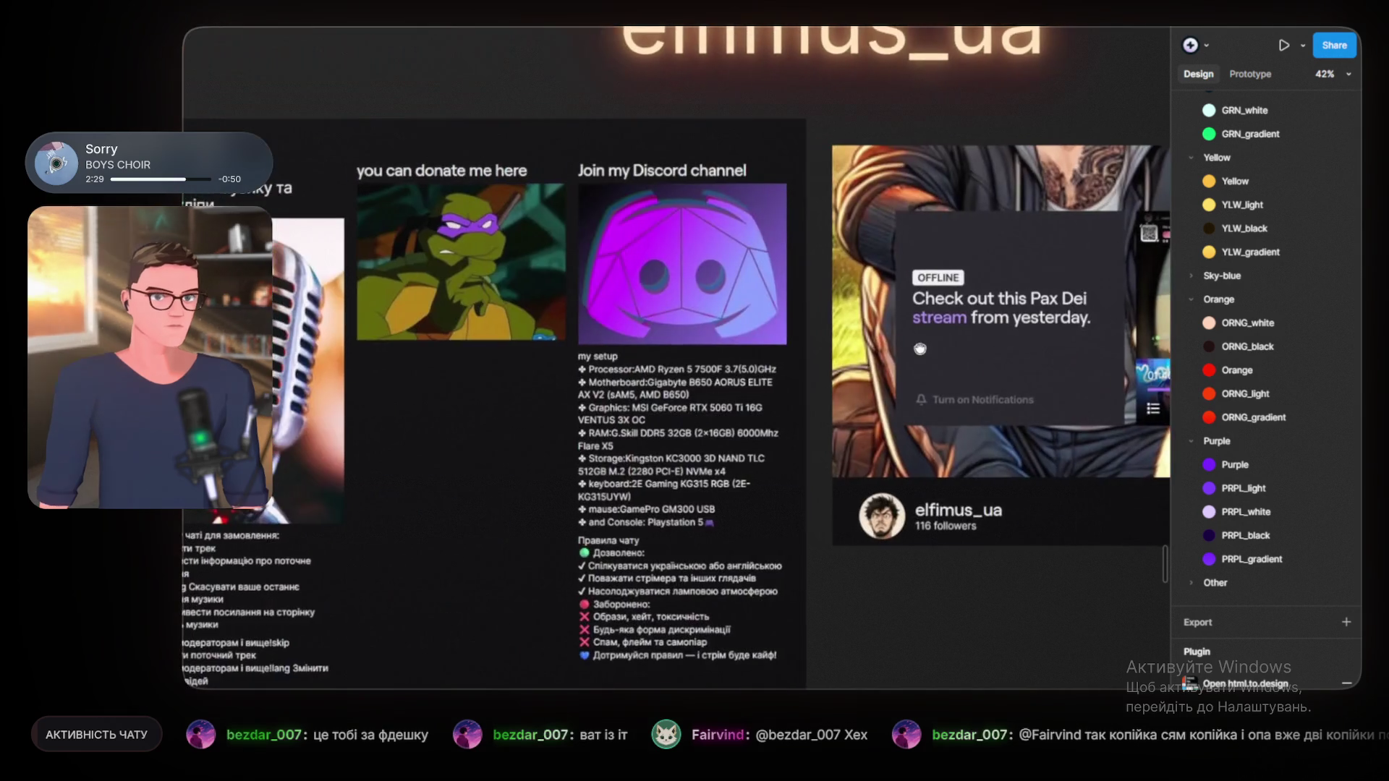
scroll(549, 292, "left", 4)
scroll(550, 292, "up", 2)
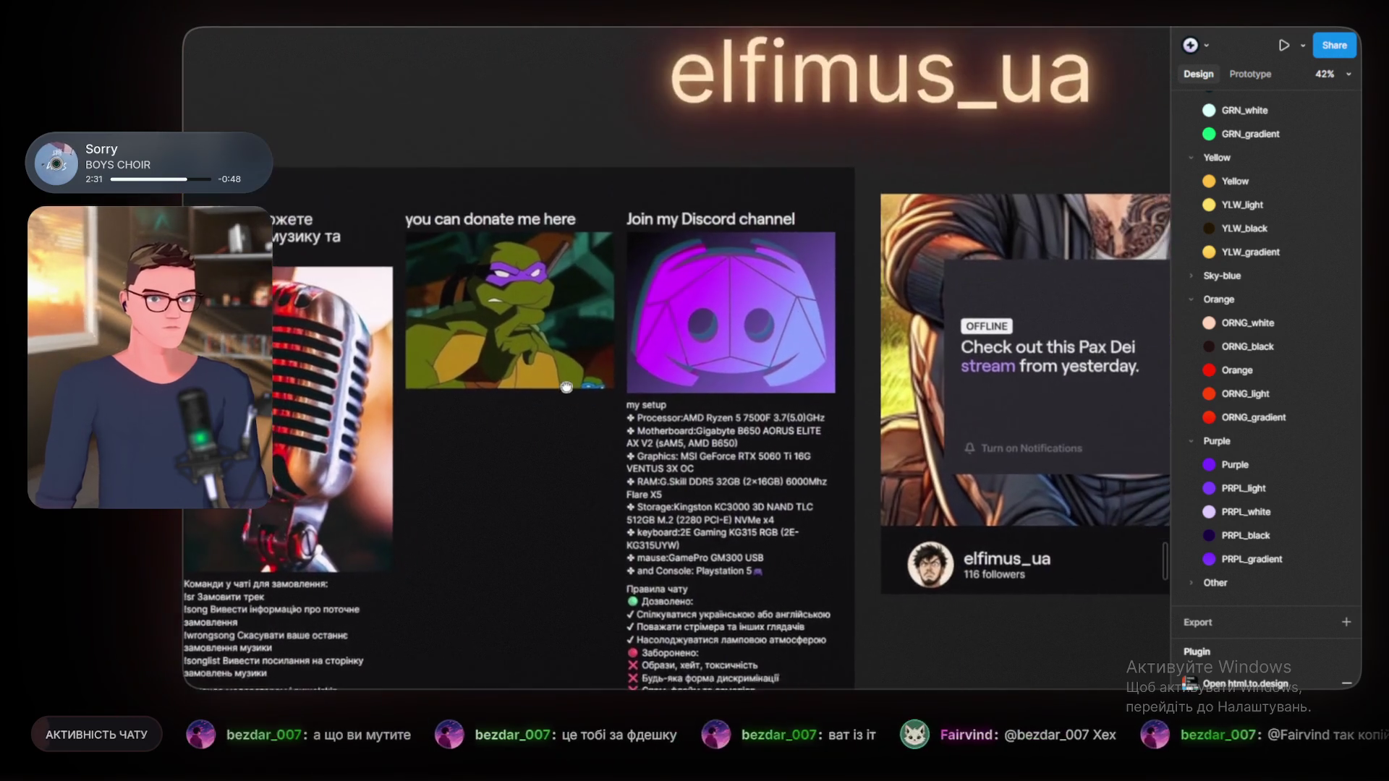
scroll(550, 293, "left", 2)
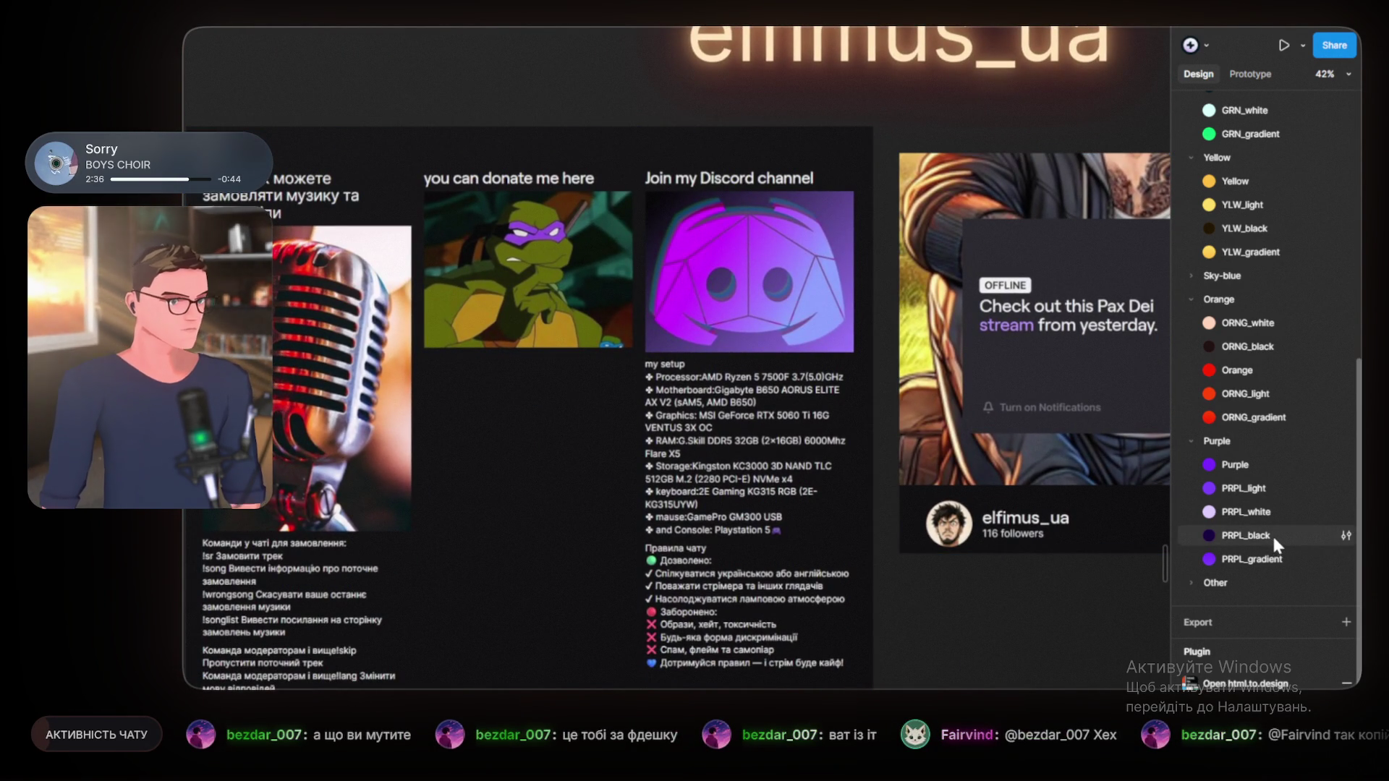
scroll(701, 460, "down", 5)
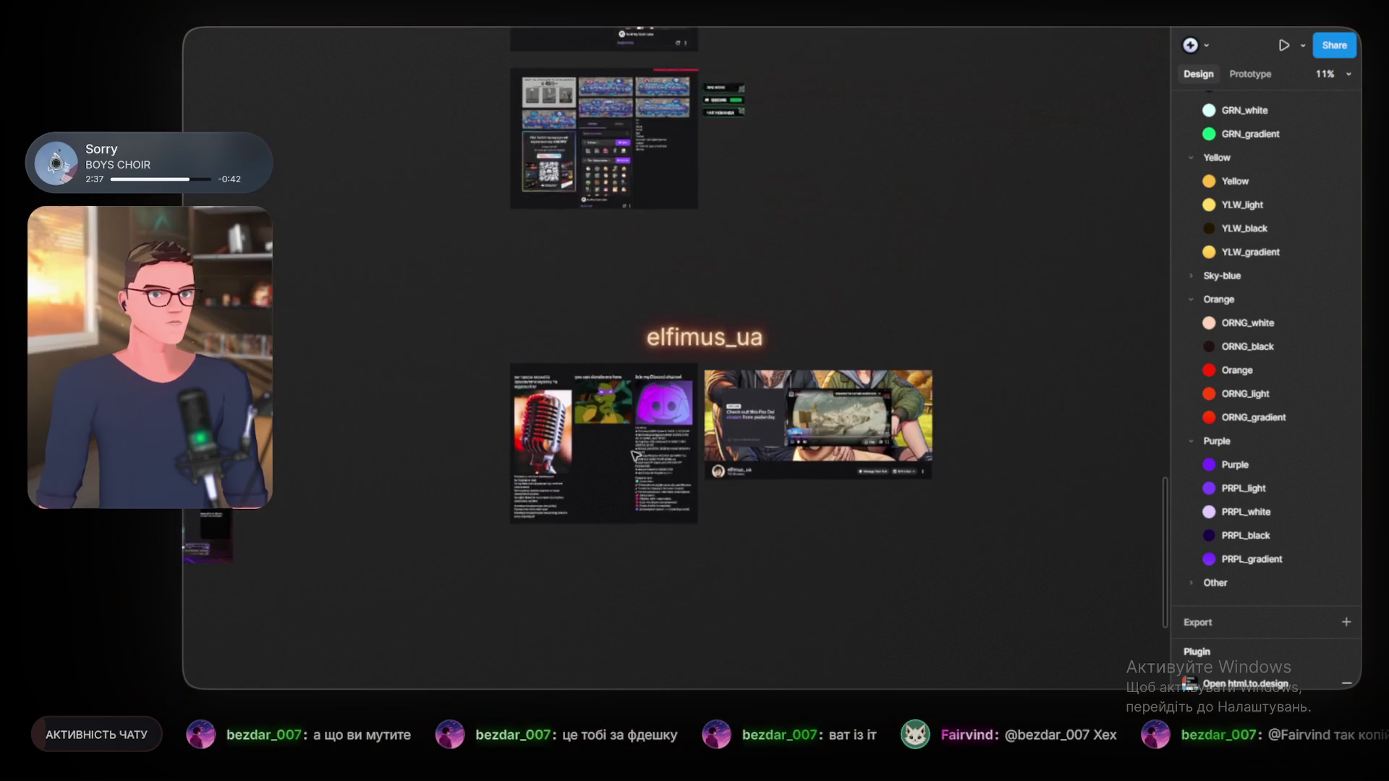
scroll(636, 452, "up", 10)
scroll(634, 455, "down", 10)
scroll(636, 454, "up", 6)
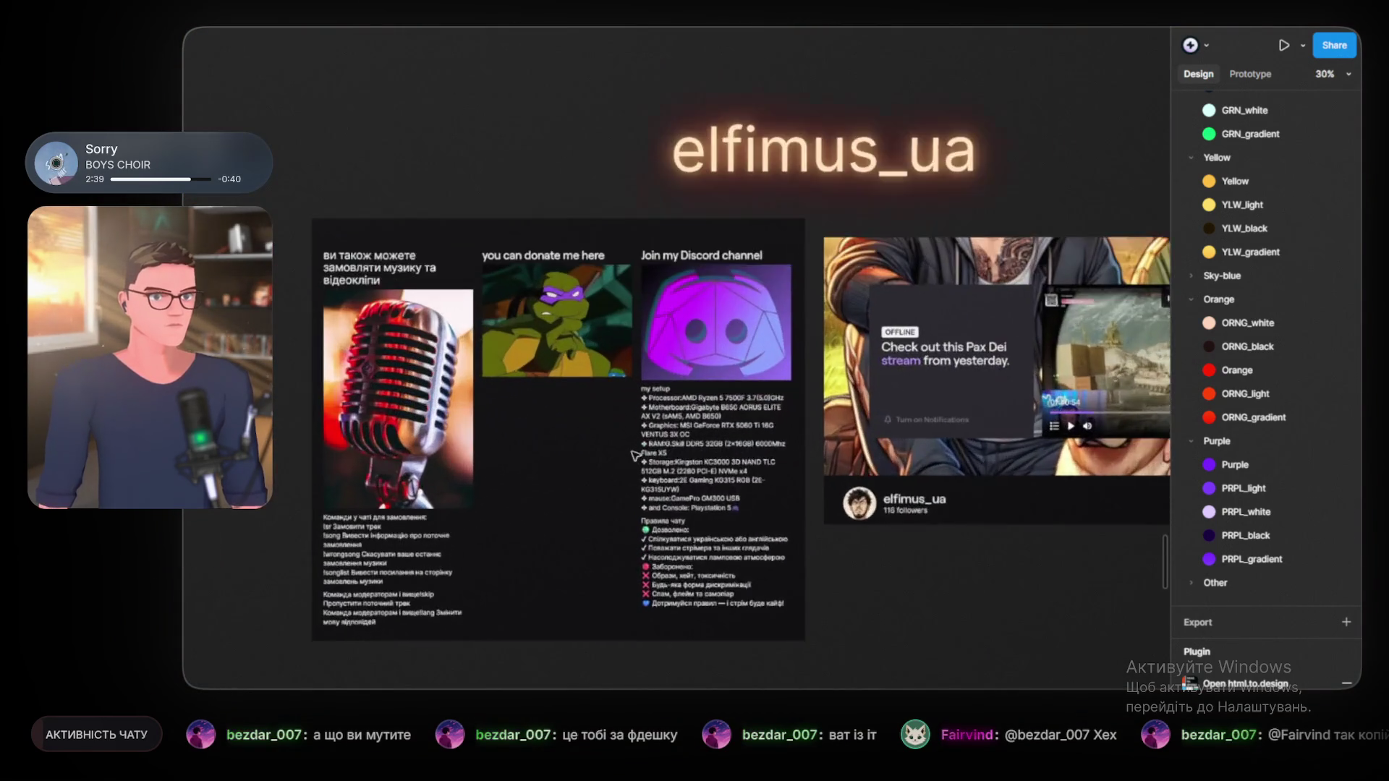
scroll(635, 454, "down", 1)
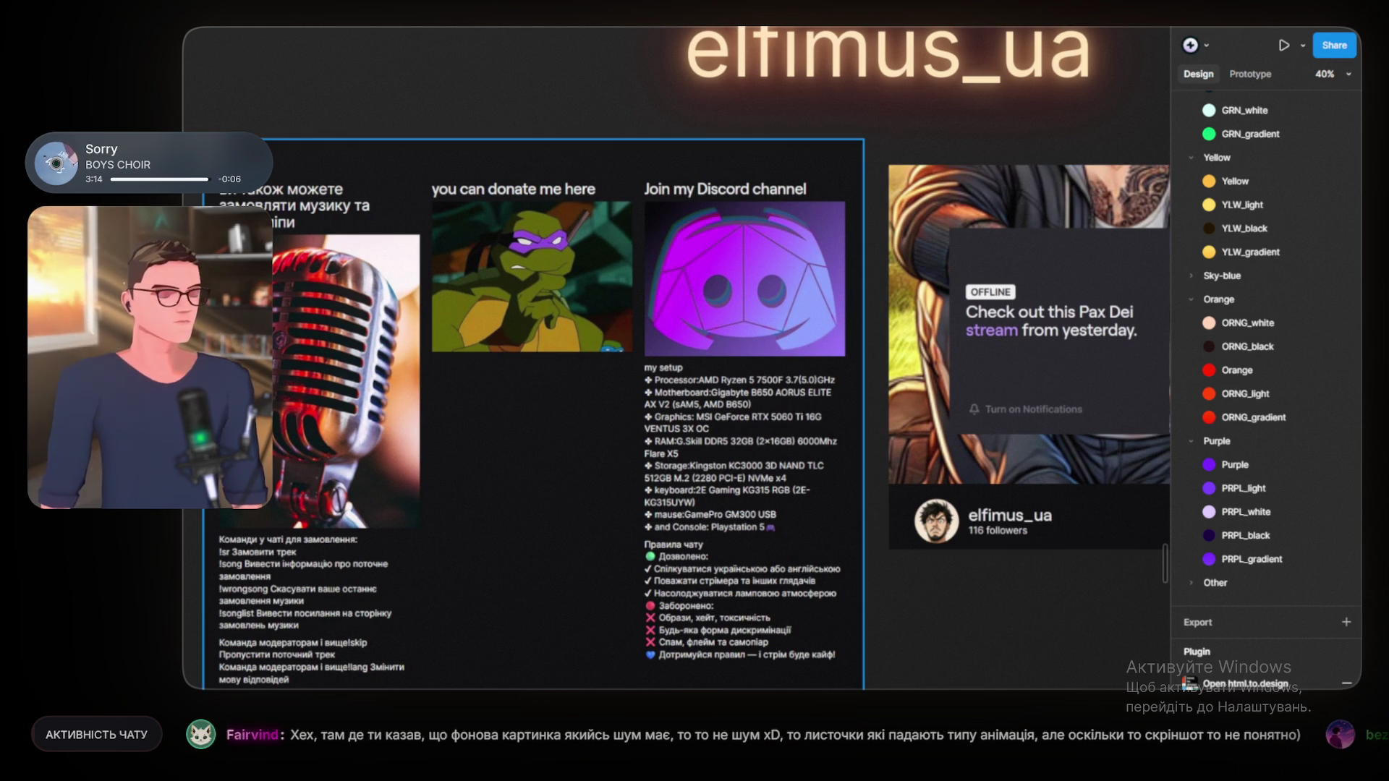
key("ctrl+Tab")
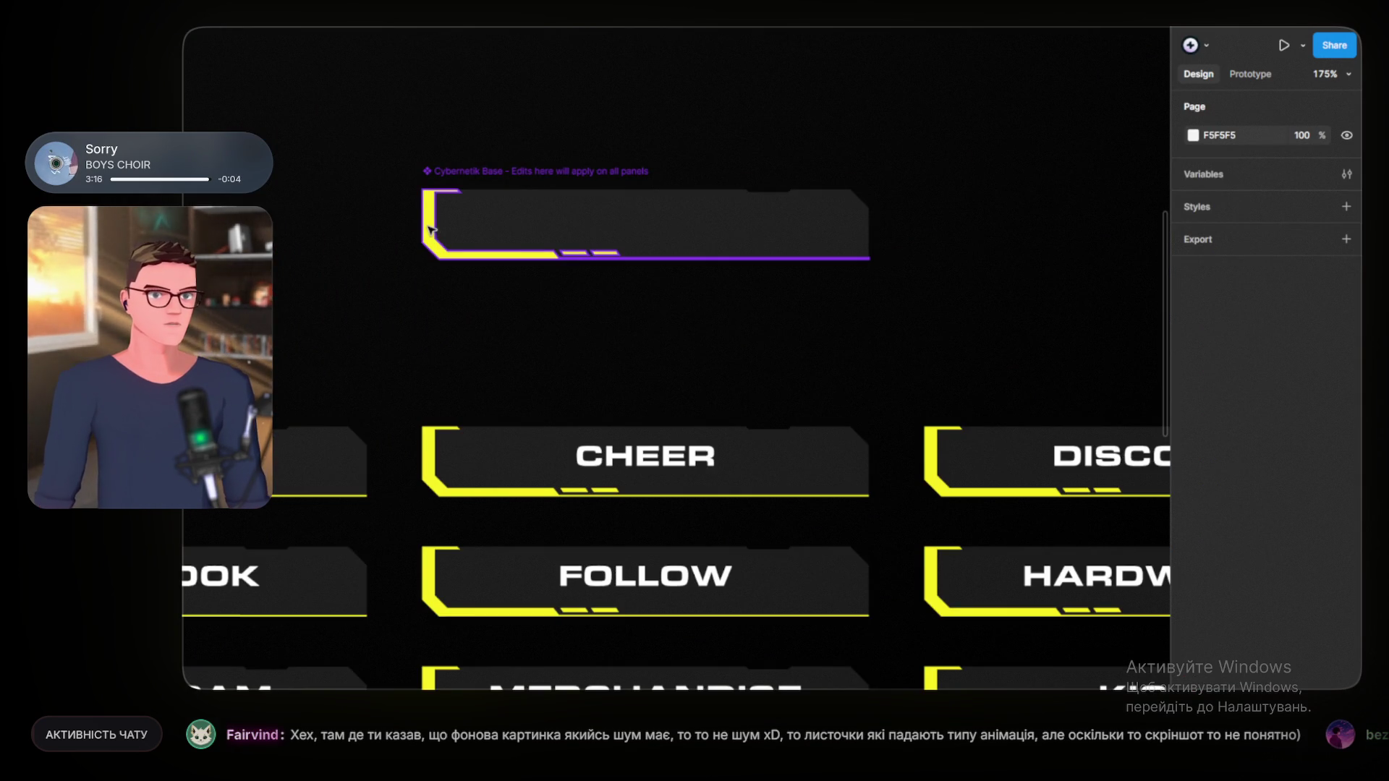
Step: Change the base panel's yellow accent fill to orange d2770f
left_click(432, 230)
left_click(1222, 561)
type("d2770f")
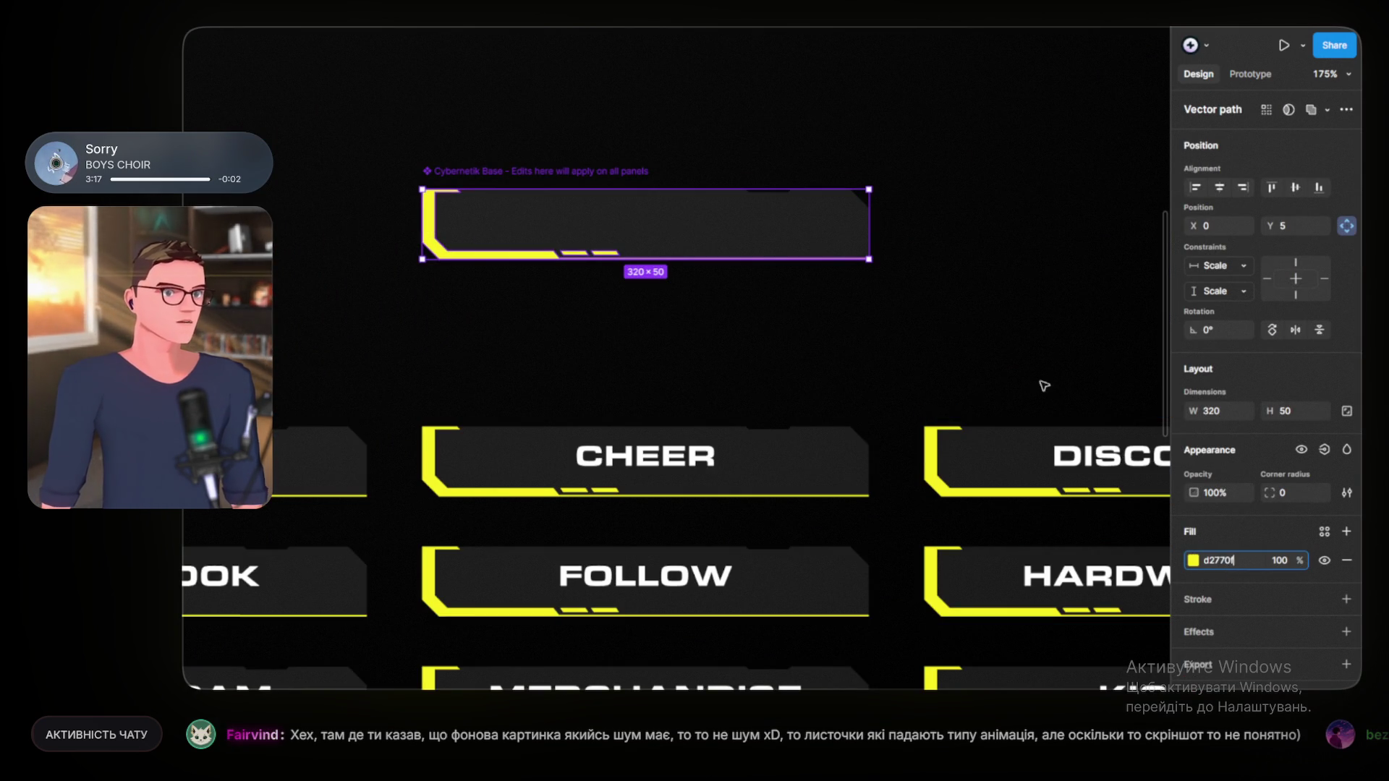
left_click(1047, 394)
scroll(835, 261, "left", 5)
scroll(836, 261, "right", 2)
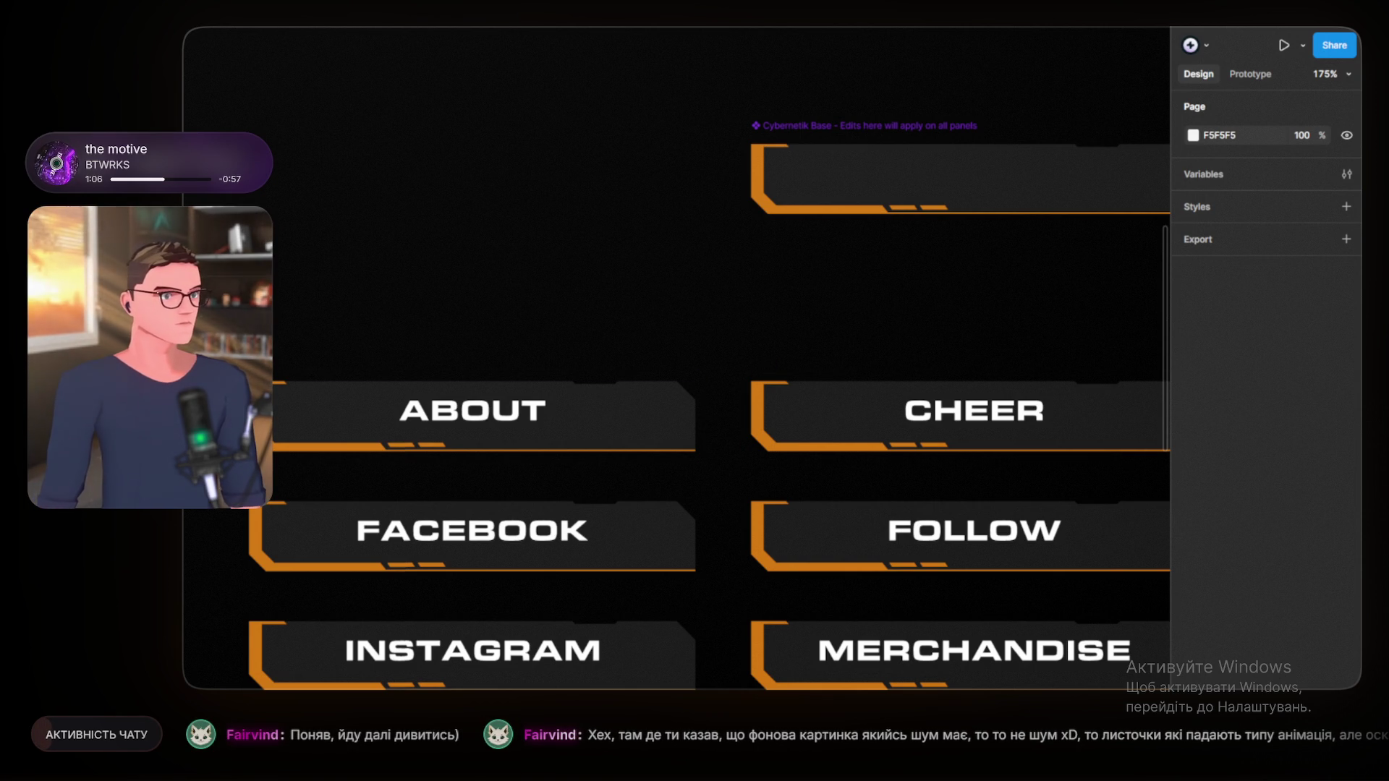
Step: Set the base panel's dark plate fill to 18181b
scroll(927, 301, "right", 3)
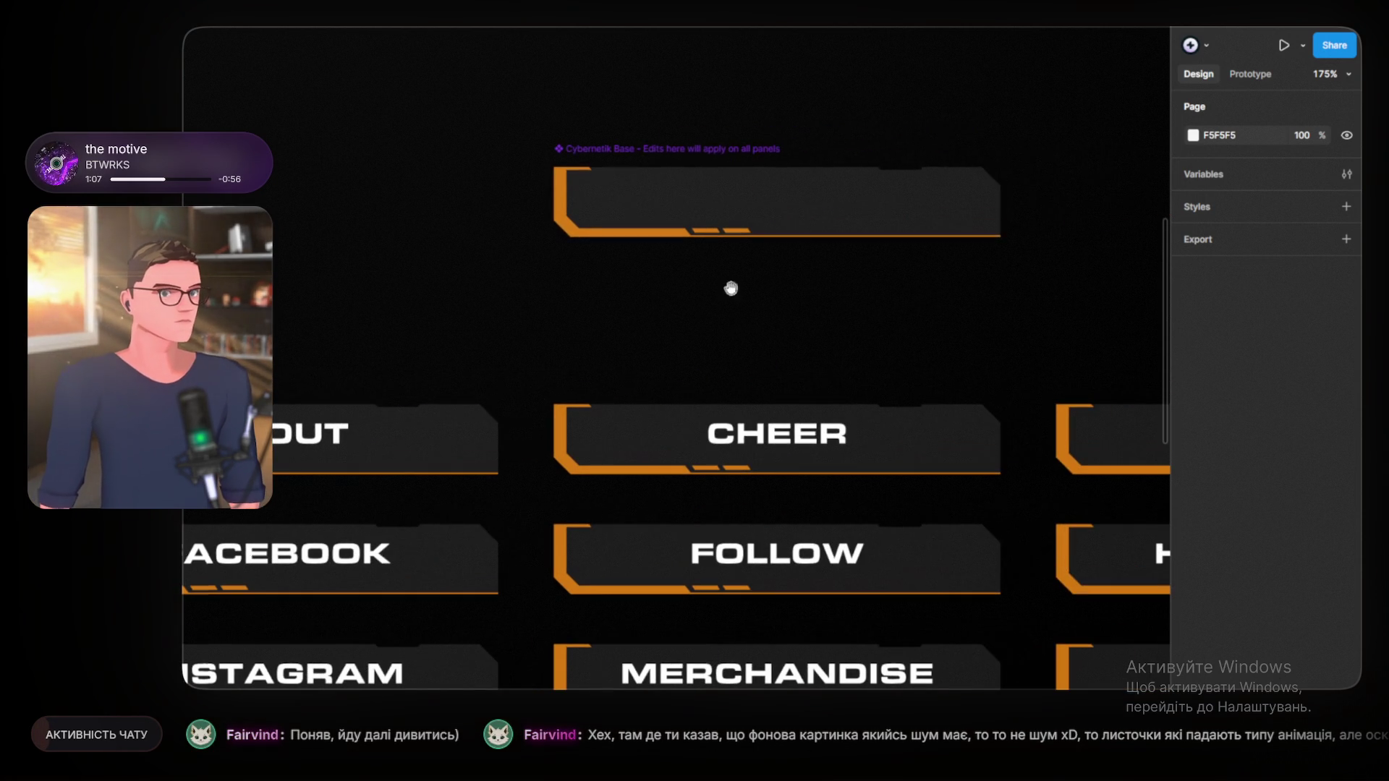
left_click(784, 210)
left_click(1230, 559)
type("18181b")
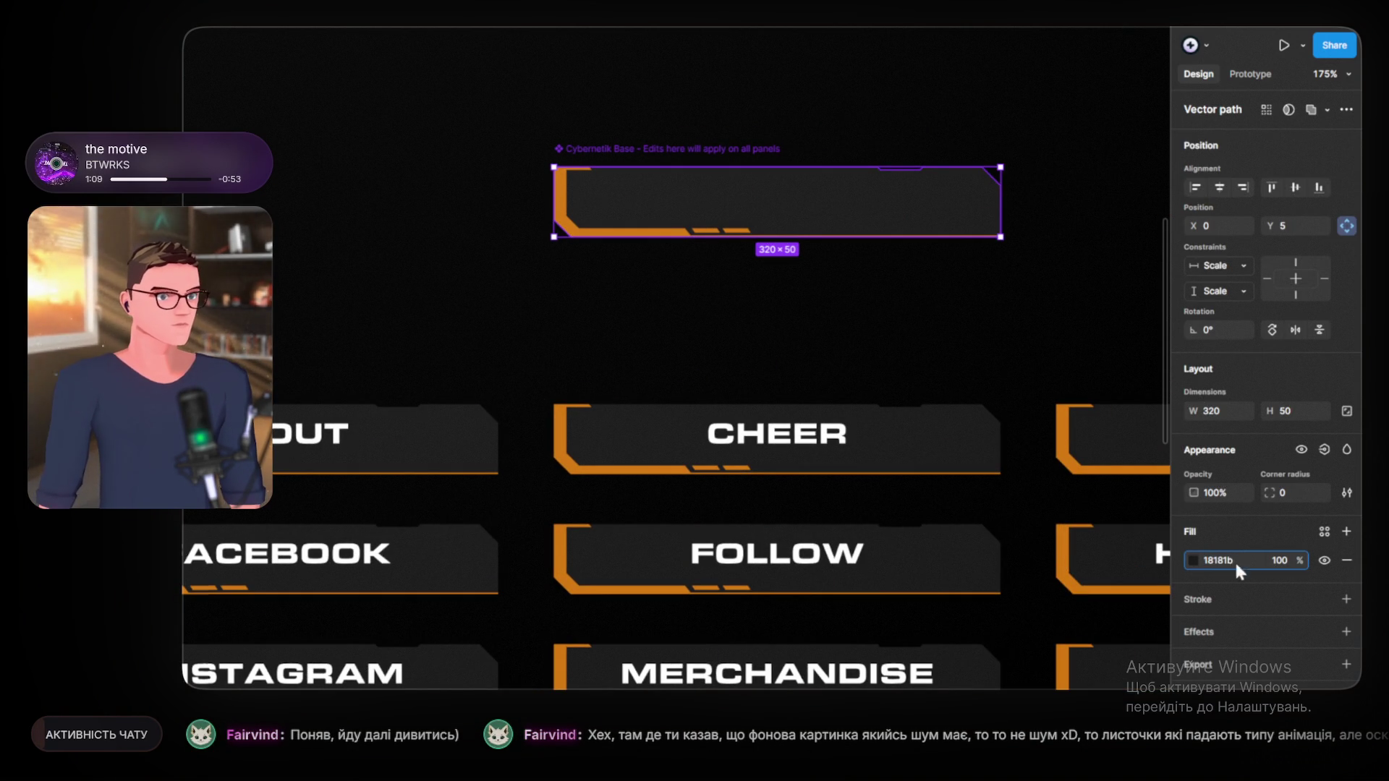
left_click(840, 325)
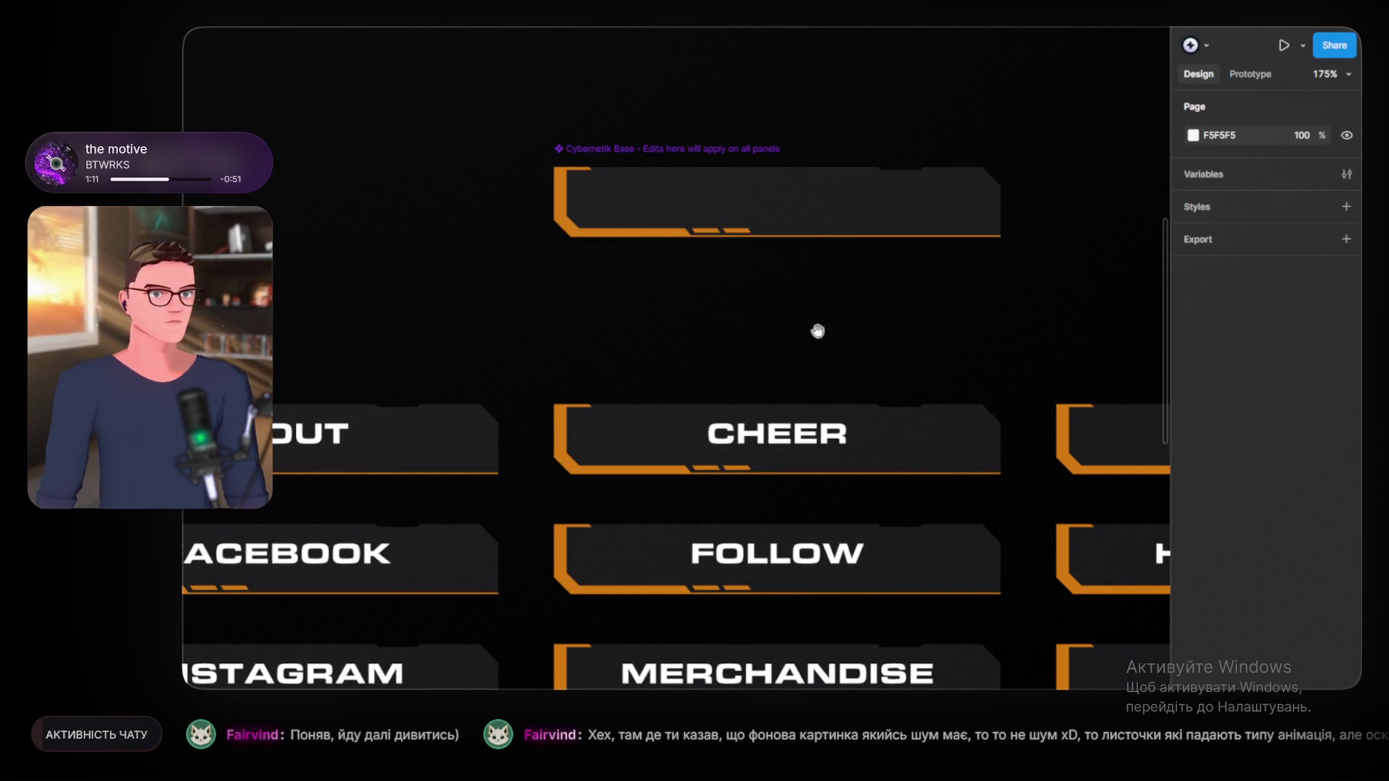
Step: Scroll down and select the ABOUT label text
scroll(916, 314, "left", 3)
scroll(915, 313, "down", 3)
left_click(490, 333)
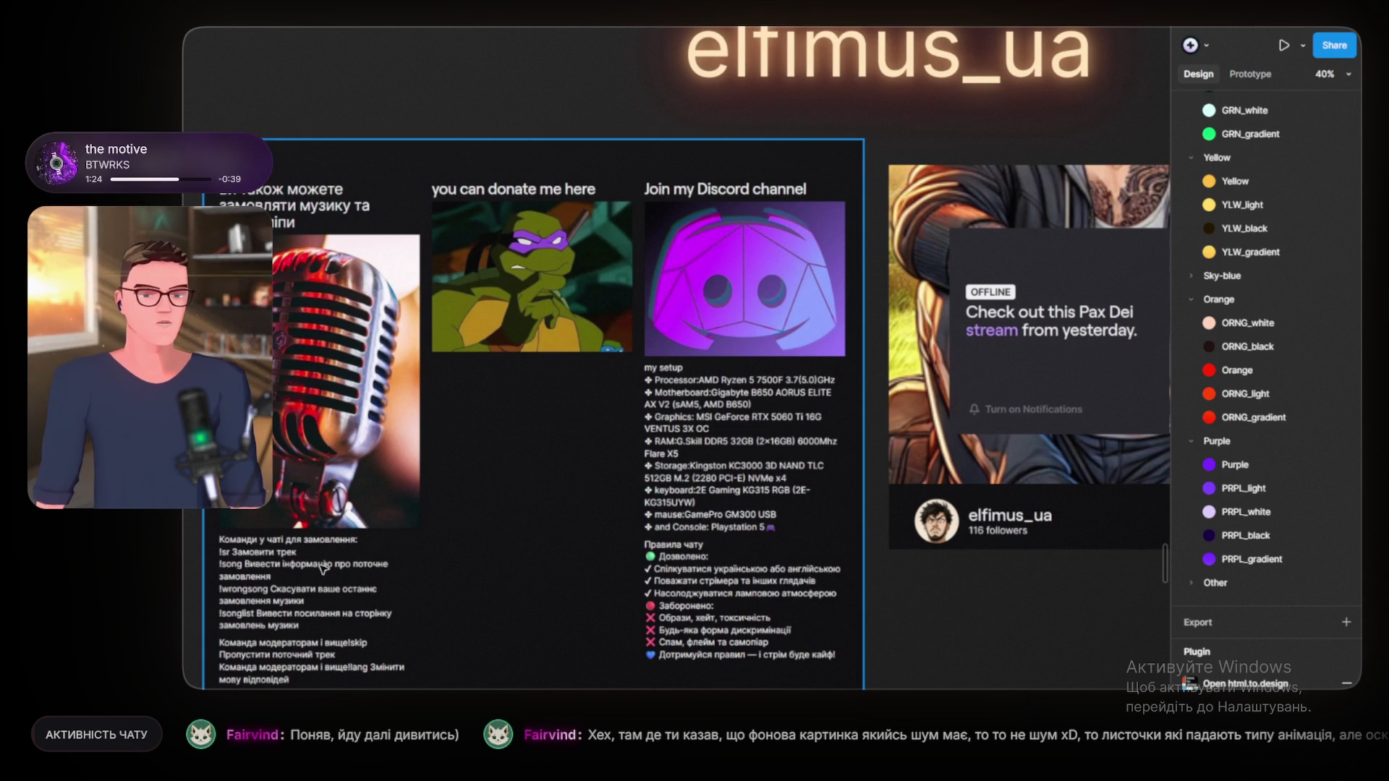
Step: Deselect the elfimus_ua frame and zoom out to the boards overview
left_click(364, 107)
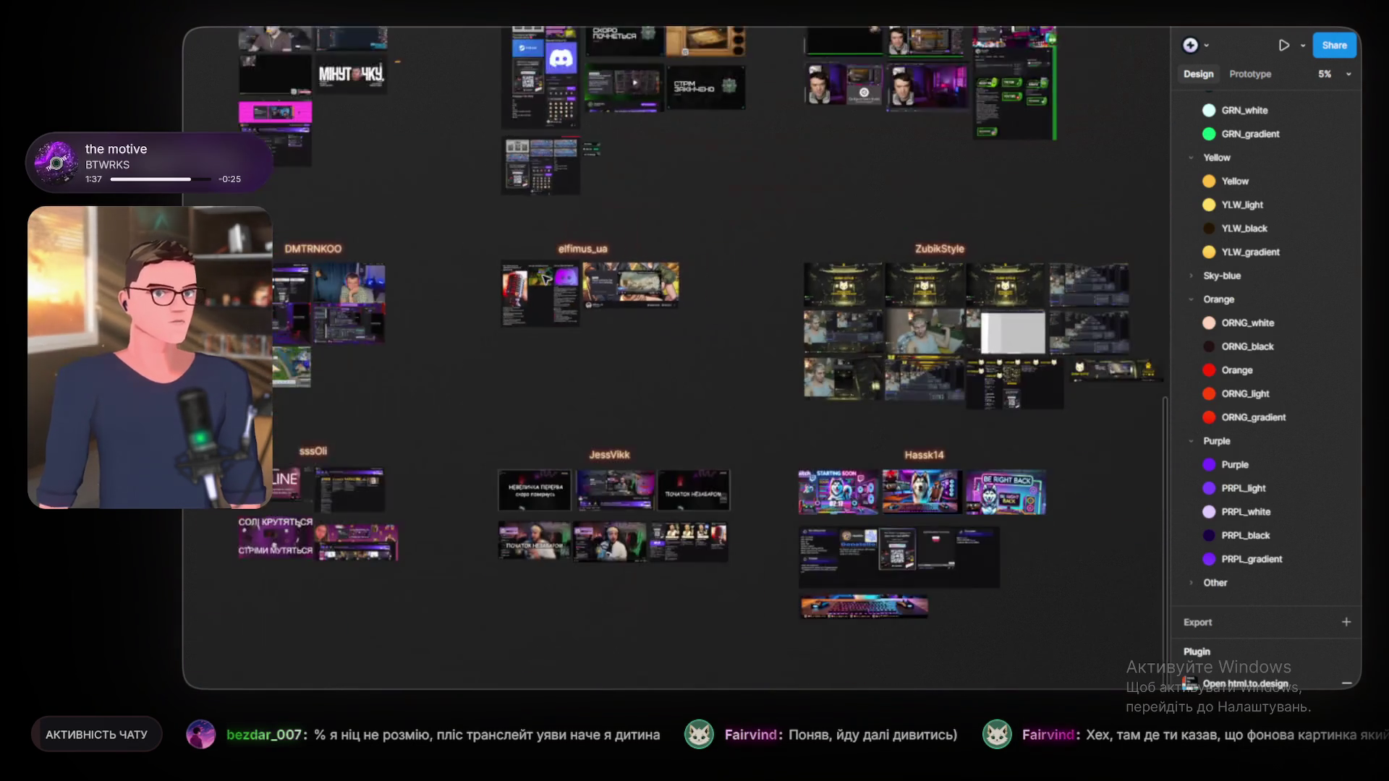
scroll(574, 394, "up", 5)
scroll(472, 248, "up", 4)
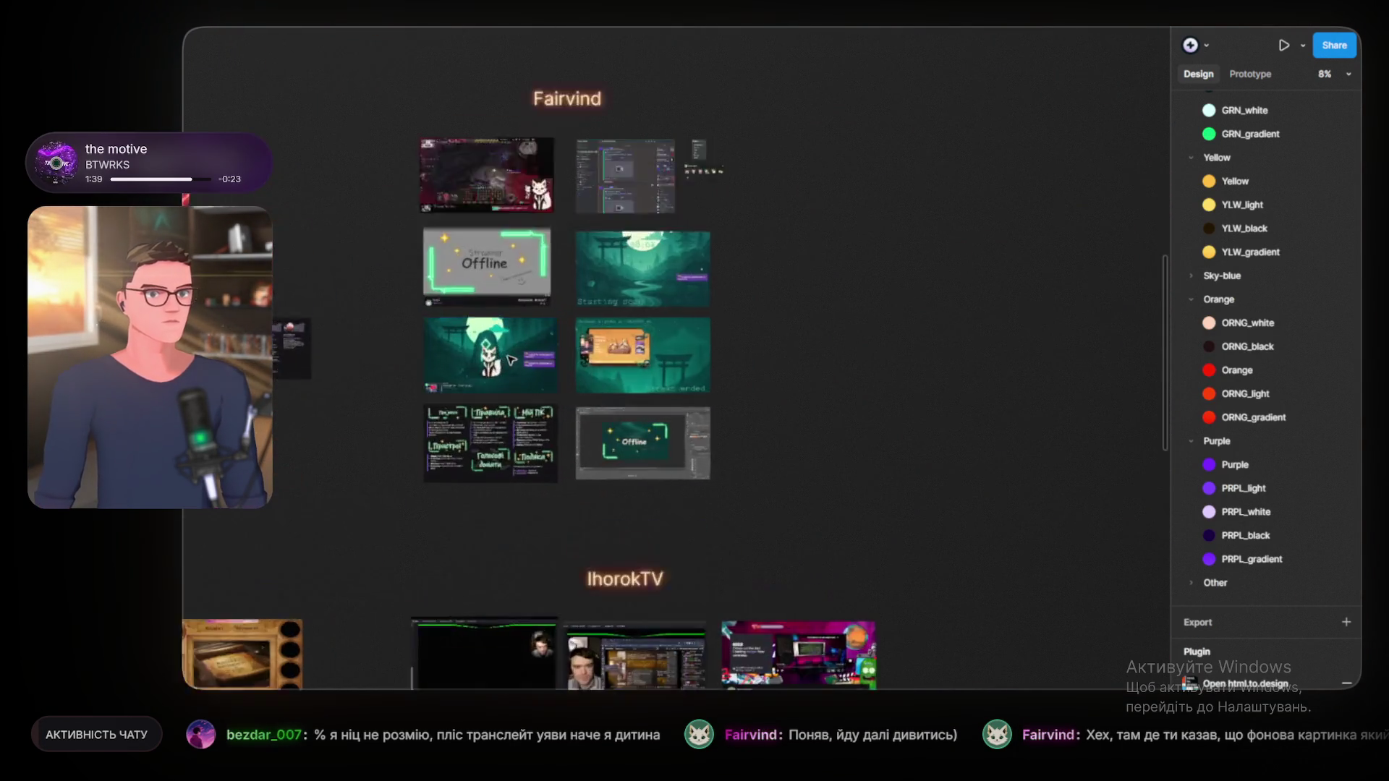
scroll(512, 360, "up", 5)
scroll(477, 217, "up", 2)
scroll(654, 314, "up", 2)
scroll(544, 348, "up", 5)
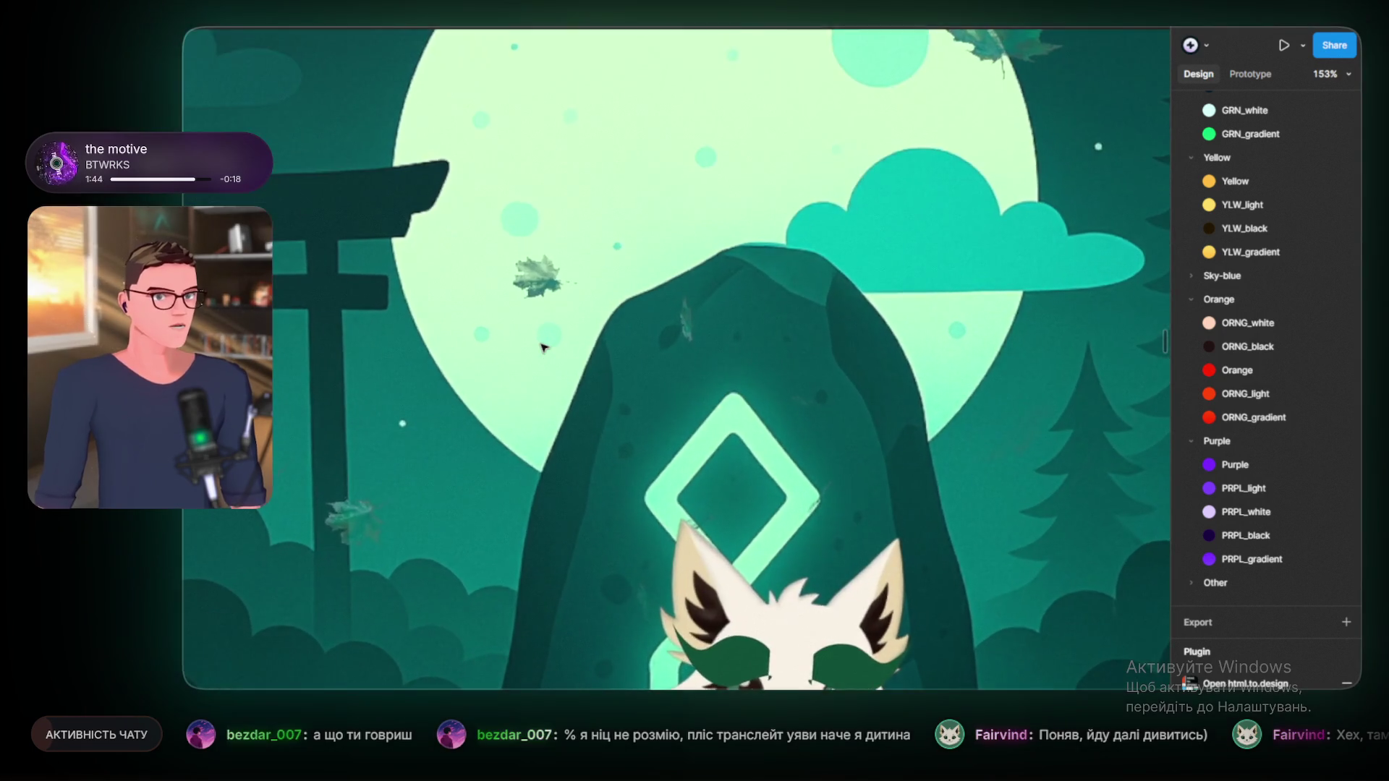
scroll(544, 348, "down", 5)
scroll(508, 505, "up", 5)
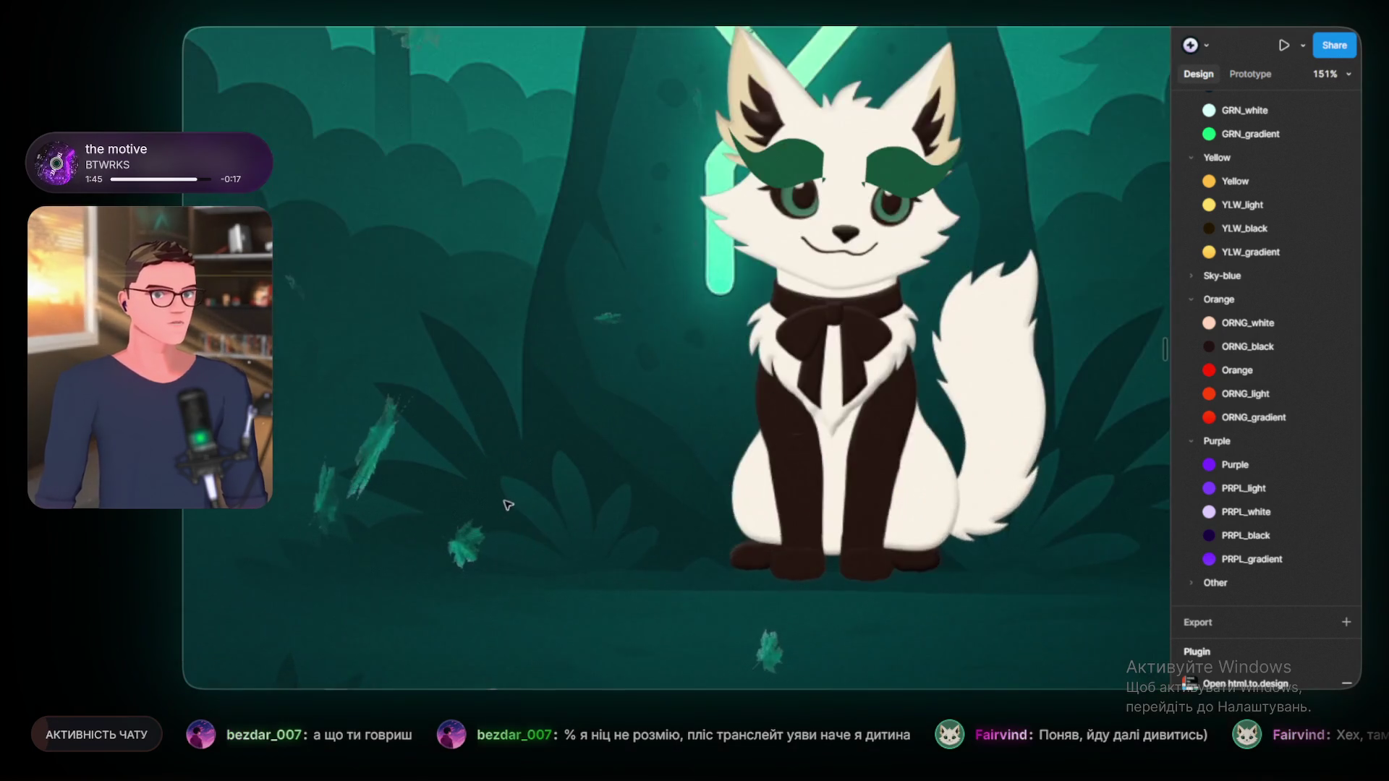
scroll(517, 505, "up", 3)
scroll(917, 453, "up", 3)
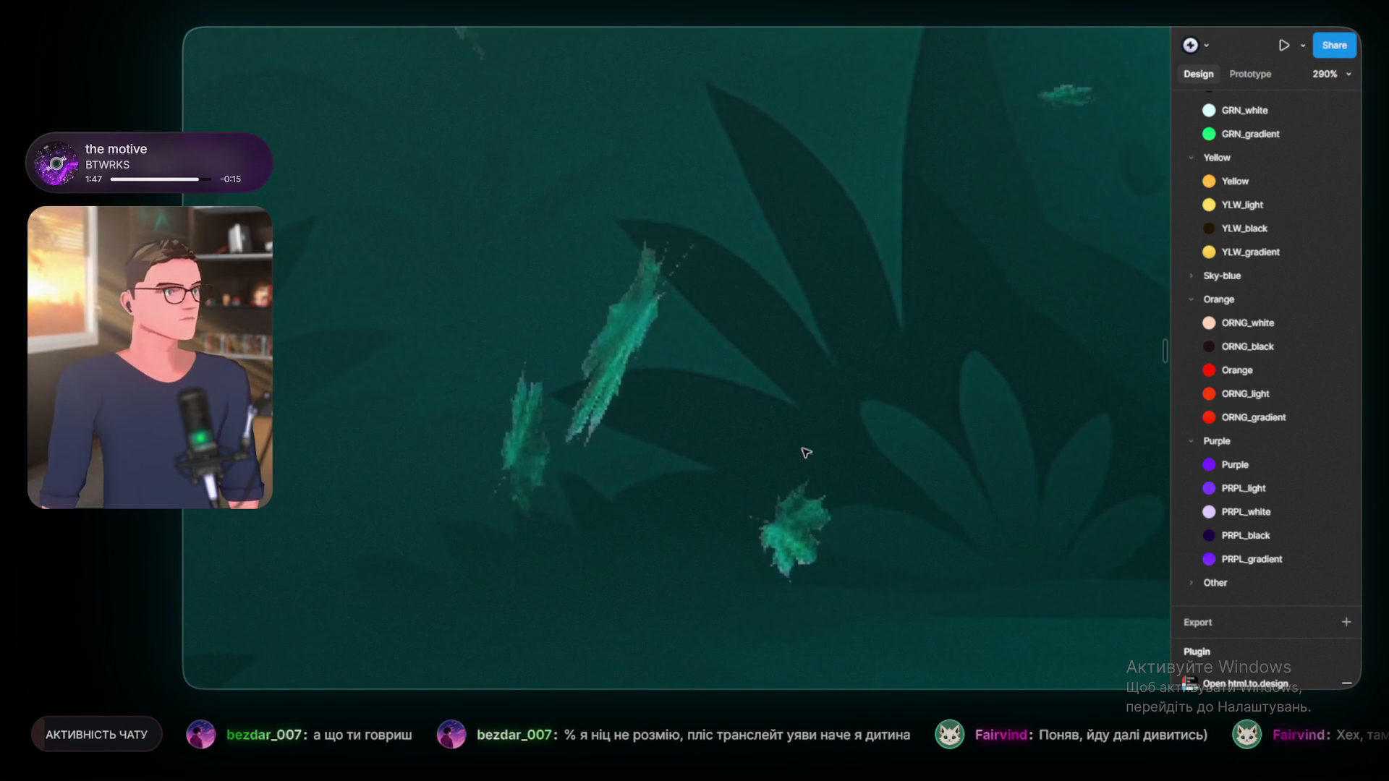
scroll(782, 434, "down", 6)
scroll(724, 391, "down", 3)
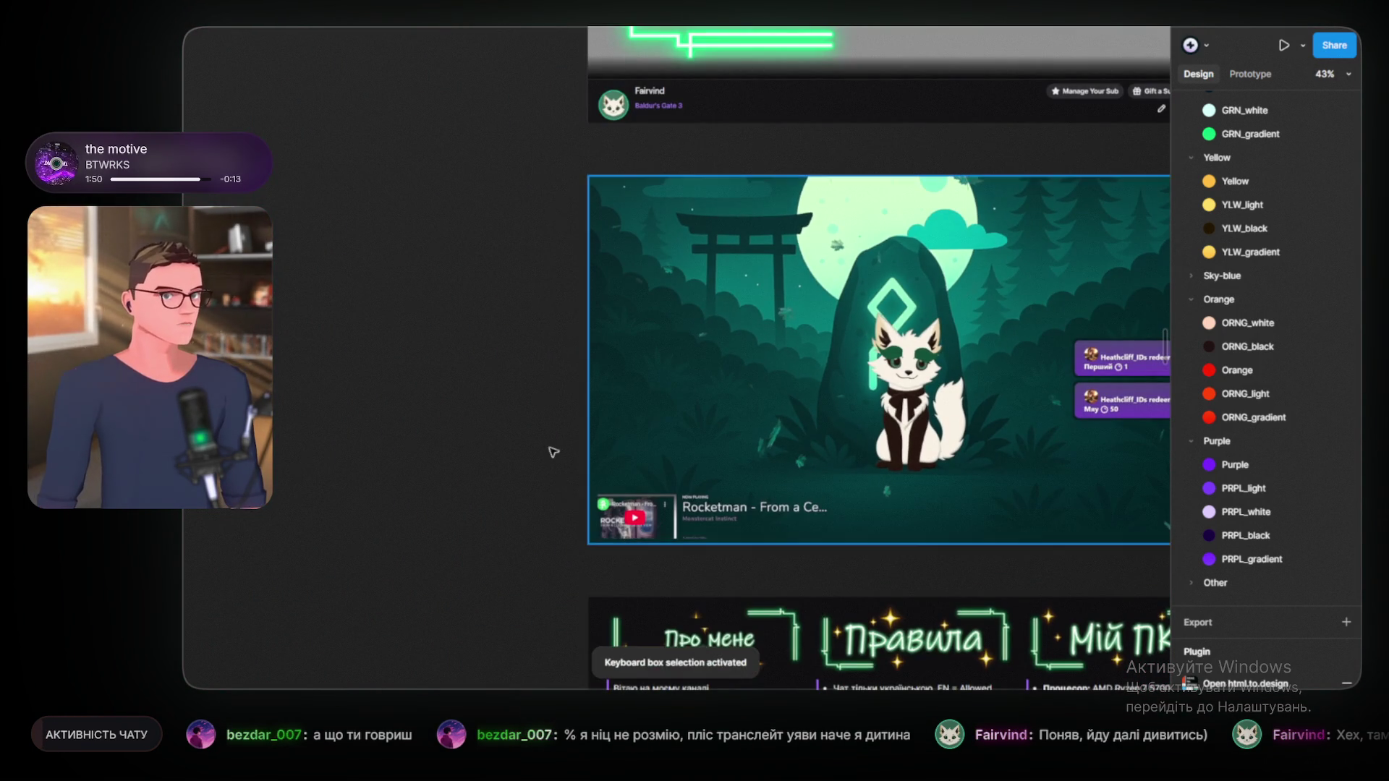
Step: Zoom into the Fairvind board's fox artwork and pan across it
key("space")
scroll(858, 344, "up", 2)
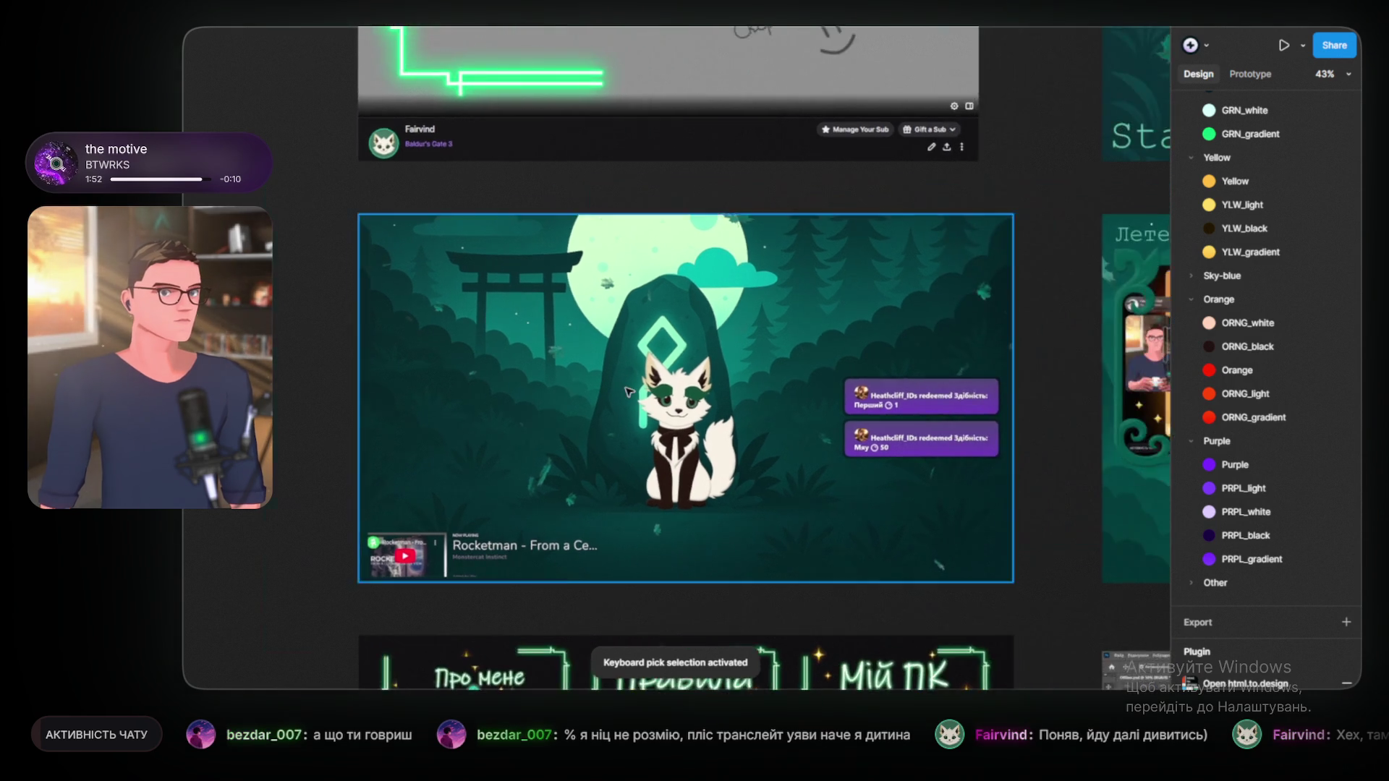
scroll(795, 347, "up", 2)
left_click_drag(727, 416, 683, 356)
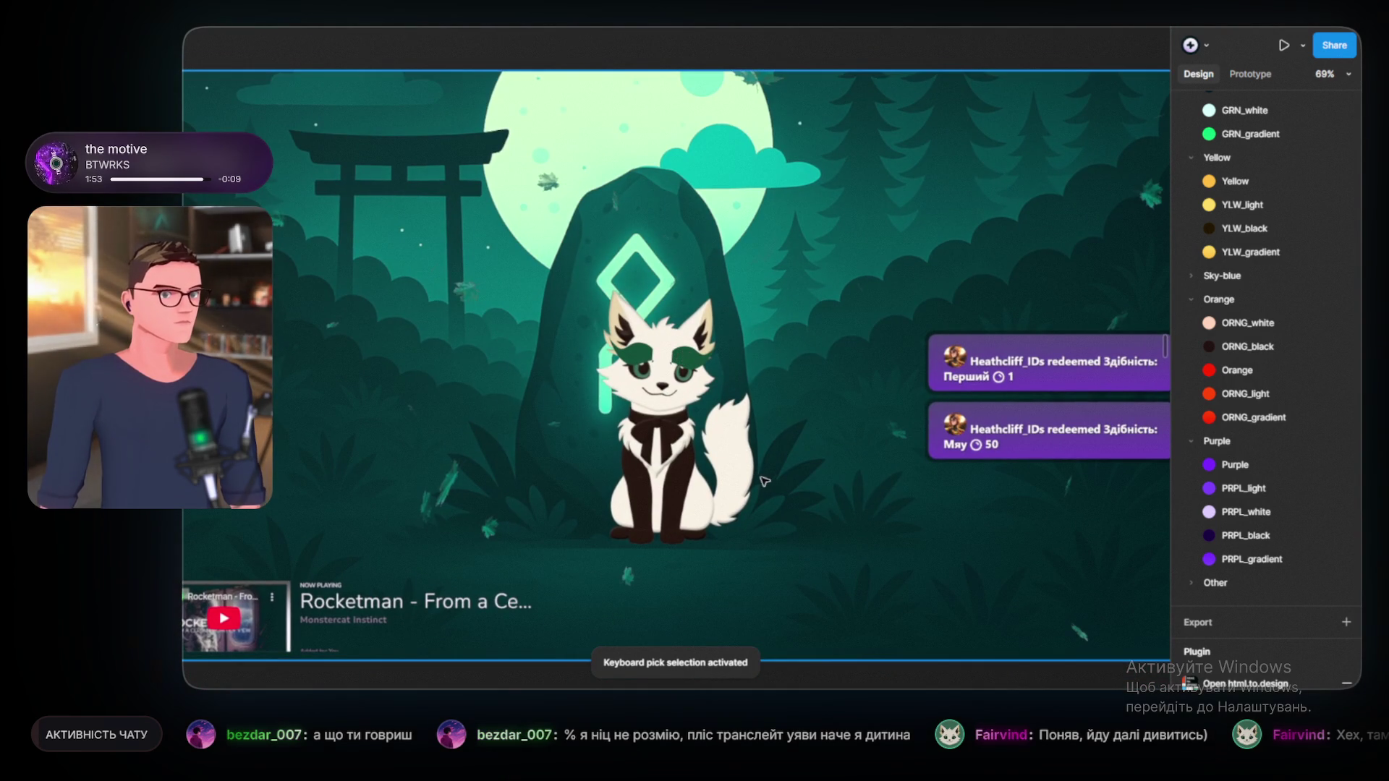
scroll(636, 587, "up", 5)
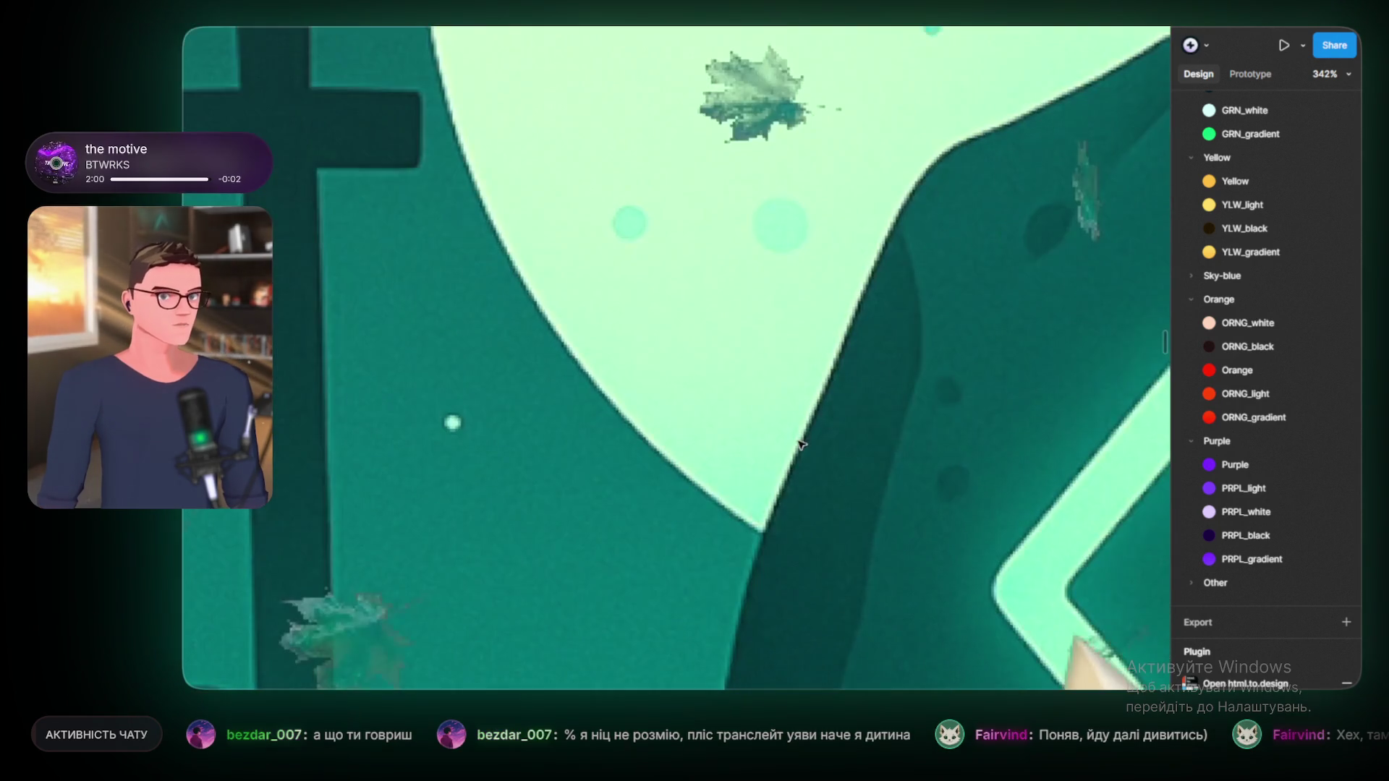
scroll(825, 413, "down", 3)
scroll(759, 362, "down", 3)
scroll(746, 351, "down", 2)
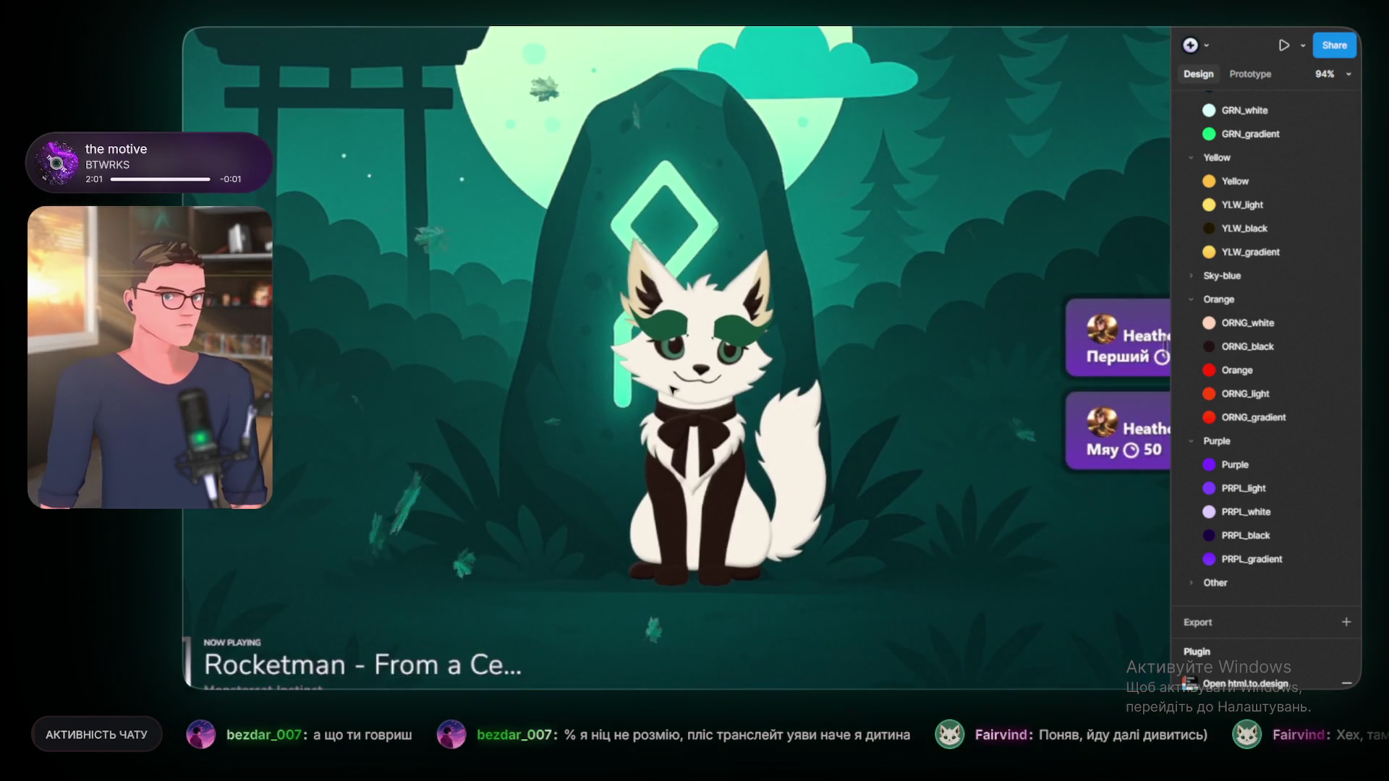
scroll(723, 383, "down", 2)
left_click_drag(714, 396, 689, 420)
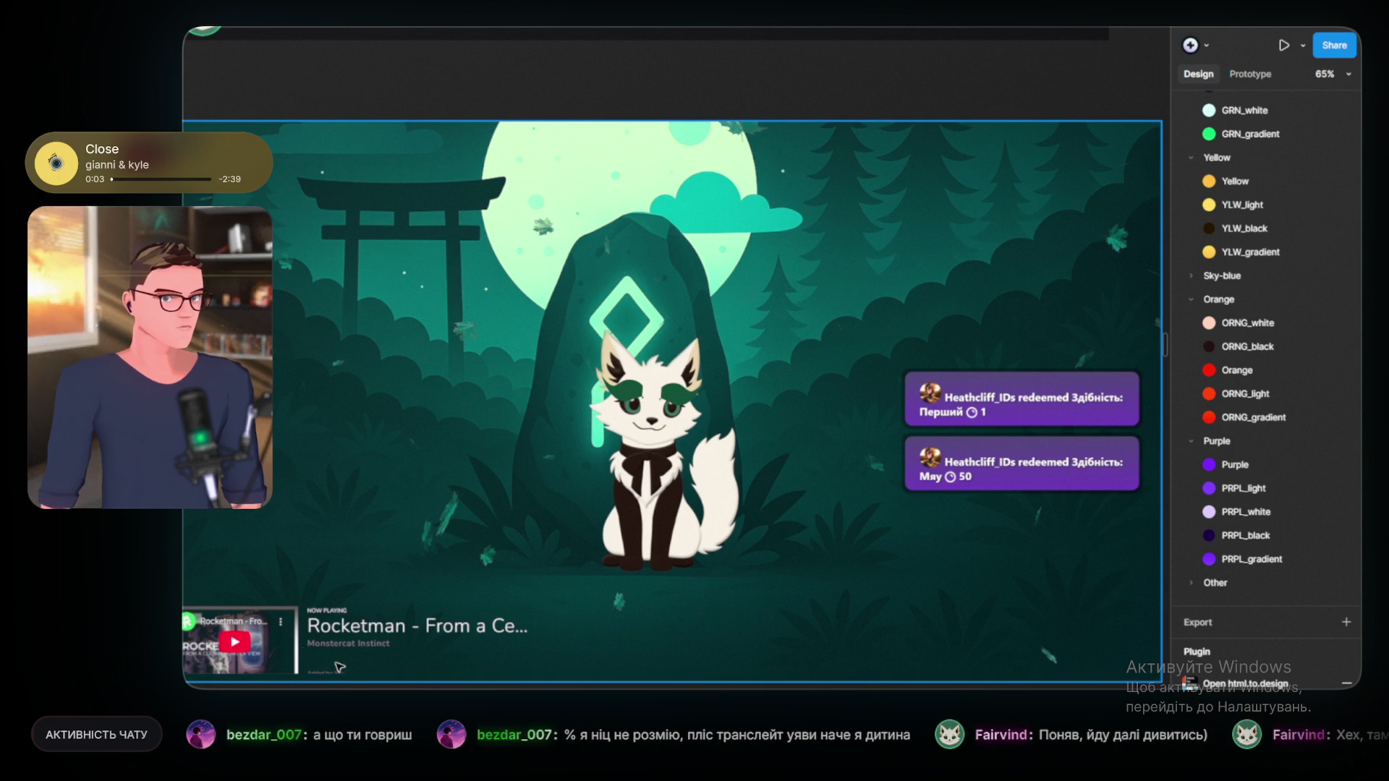
scroll(475, 387, "up", 3)
scroll(627, 361, "up", 2)
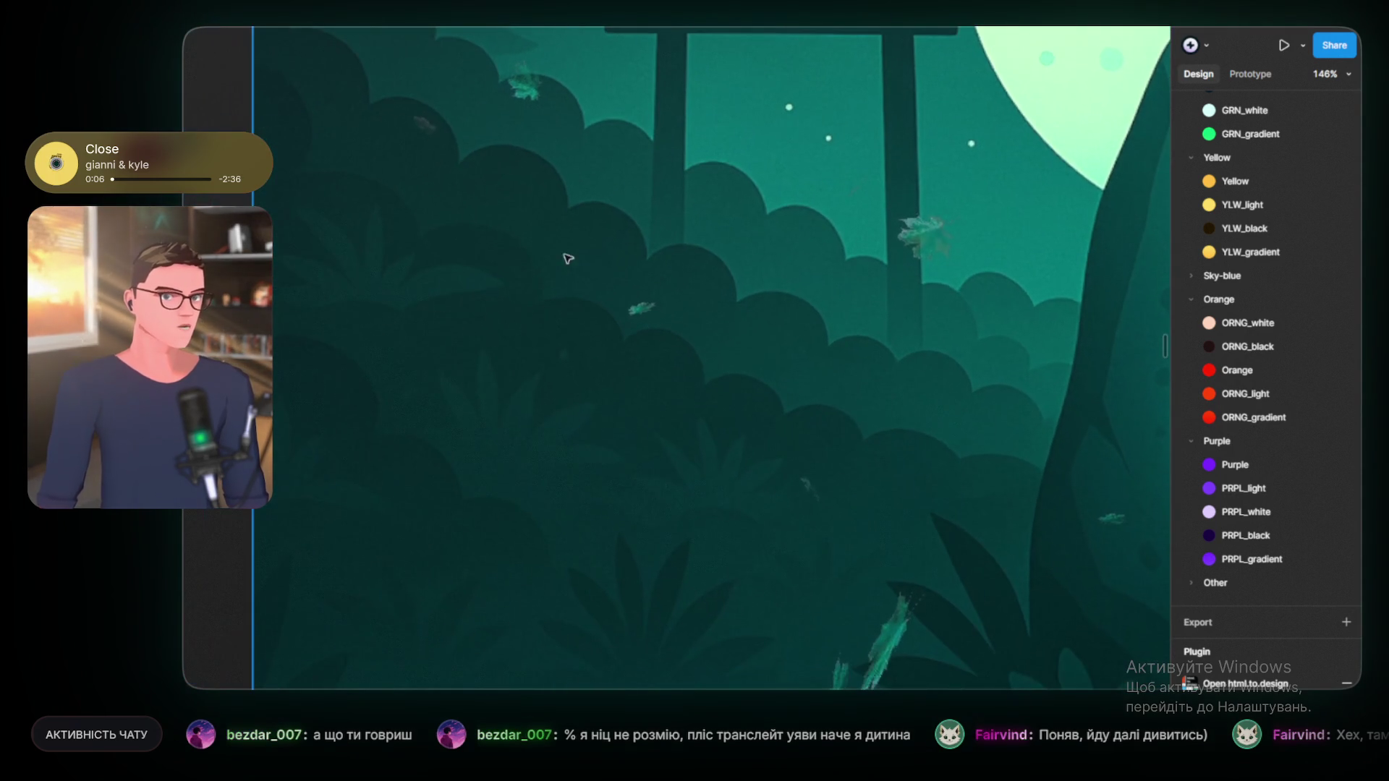
scroll(582, 409, "down", 5)
scroll(564, 420, "down", 3)
scroll(535, 434, "up", 3)
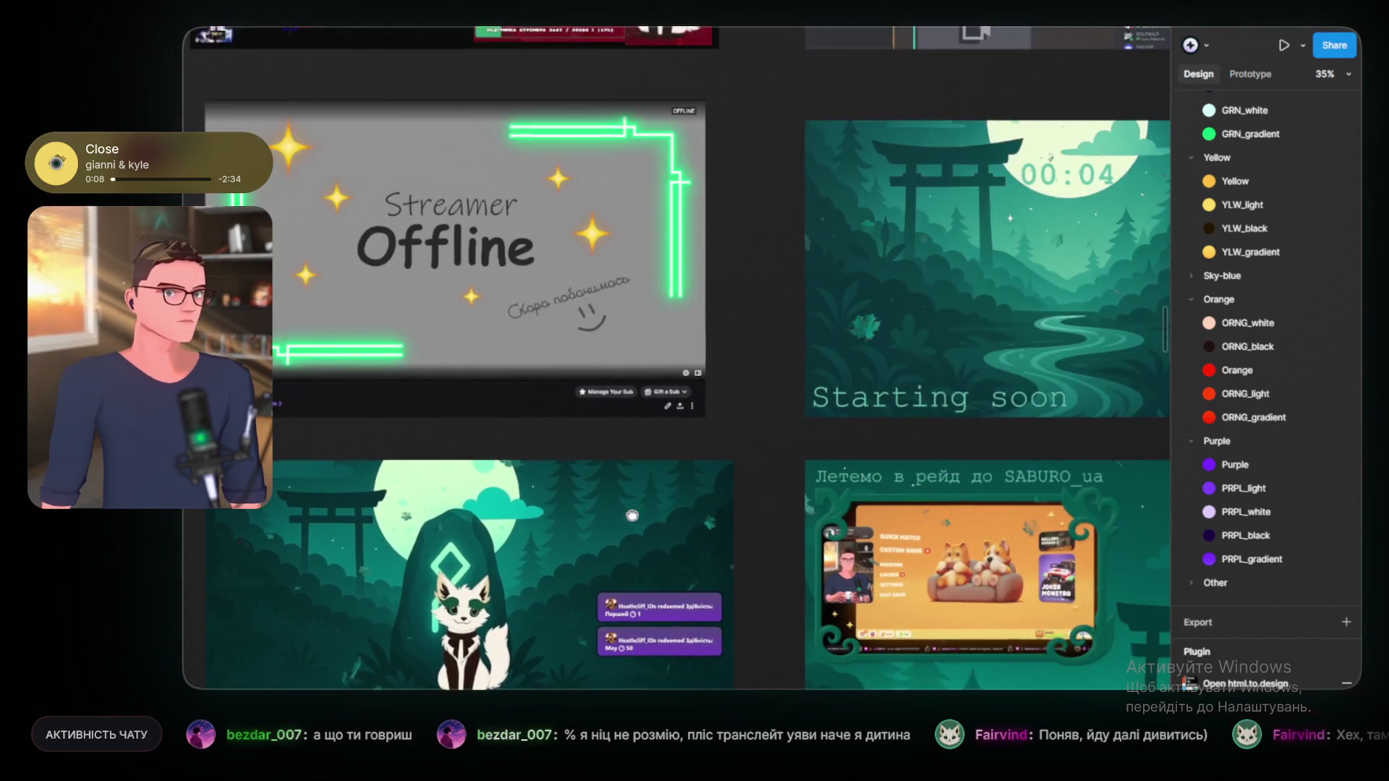
scroll(510, 450, "right", 5)
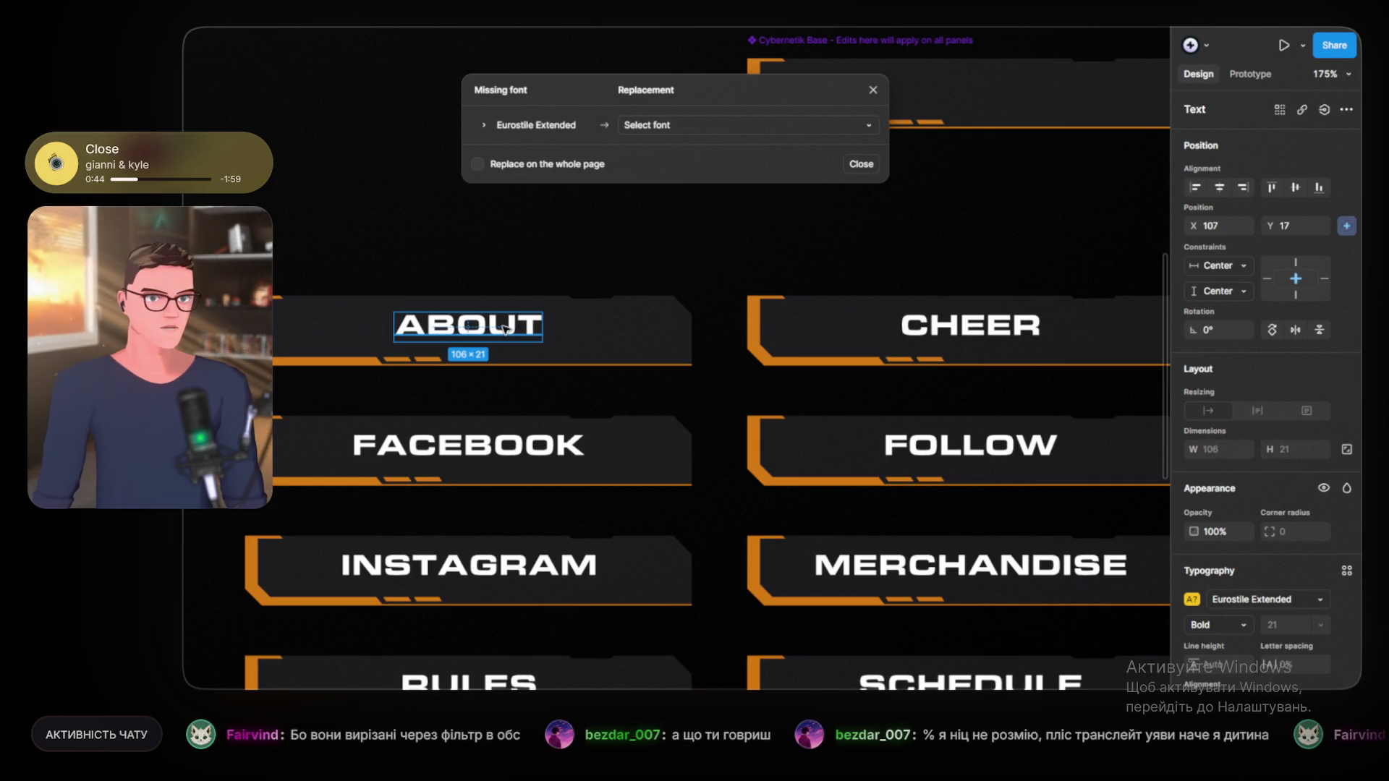
Step: Dismiss the missing Eurostile Extended font notice, zoom out and add CHEER to the selection
left_click(873, 91)
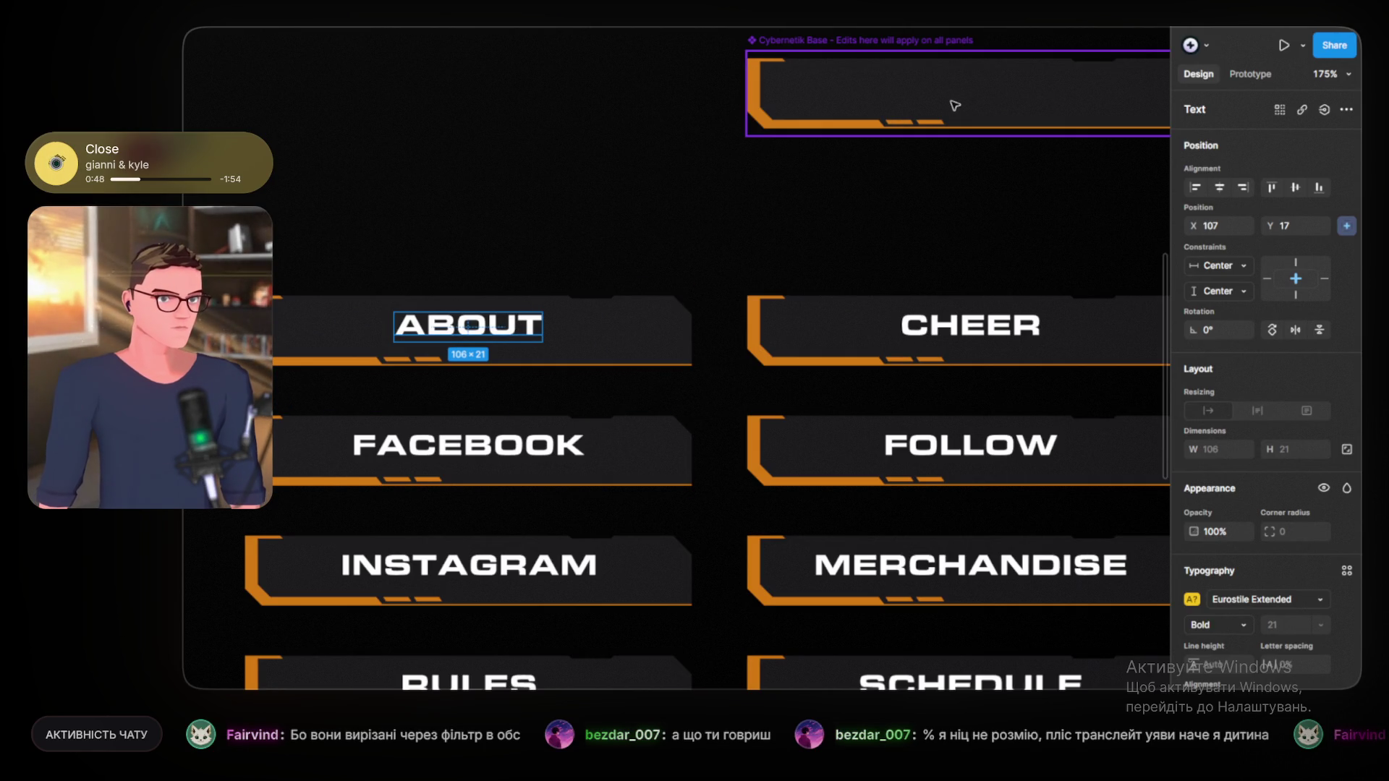
scroll(512, 348, "down", 6, "ctrl")
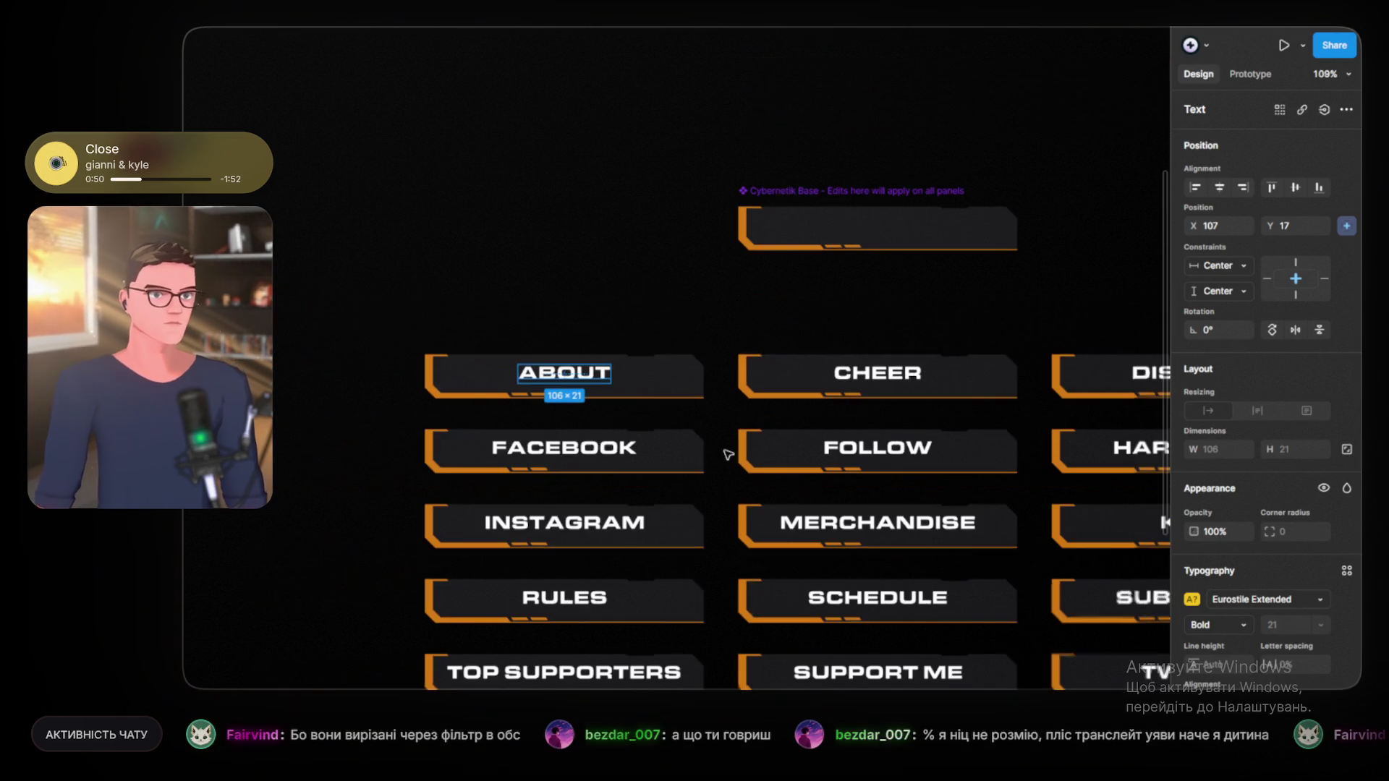
scroll(572, 354, "down", 2, "ctrl")
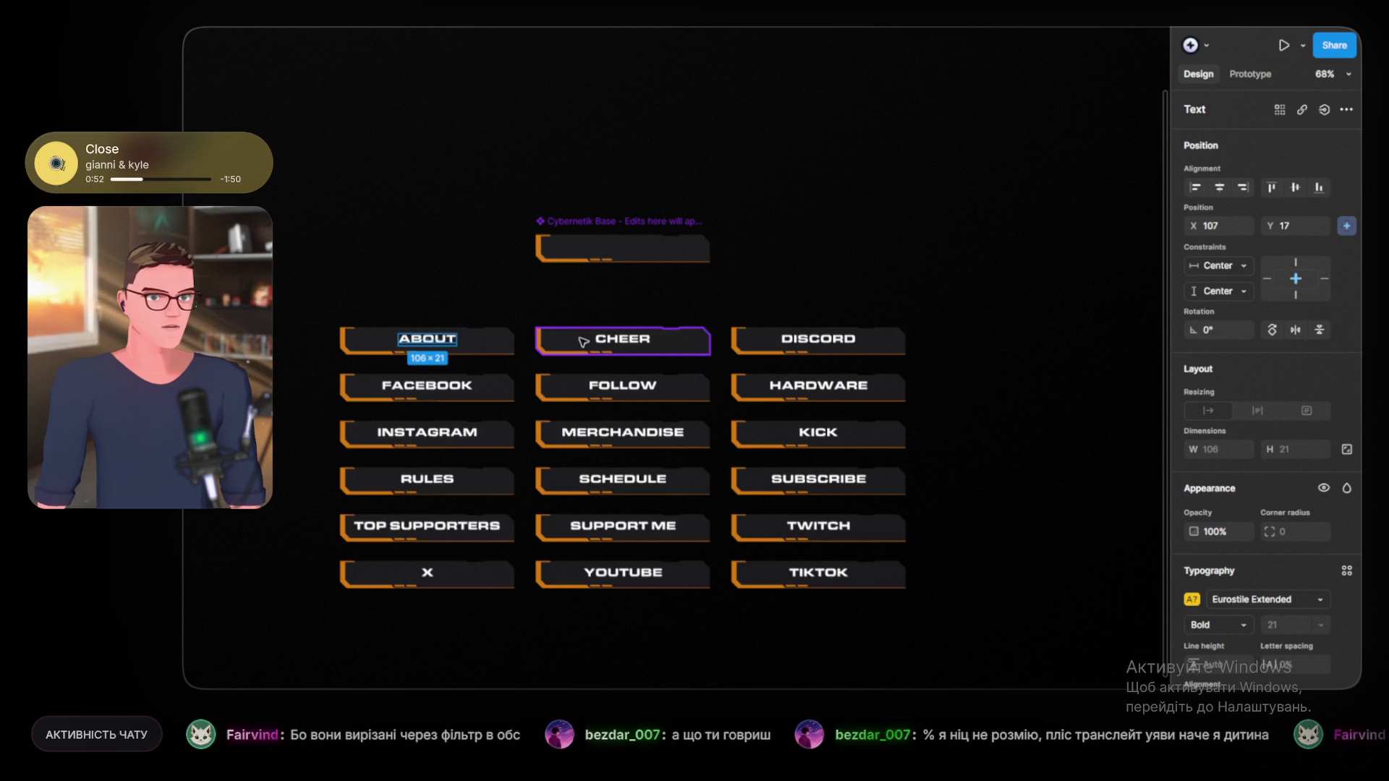
left_click(638, 345, "shift")
Step: Add the DISCORD, FACEBOOK, FOLLOW, HARDWARE, INSTAGRAM, MERCHANDISE, KICK and RULES labels to the selection
left_click(789, 345, "shift")
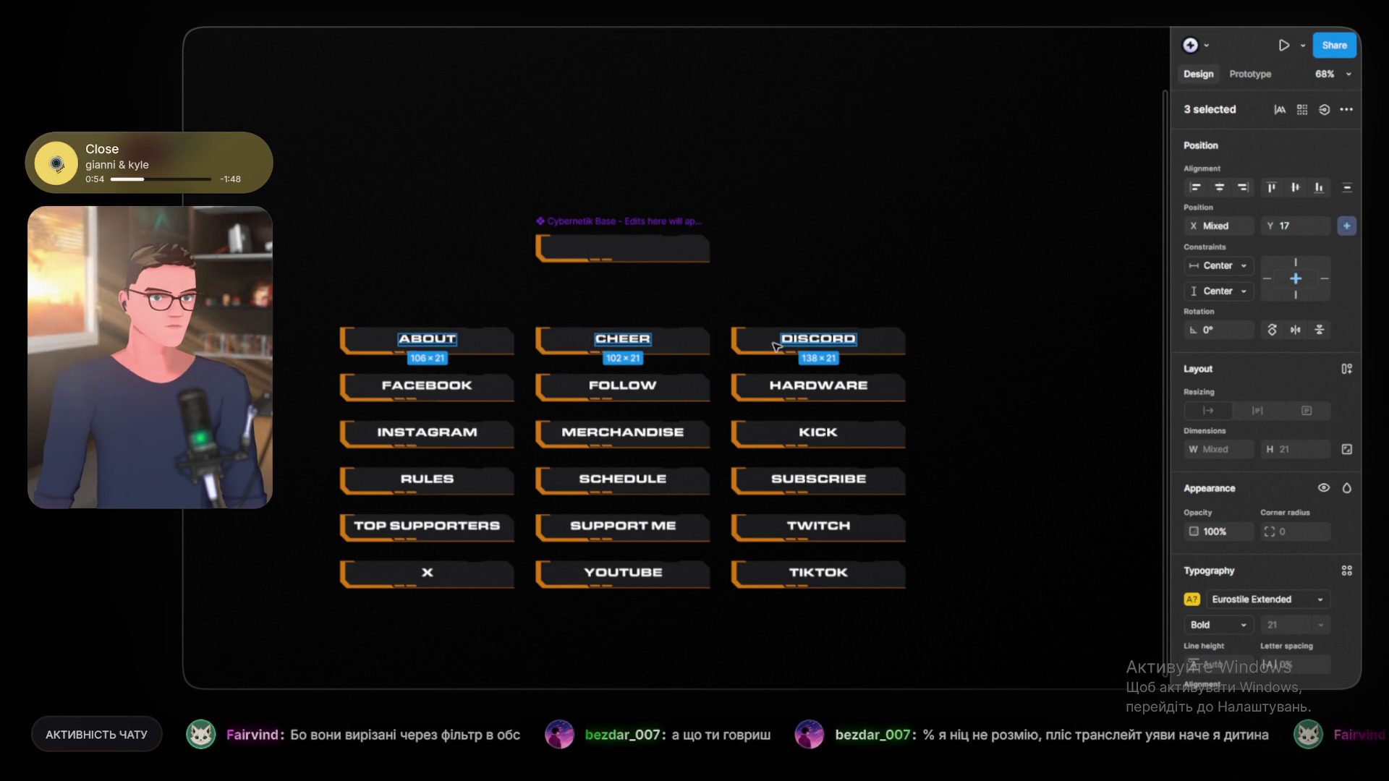
left_click(434, 387, "shift")
left_click(659, 388, "shift")
left_click(839, 390, "shift")
left_click(456, 434, "shift")
left_click(599, 439, "shift")
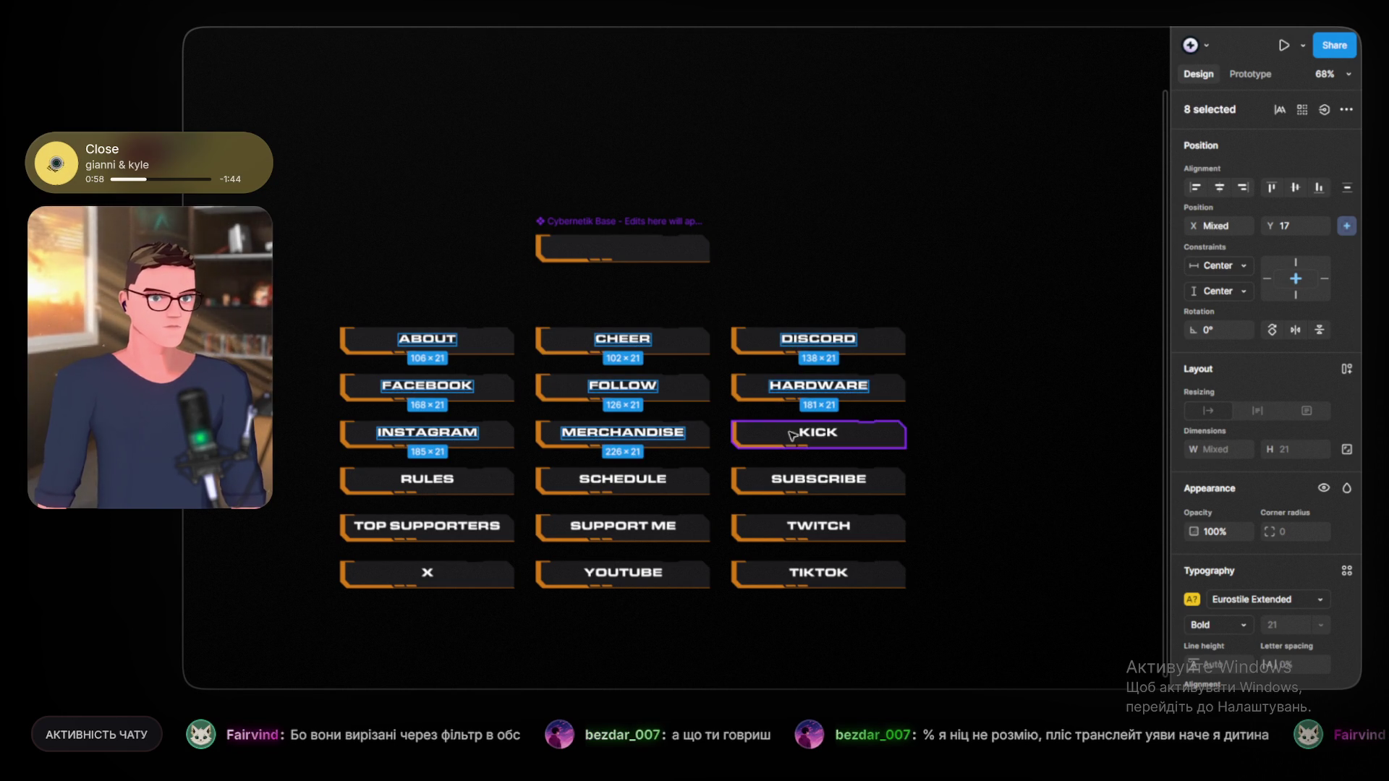
left_click(802, 433, "shift")
left_click(456, 479, "shift")
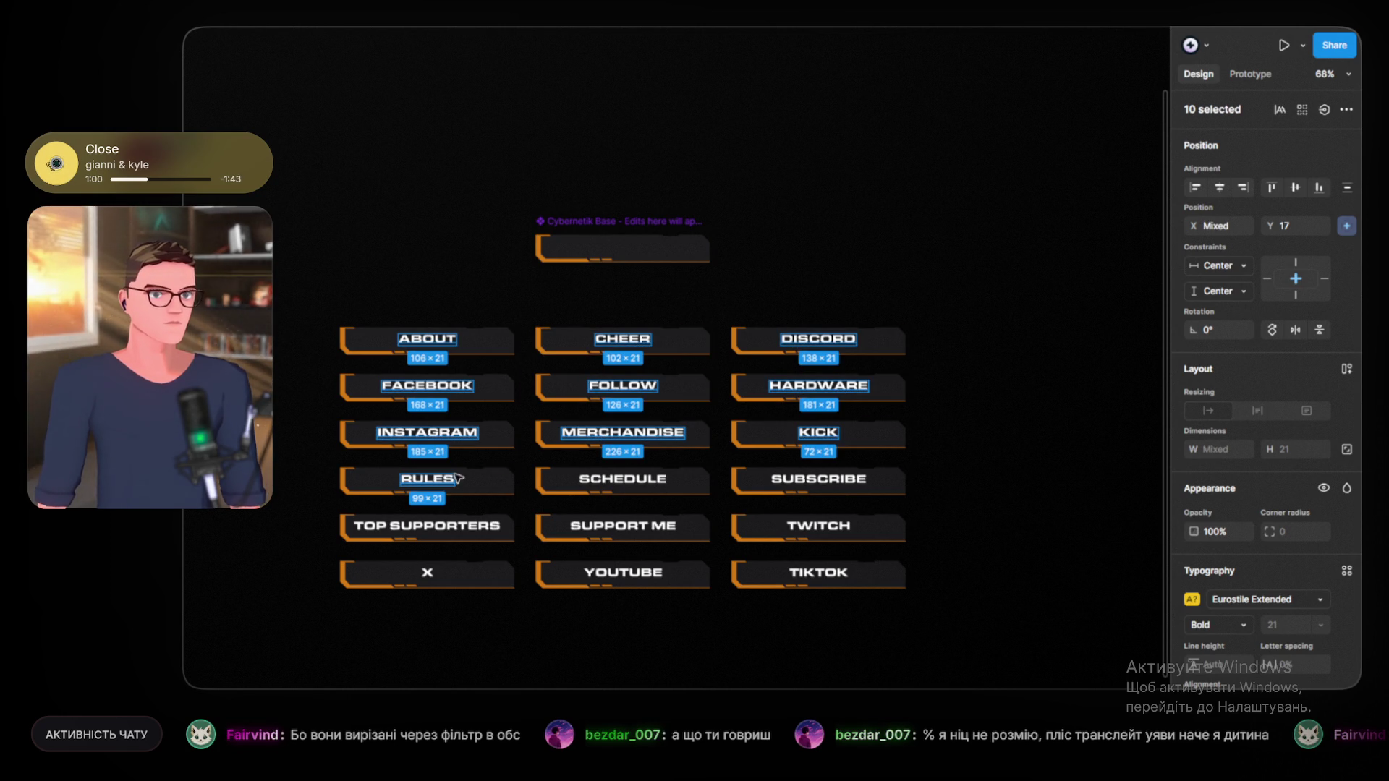
Step: Add SCHEDULE, SUBSCRIBE, TOP SUPPORTERS, SUPPORT ME, TWITCH, X, YOUTUBE and TIKTOK, then bring up the typeface list
left_click(618, 481, "shift")
left_click(789, 483, "shift")
left_click(463, 528, "shift")
left_click(646, 528, "shift")
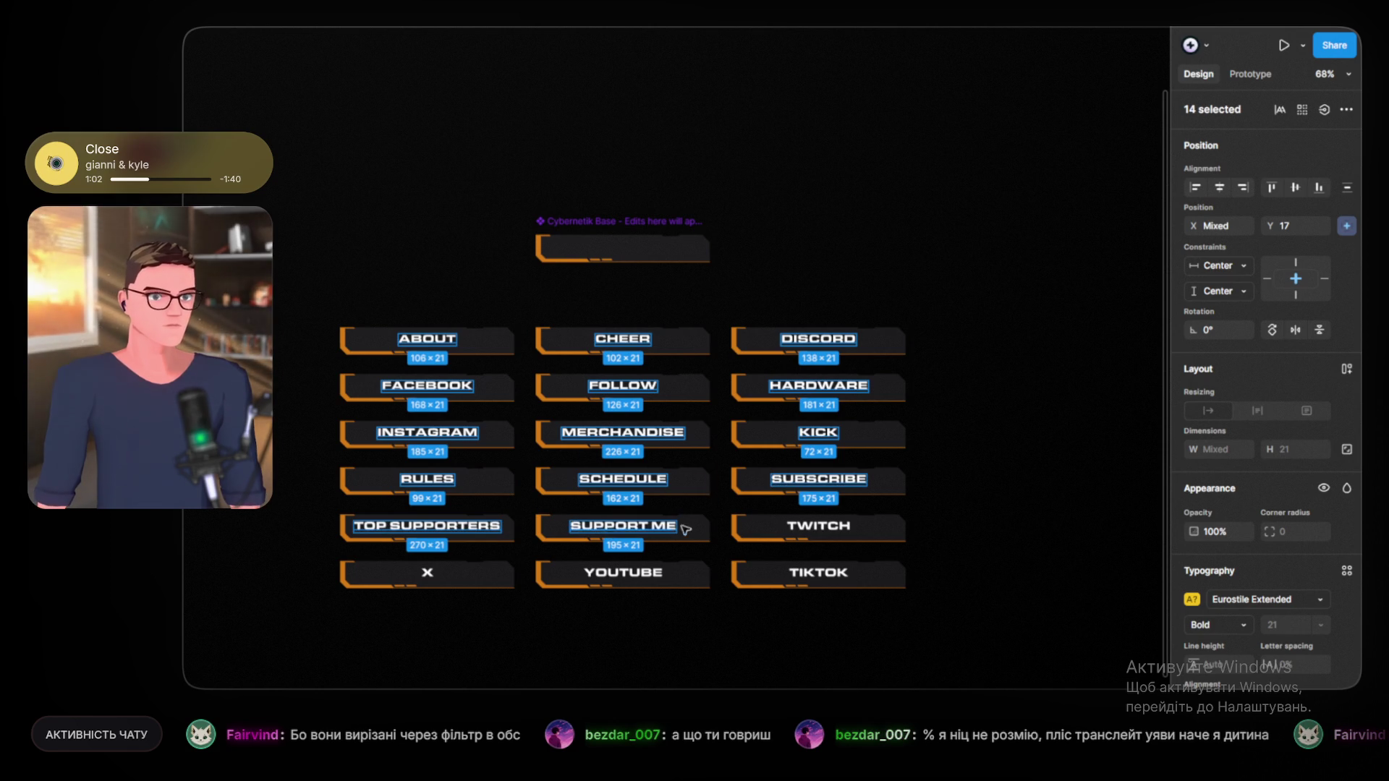
left_click(818, 526, "shift")
left_click(427, 573, "shift")
left_click(635, 575, "shift")
left_click(818, 572, "shift")
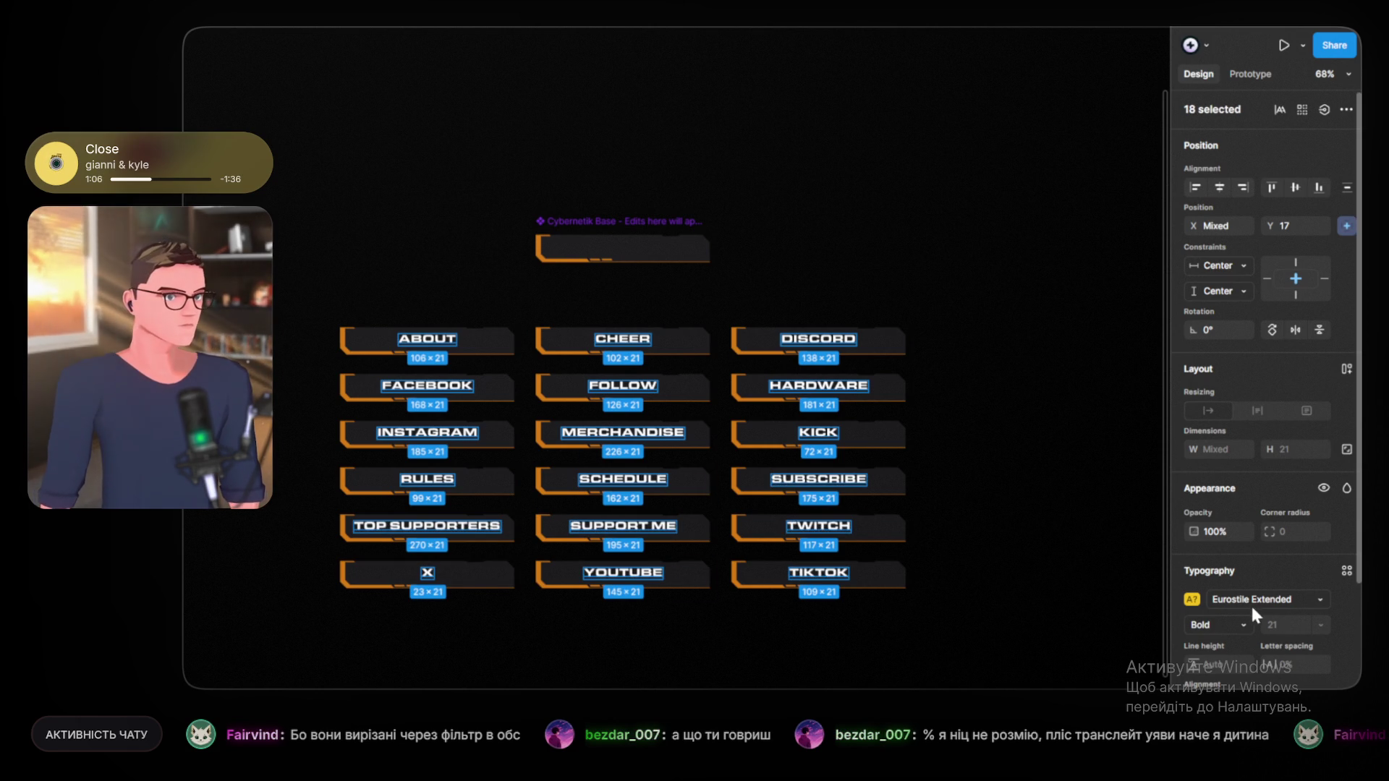
left_click(1318, 599)
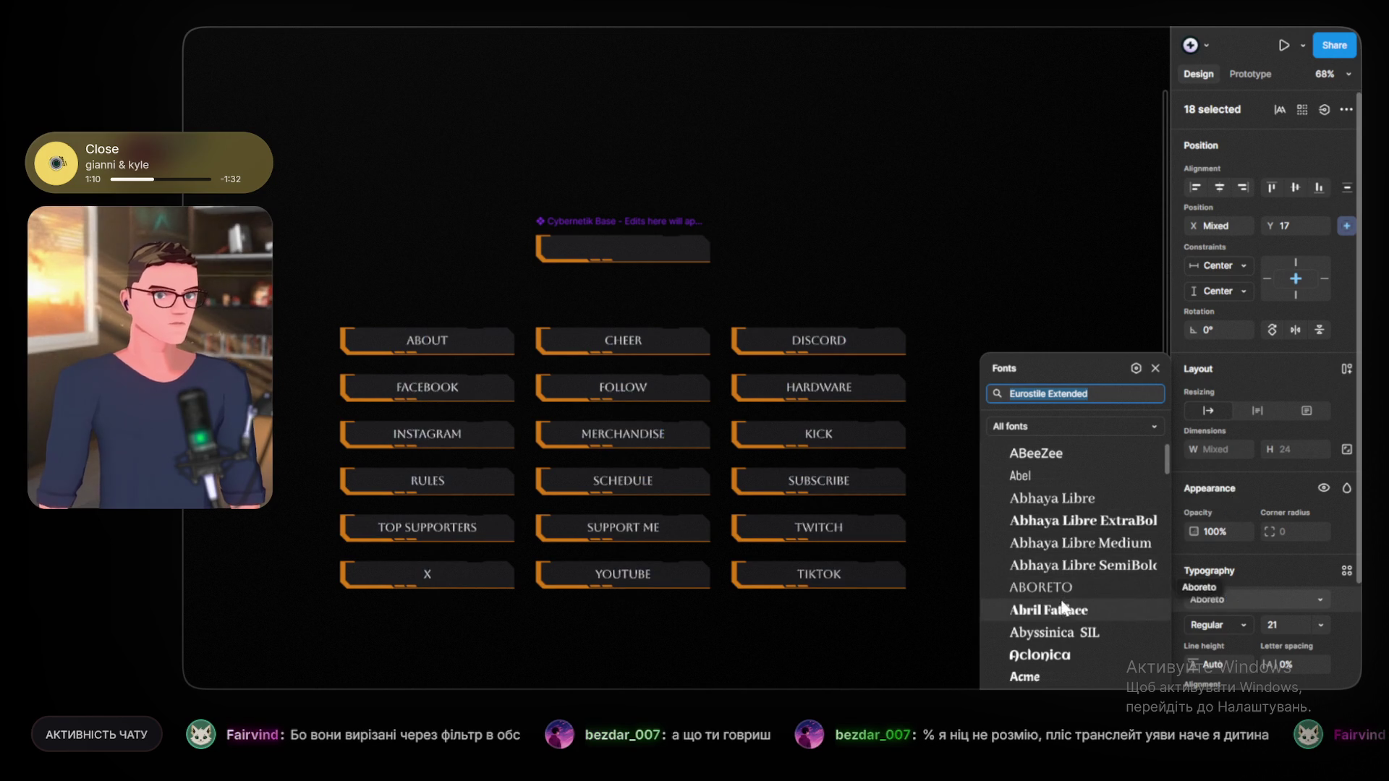
Step: Try Agbalumo, then set all eighteen selected labels to Acme Regular and close the font list
scroll(1067, 669, "down", 3)
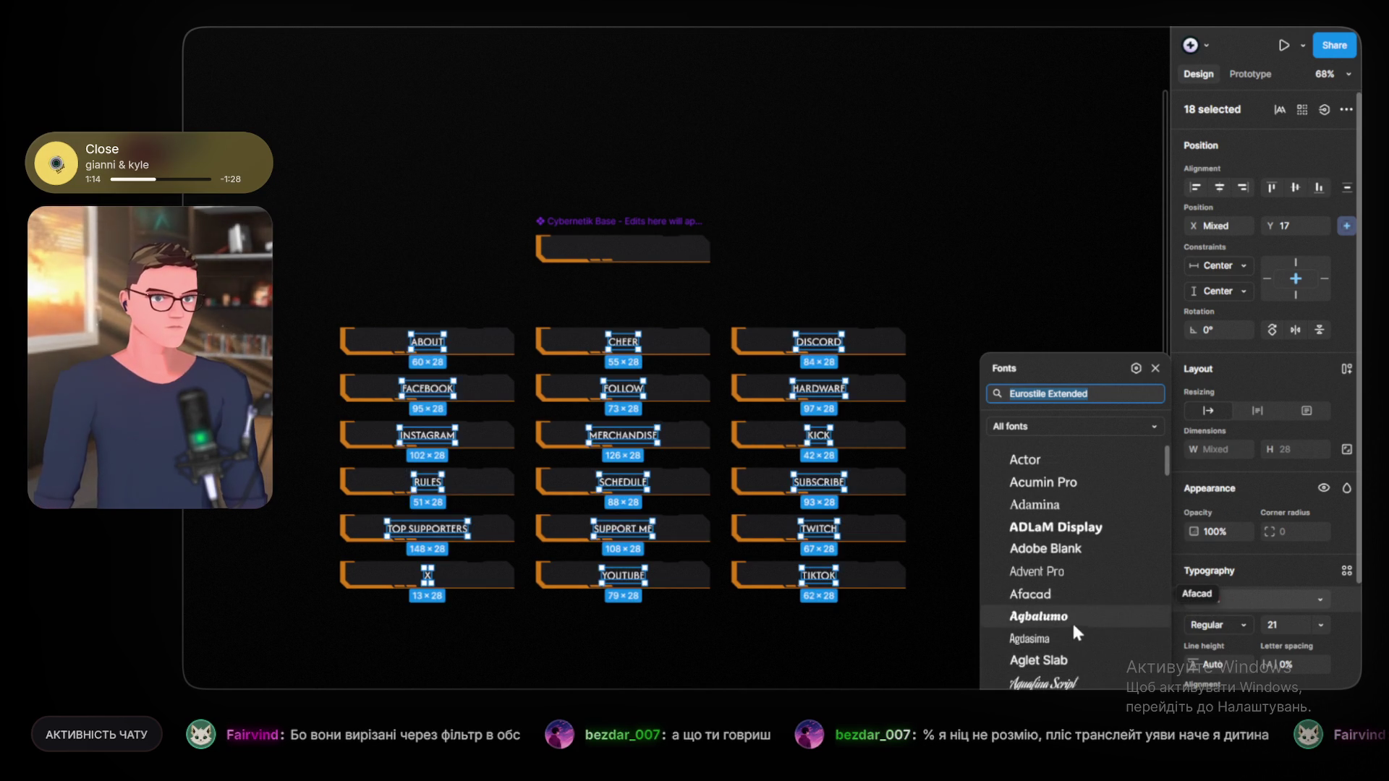
left_click(1072, 621)
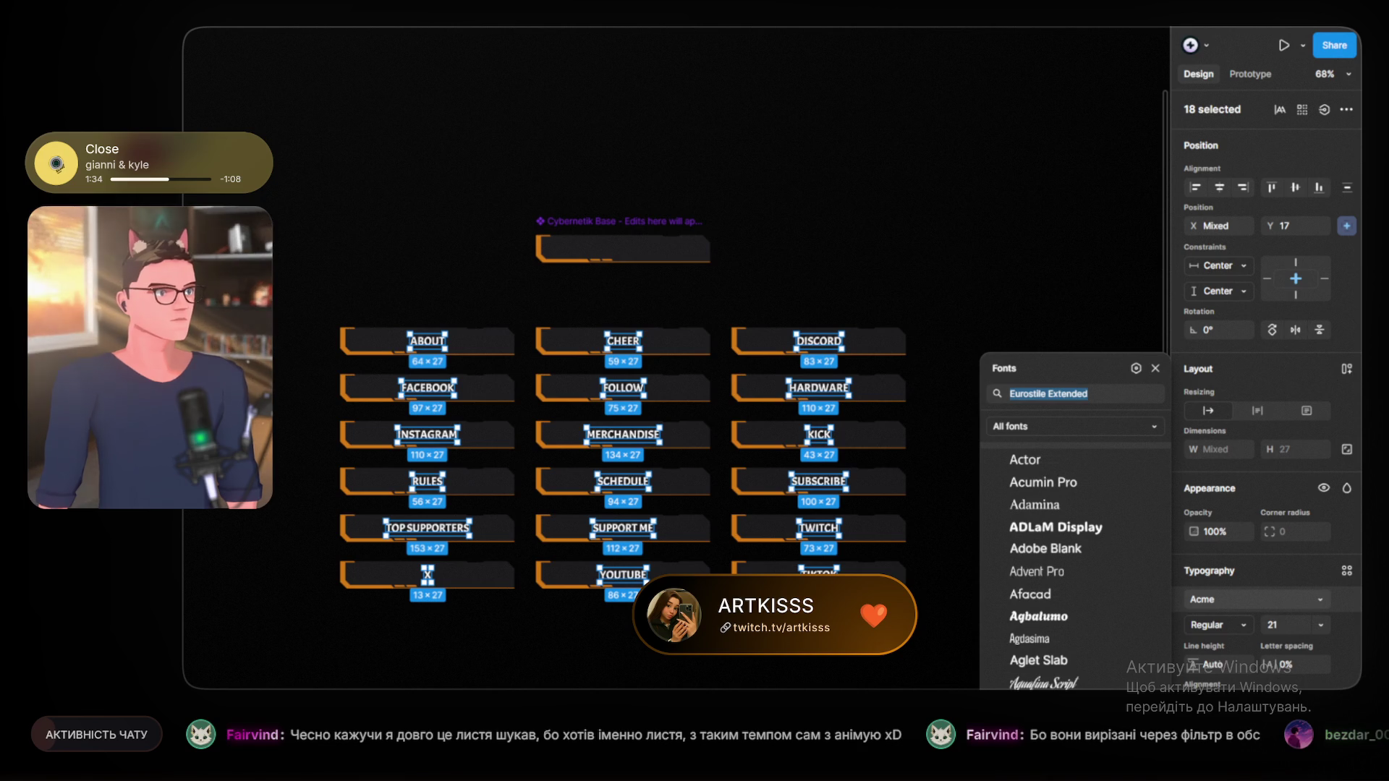
left_click(809, 257)
scroll(720, 287, "up", 5)
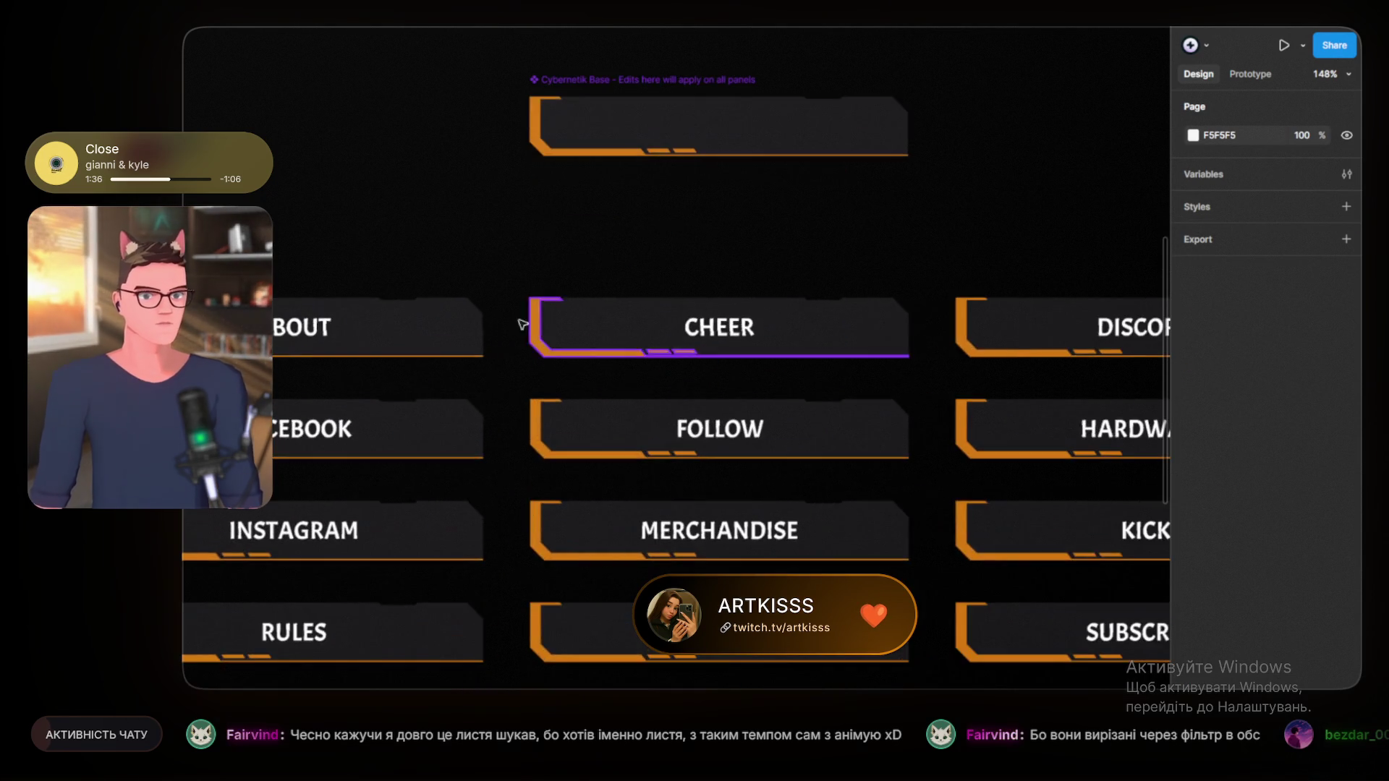
Step: Search 'inter' in the font list and set the ABOUT label to Inter Regular
left_click(575, 361)
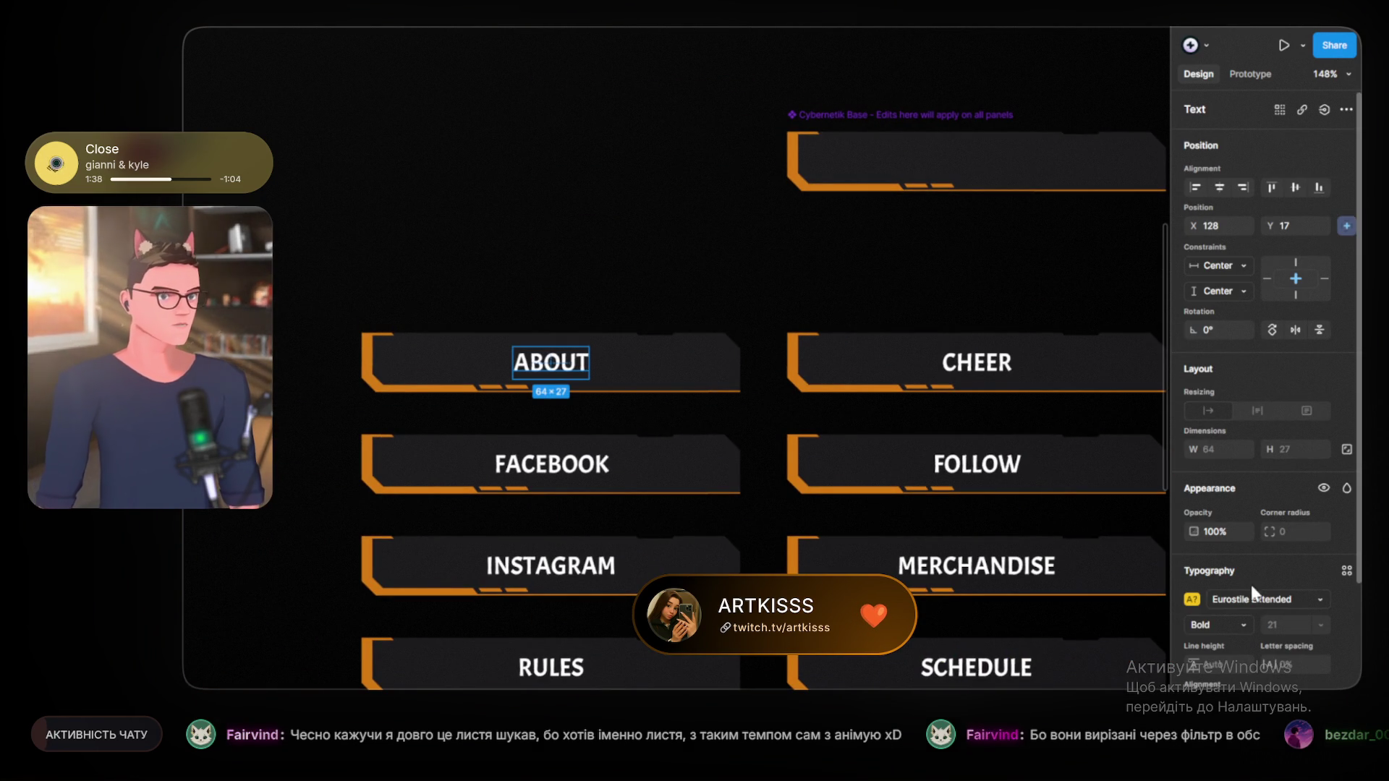
left_click(1276, 600)
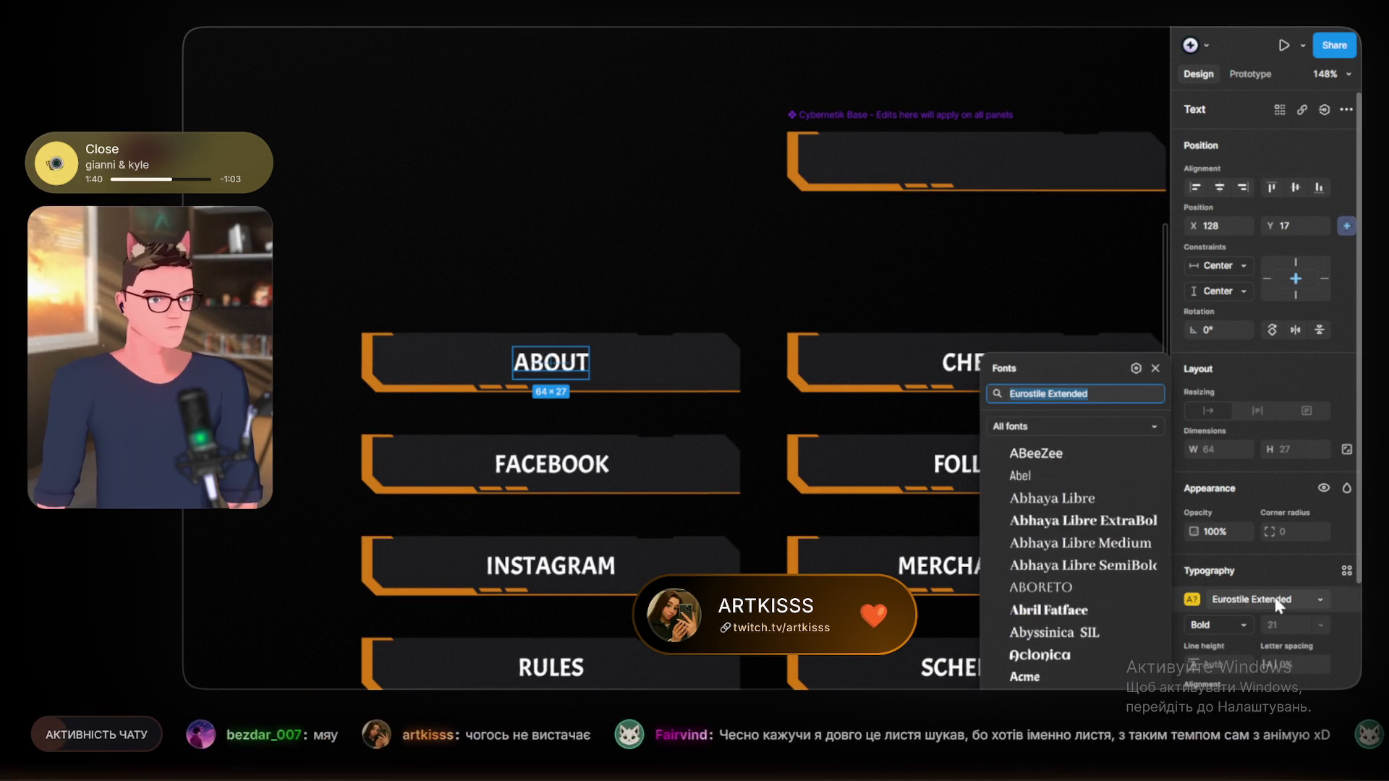
type("inter")
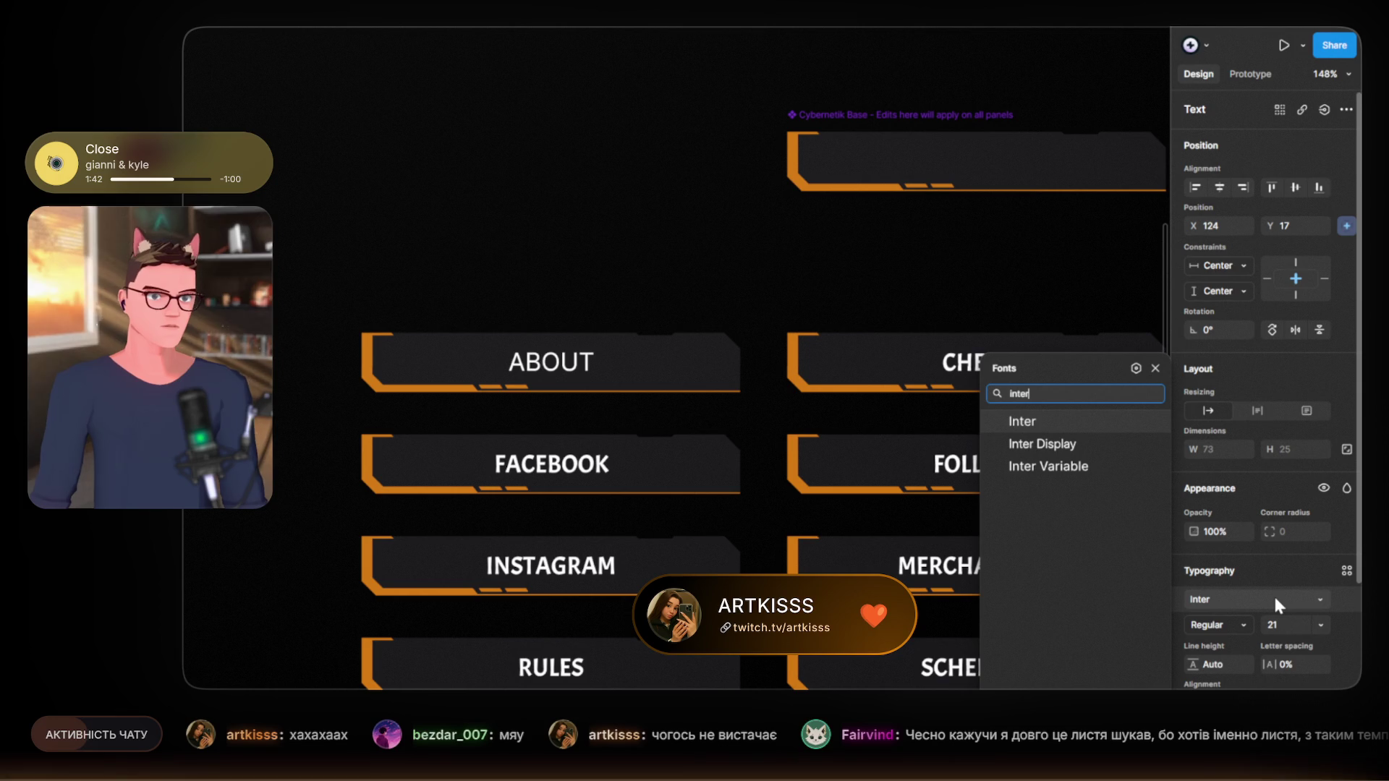
left_click(1053, 419)
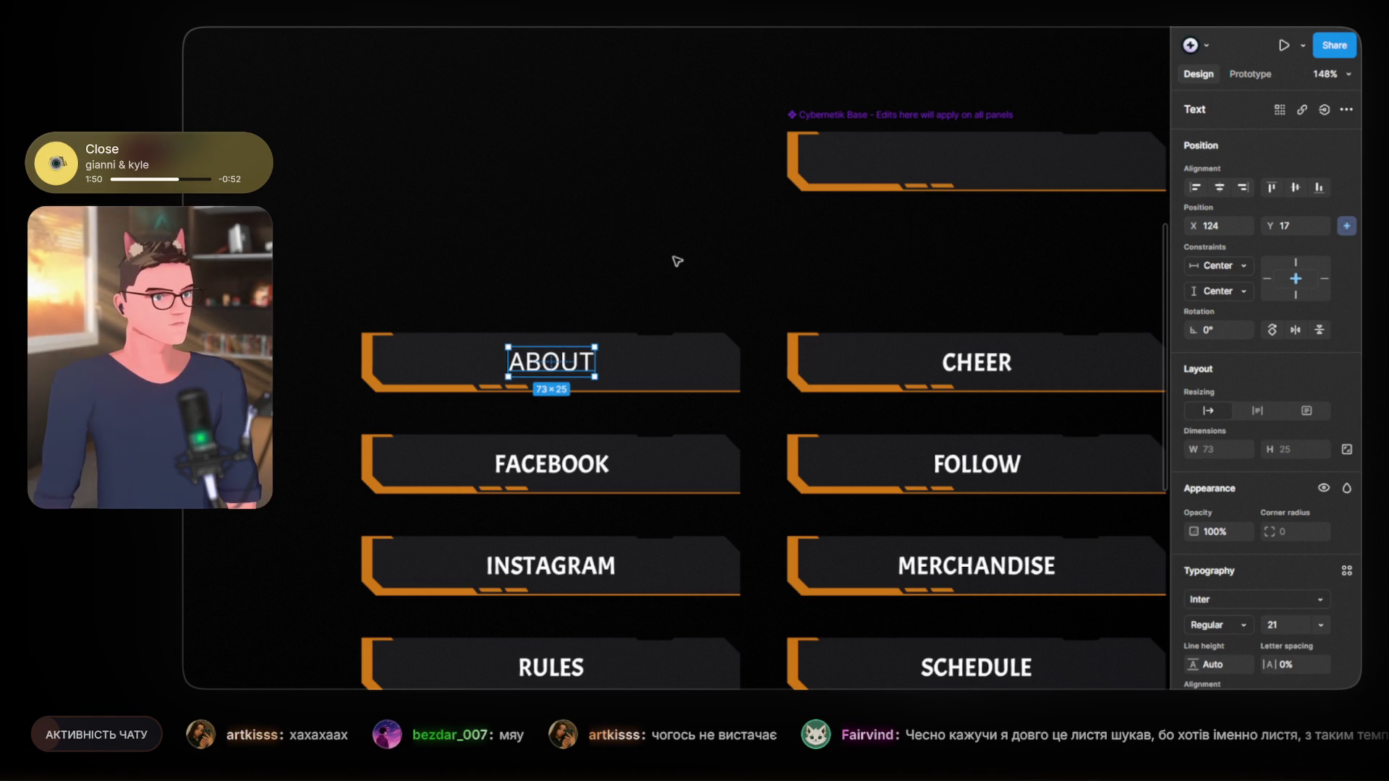
left_click(543, 313)
scroll(543, 313, "up", 3)
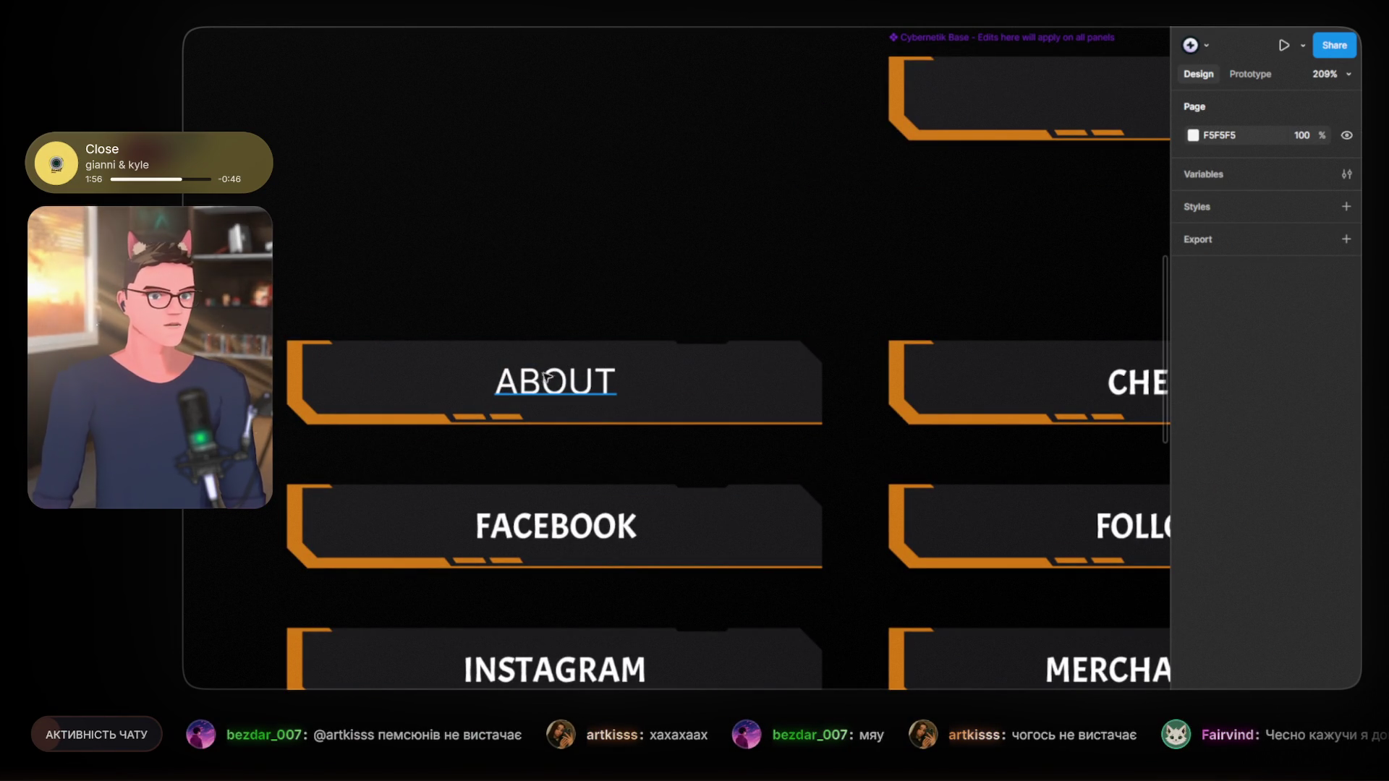
Step: Make the ABOUT label Inter Bold and move it to the left end of its plate
left_click(544, 377)
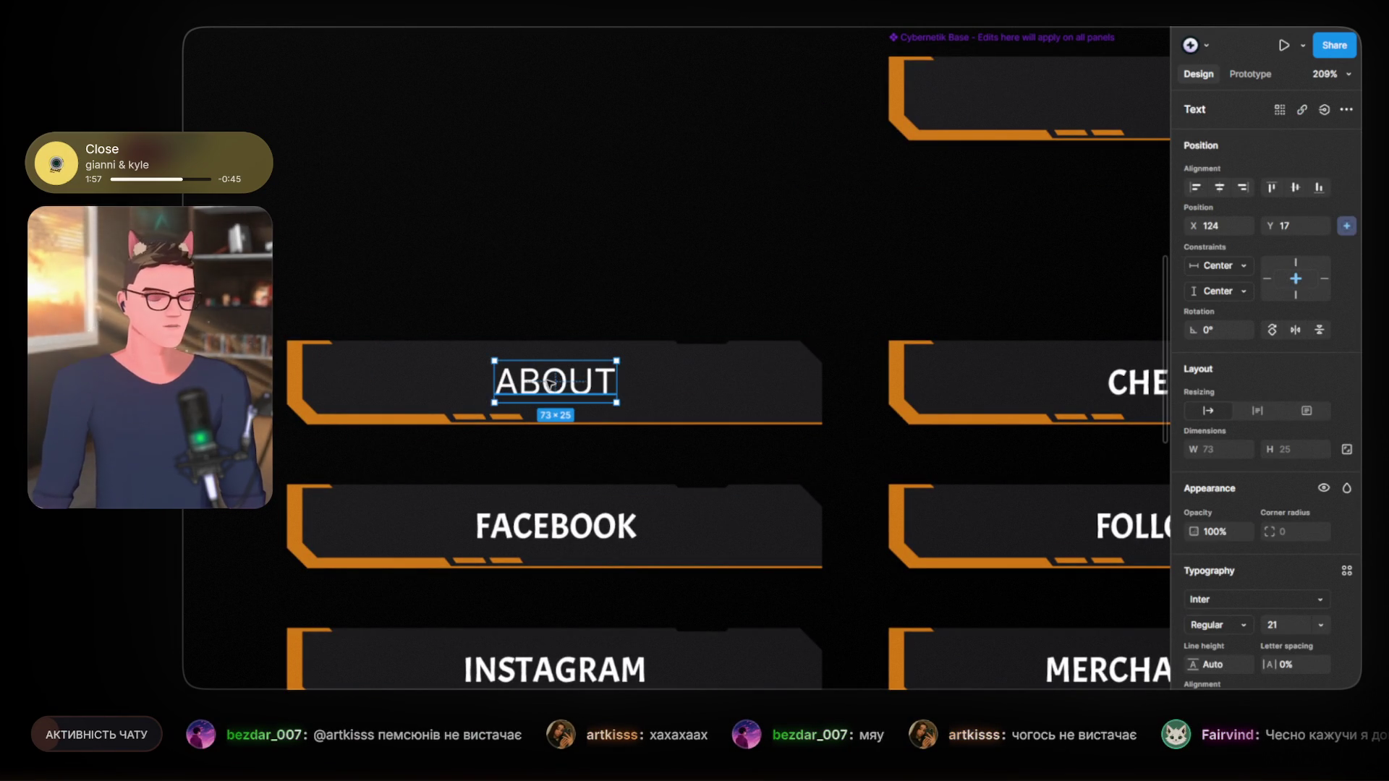
left_click(1244, 625)
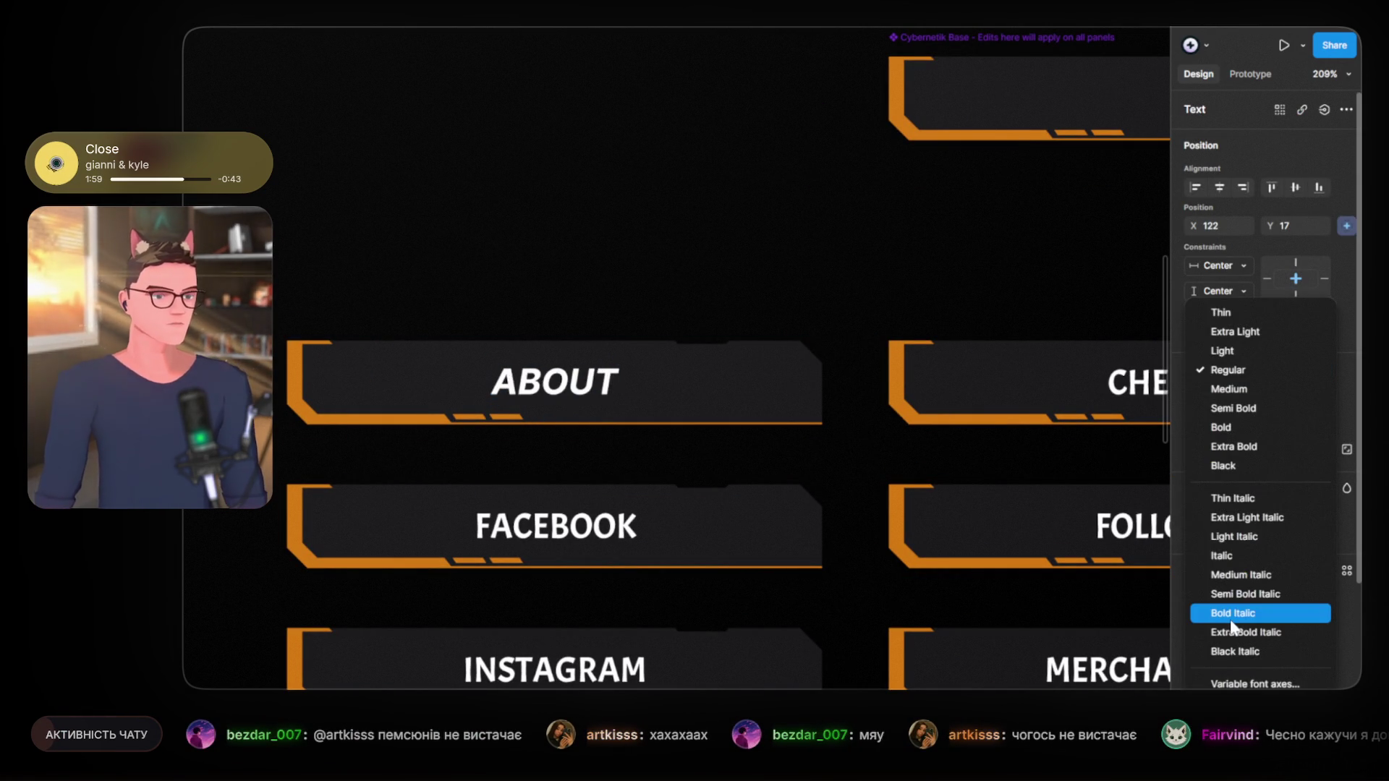
left_click(1259, 434)
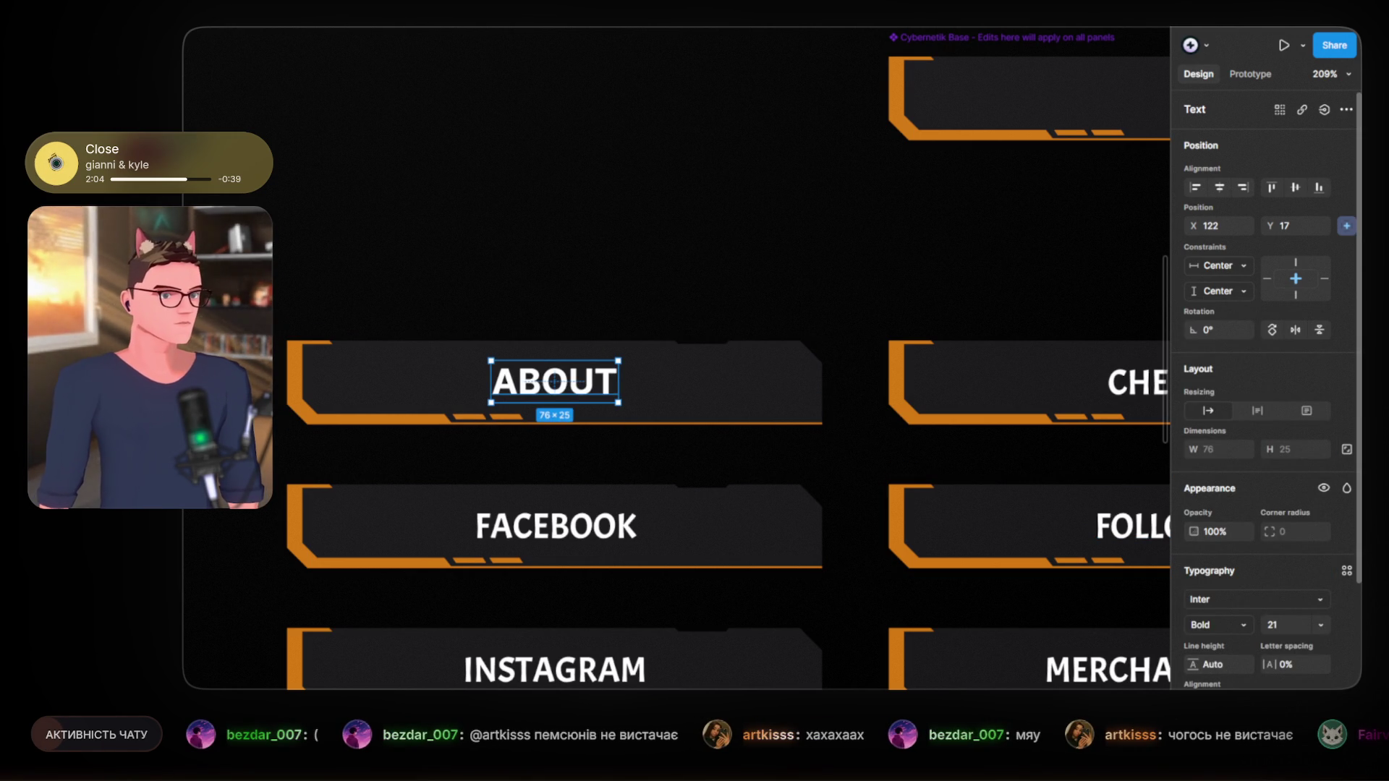
left_click_drag(556, 382, 390, 373)
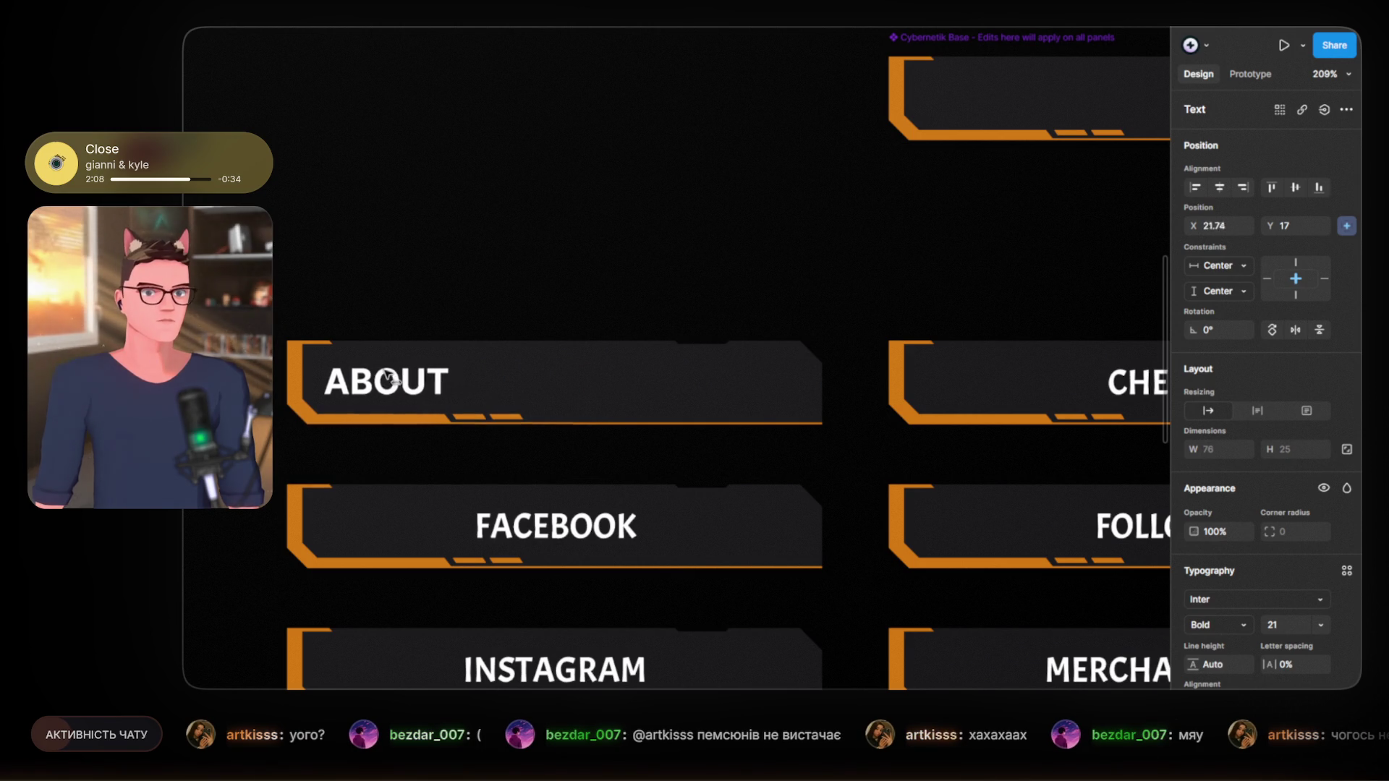
left_click_drag(391, 373, 394, 379)
key("Down")
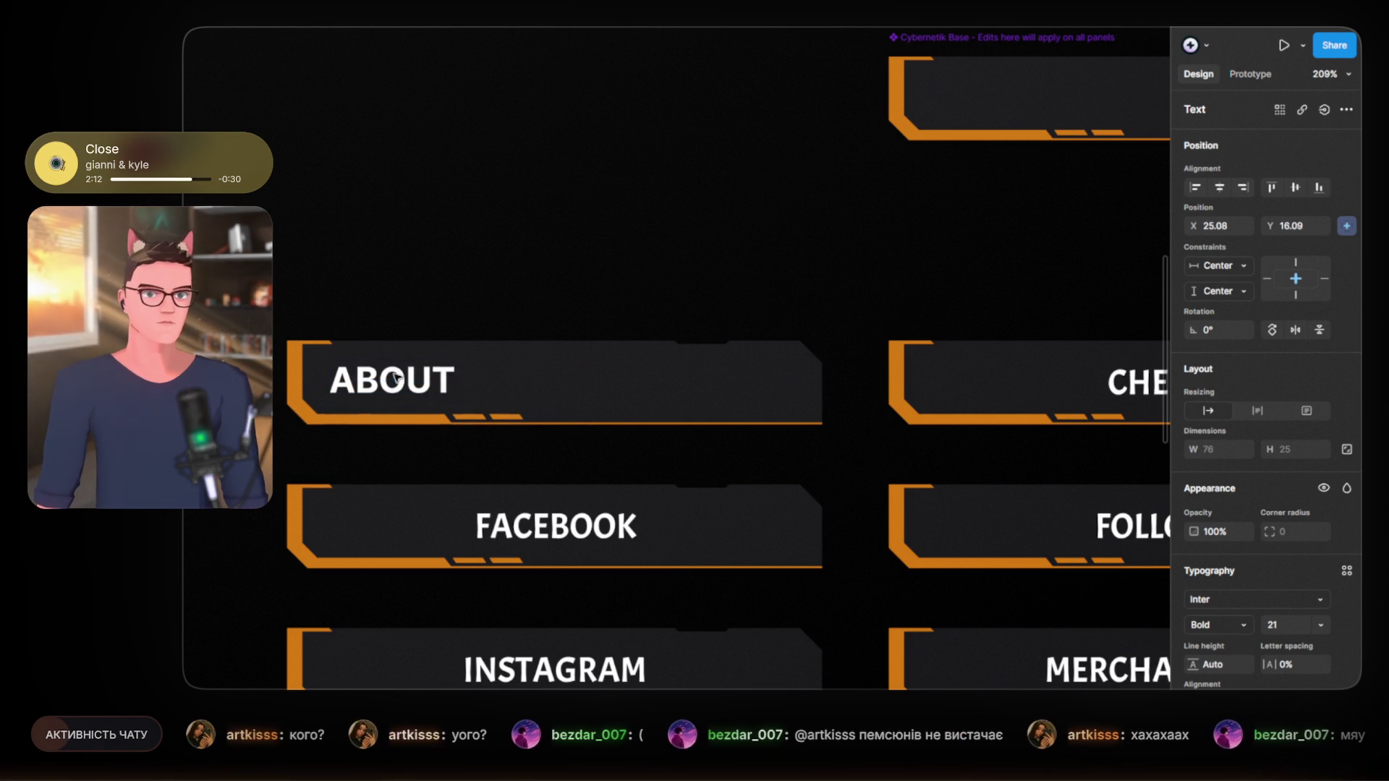
key("Right")
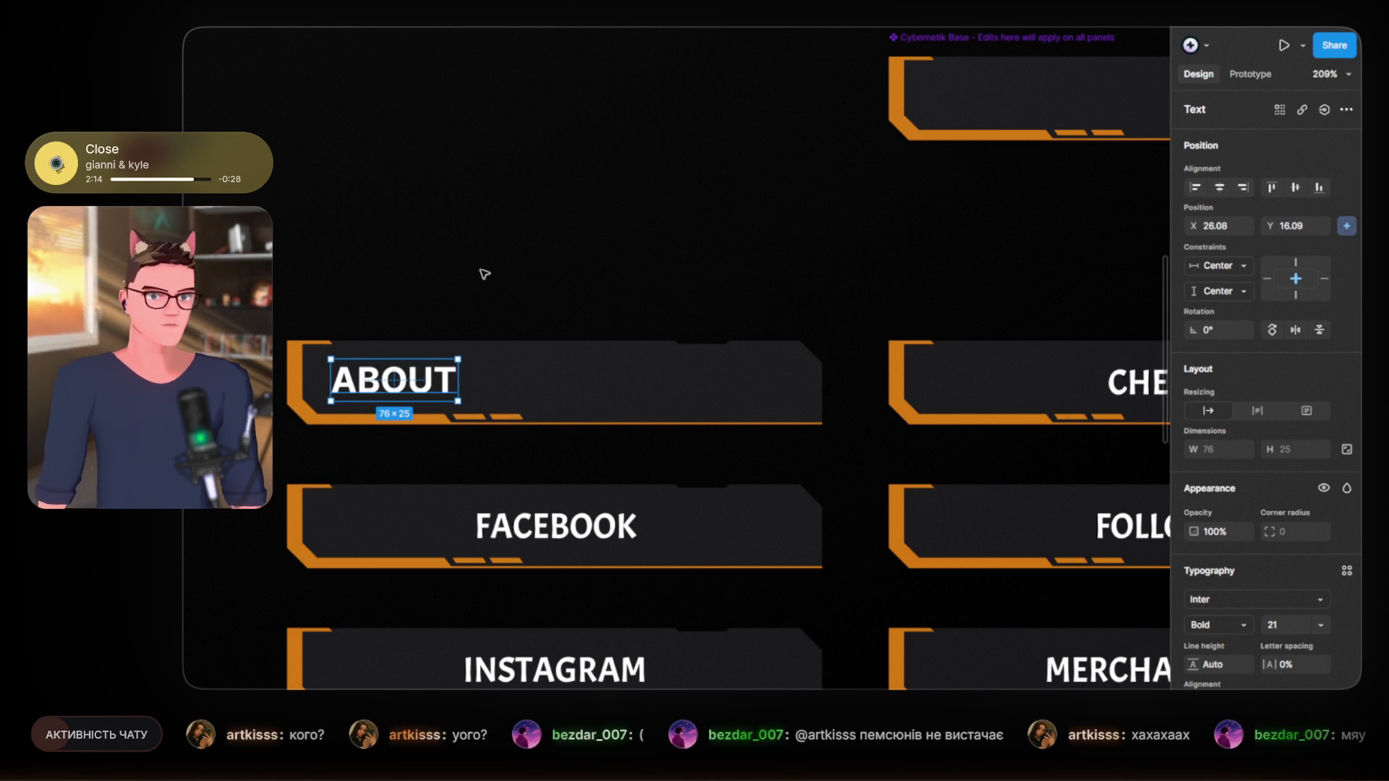
Step: Retype the ABOUT label as 'ПРО МЕНЕ'
double_click(405, 388)
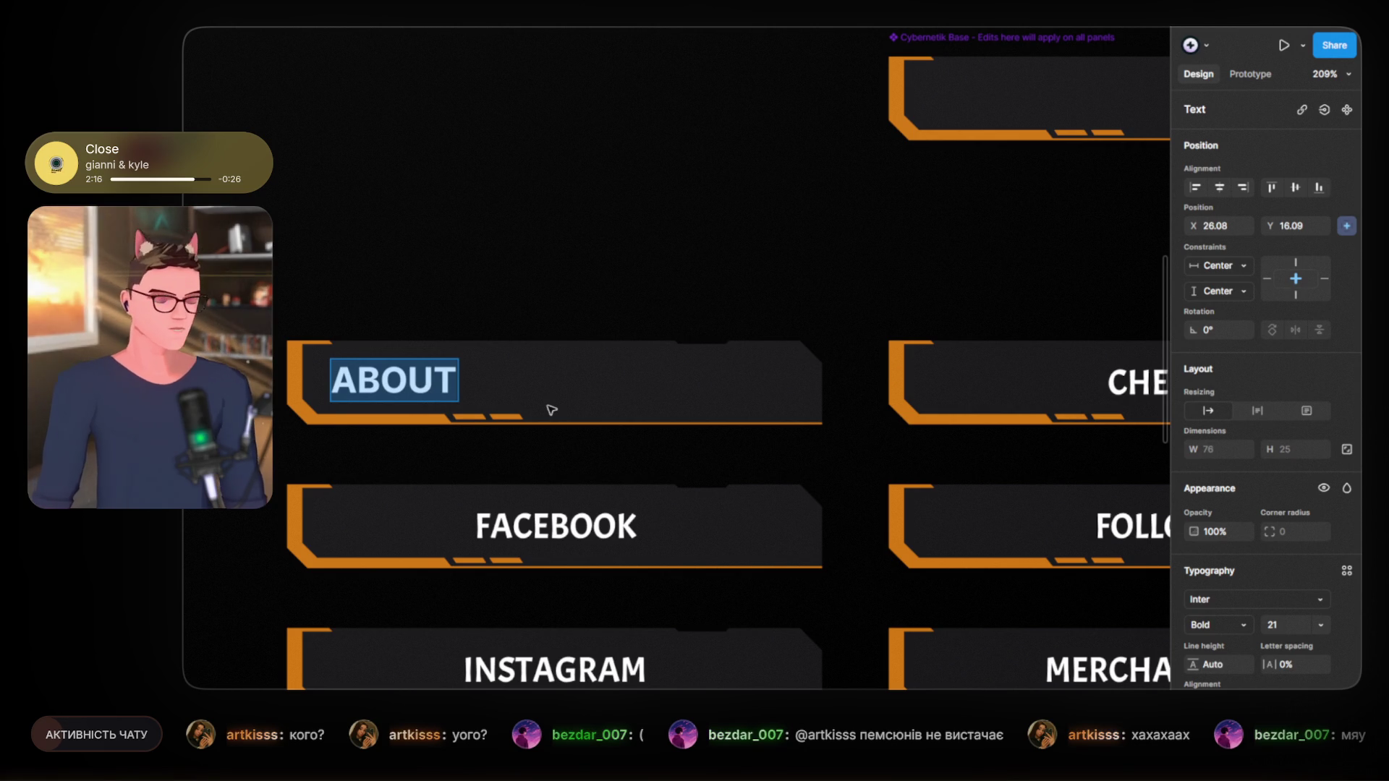
type("ПО")
key("BackSpace")
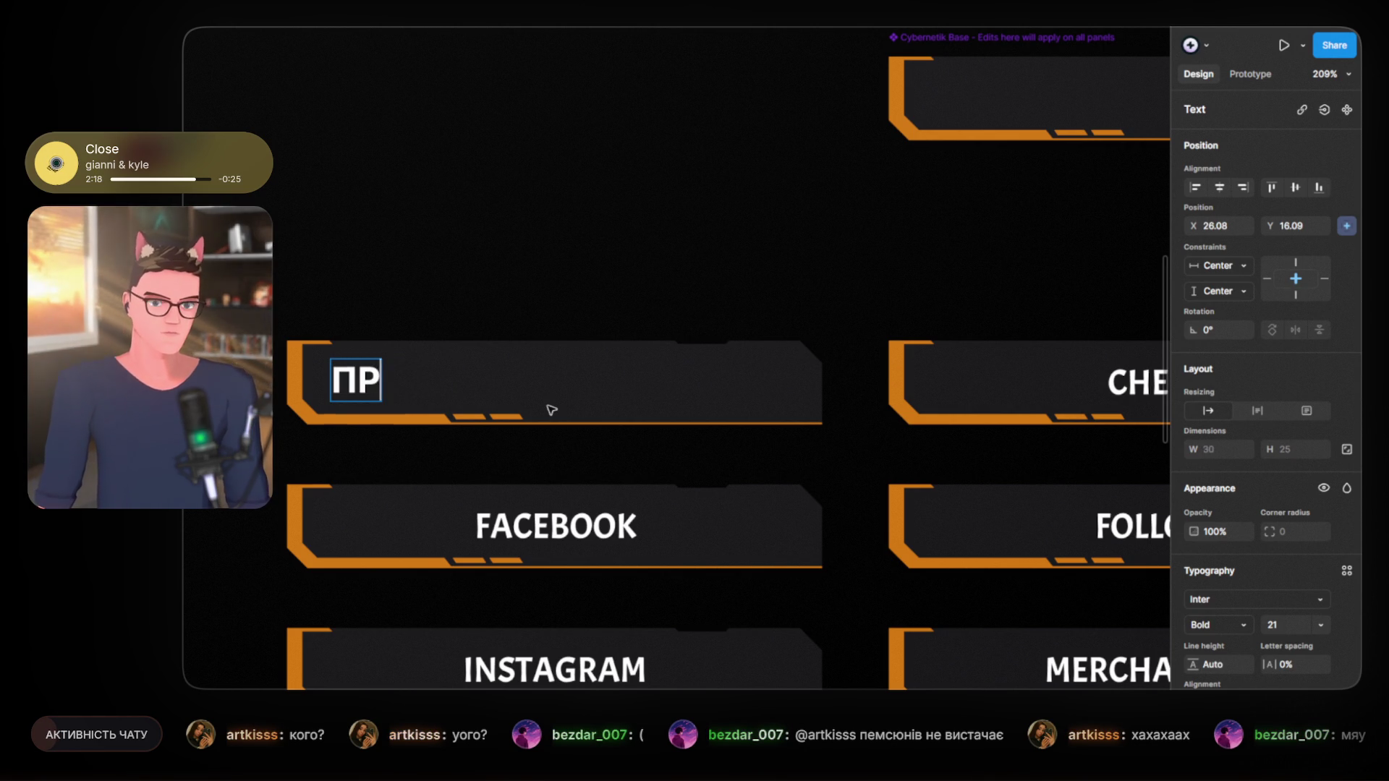
type("РО МЕНЕ")
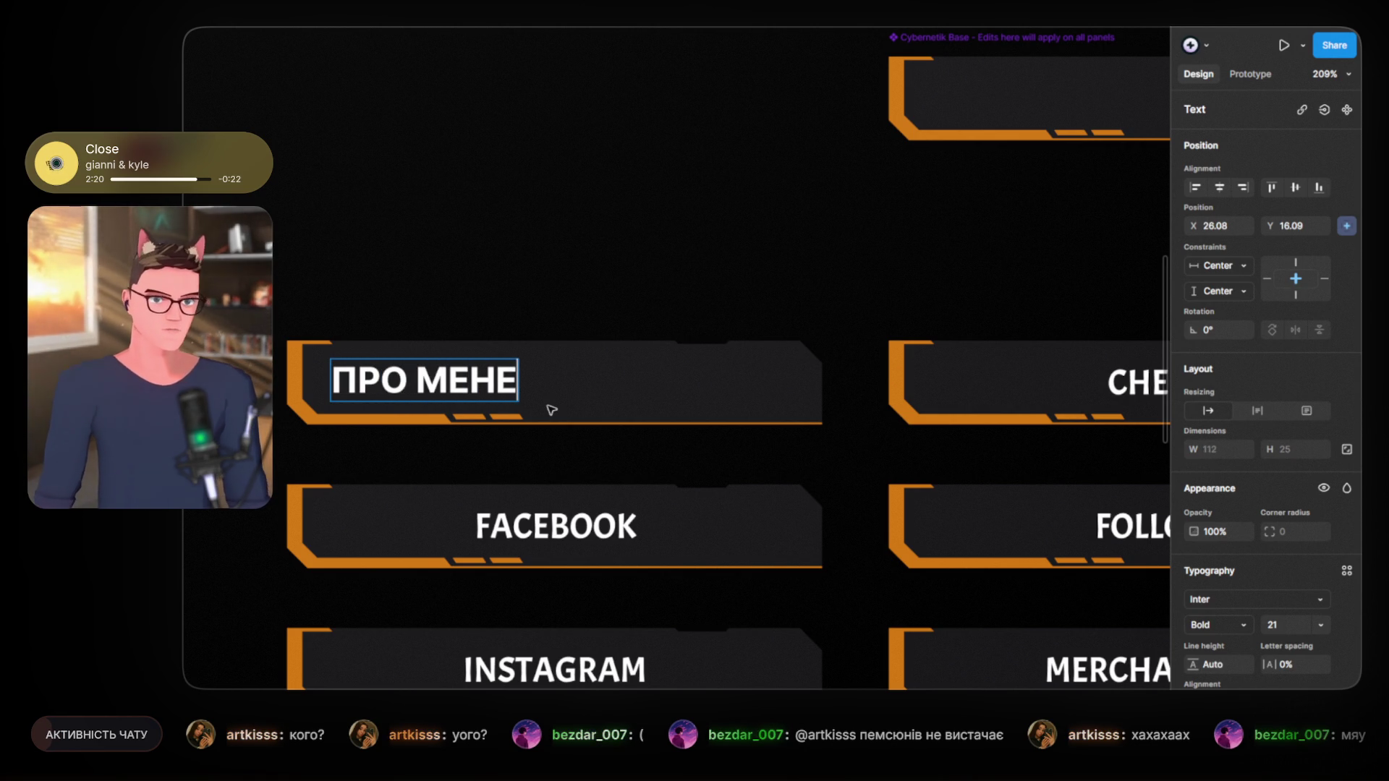
key("Escape")
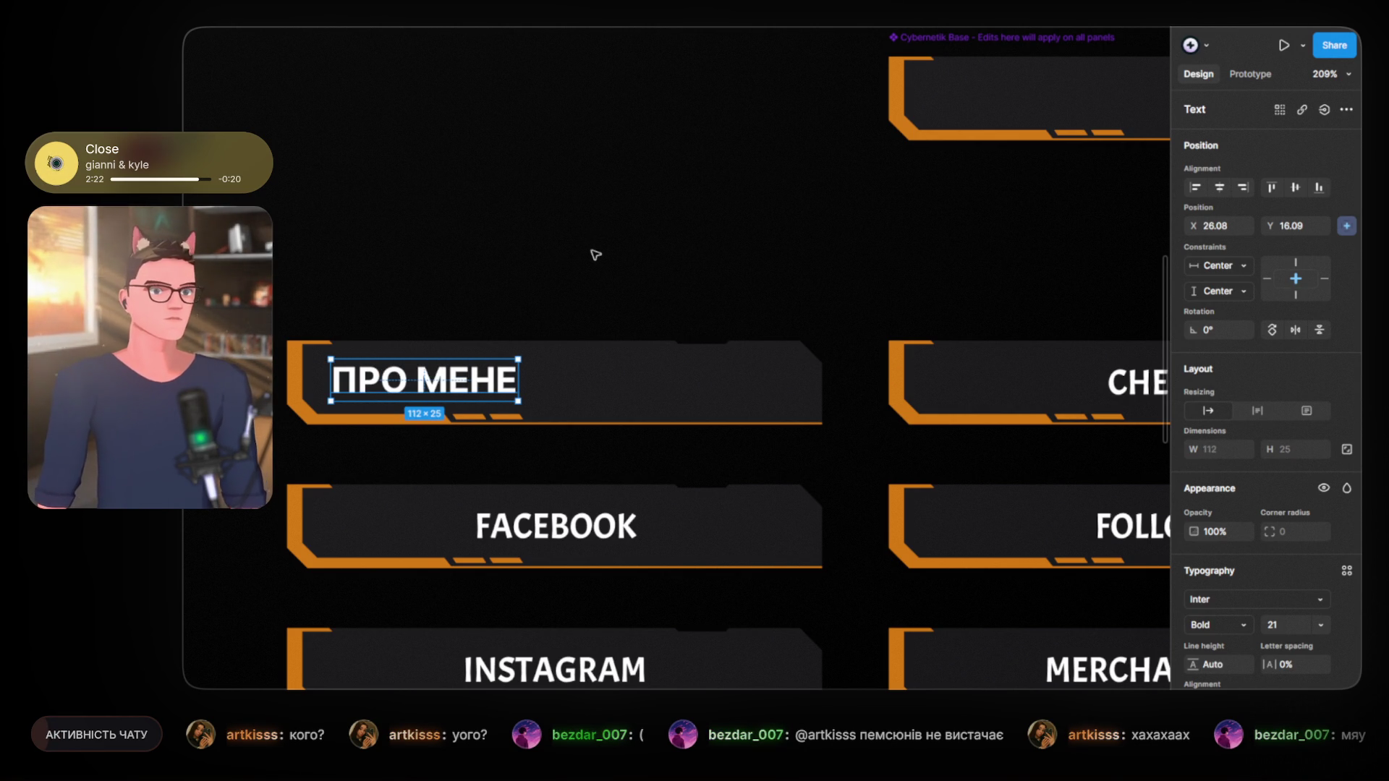
left_click(551, 334)
scroll(527, 412, "up", 5)
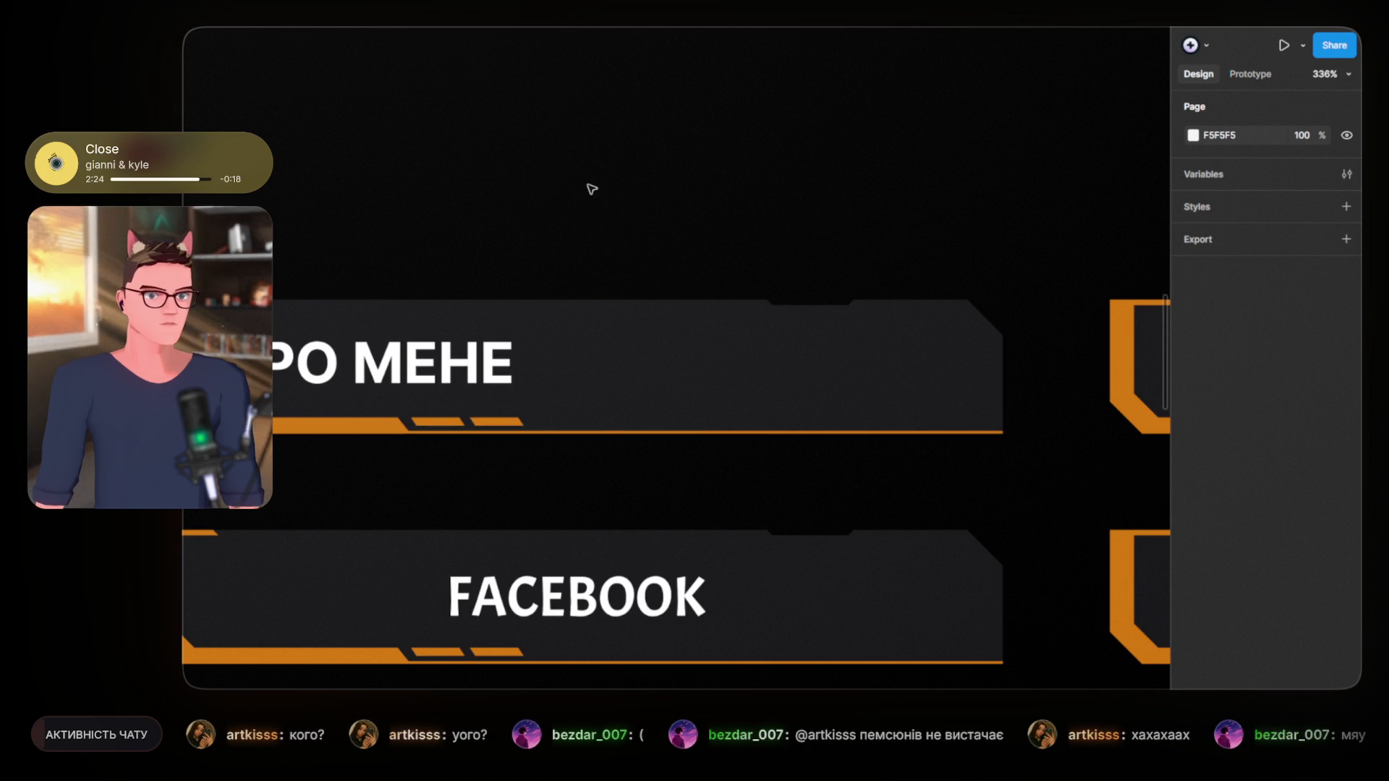
left_click_drag(591, 189, 664, 206)
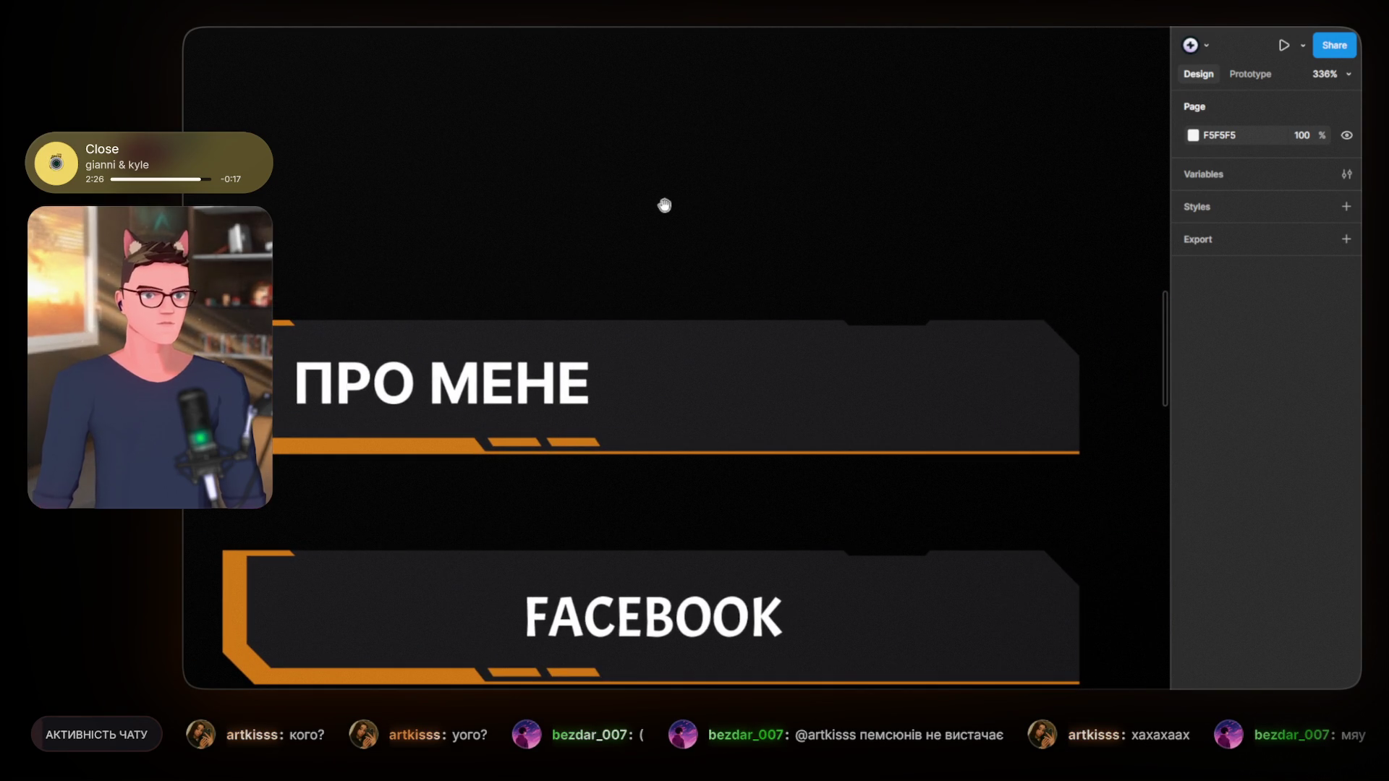
scroll(670, 230, "down", 2)
scroll(651, 173, "down", 2)
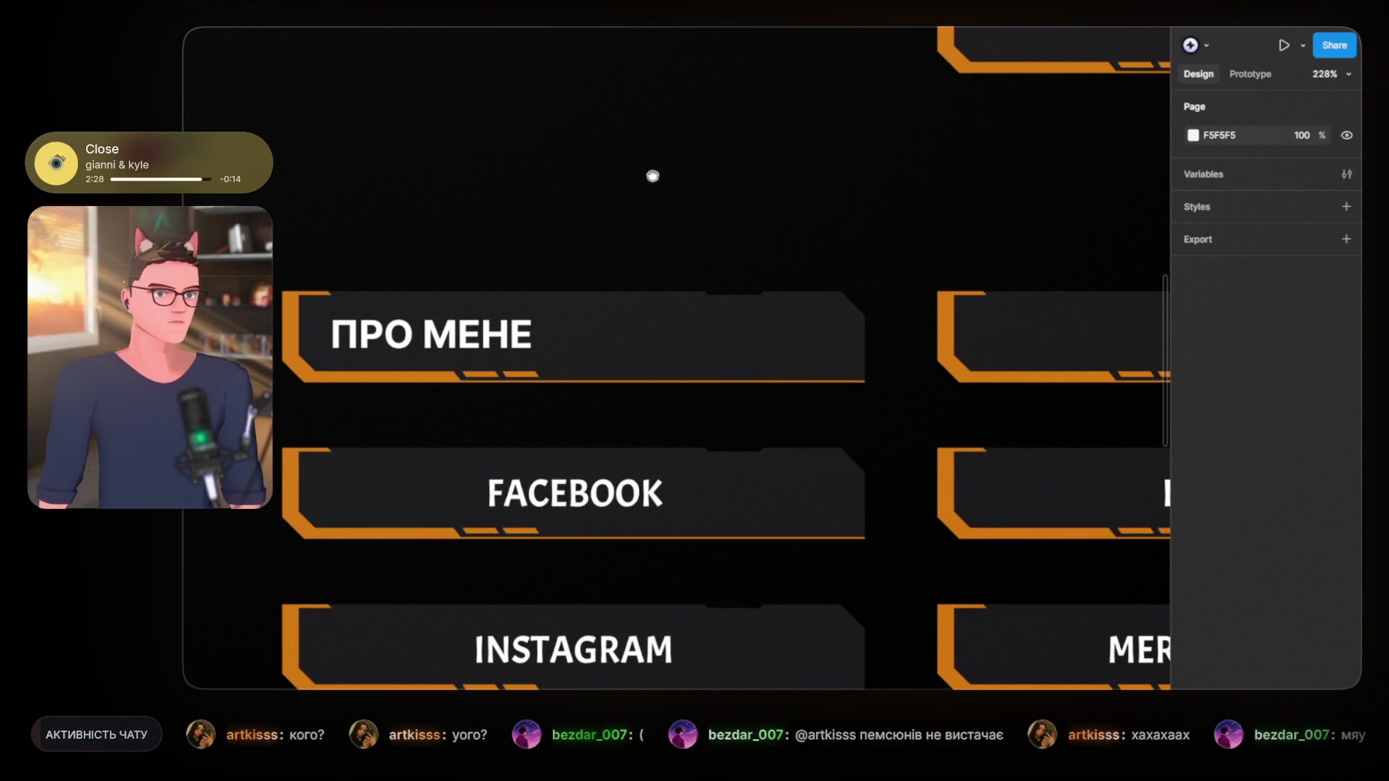
left_click(850, 346)
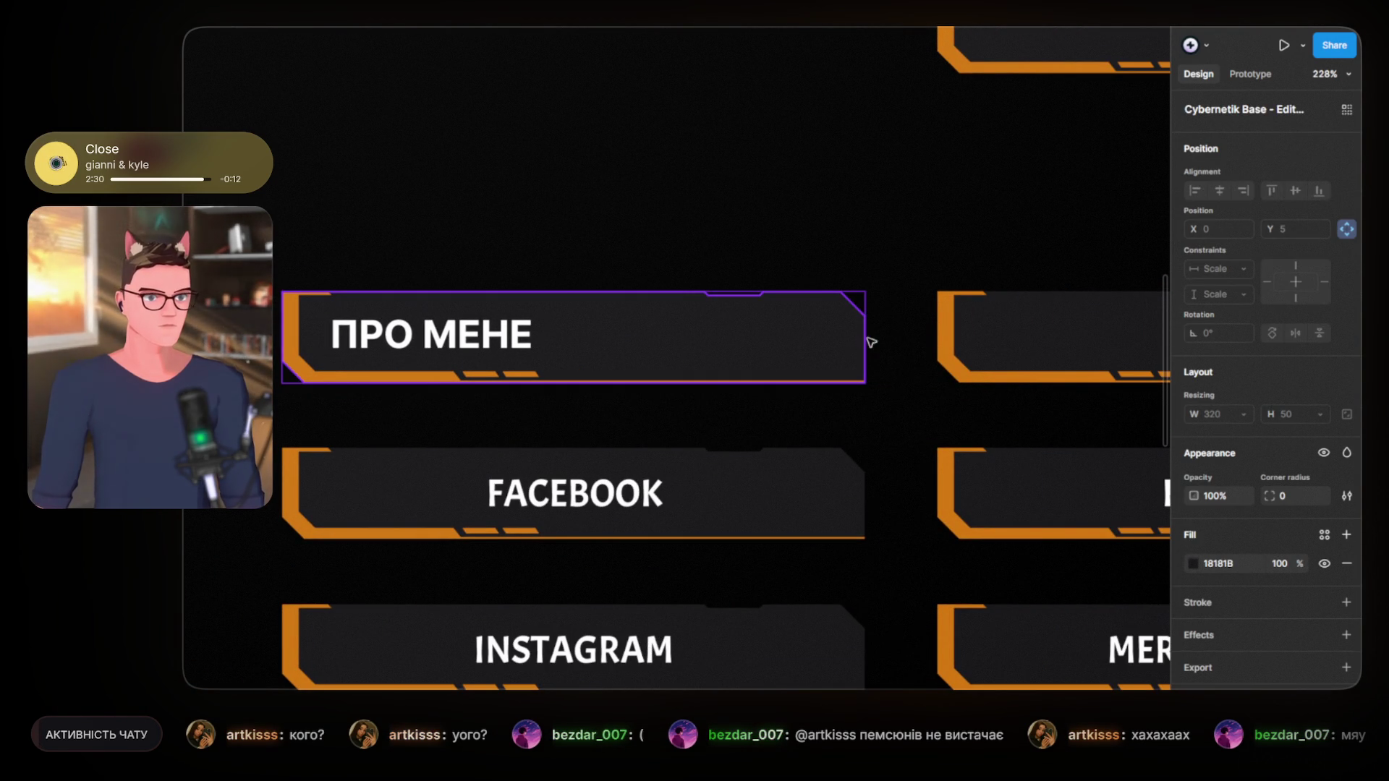
scroll(855, 264, "down", 2)
left_click_drag(856, 263, 412, 388)
left_click_drag(500, 357, 622, 362)
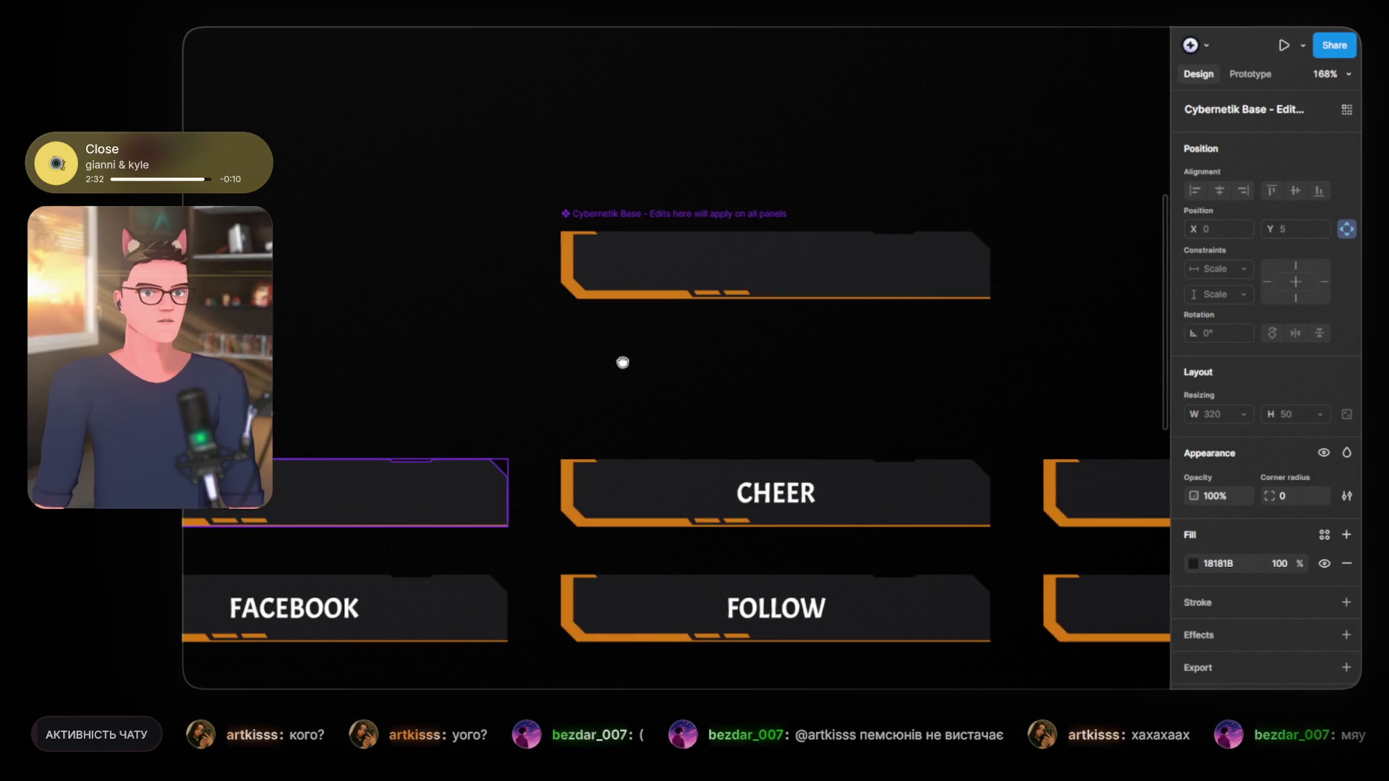
left_click(776, 263)
double_click(929, 269)
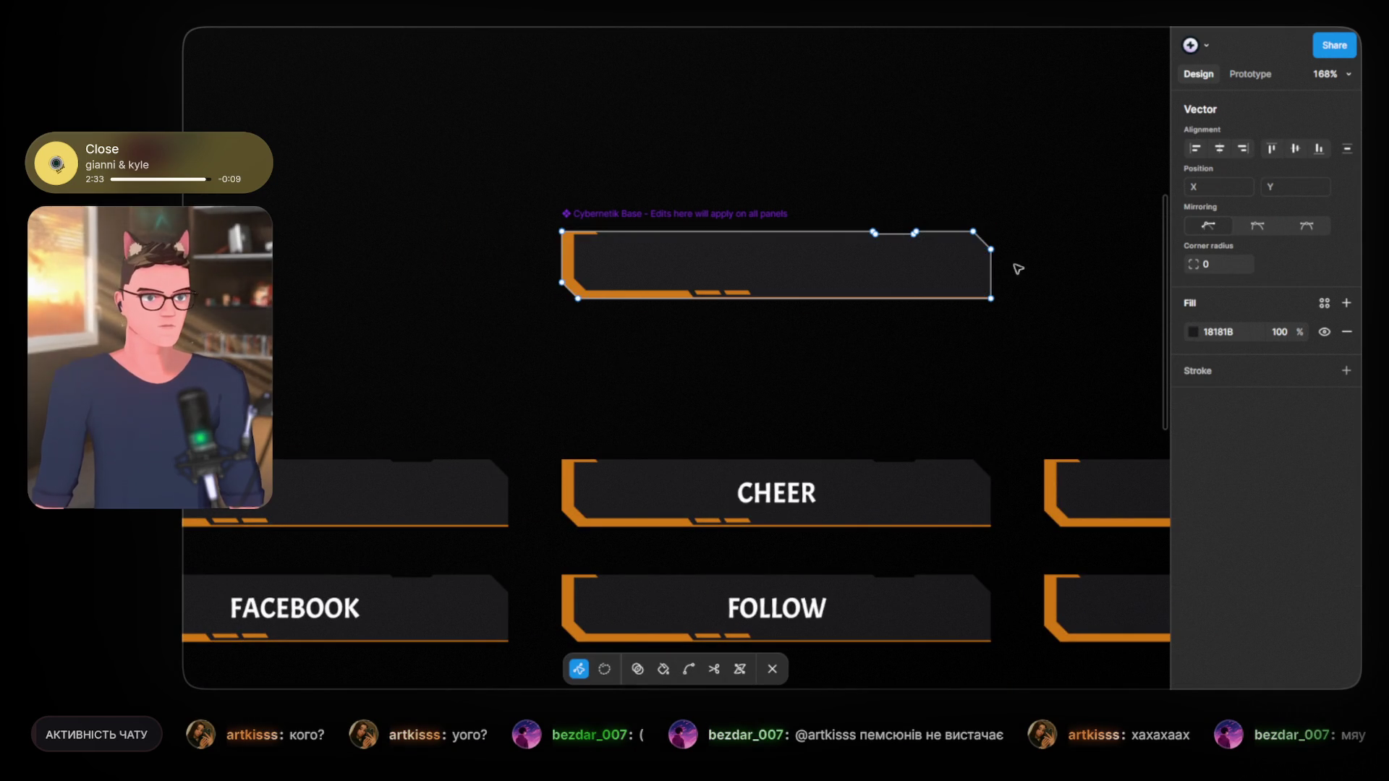
left_click_drag(414, 360, 593, 274)
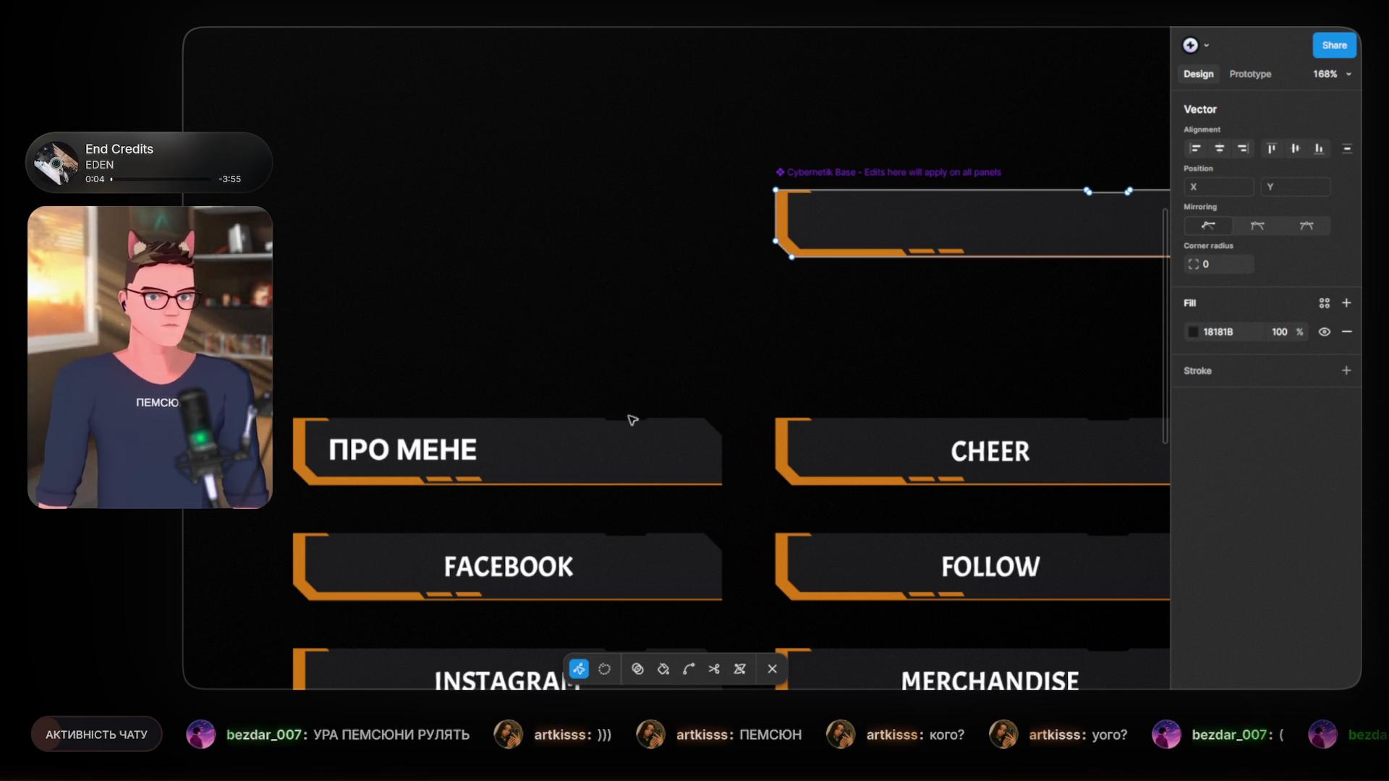
key("v")
key("Escape")
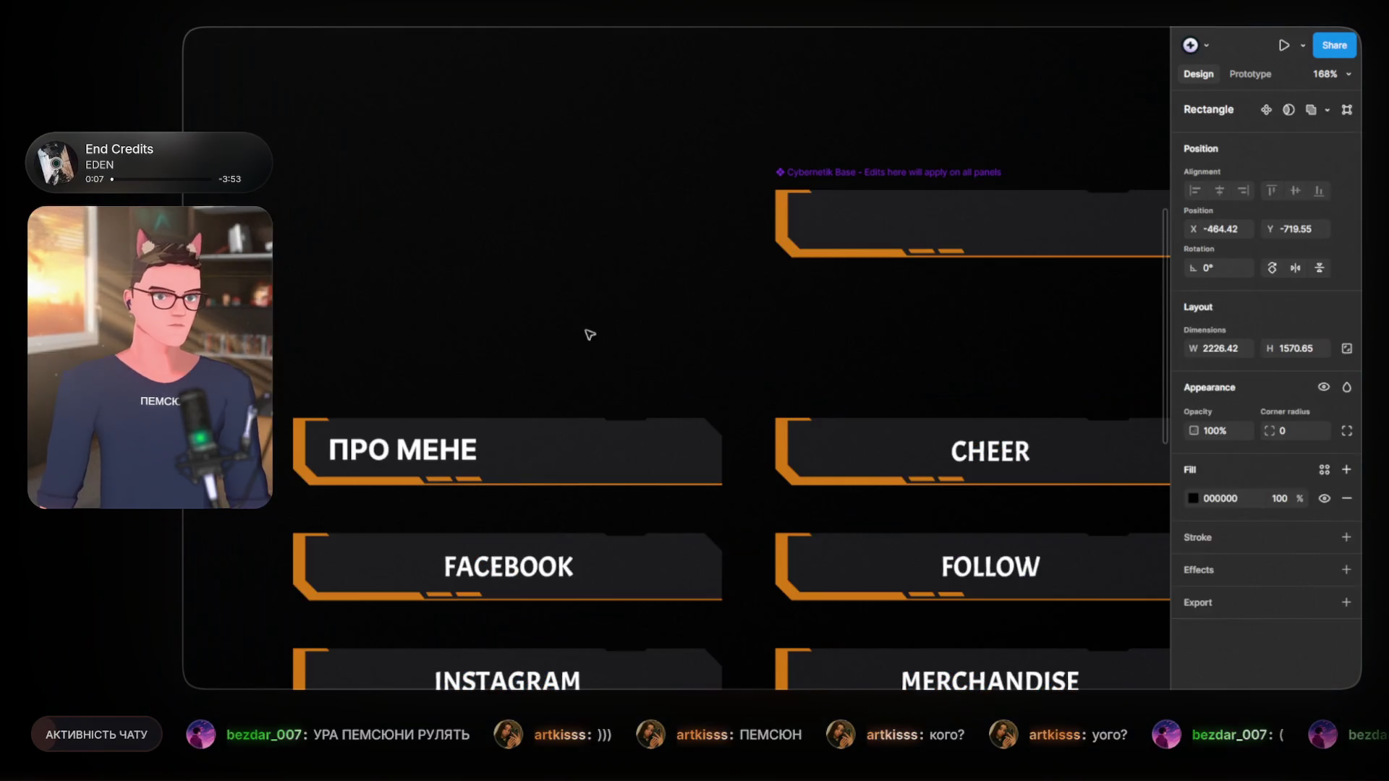
key("Escape")
left_click(600, 459)
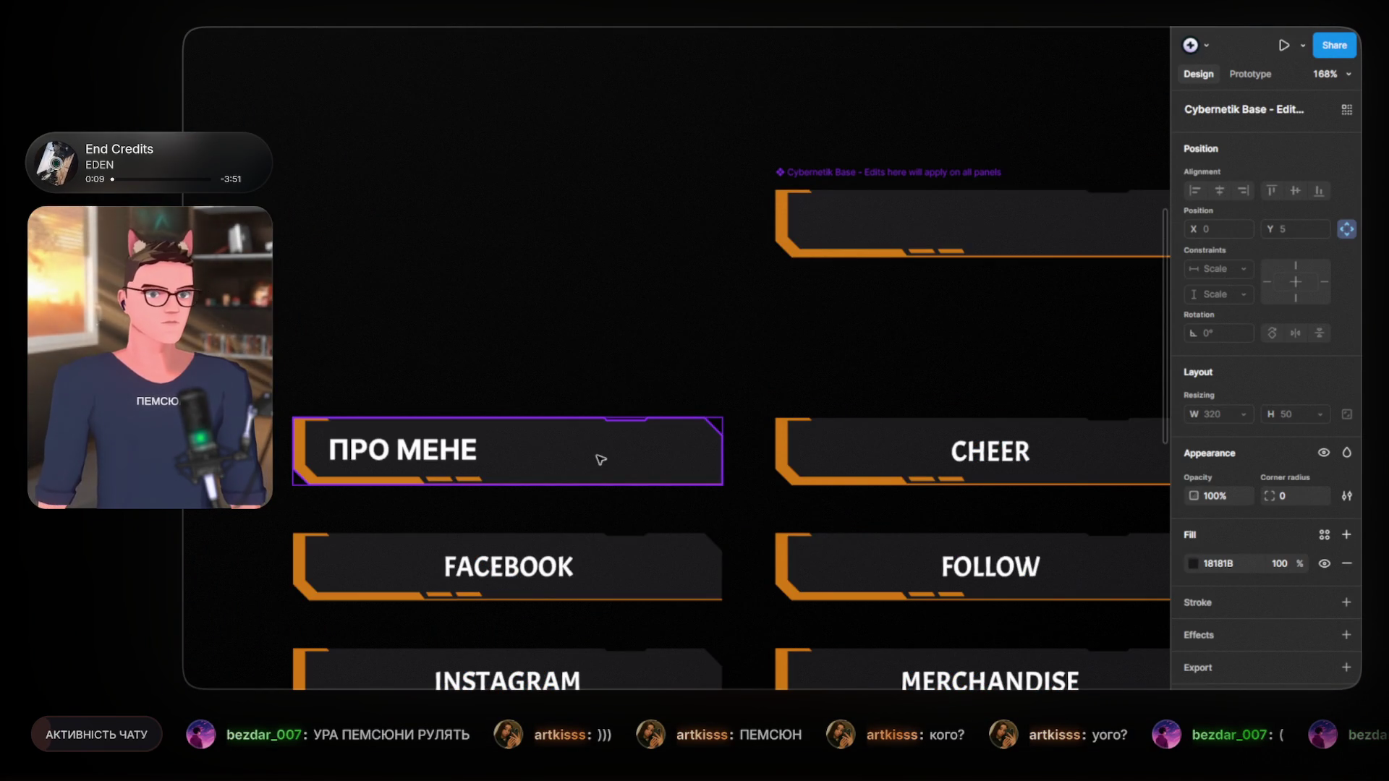
right_click(600, 460)
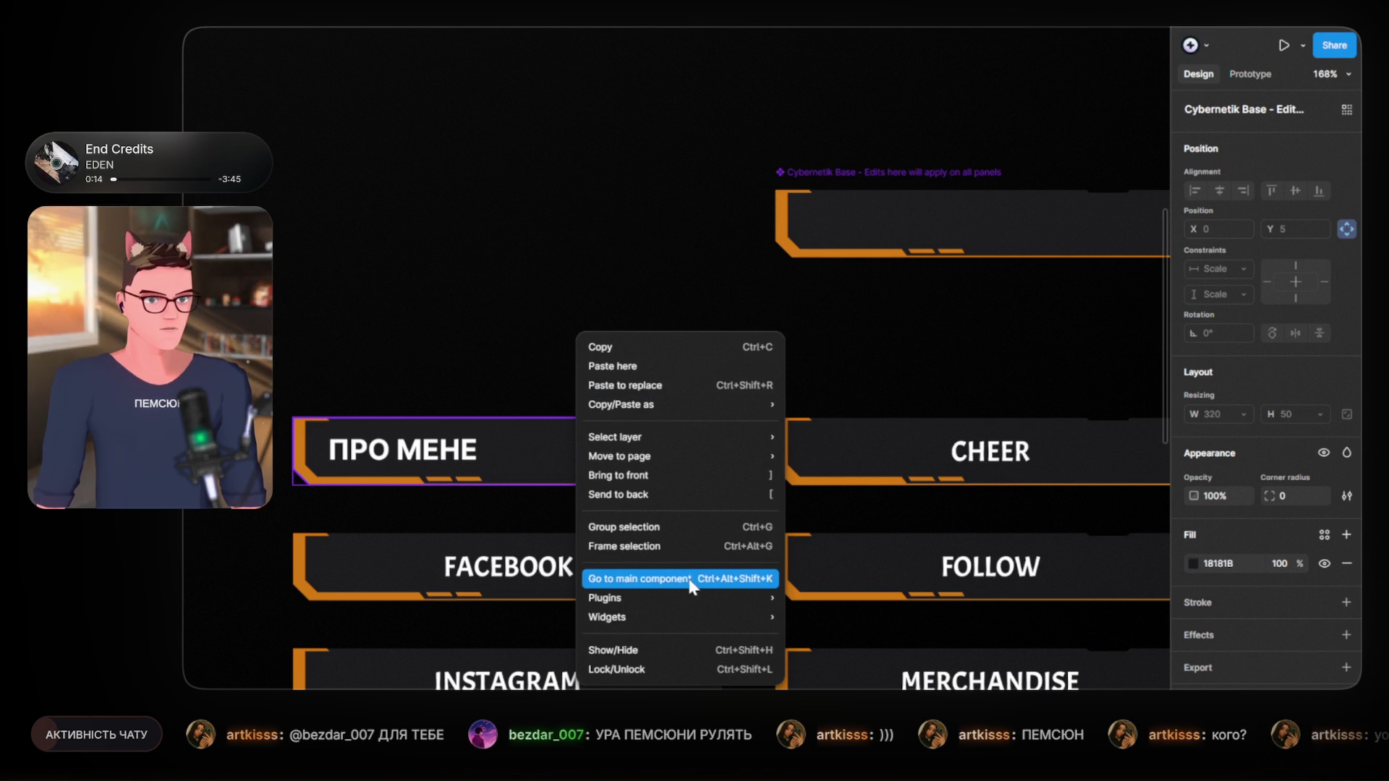
left_click(664, 671)
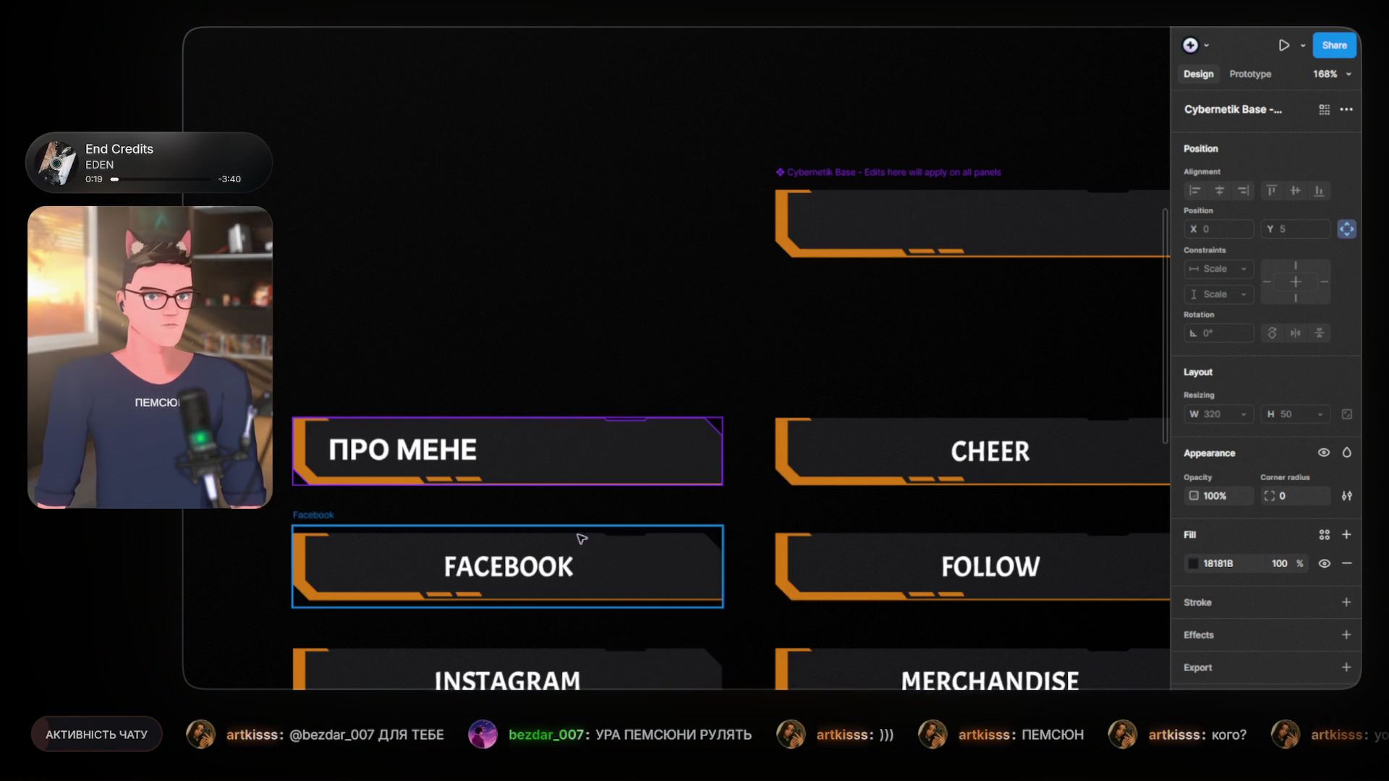
left_click(520, 490)
double_click(403, 449)
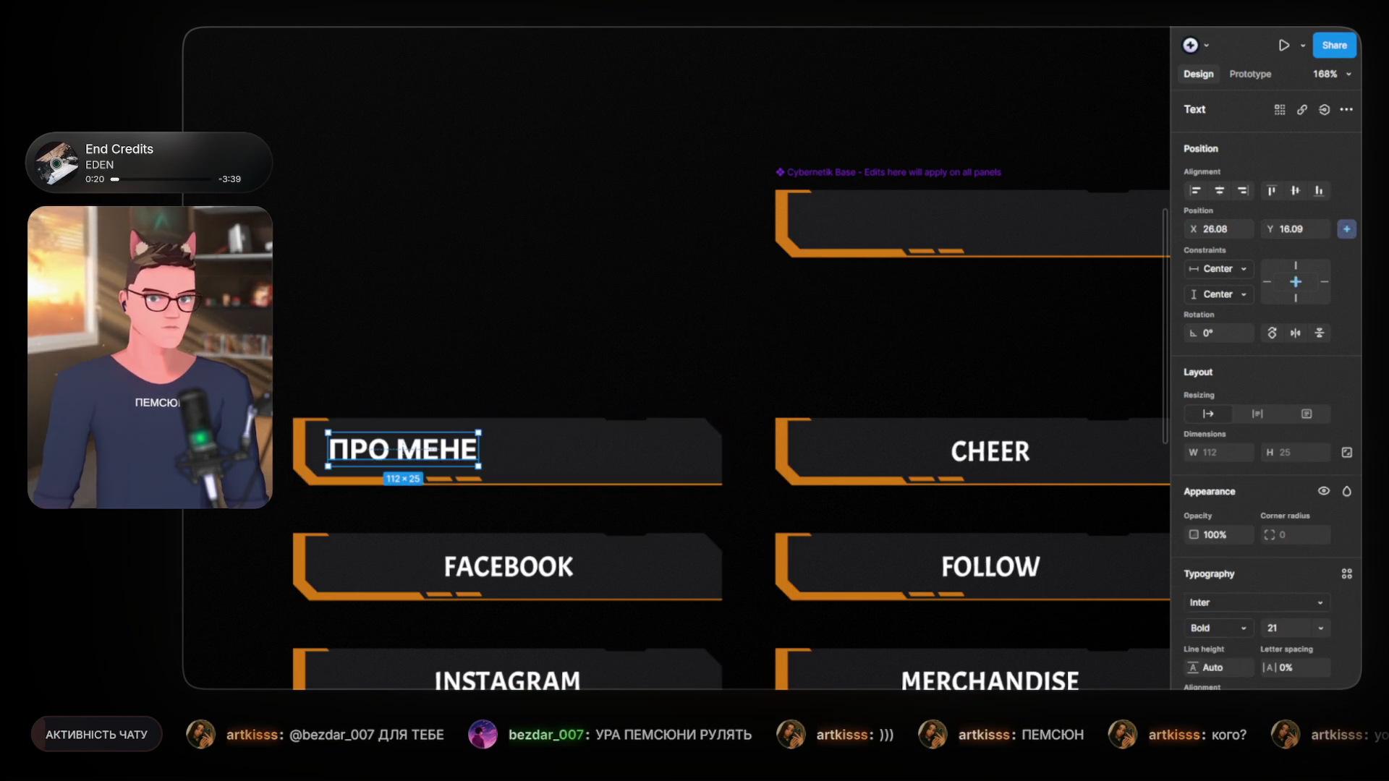
key("Delete")
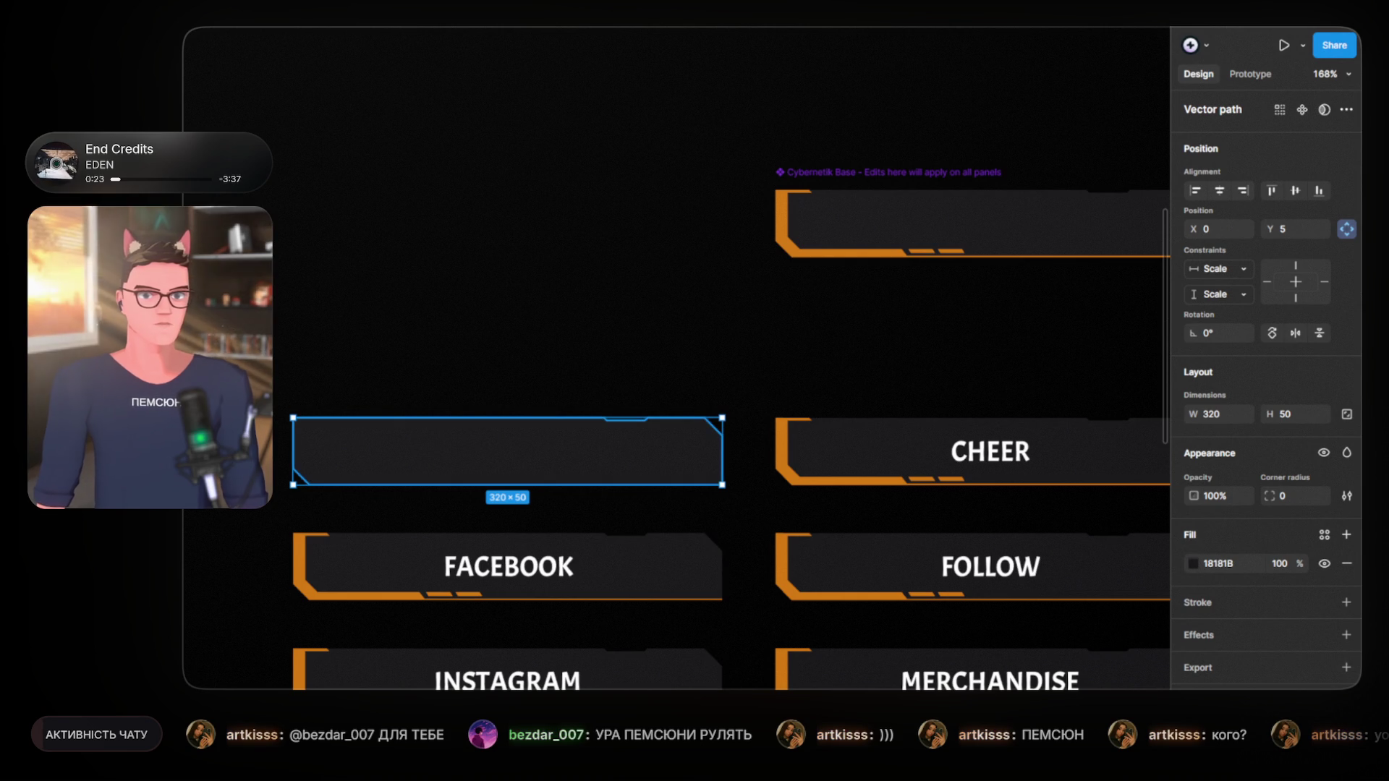
key("ctrl+z")
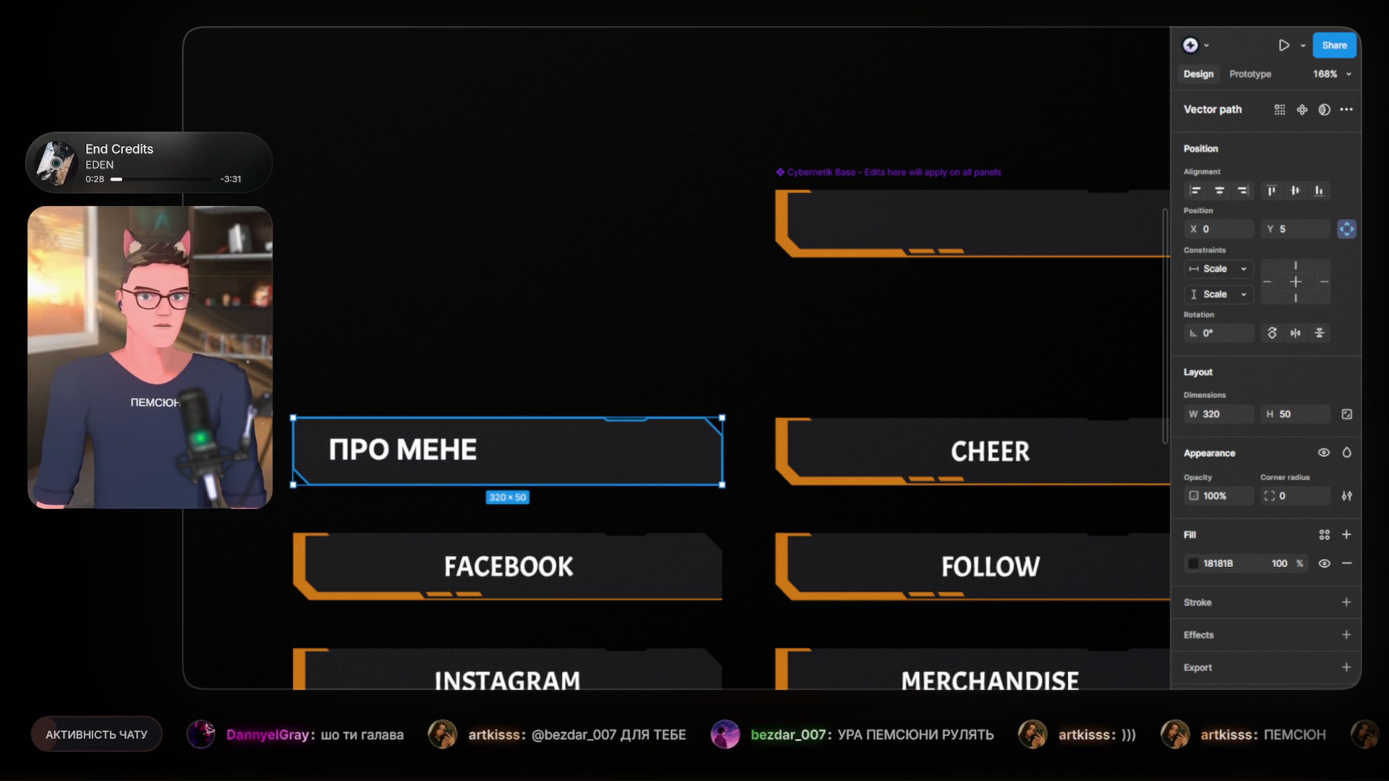
key("Escape")
left_click(449, 317)
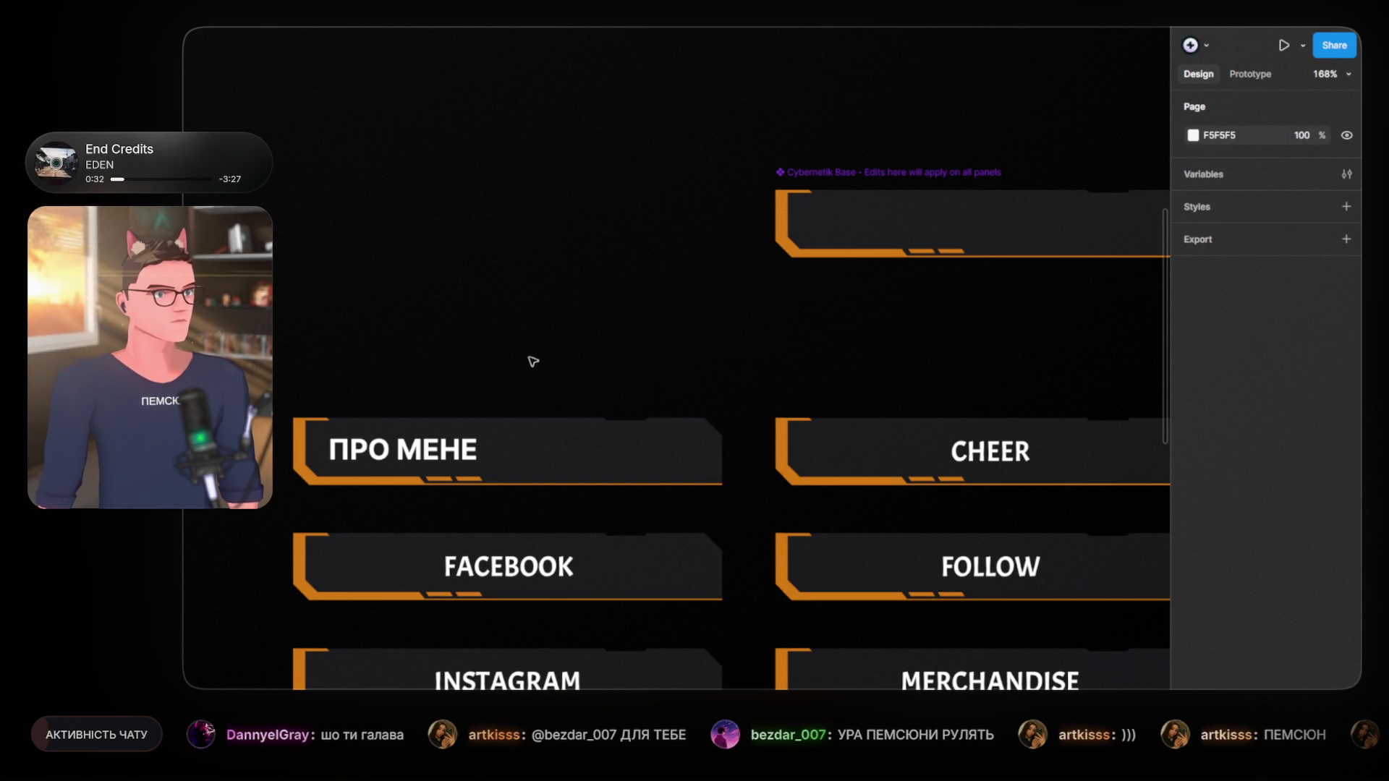
Step: Hide the dark plate fill in the Cybernetik Base main component
scroll(532, 448, "up", 3)
scroll(525, 451, "up", 4)
left_click_drag(525, 451, 703, 443)
left_click(731, 429)
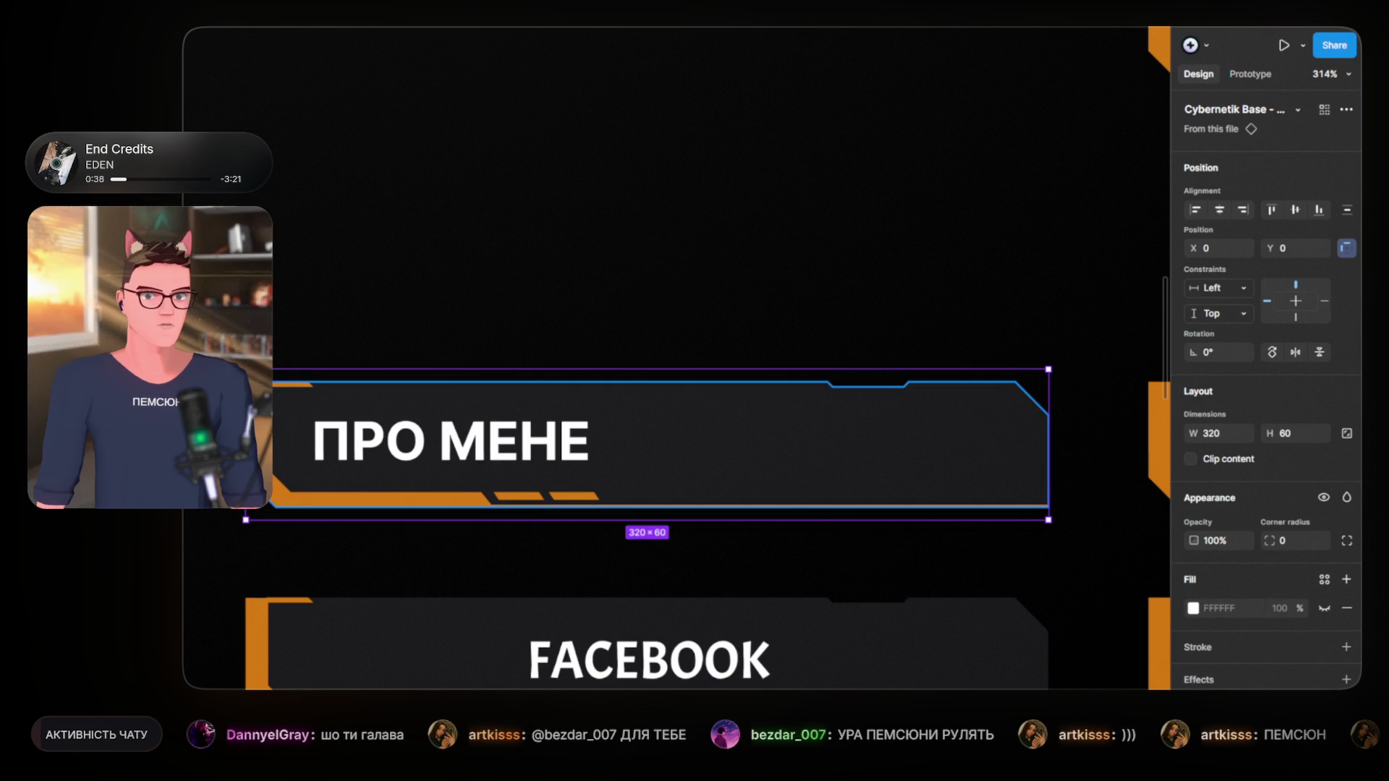
double_click(731, 434)
left_click_drag(702, 439, 741, 441)
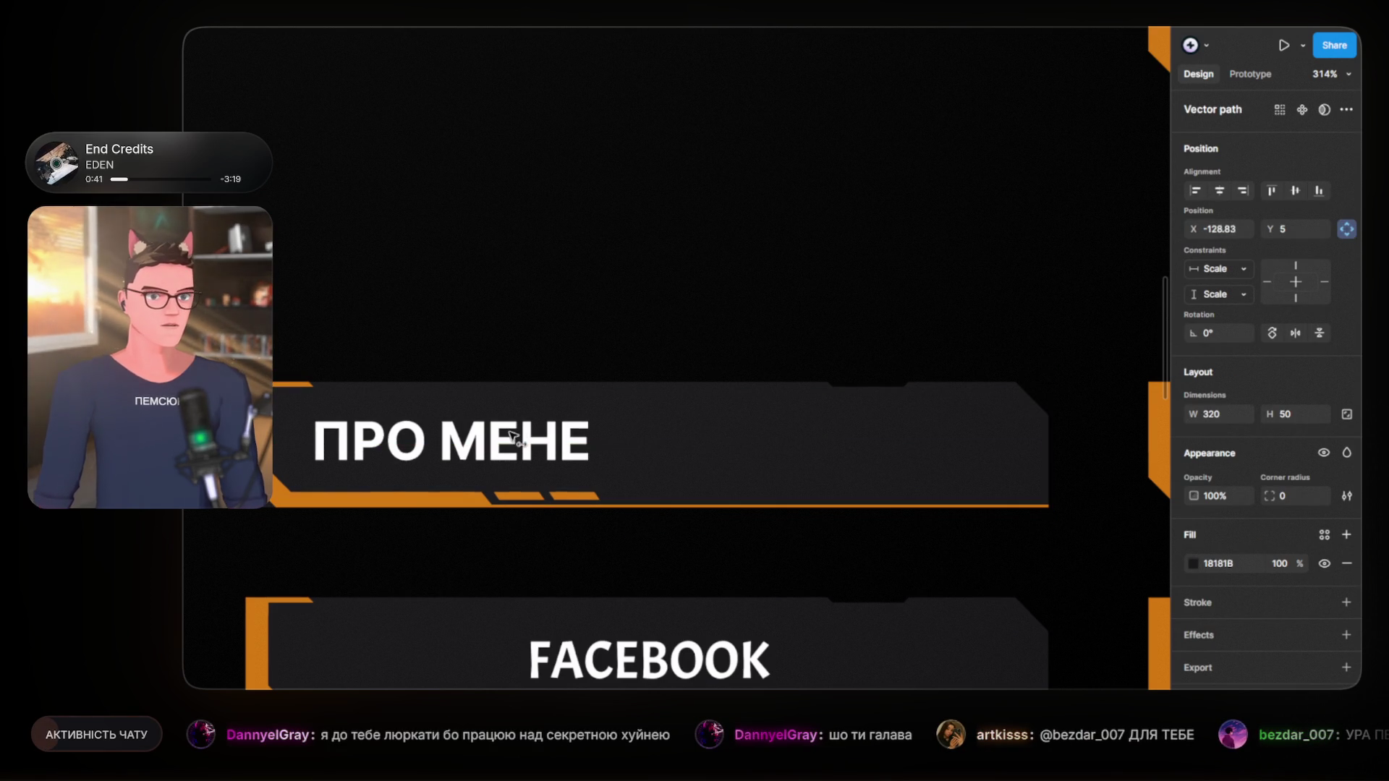
key("shift+2")
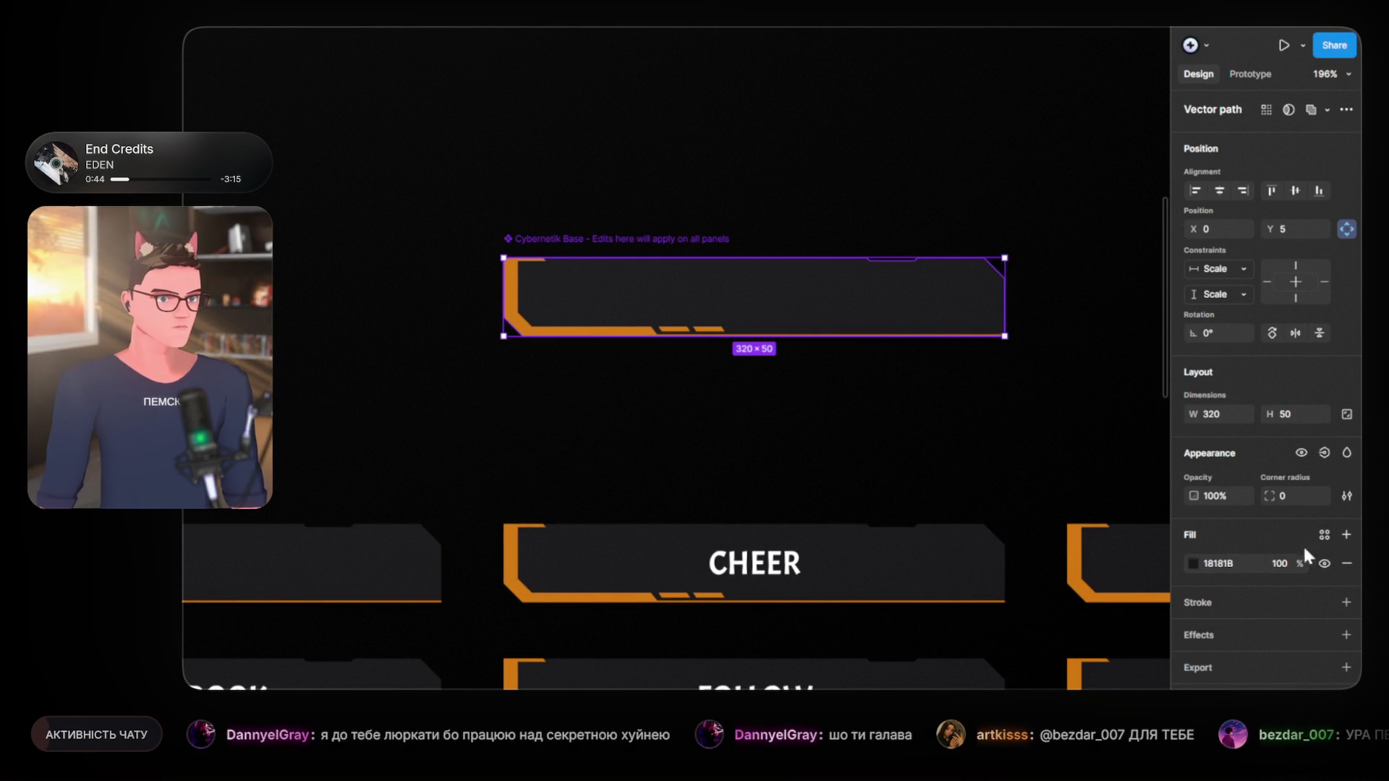
left_click(1324, 563)
left_click(577, 403)
Step: Slide the ПРО МЕНЕ dark plate left and re-centre the ПРО МЕНЕ label on it
scroll(493, 378, "left", 5)
scroll(506, 463, "up", 5)
left_click(783, 454)
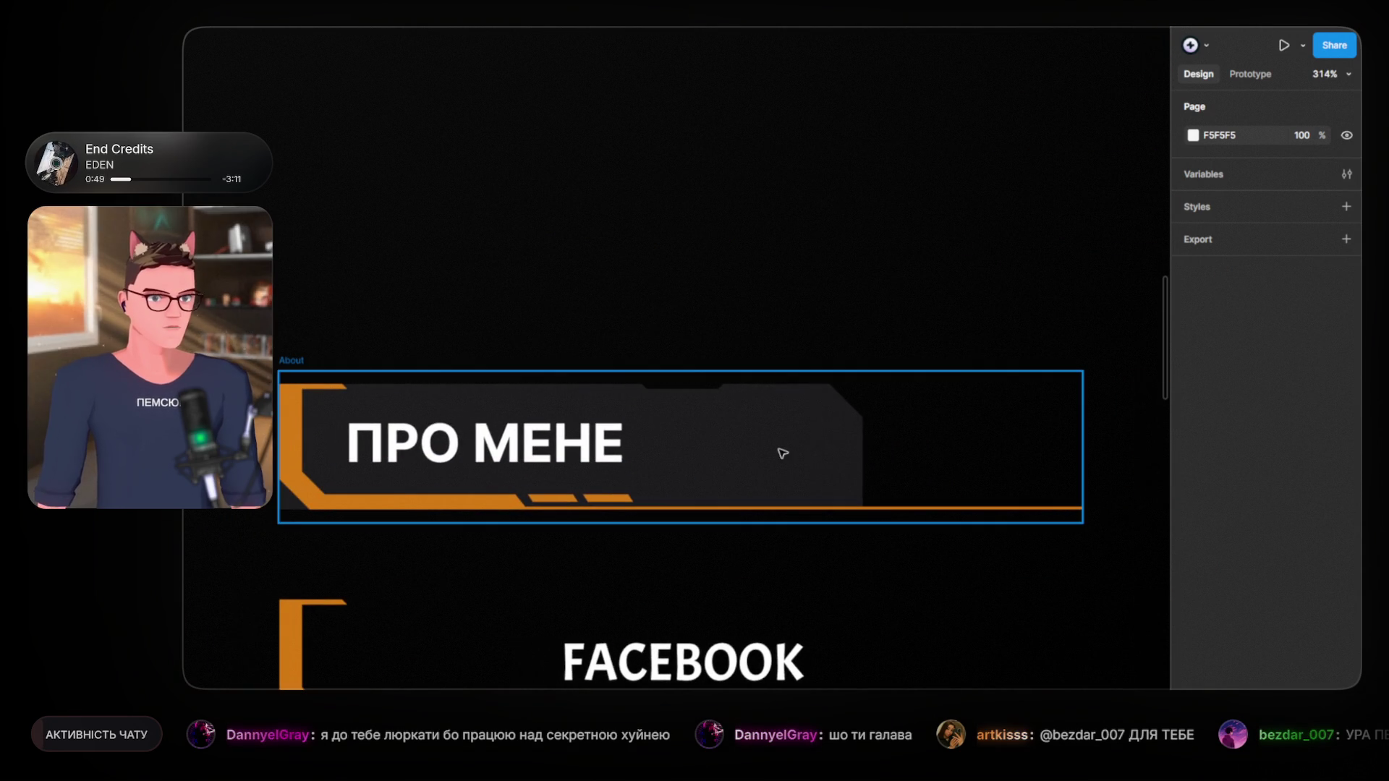
double_click(787, 448)
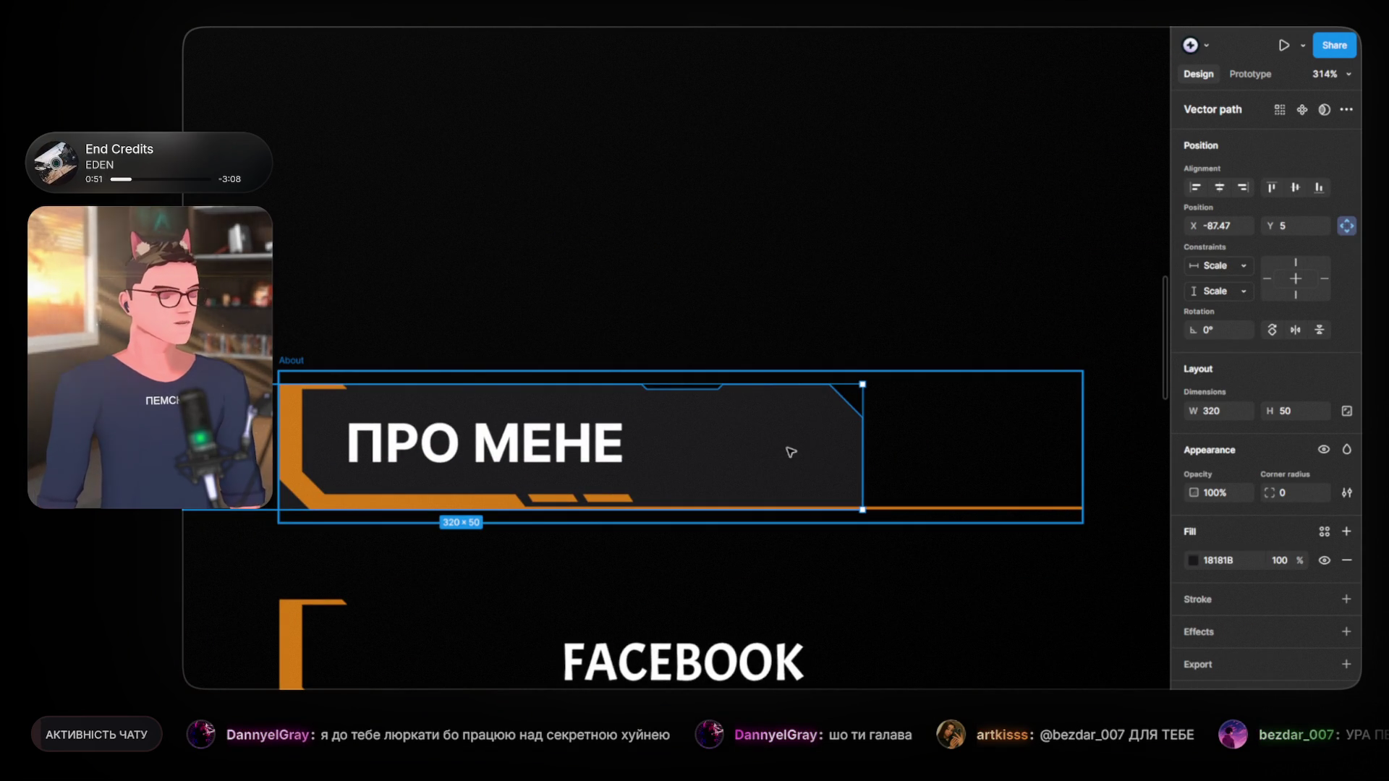
mouse_move(793, 438)
left_mouse_down()
mouse_move(624, 431)
mouse_move(775, 434)
left_mouse_up()
left_click_drag(557, 450, 578, 450)
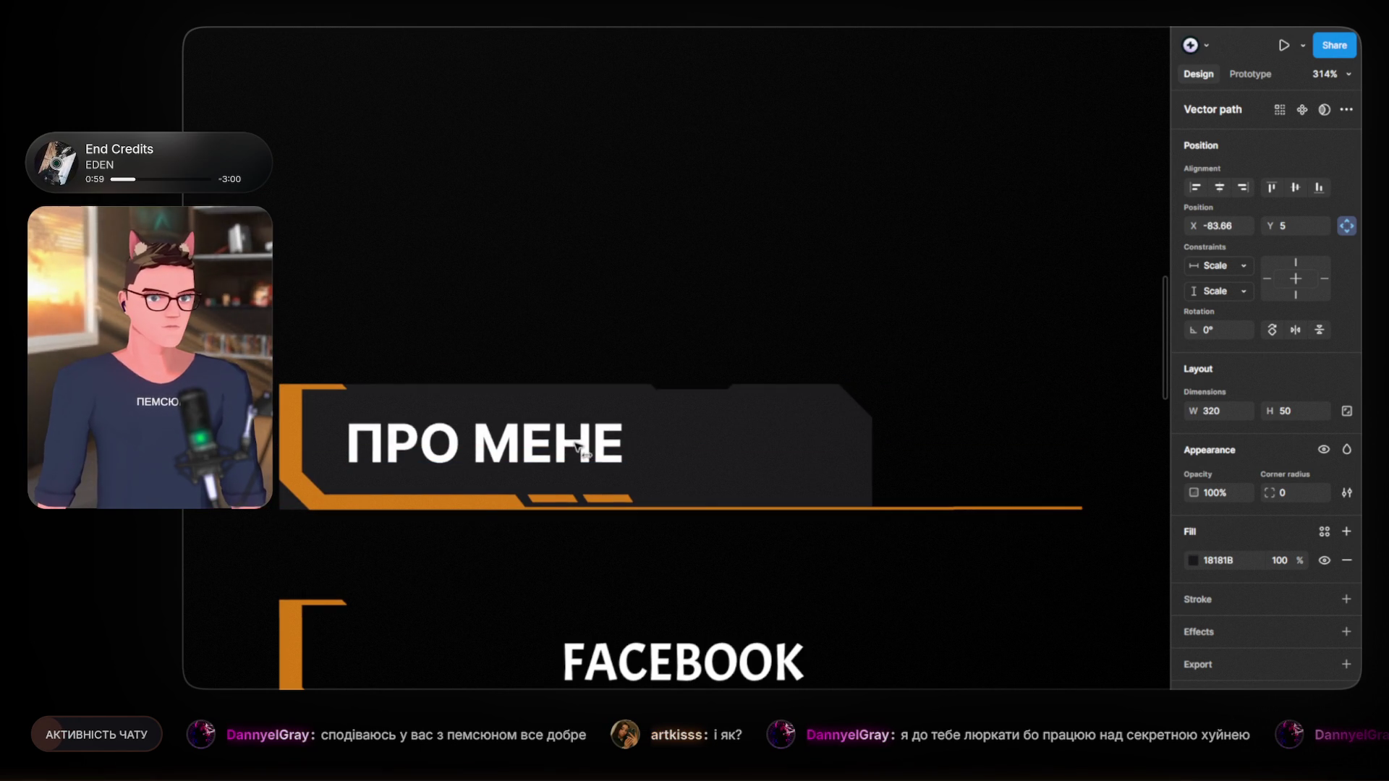
left_click(548, 449)
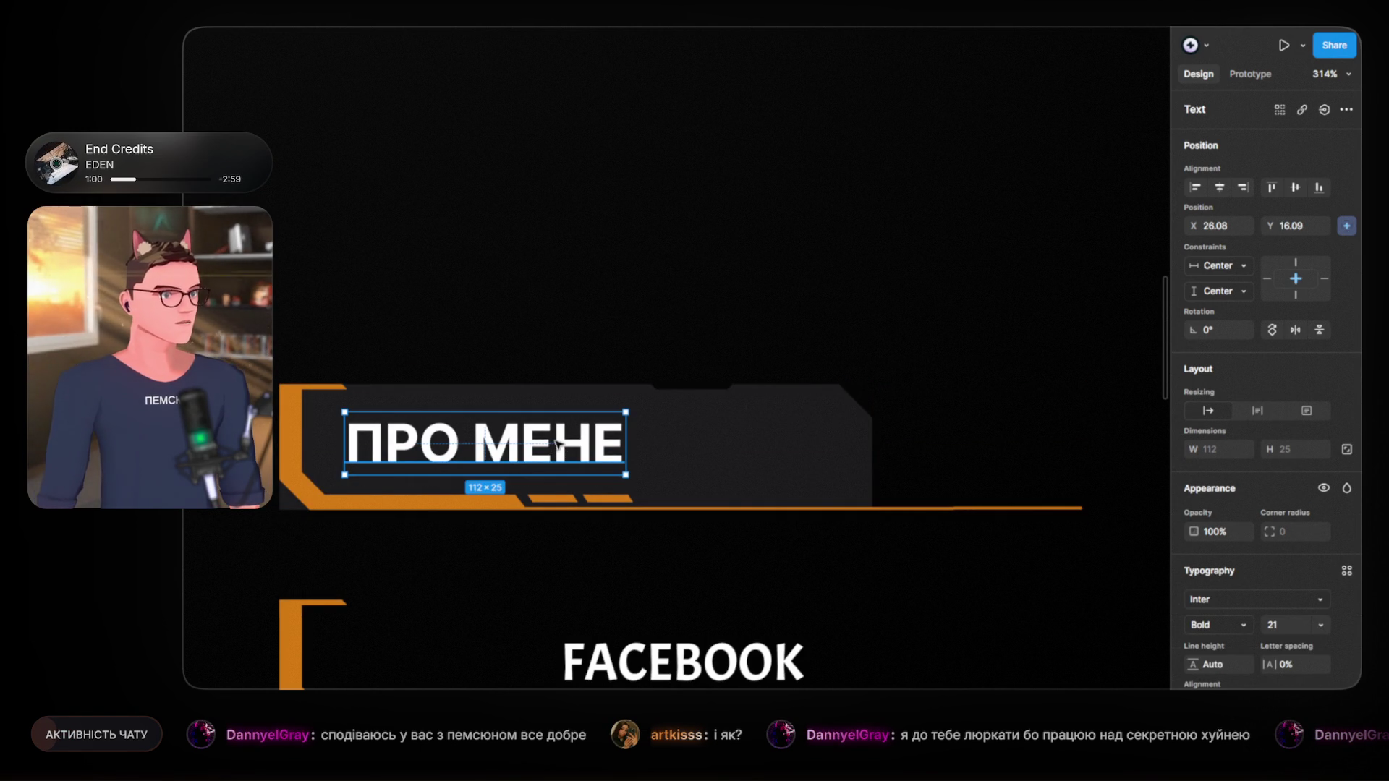
left_click_drag(494, 434, 583, 441)
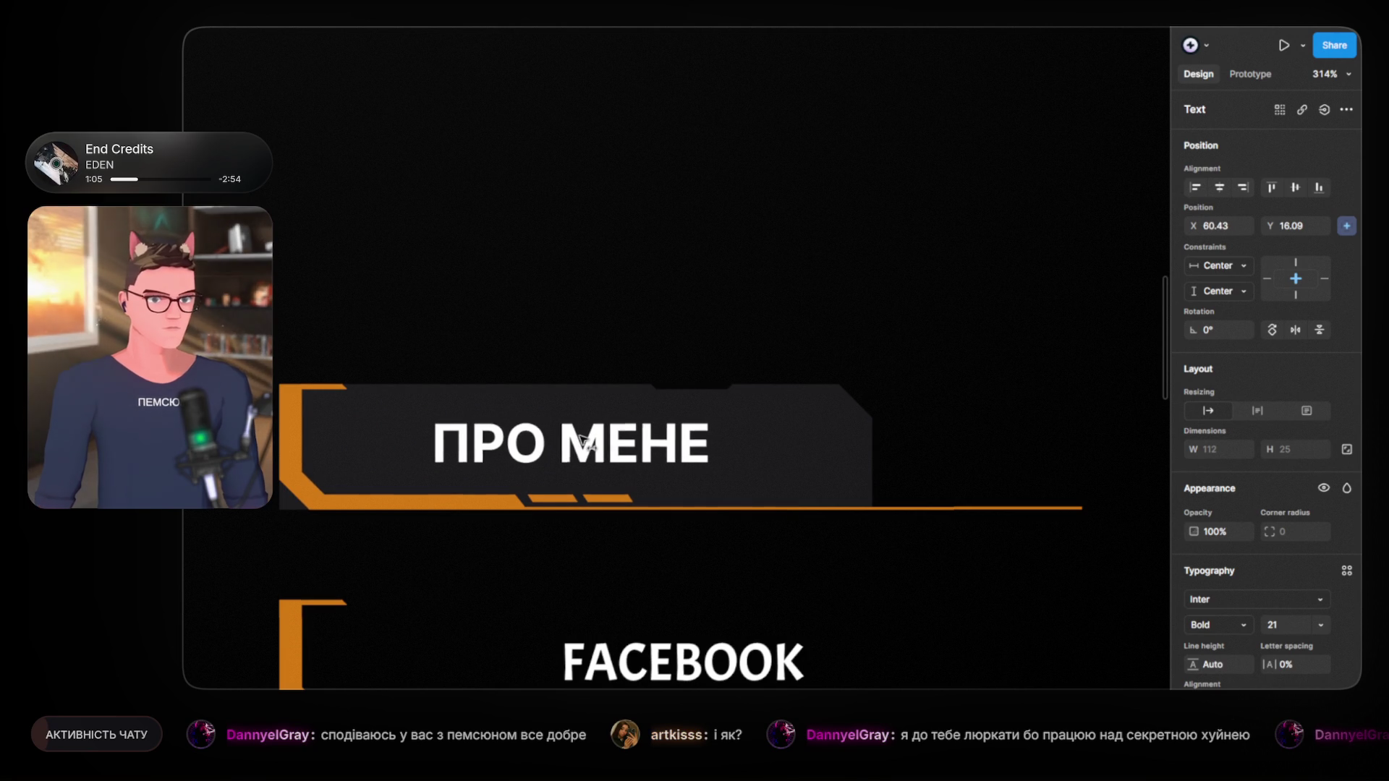
left_click(795, 448)
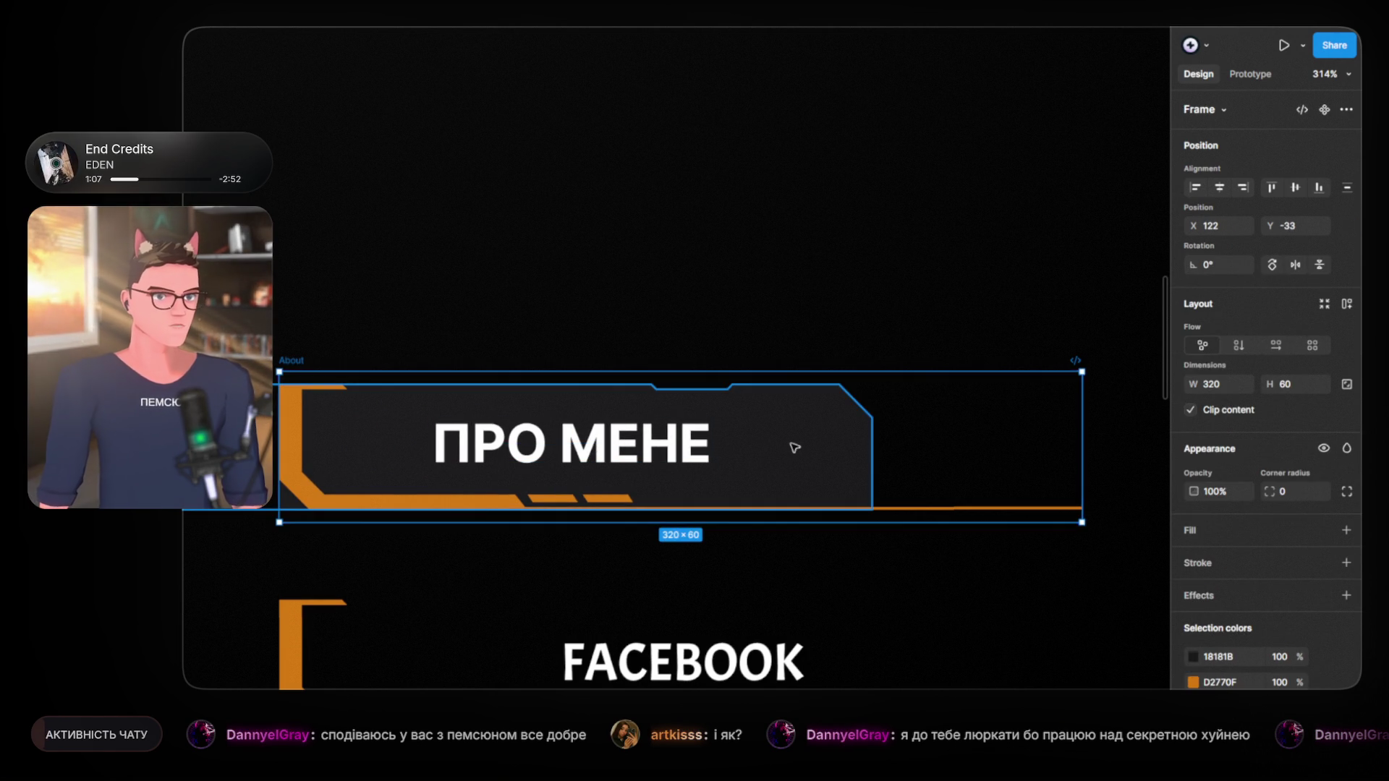
double_click(795, 448)
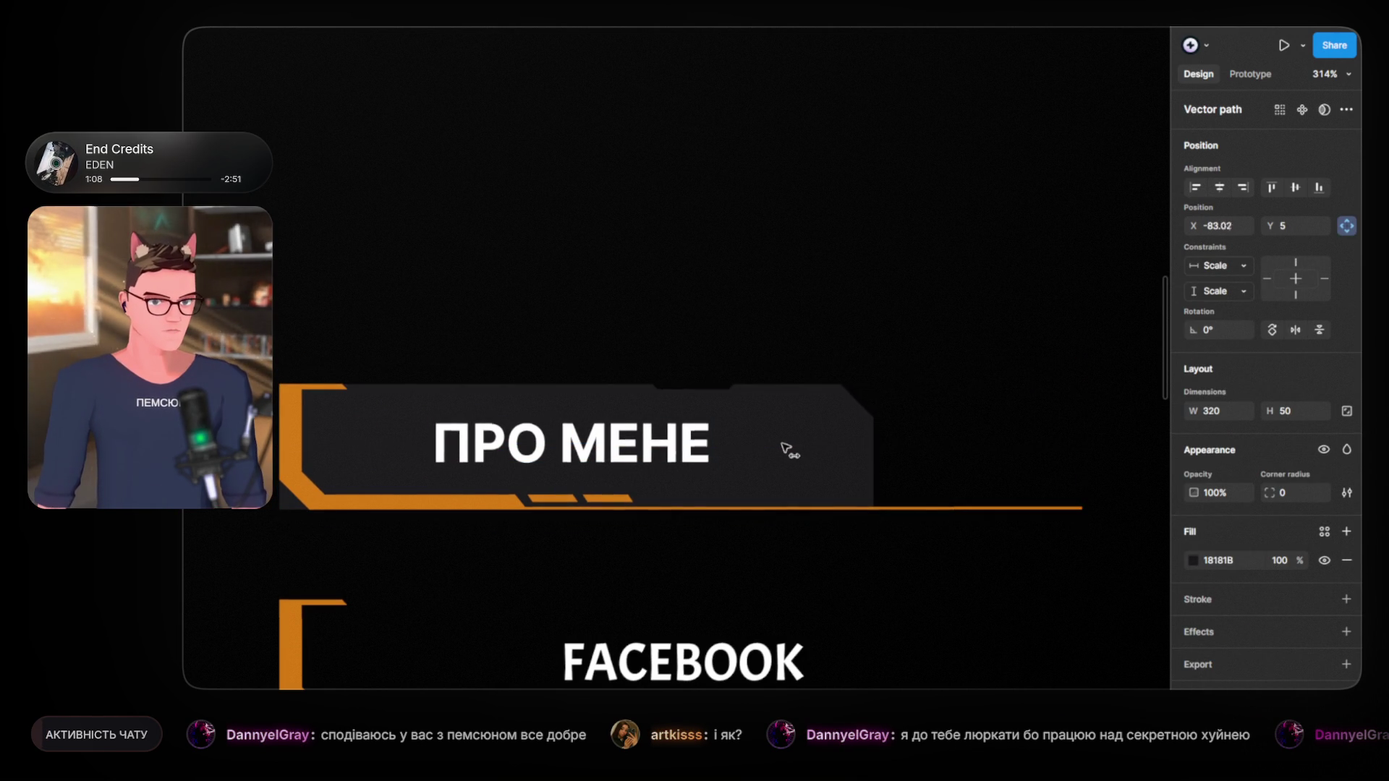
left_click_drag(779, 443, 789, 448)
scroll(466, 394, "down", 3)
scroll(443, 413, "up", 5)
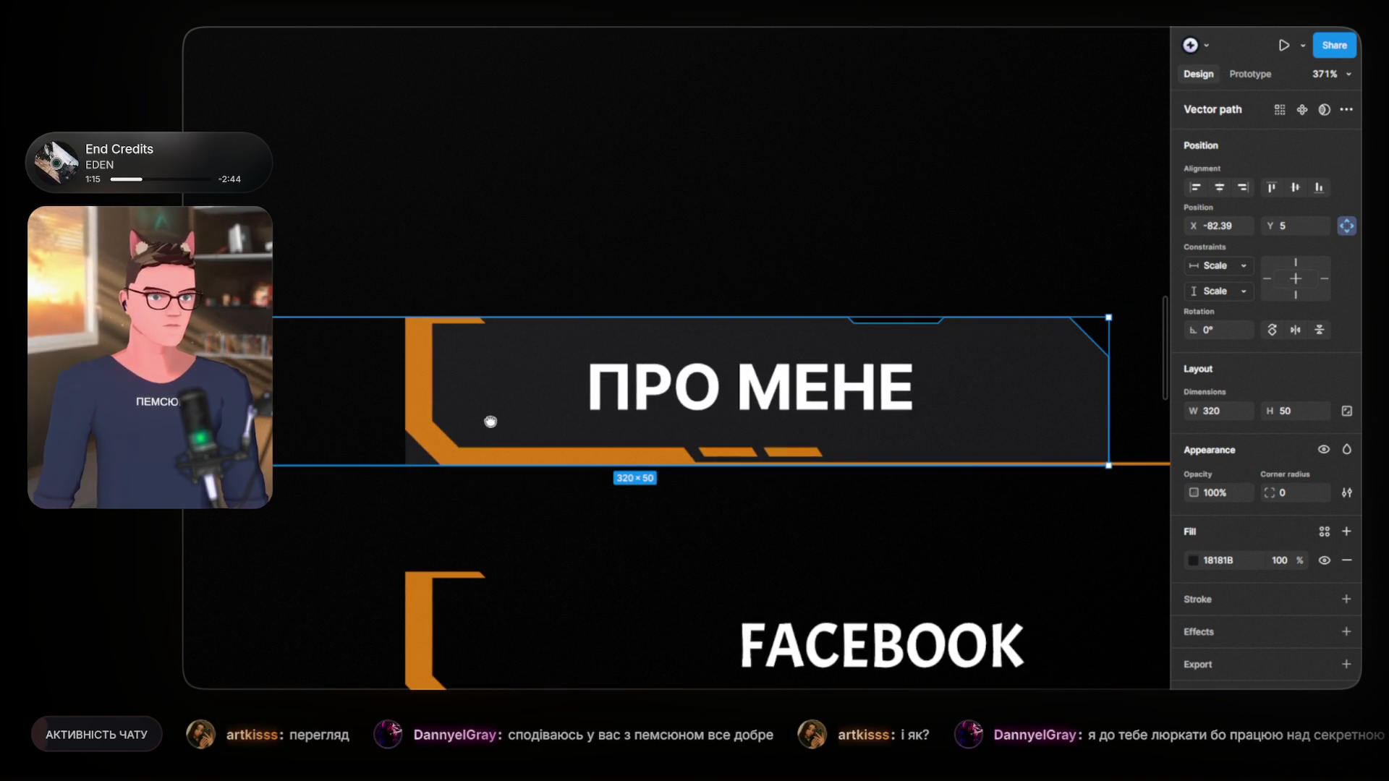
scroll(521, 430, "left", 2)
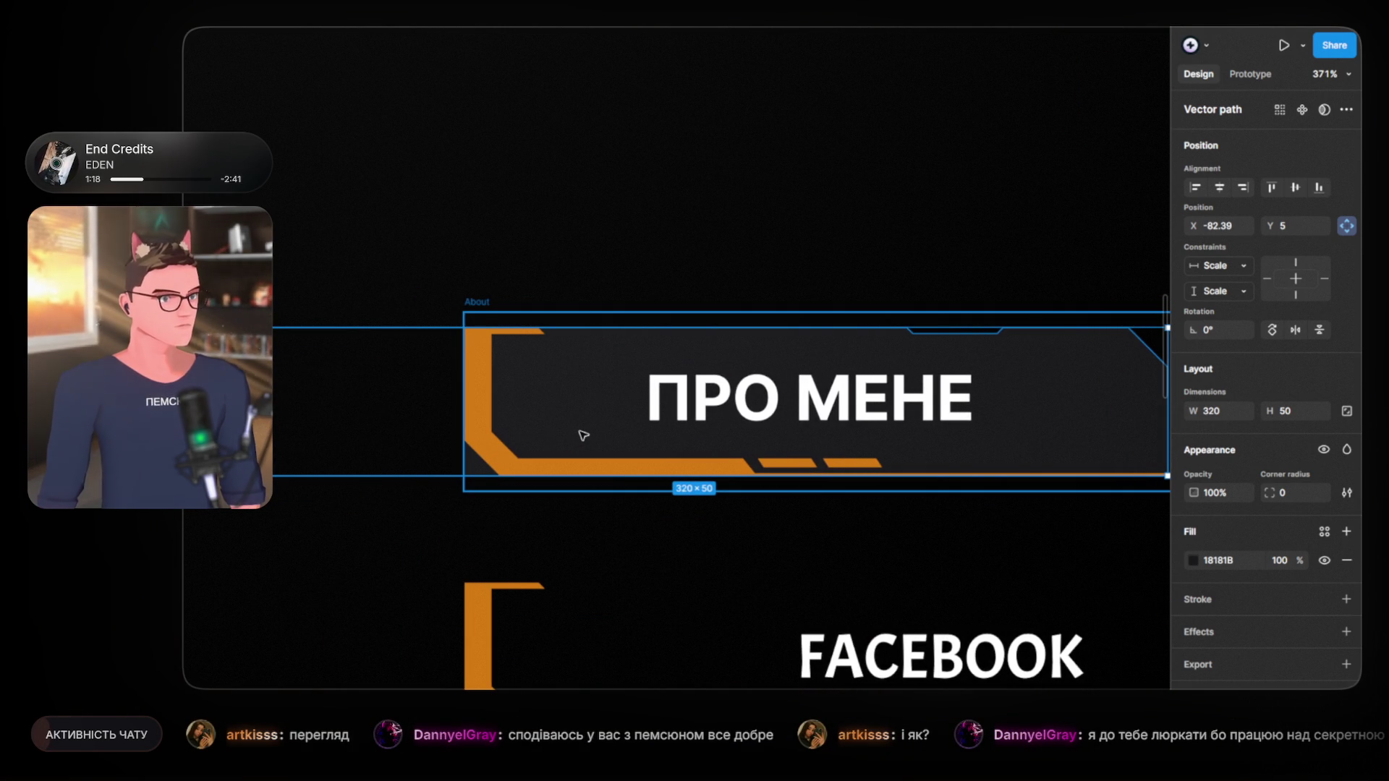
left_click(704, 215)
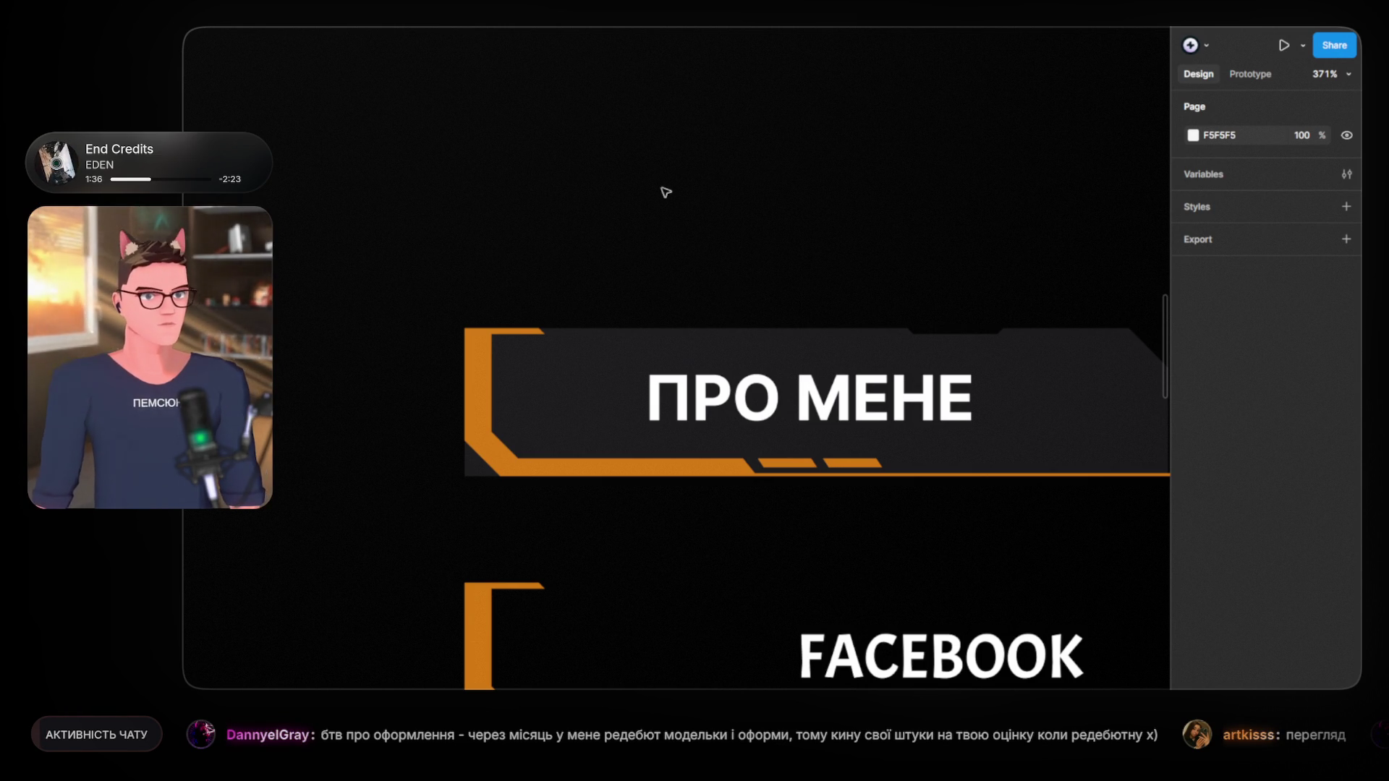
scroll(661, 211, "down", 10)
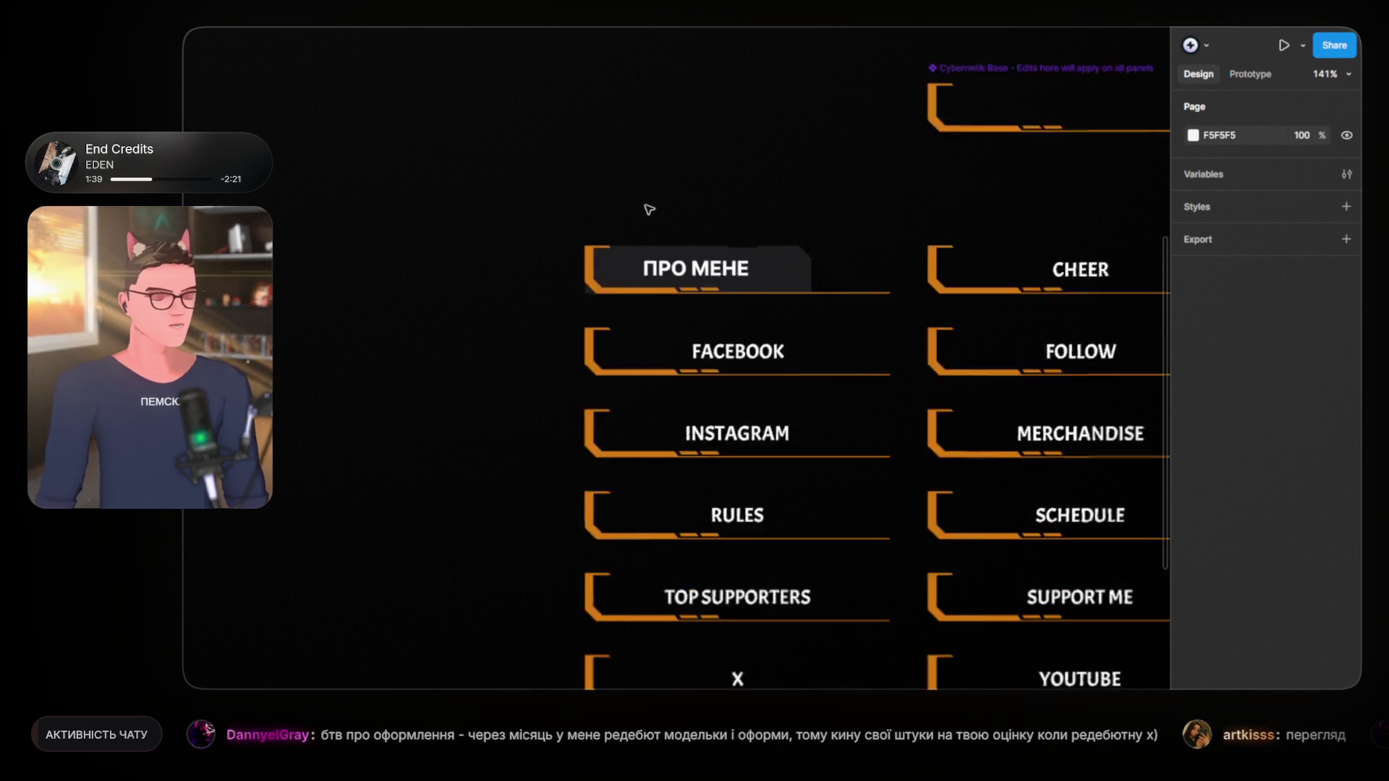
scroll(568, 248, "up", 3)
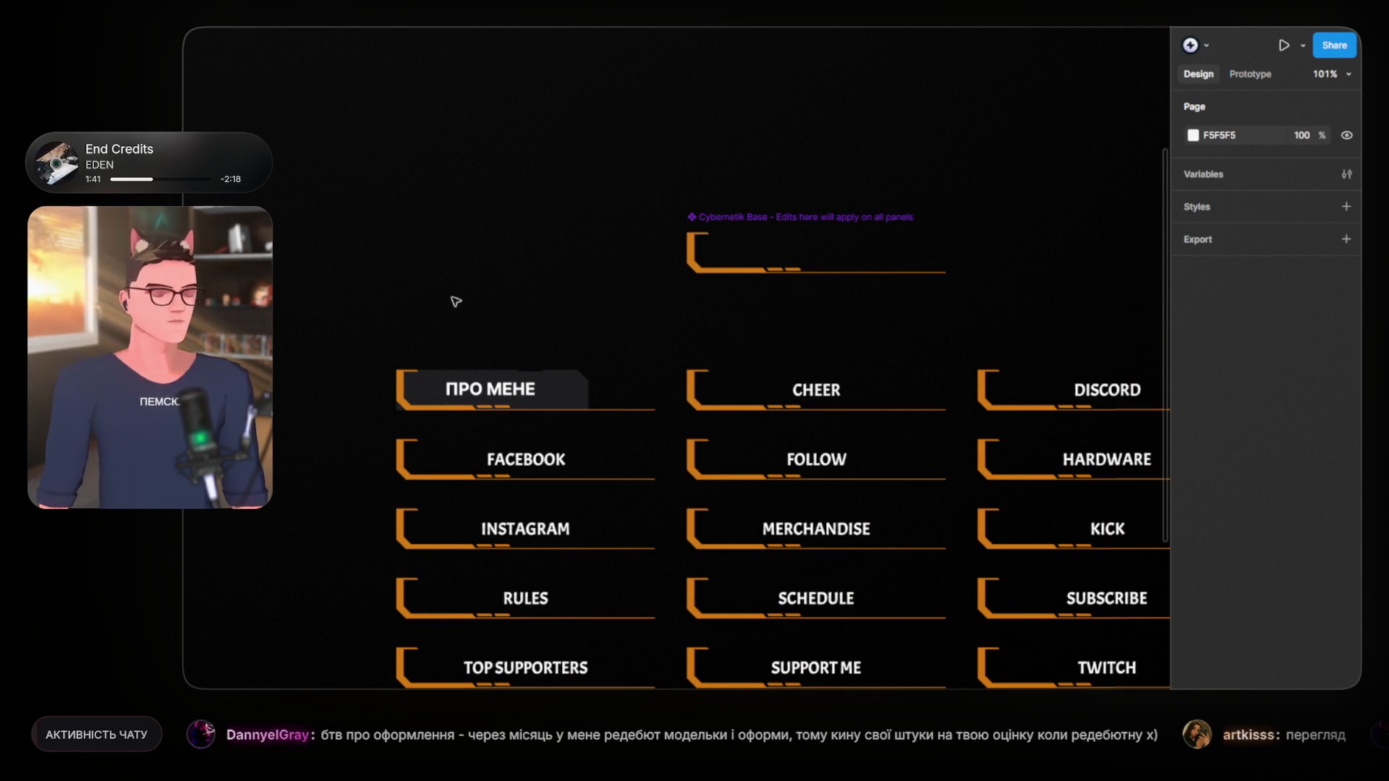
scroll(452, 309, "up", 5)
scroll(583, 207, "up", 2)
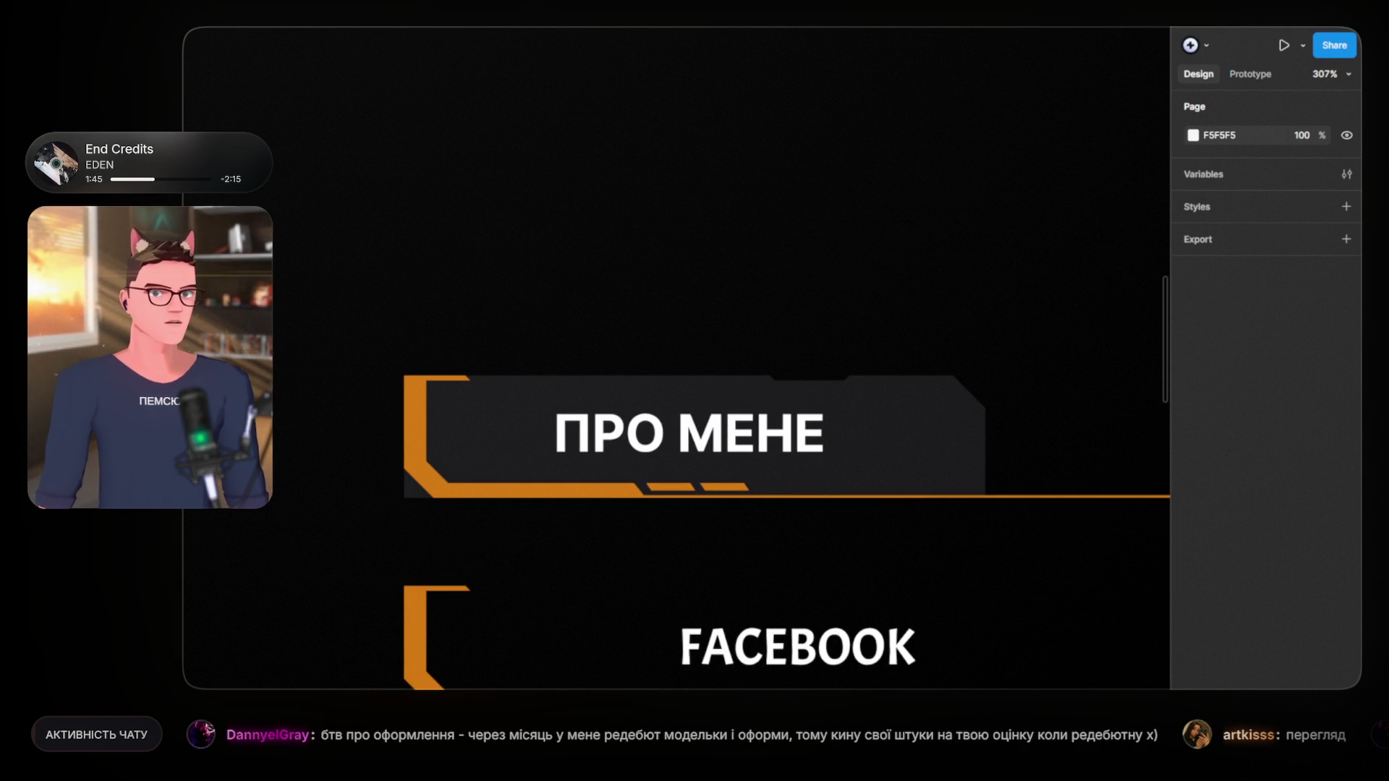
scroll(629, 186, "down", 5)
scroll(629, 185, "down", 5)
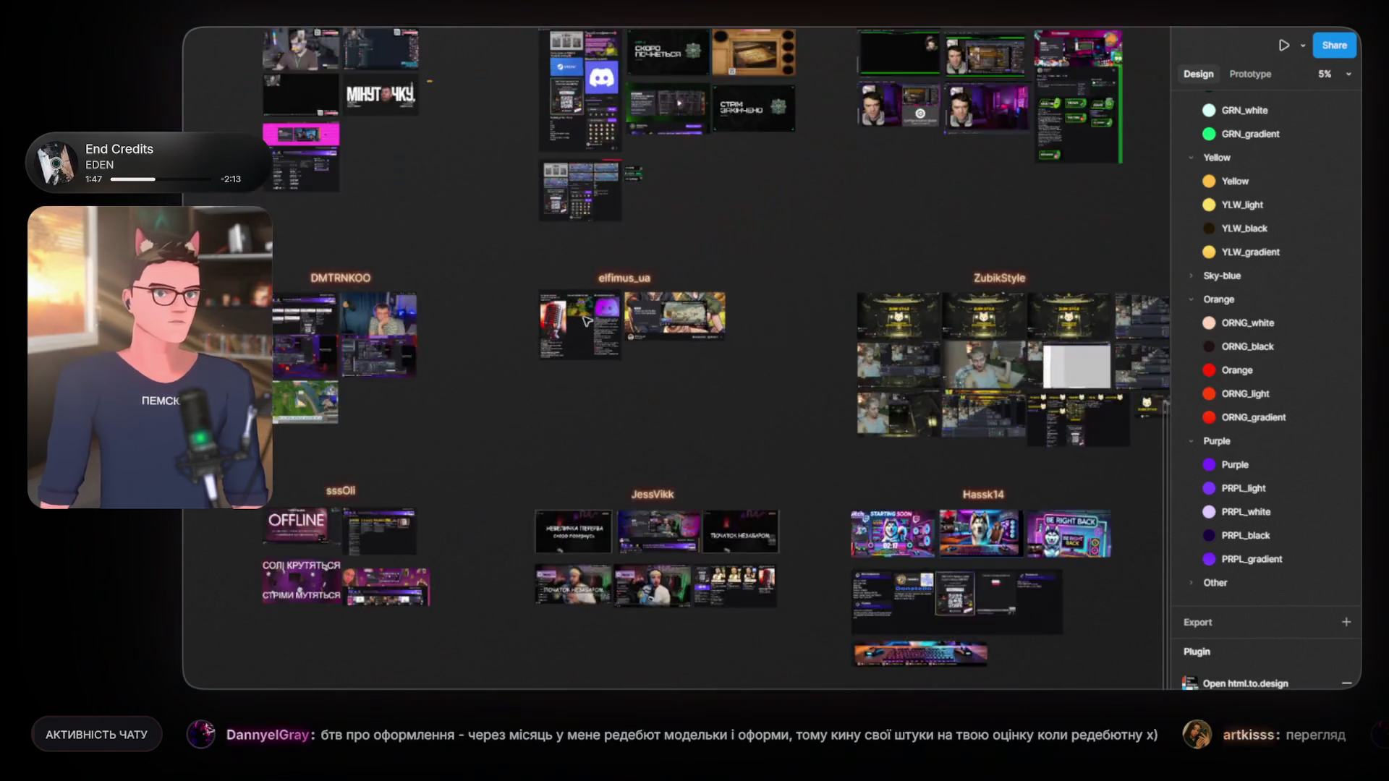
scroll(629, 186, "down", 4)
scroll(628, 186, "down", 2)
left_click_drag(628, 186, 634, 375)
scroll(635, 376, "up", 1)
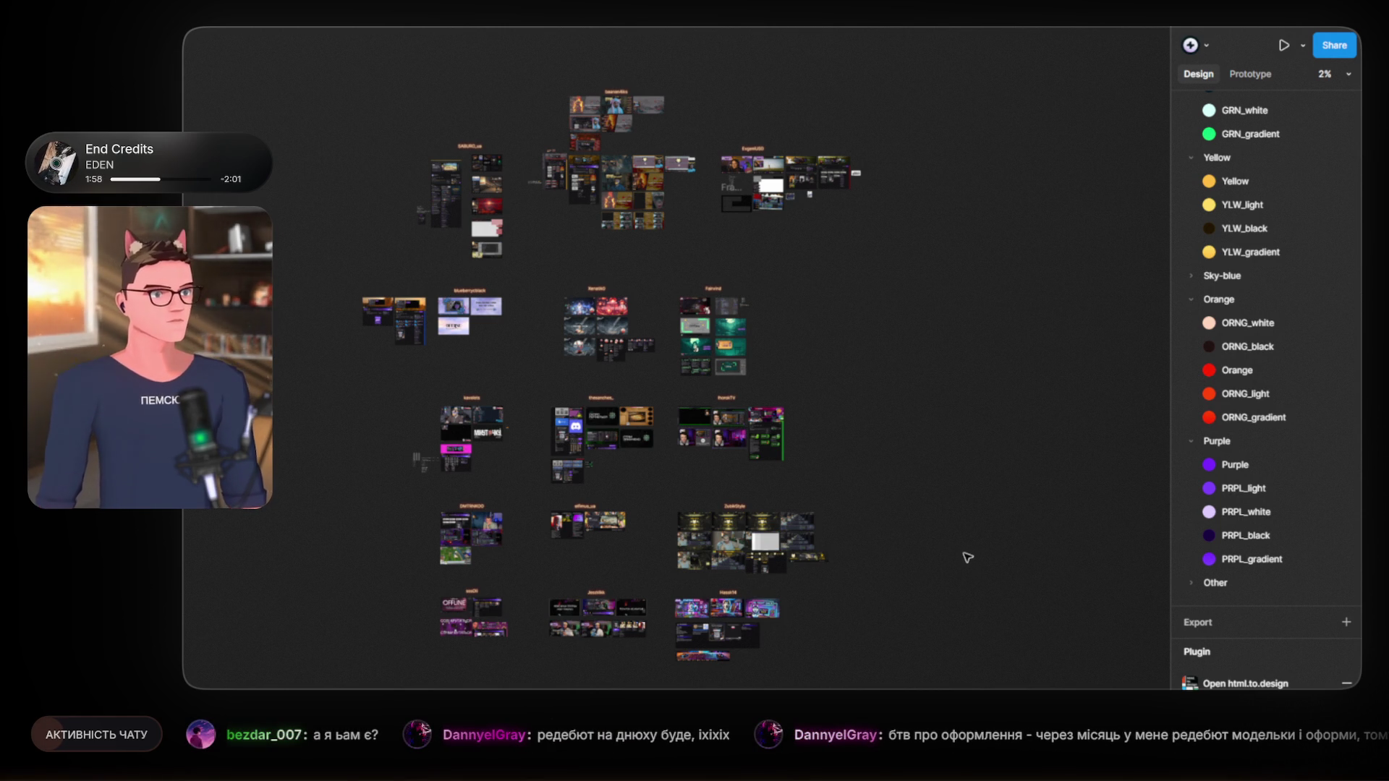
scroll(825, 459, "up", 3)
scroll(812, 437, "up", 3)
scroll(810, 437, "up", 3)
scroll(811, 442, "up", 2)
scroll(810, 441, "down", 2)
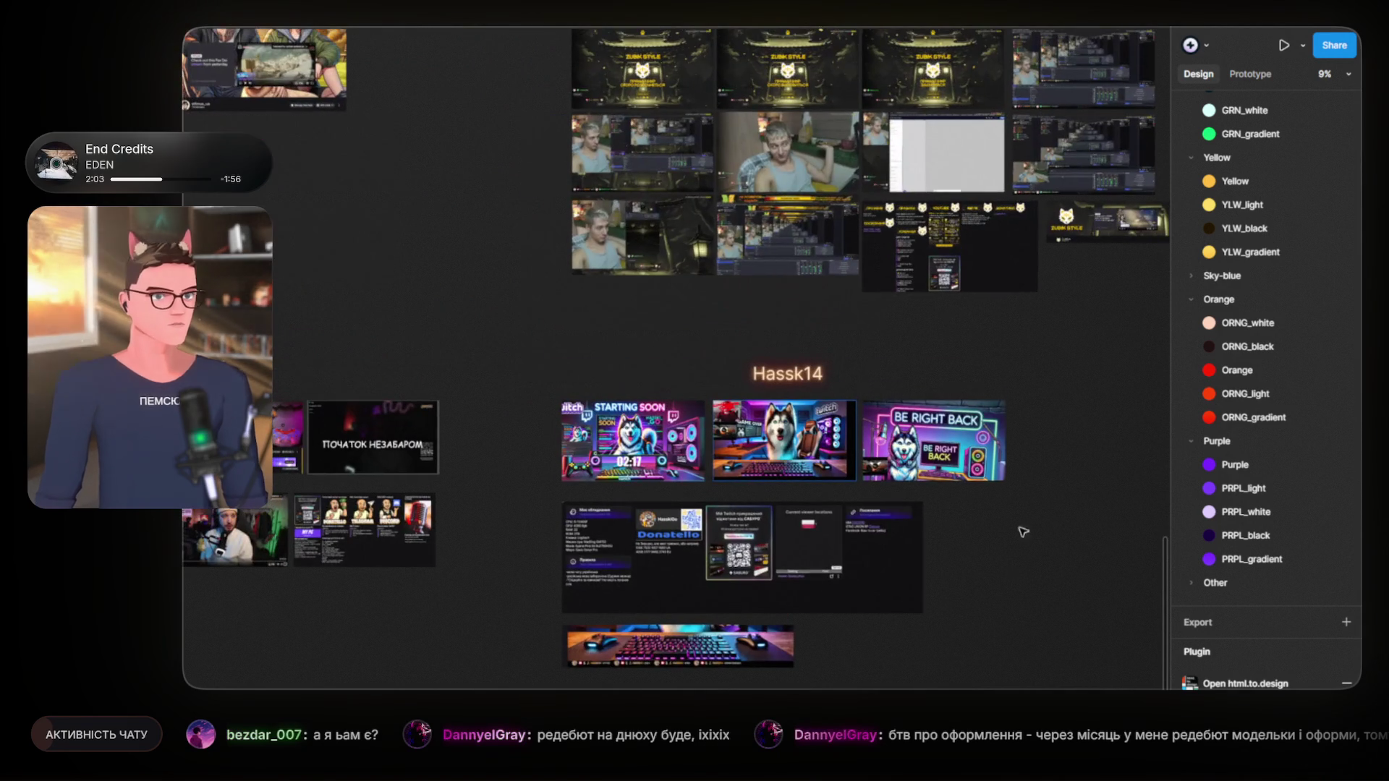
scroll(634, 387, "up", 5)
scroll(656, 414, "left", 2)
scroll(657, 355, "left", 4)
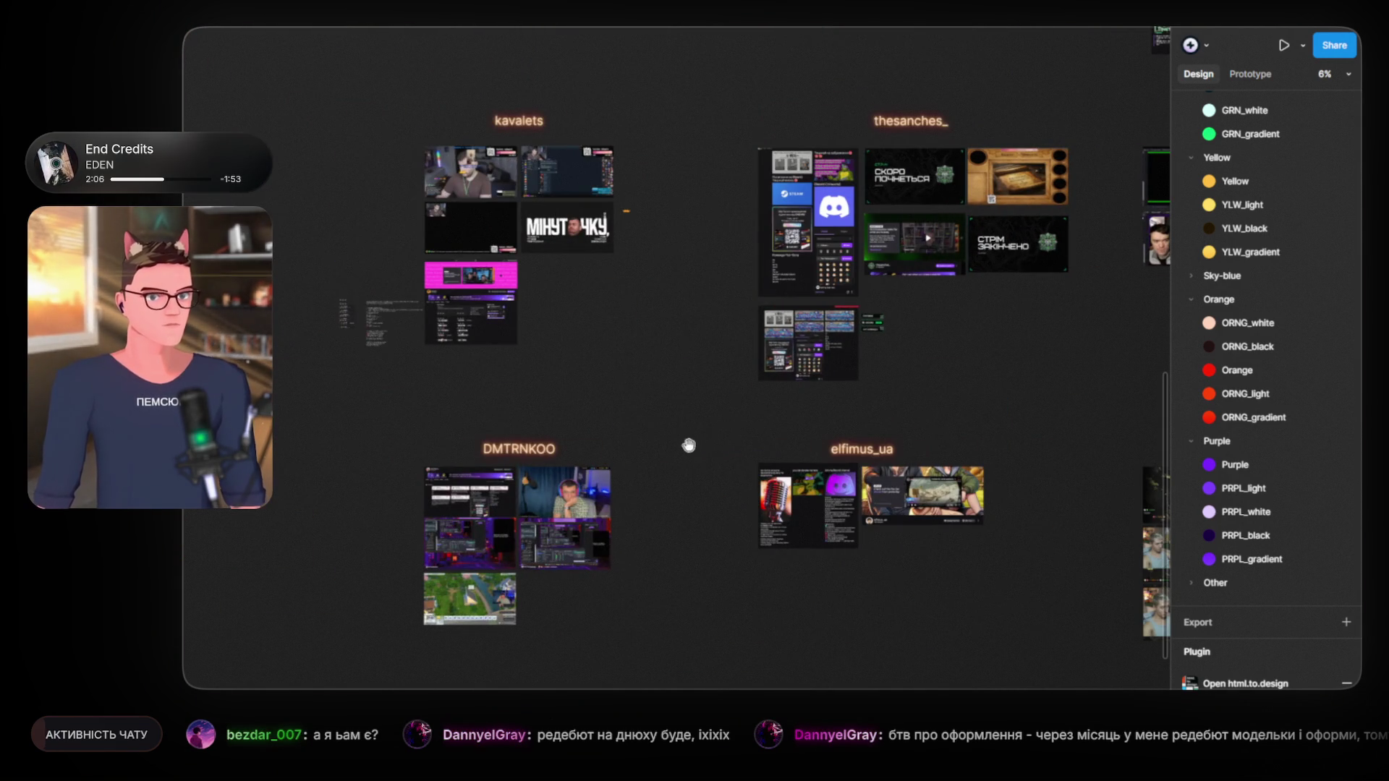
left_click_drag(689, 445, 608, 368)
scroll(609, 368, "down", 2)
scroll(701, 347, "up", 10)
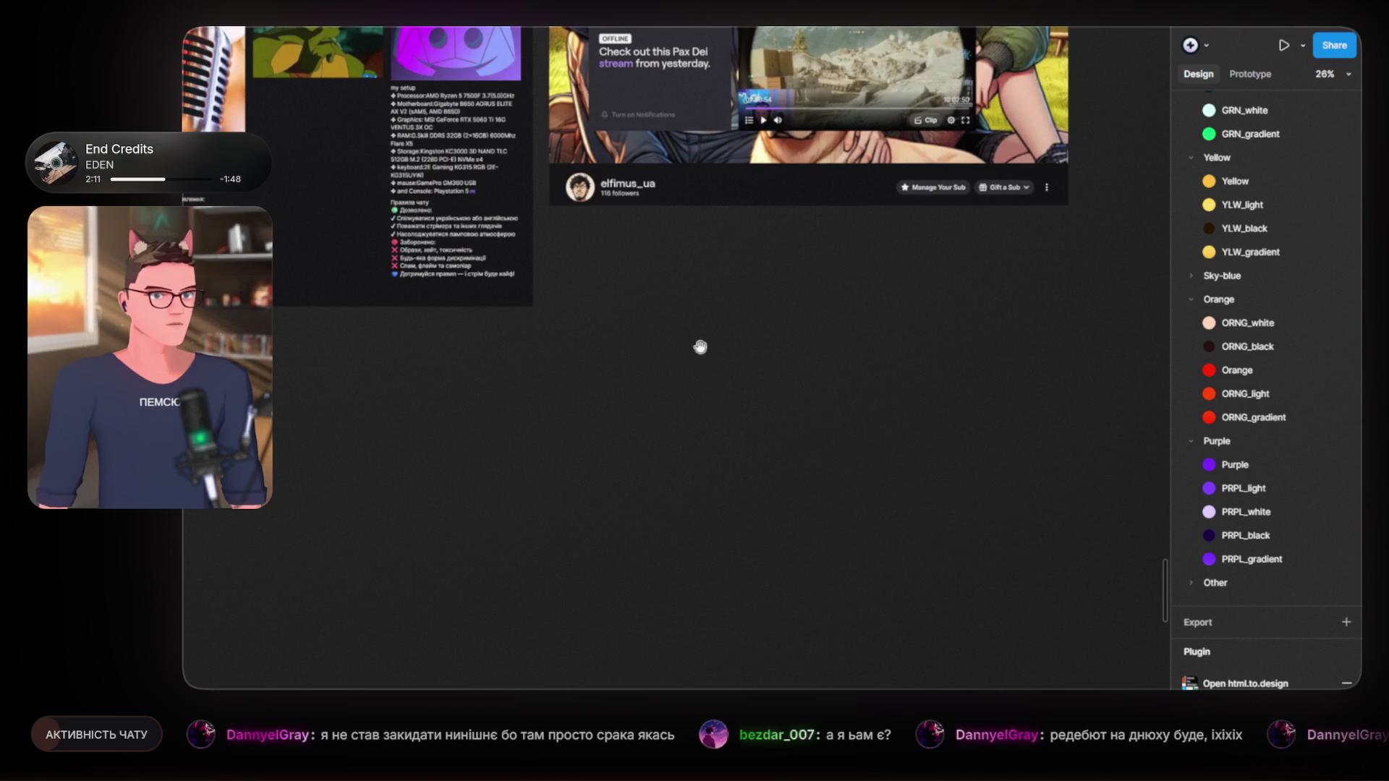
left_click_drag(701, 347, 805, 593)
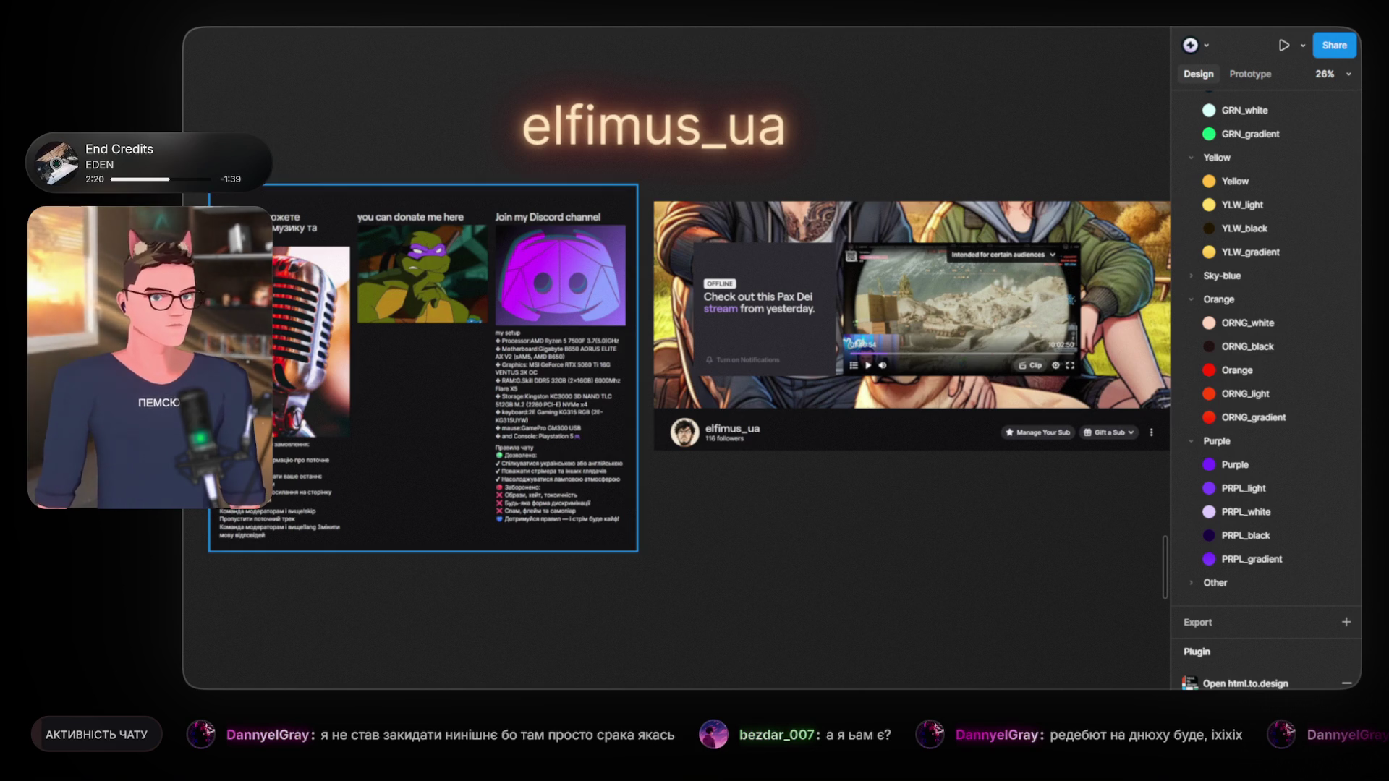
left_click(264, 29)
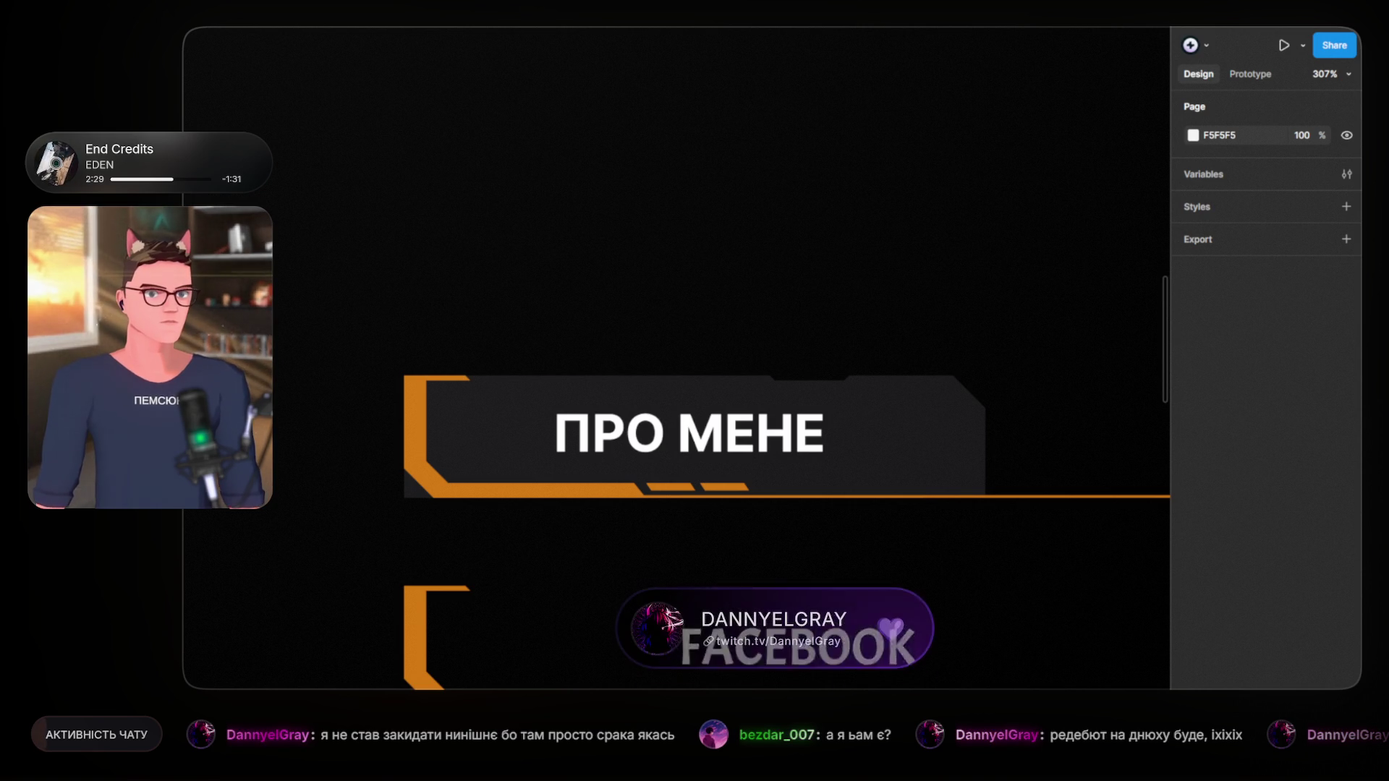
scroll(819, 322, "down", 3)
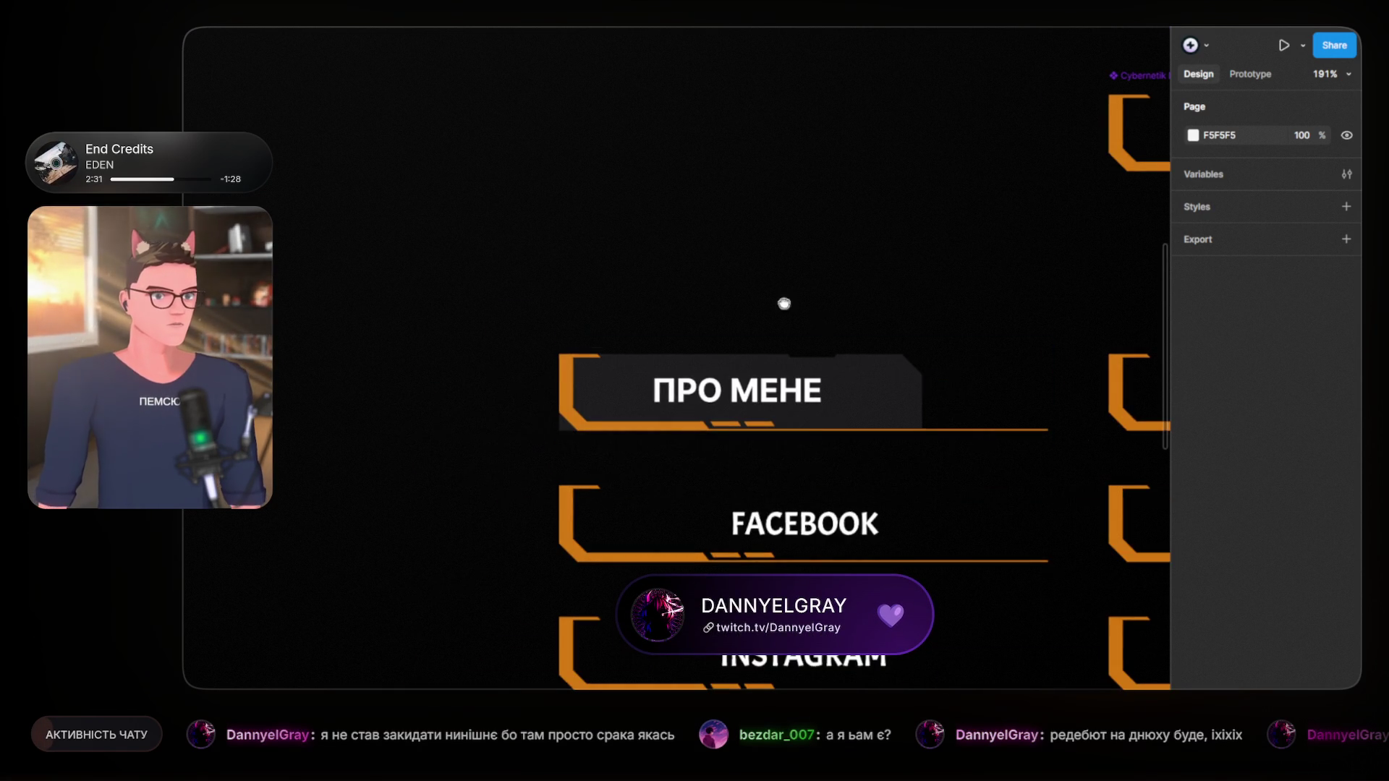
scroll(825, 334, "down", 2)
scroll(498, 332, "up", 5)
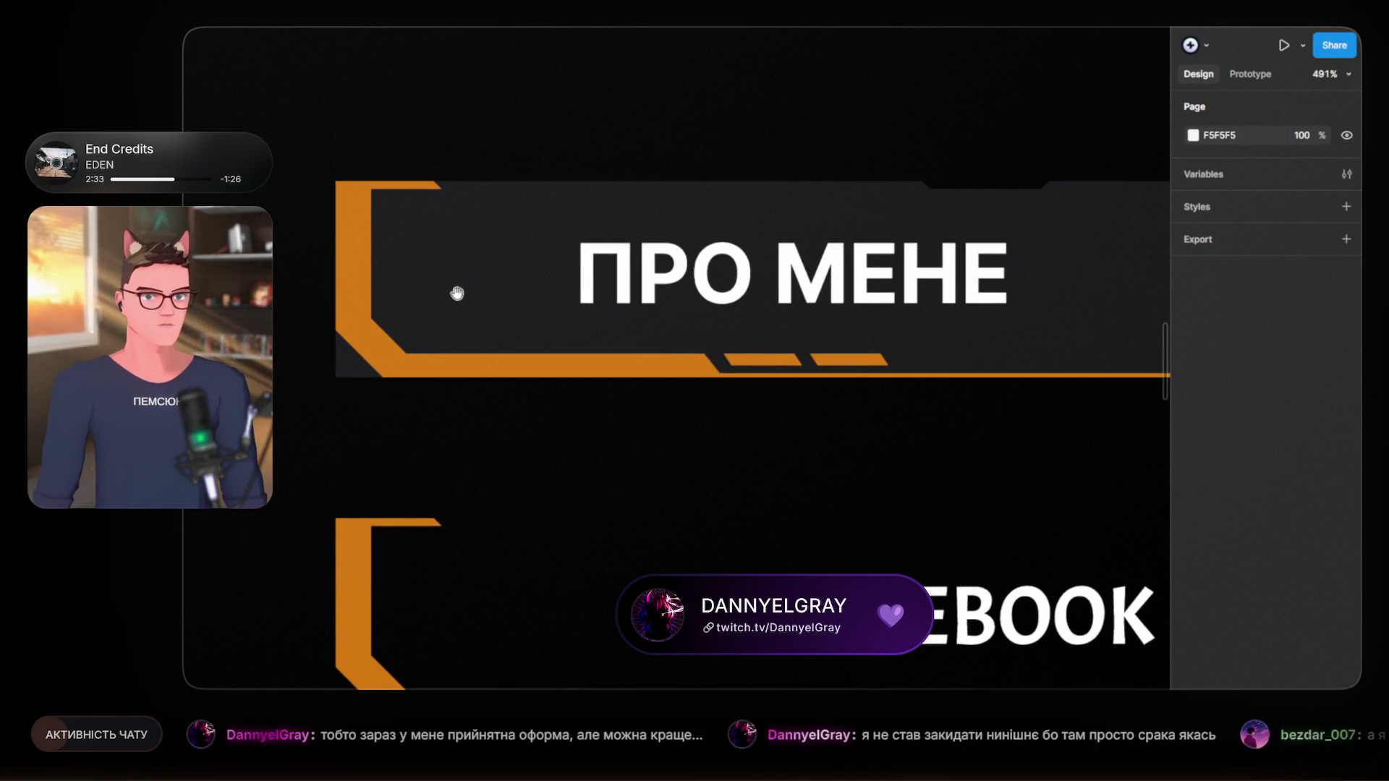
left_click_drag(455, 294, 588, 314)
left_click(564, 300)
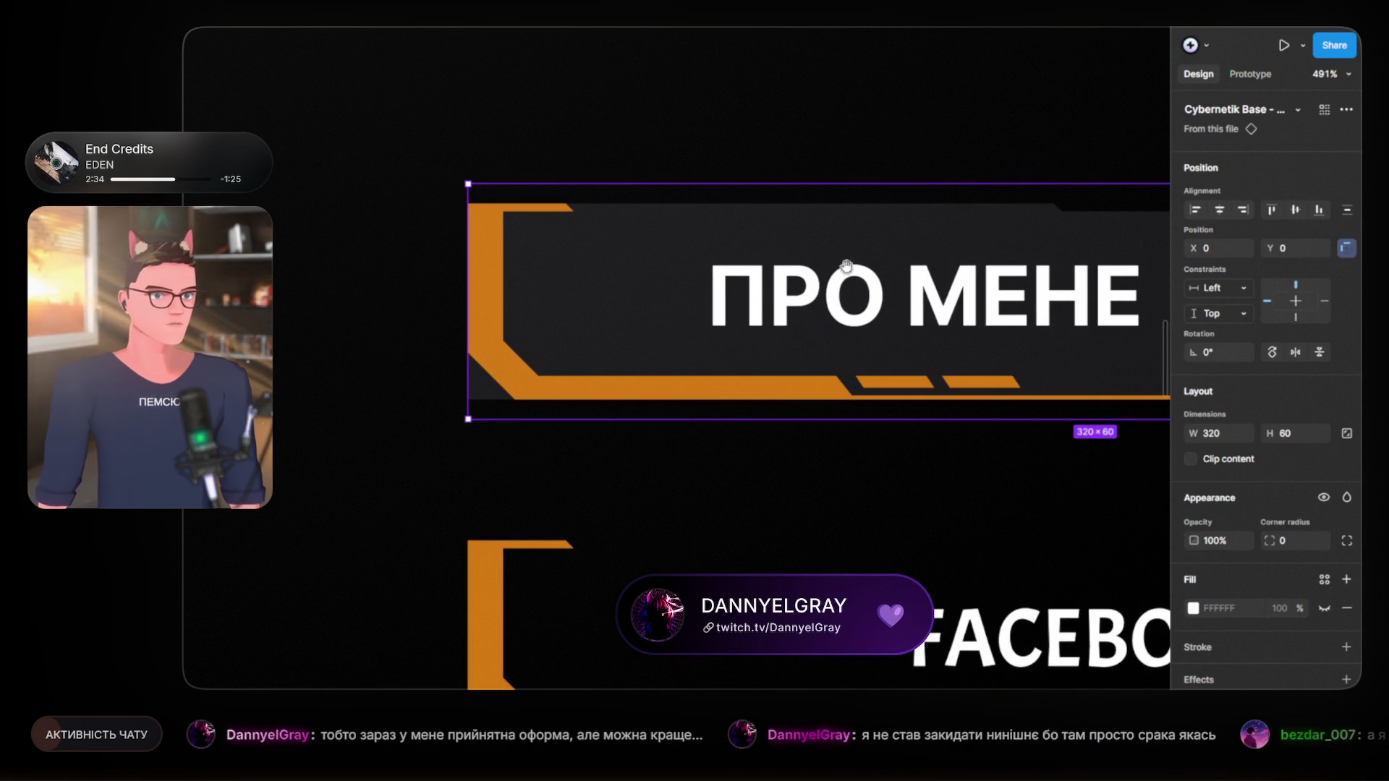
scroll(735, 80, "right", 5)
left_click(1021, 235)
scroll(1017, 248, "left", 5)
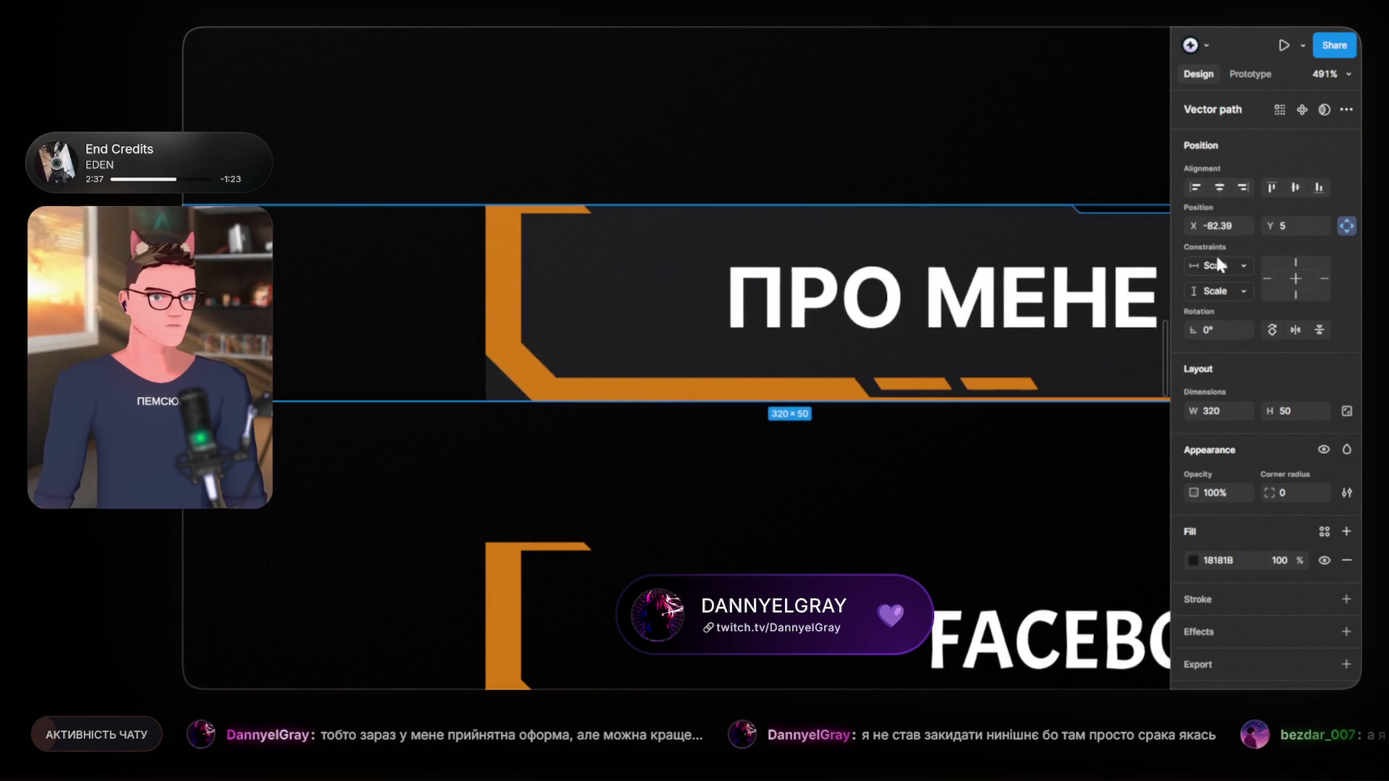
left_click(657, 269)
scroll(996, 253, "right", 6)
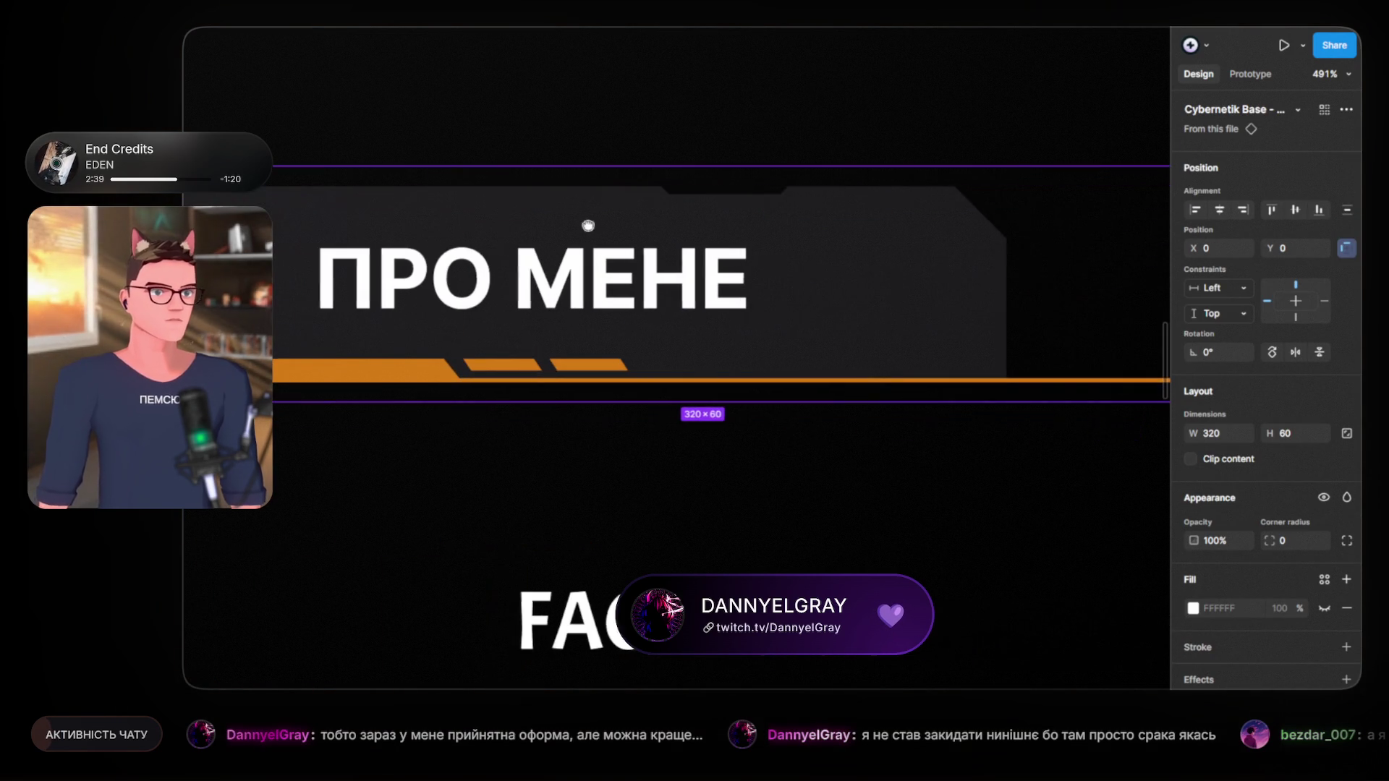
left_click(905, 269)
left_click(905, 270)
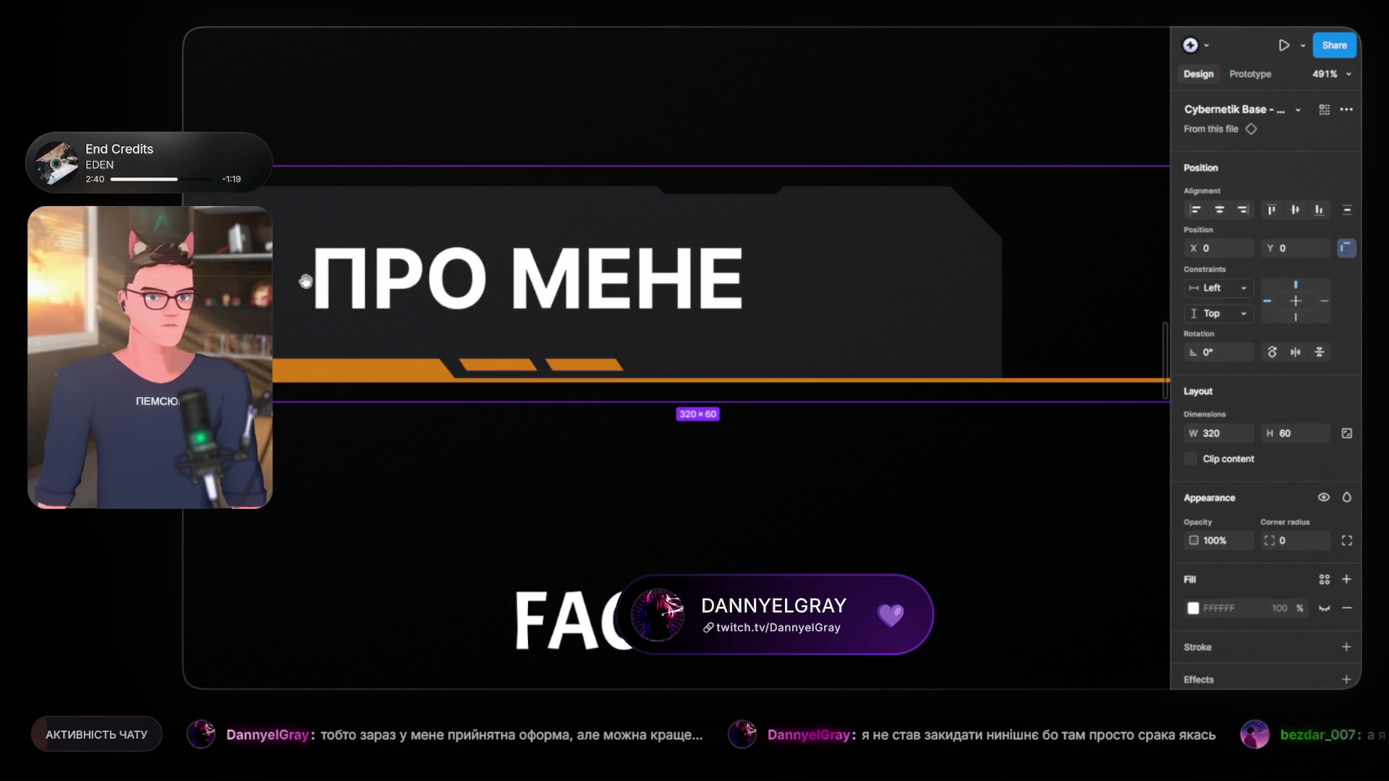
scroll(589, 288, "left", 5)
scroll(575, 320, "down", 3)
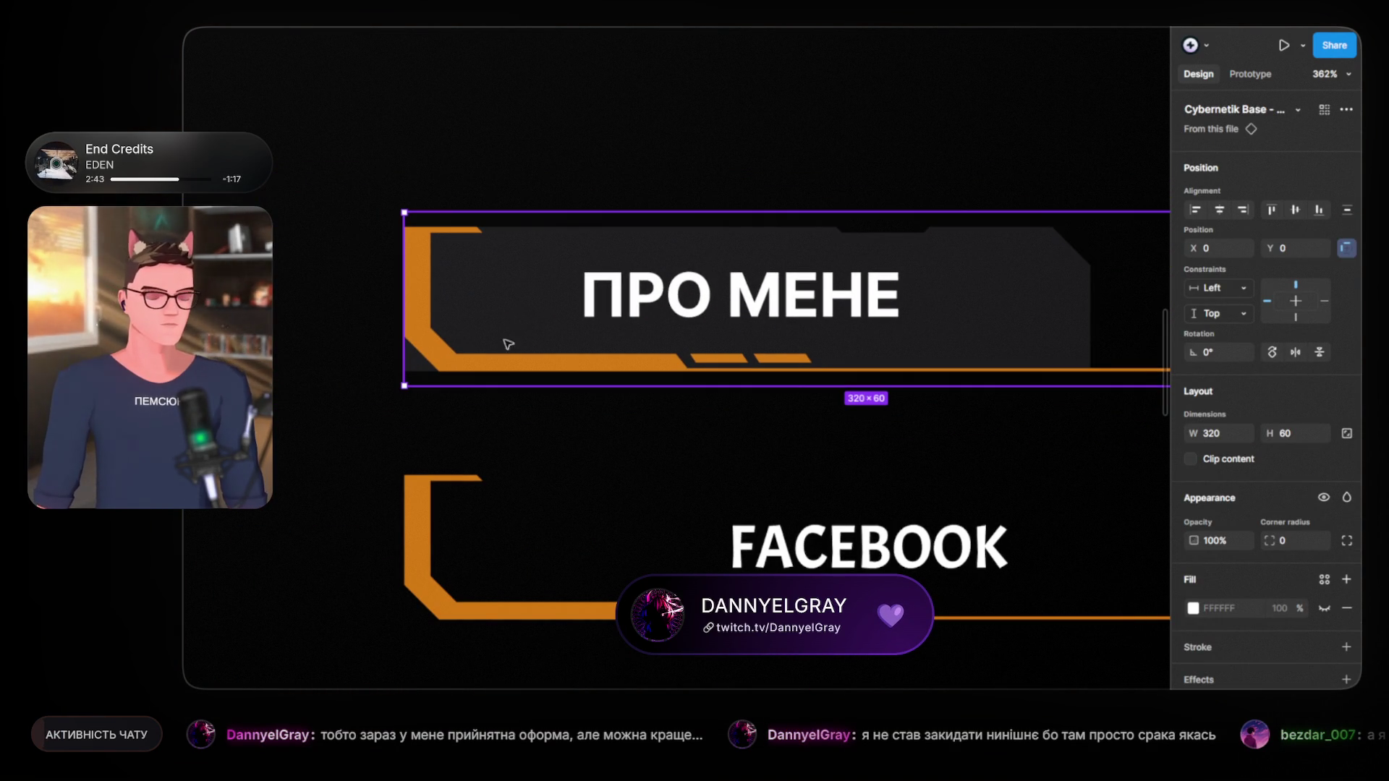
scroll(546, 319, "down", 3)
scroll(770, 382, "right", 3)
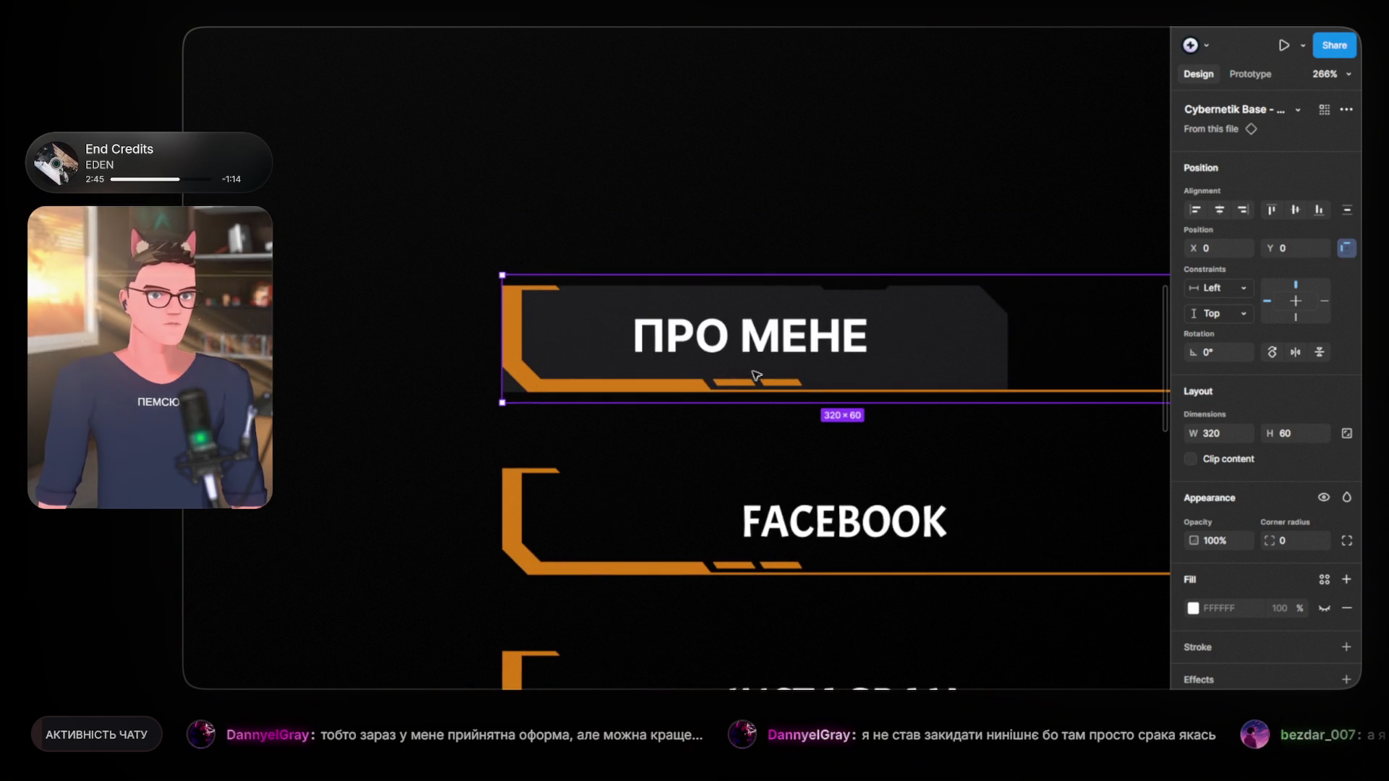
key("Escape")
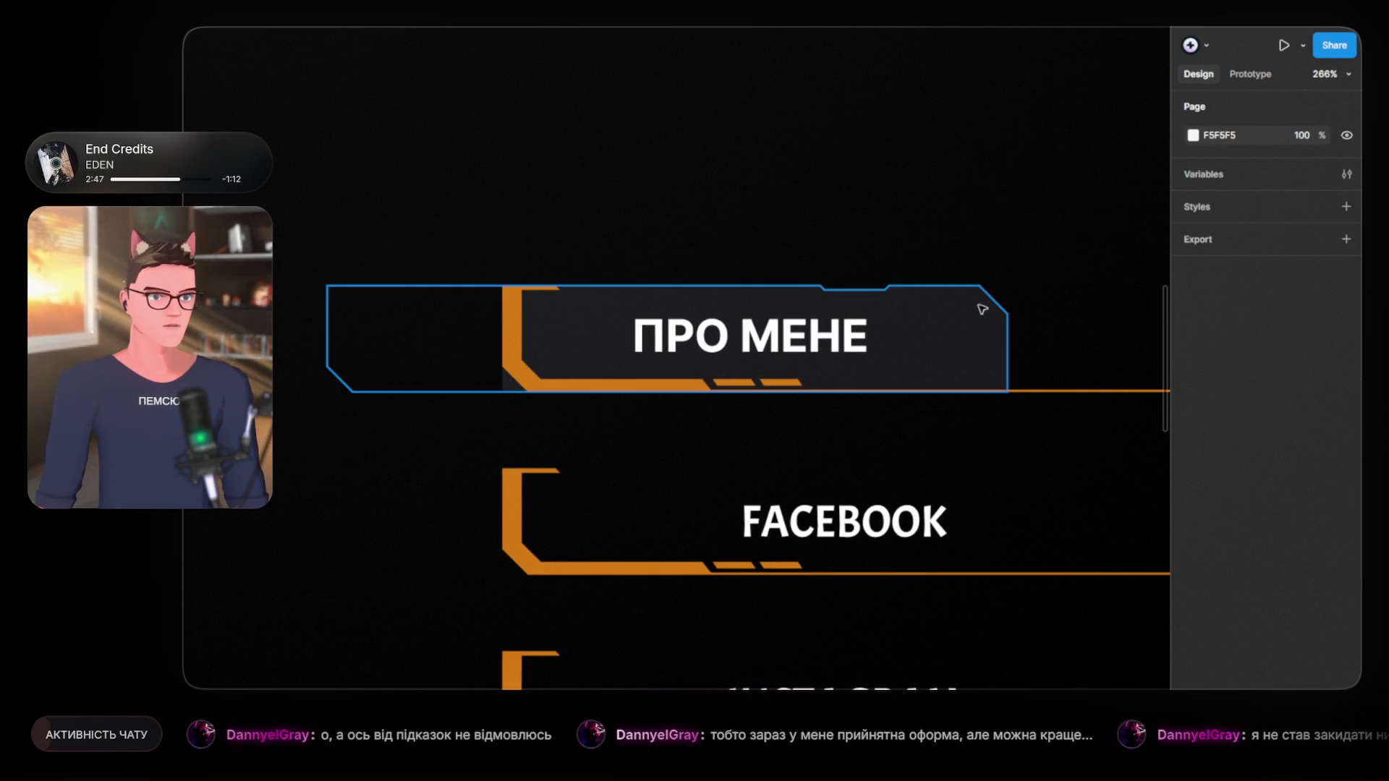
left_click(978, 320, "ctrl")
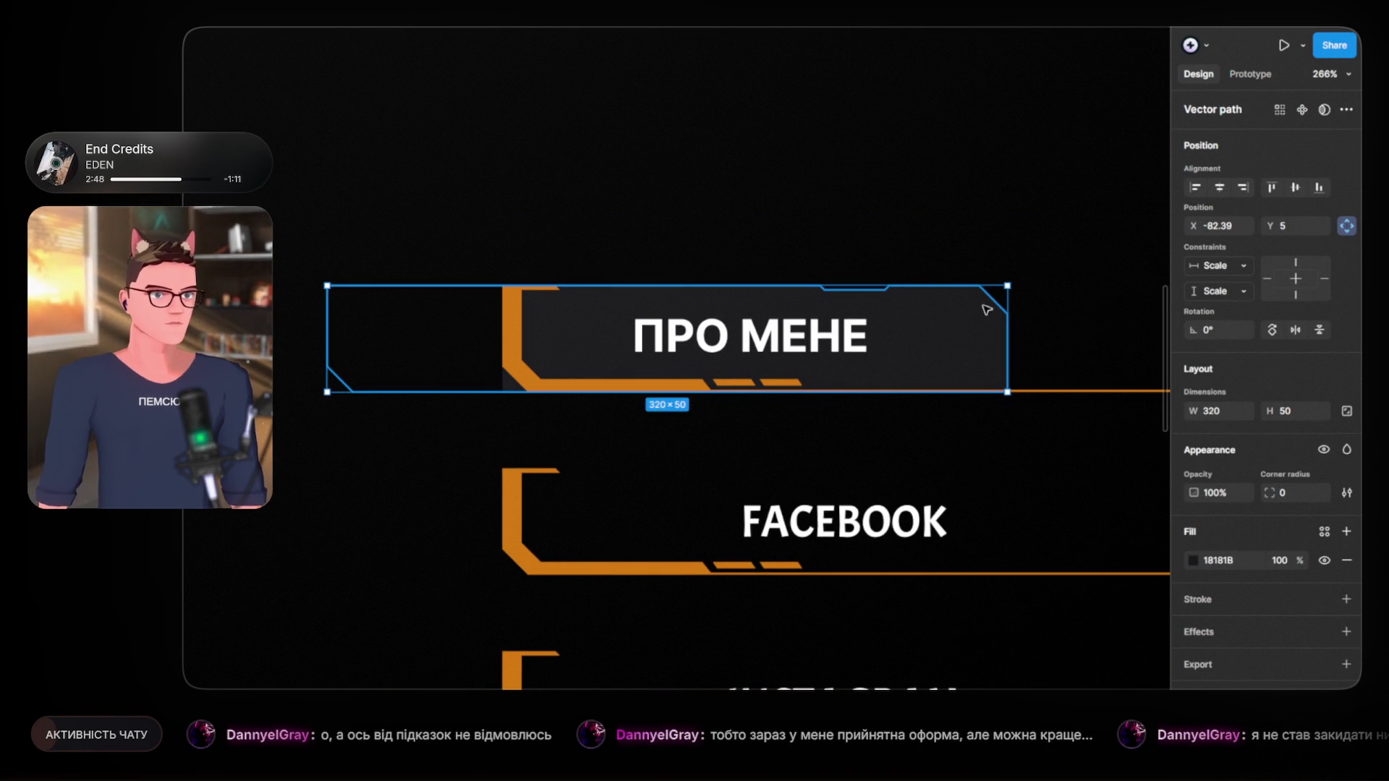
Step: Drag the plate's top-left and bottom-left corner points right onto the orange bracket
double_click(987, 310)
left_click(354, 392)
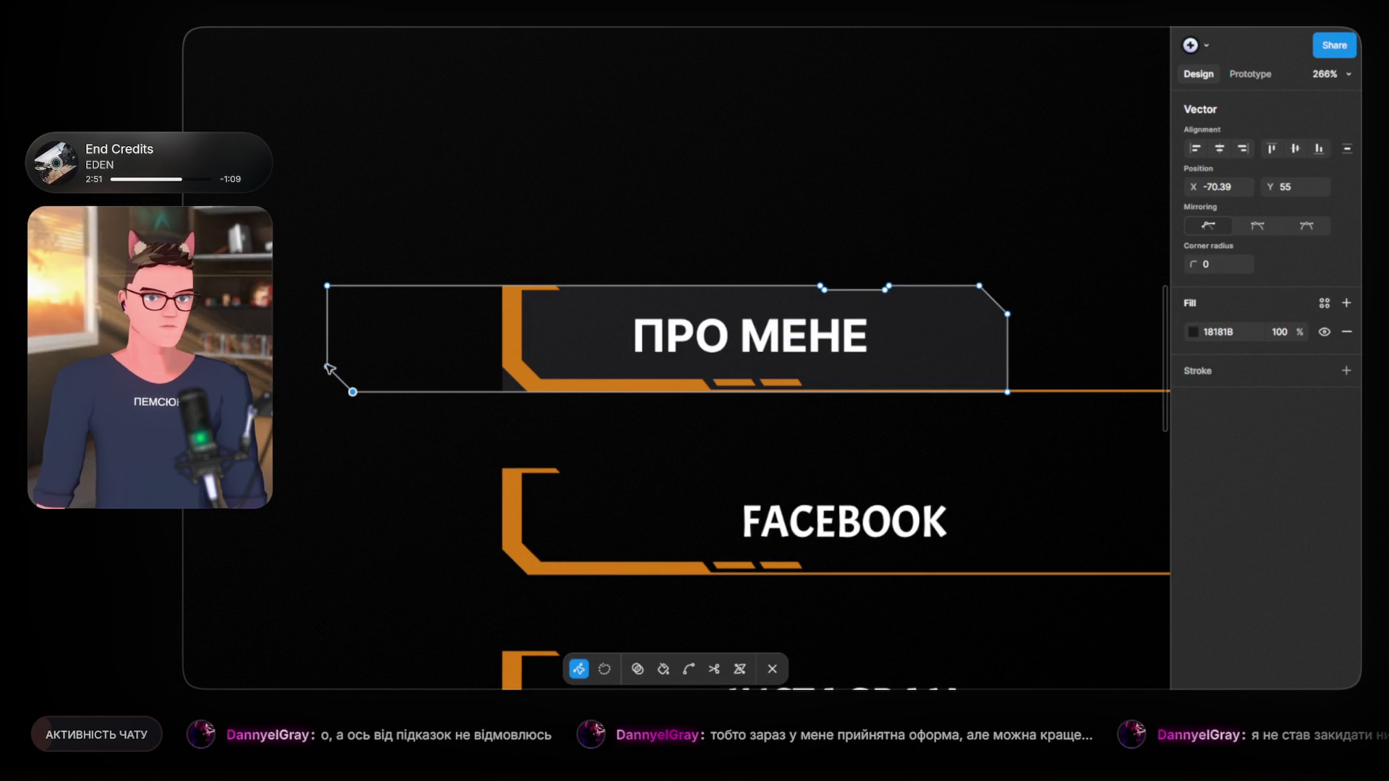
left_click(327, 285, "shift")
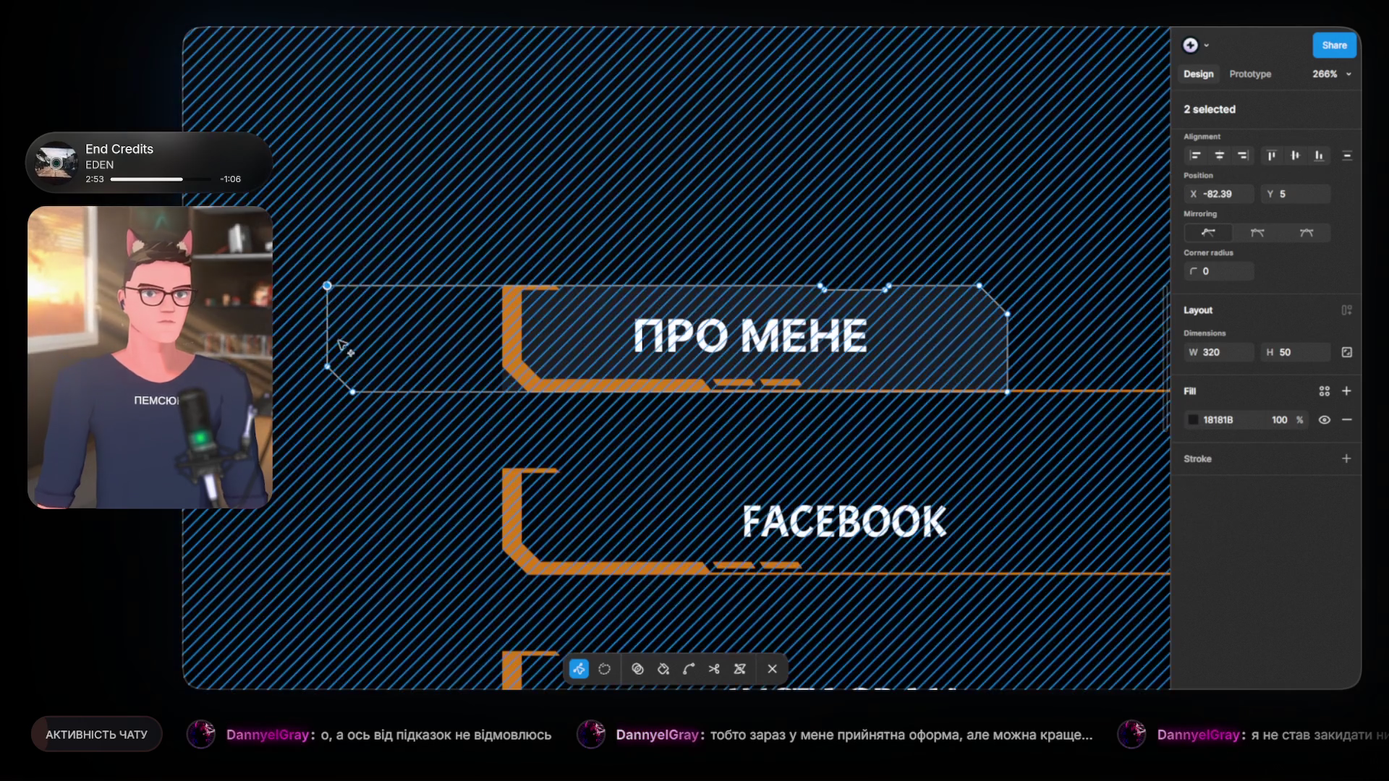
scroll(325, 417, "up", 3)
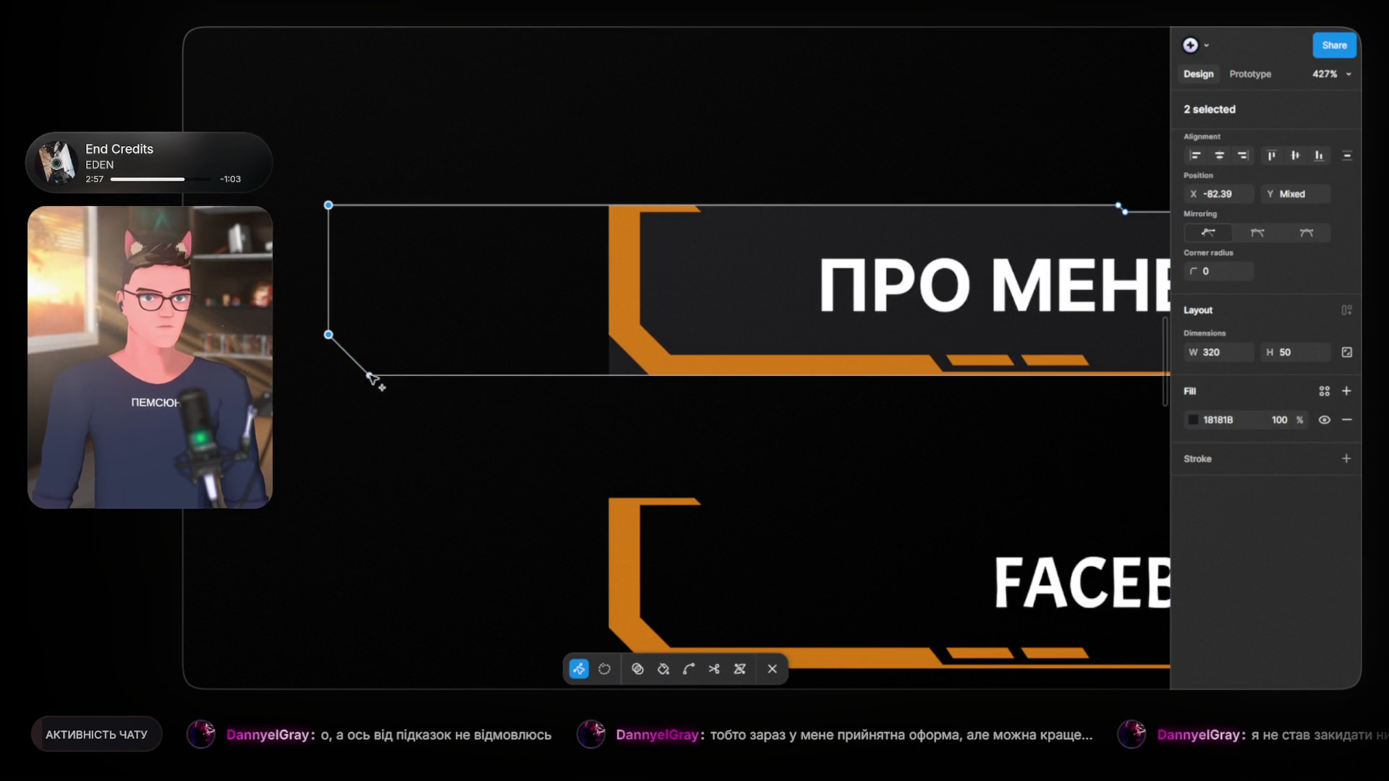
key("shift")
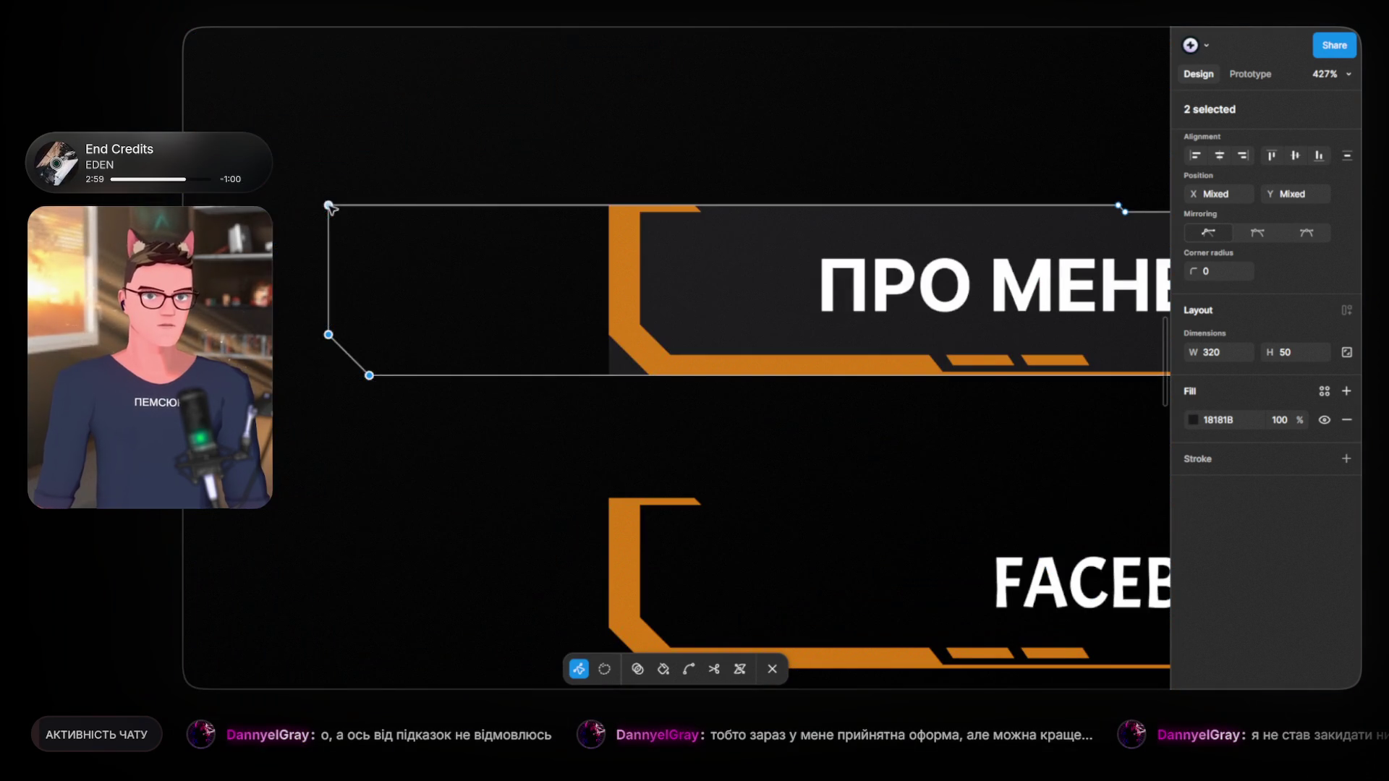
left_click_drag(329, 206, 618, 210)
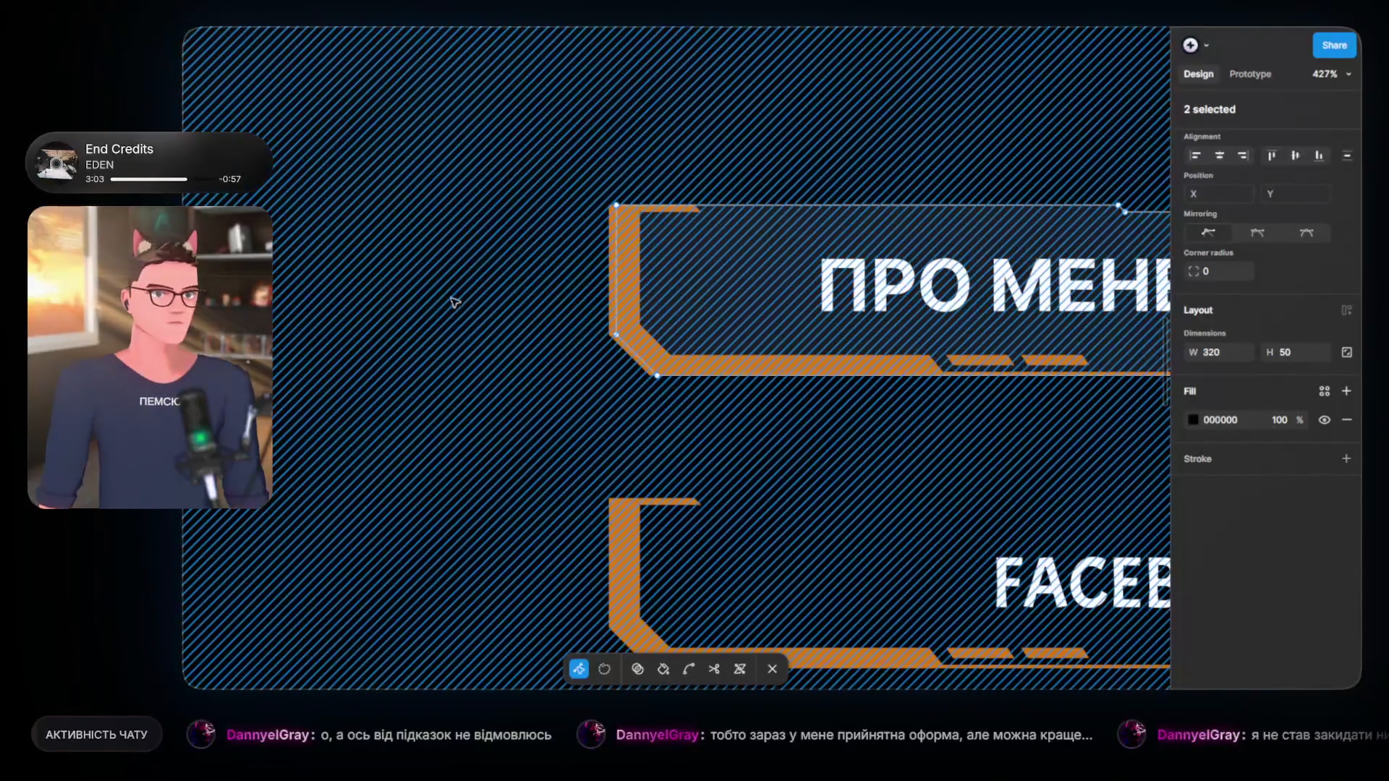
key("Escape")
key("Escape")
scroll(903, 351, "right", 5)
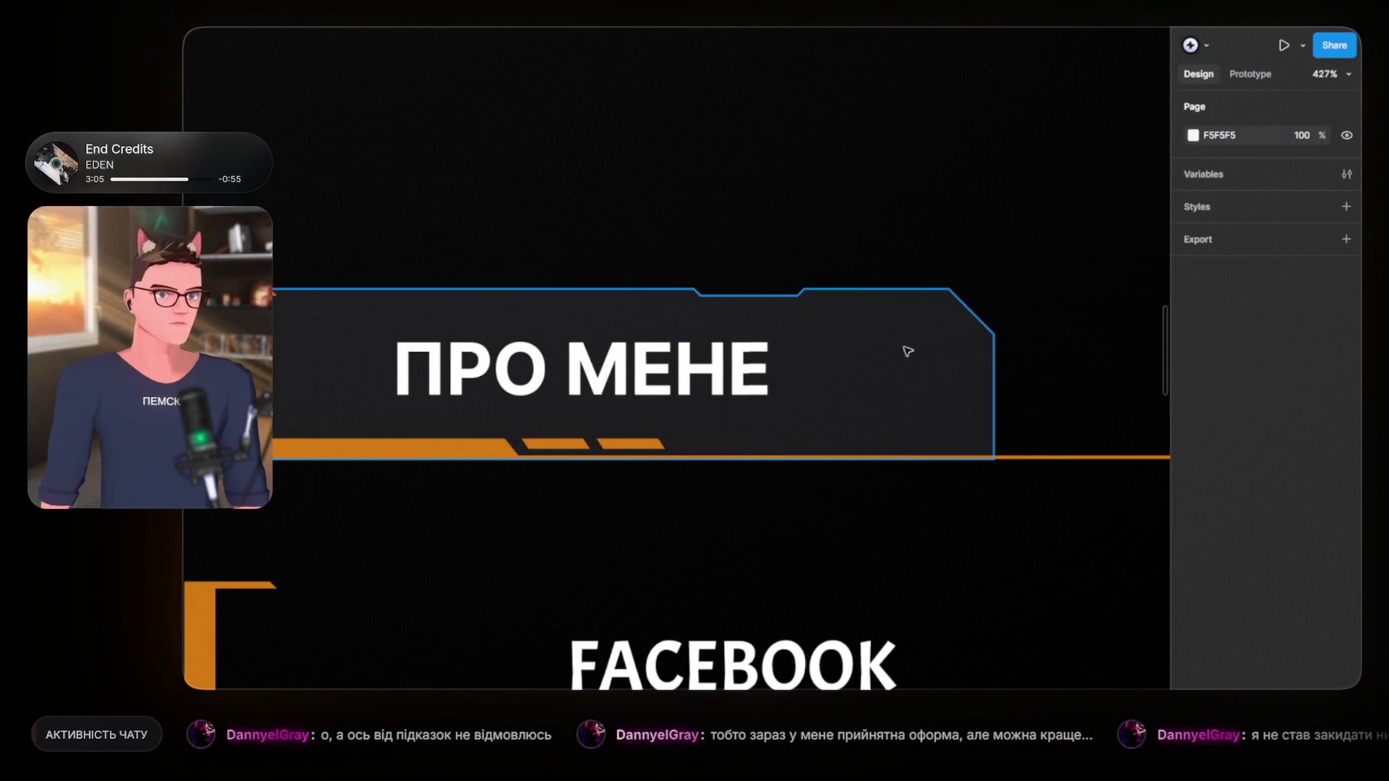
left_click(910, 350)
scroll(688, 398, "down", 5)
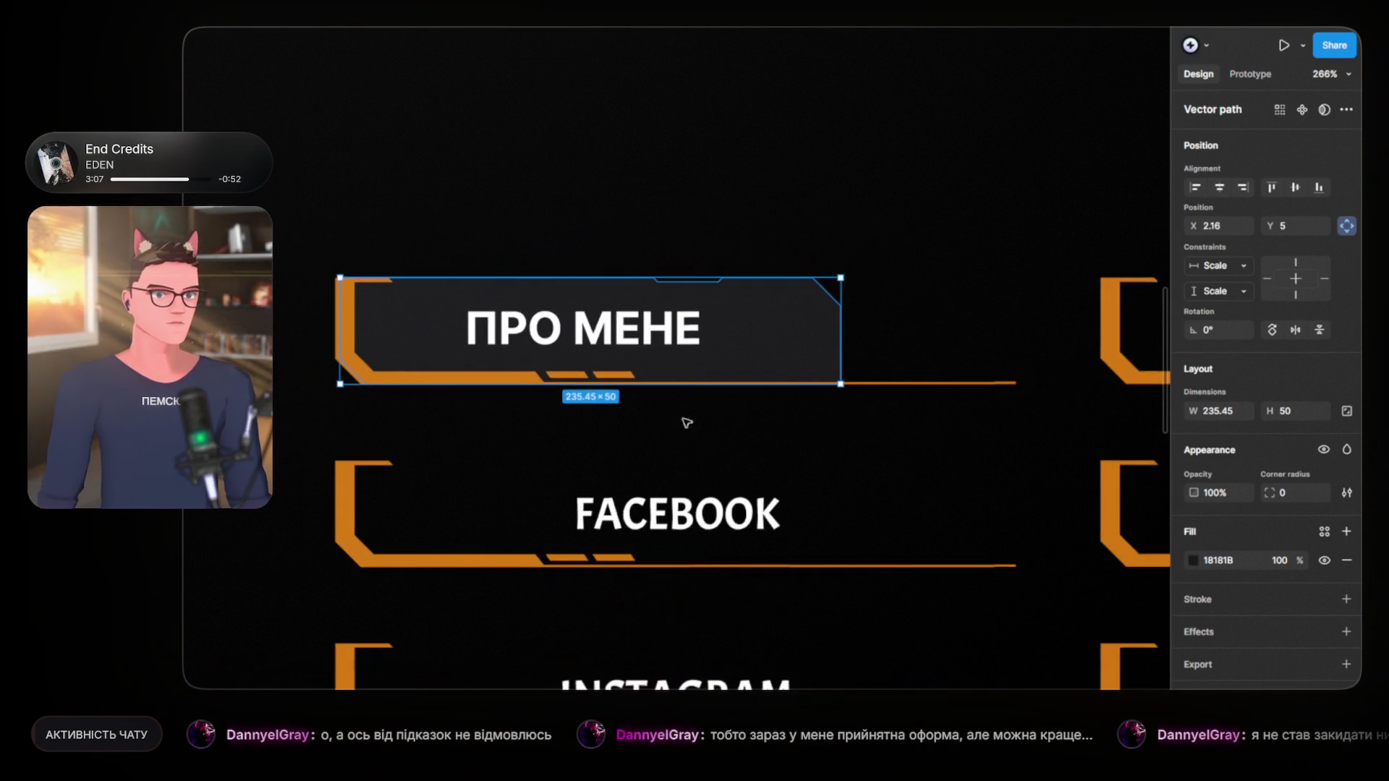
scroll(571, 435, "down", 3)
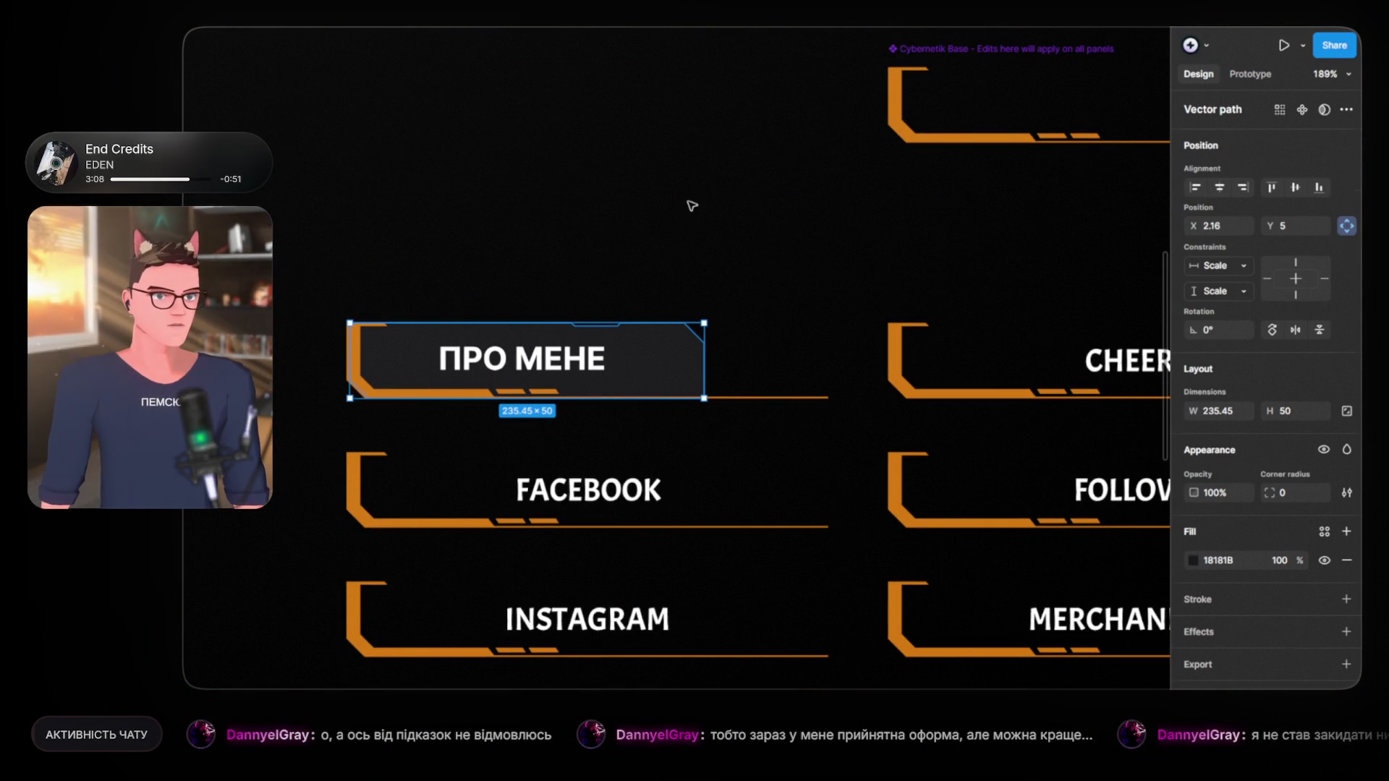
left_click(656, 194)
left_click_drag(656, 193, 540, 130)
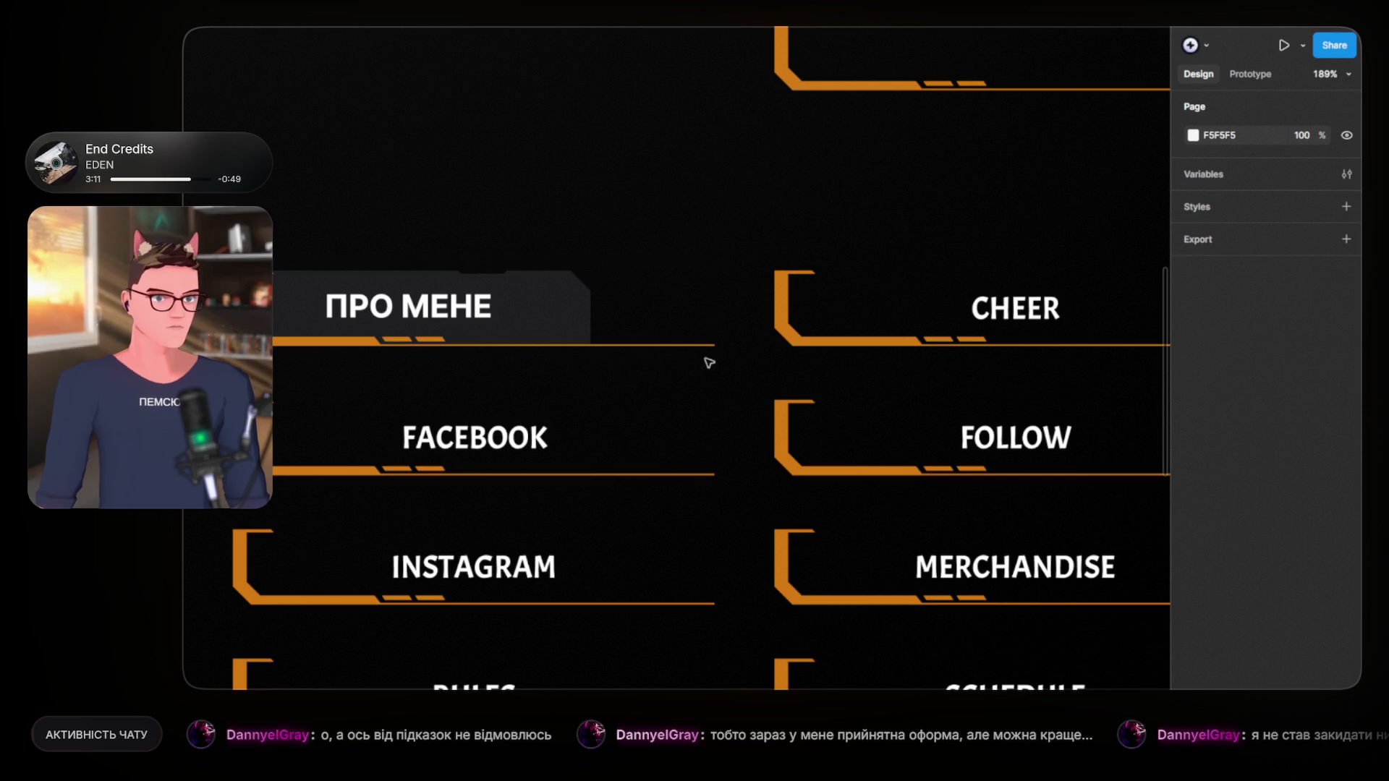
scroll(718, 354, "up", 5)
scroll(660, 350, "down", 5)
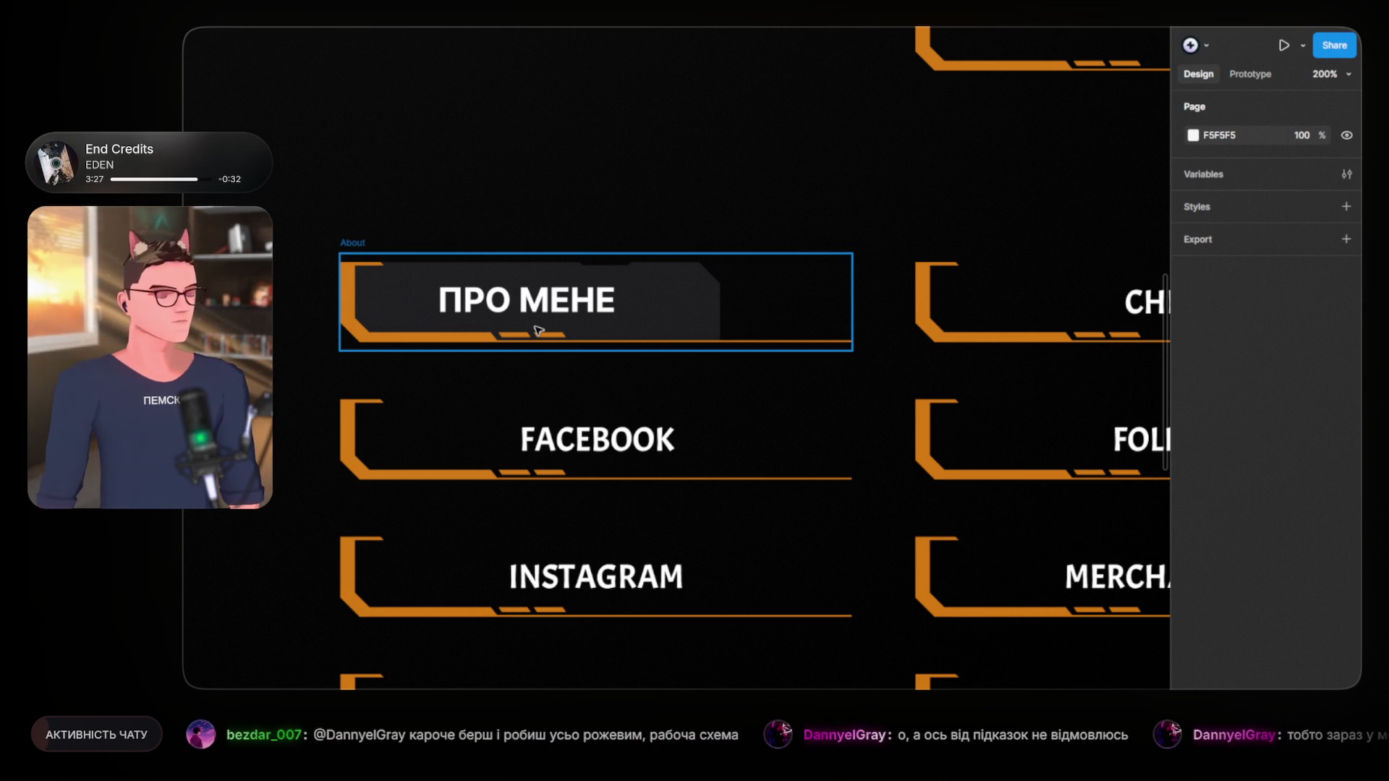
scroll(707, 436, "right", 5)
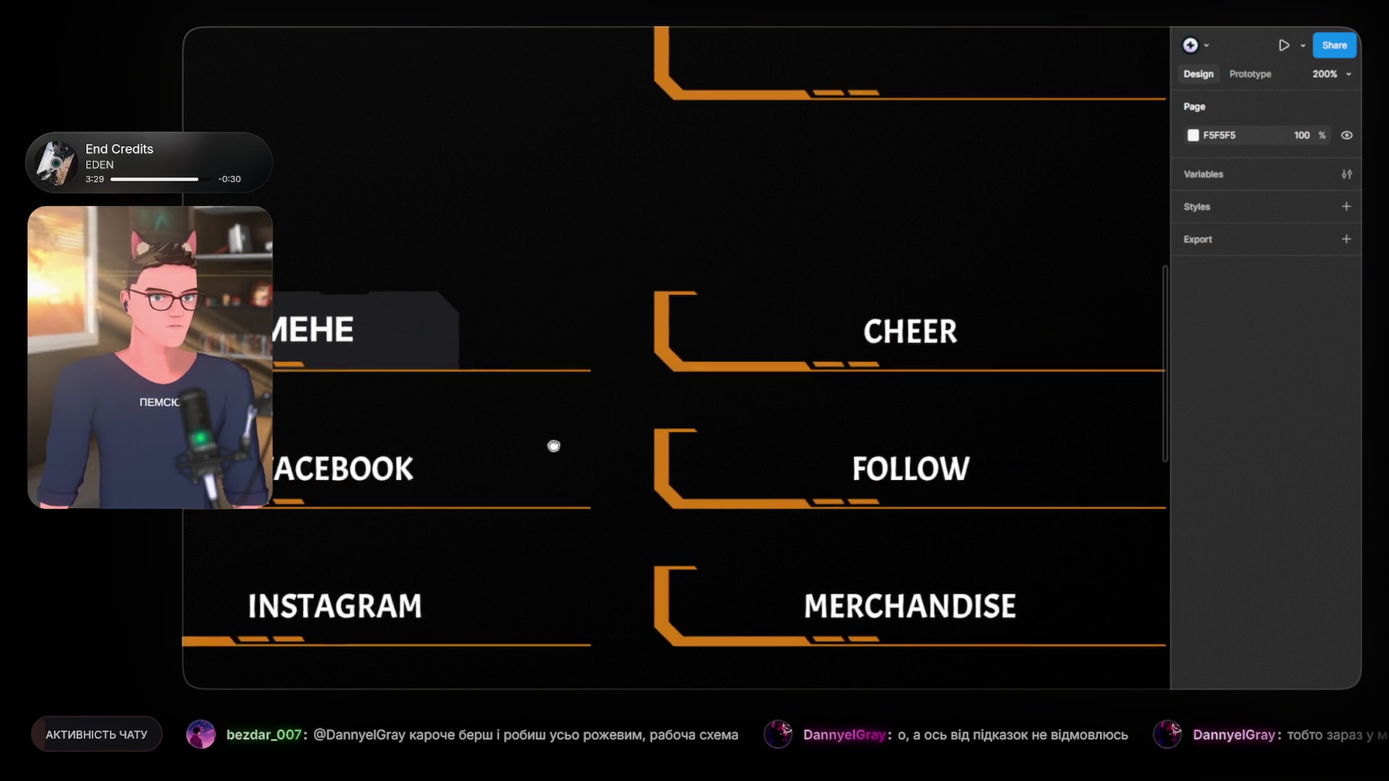
Step: Paste the ПРО МЕНЕ label and its dark plate into the Cheer panel
left_click(481, 339)
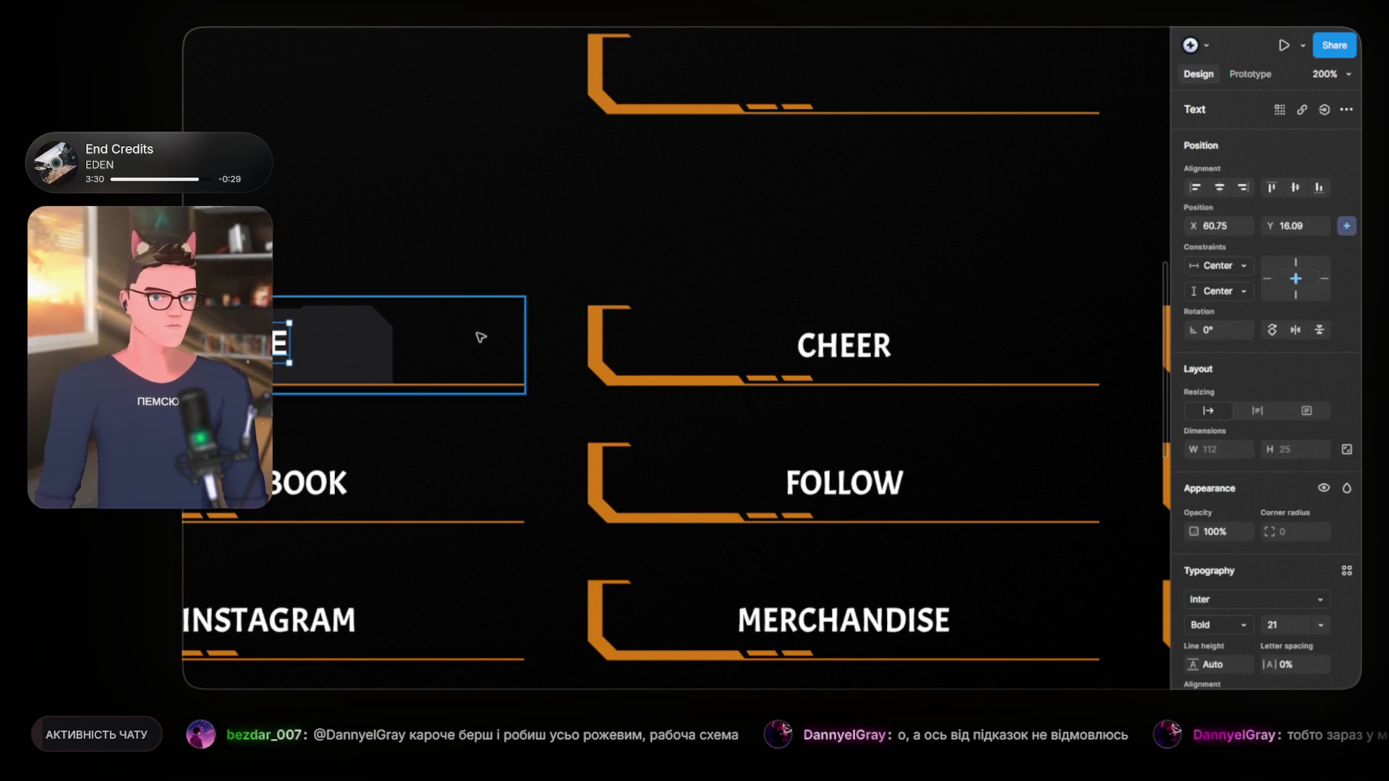
left_click(372, 323, "shift")
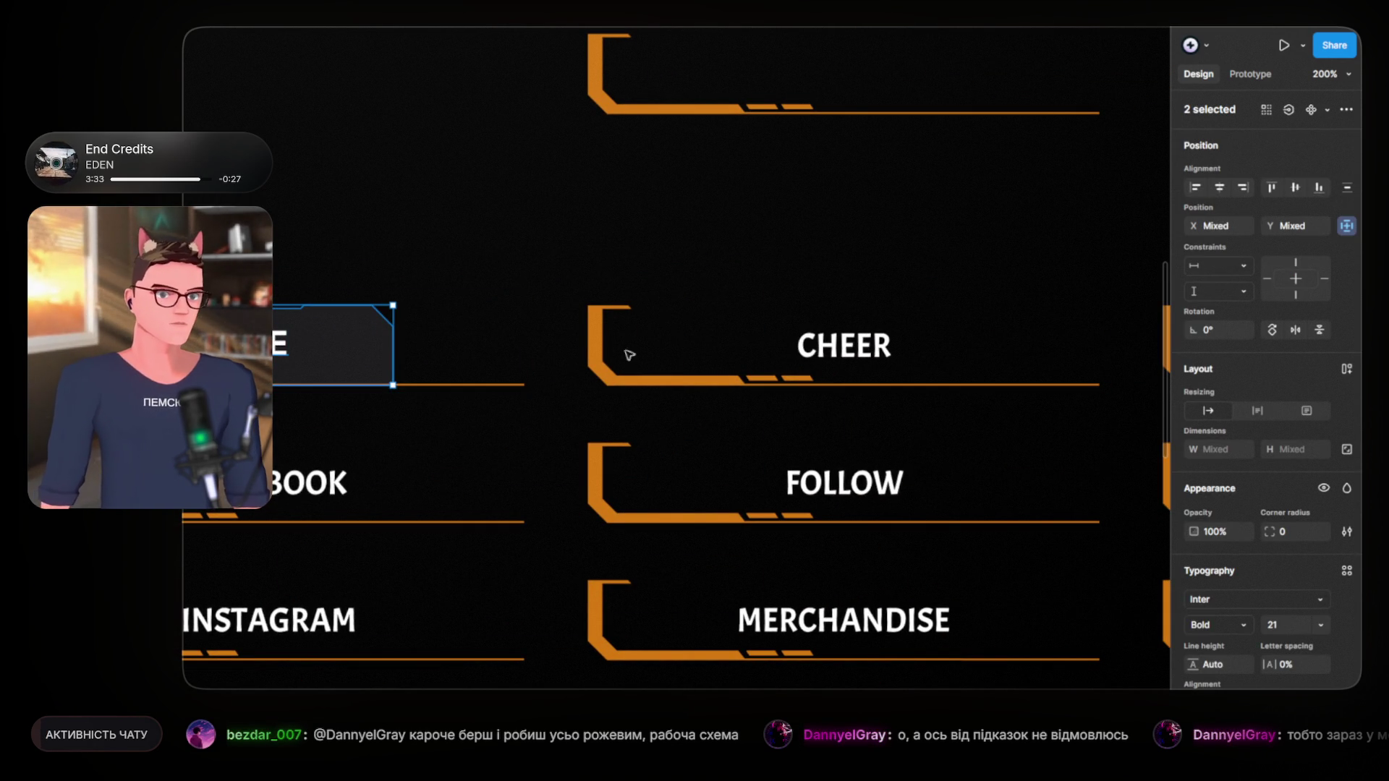
left_click(831, 351)
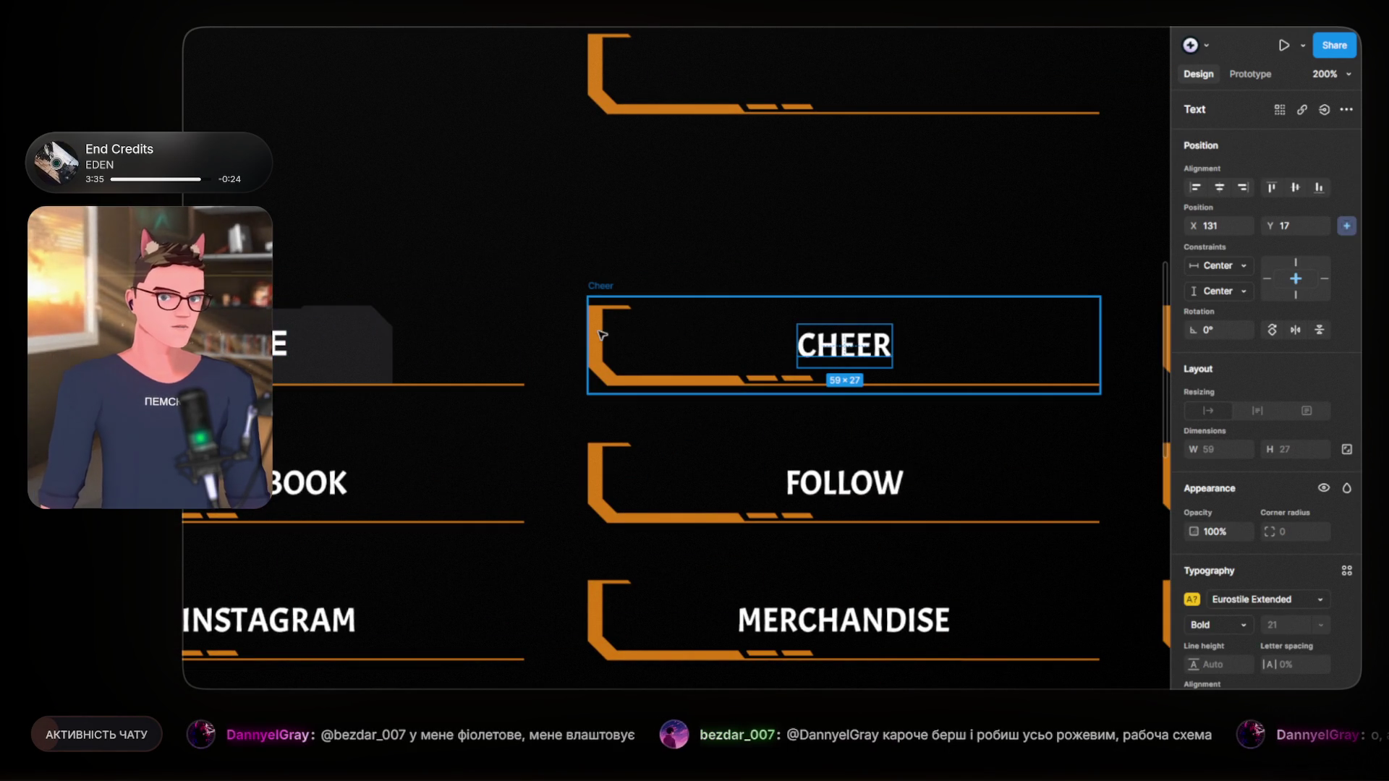
left_click(602, 287)
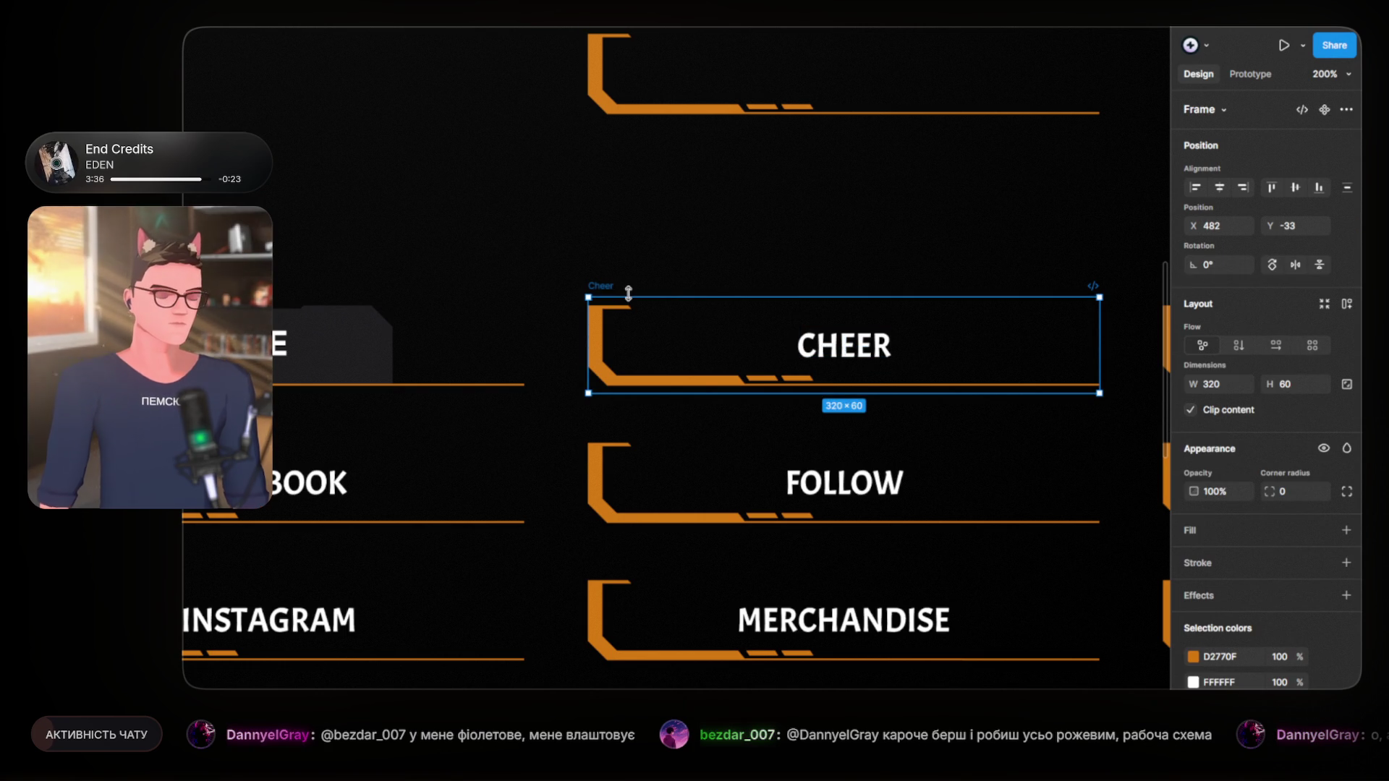
key("ctrl+v")
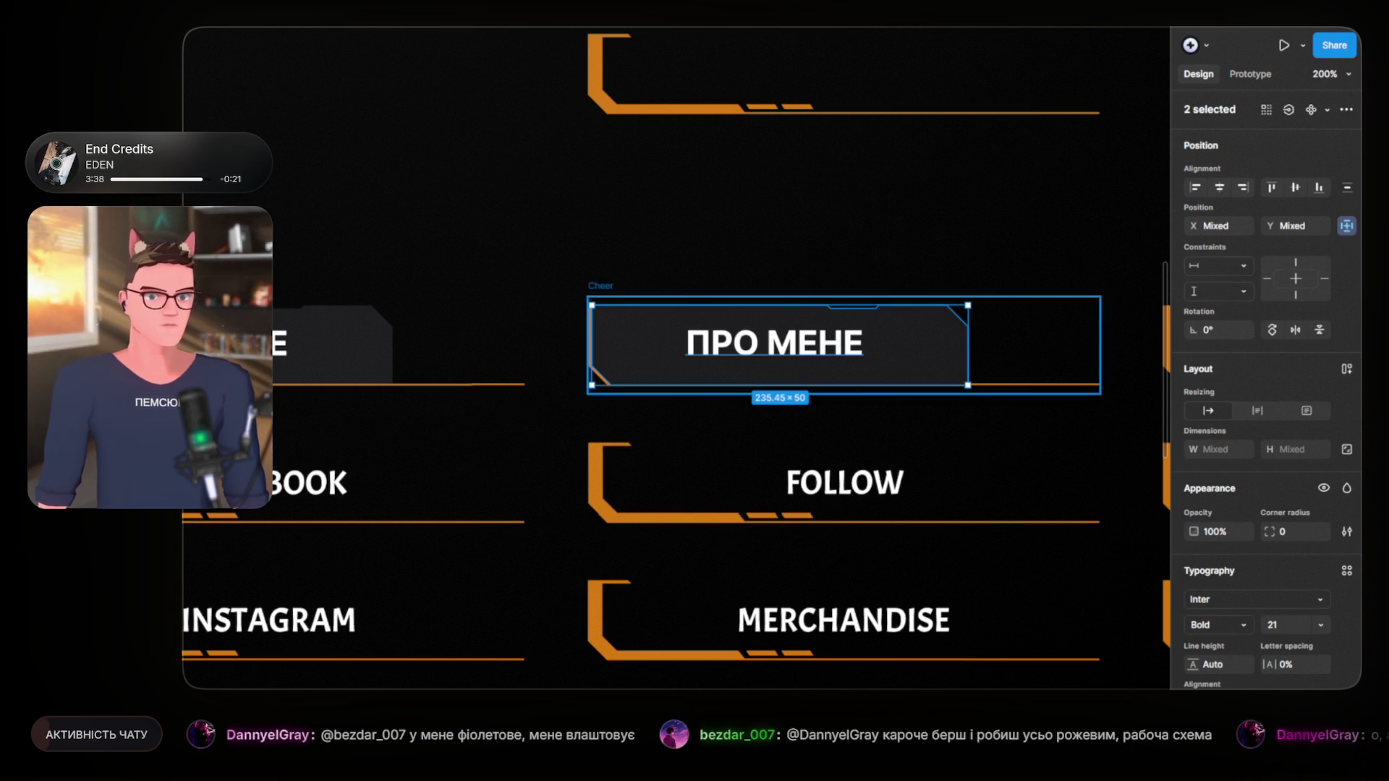
Step: Remove the CHEER label and send the pasted plate behind the orange bracket
left_click(845, 345)
key("Escape")
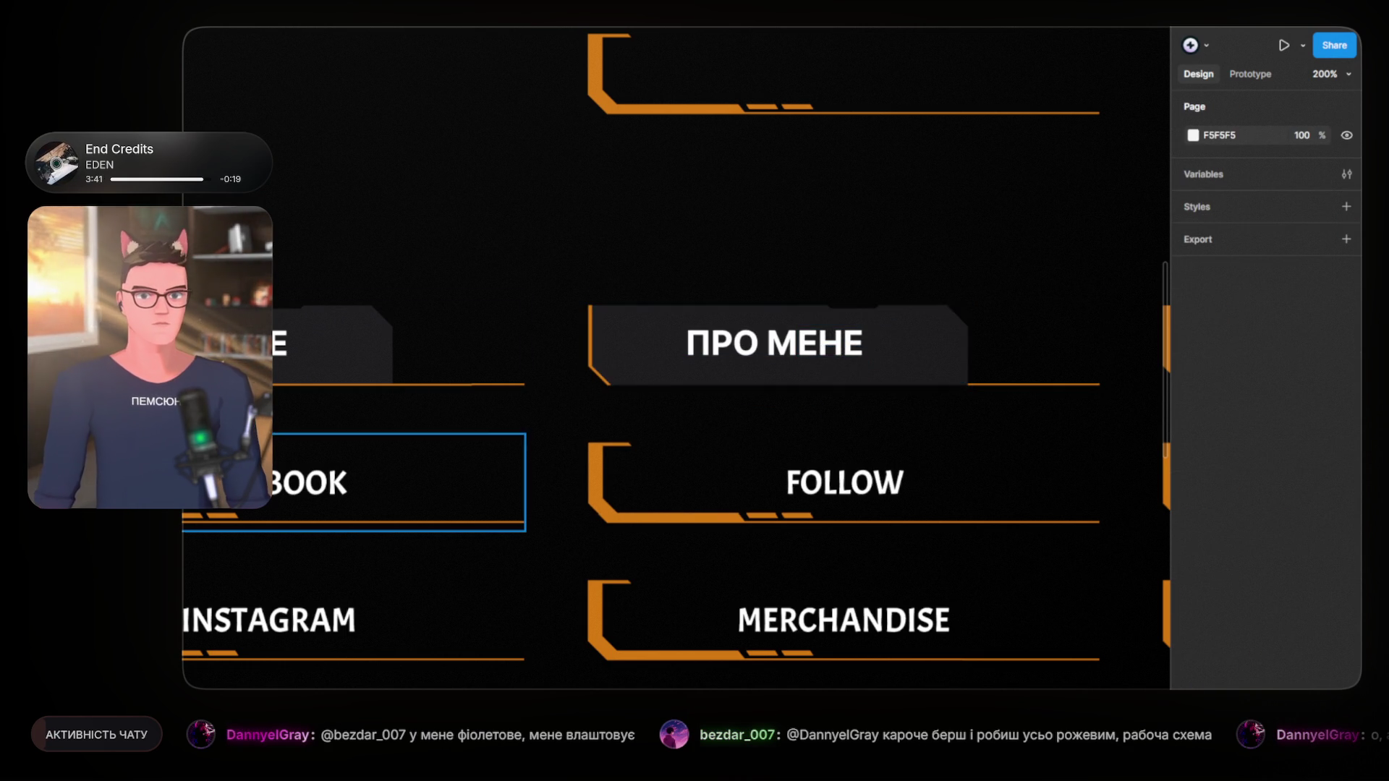
left_click(779, 345)
key("ctrl+[")
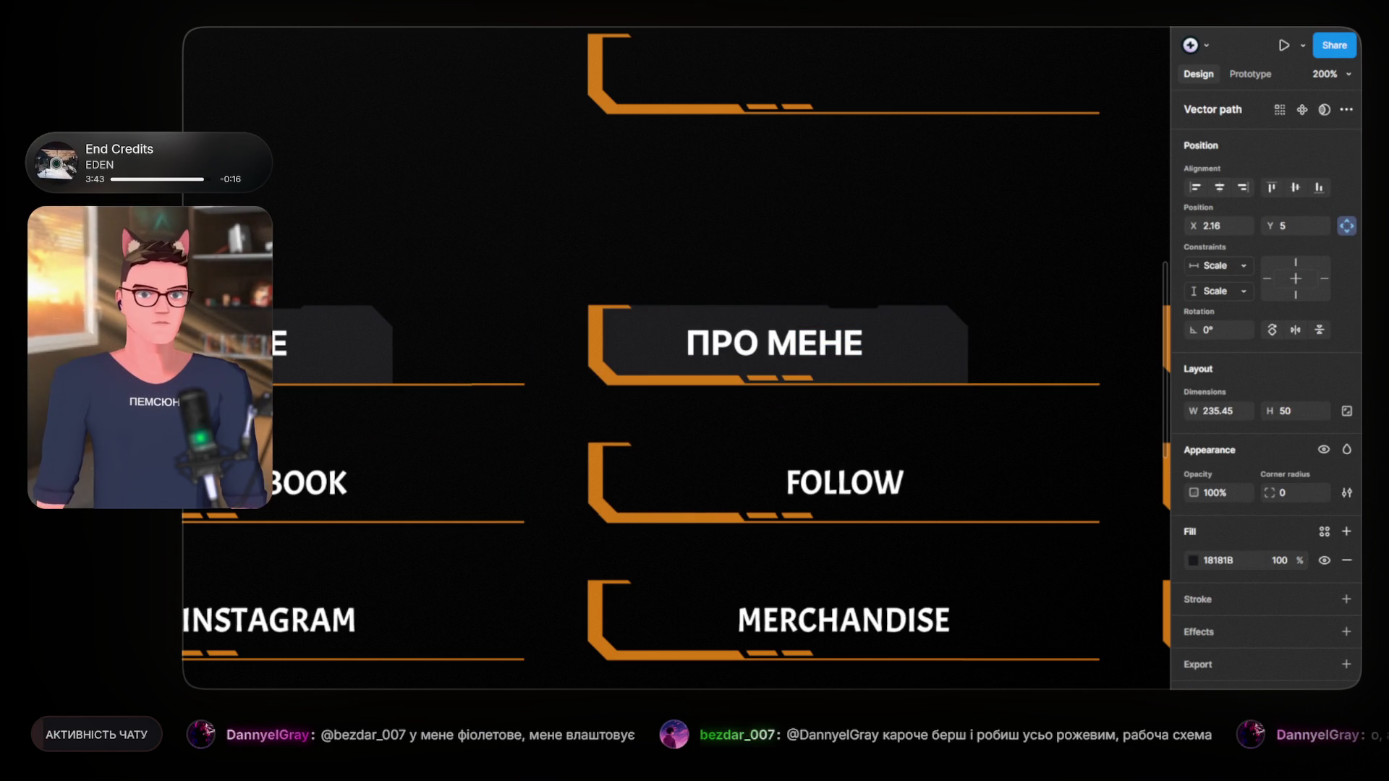
left_click(775, 343)
key("Escape")
scroll(686, 242, "right", 5)
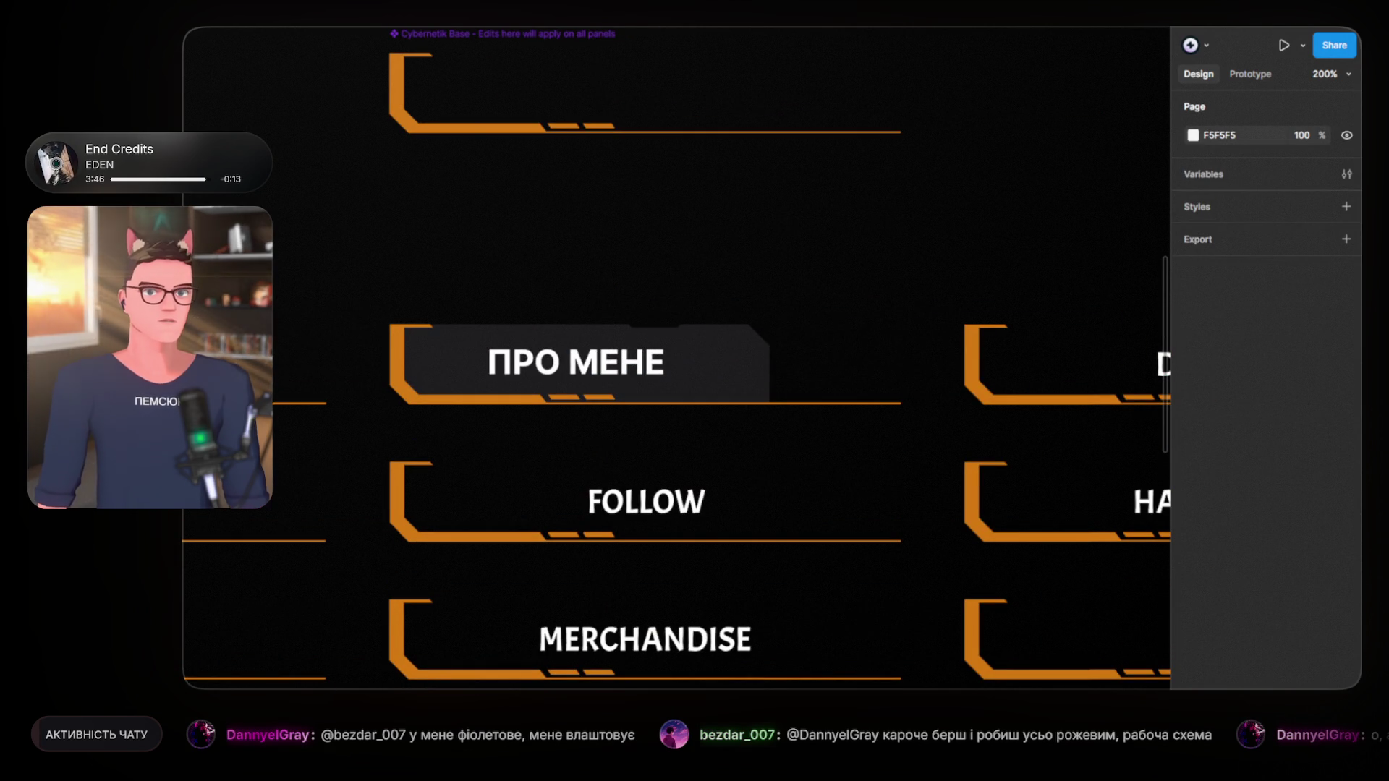
key("Page_Down")
key("Page_Down")
Step: Pan back to the ПРО МЕНЕ, FOLLOW and MERCHANDISE buttons and select the donate/Discord image board
scroll(465, 437, "down", 4)
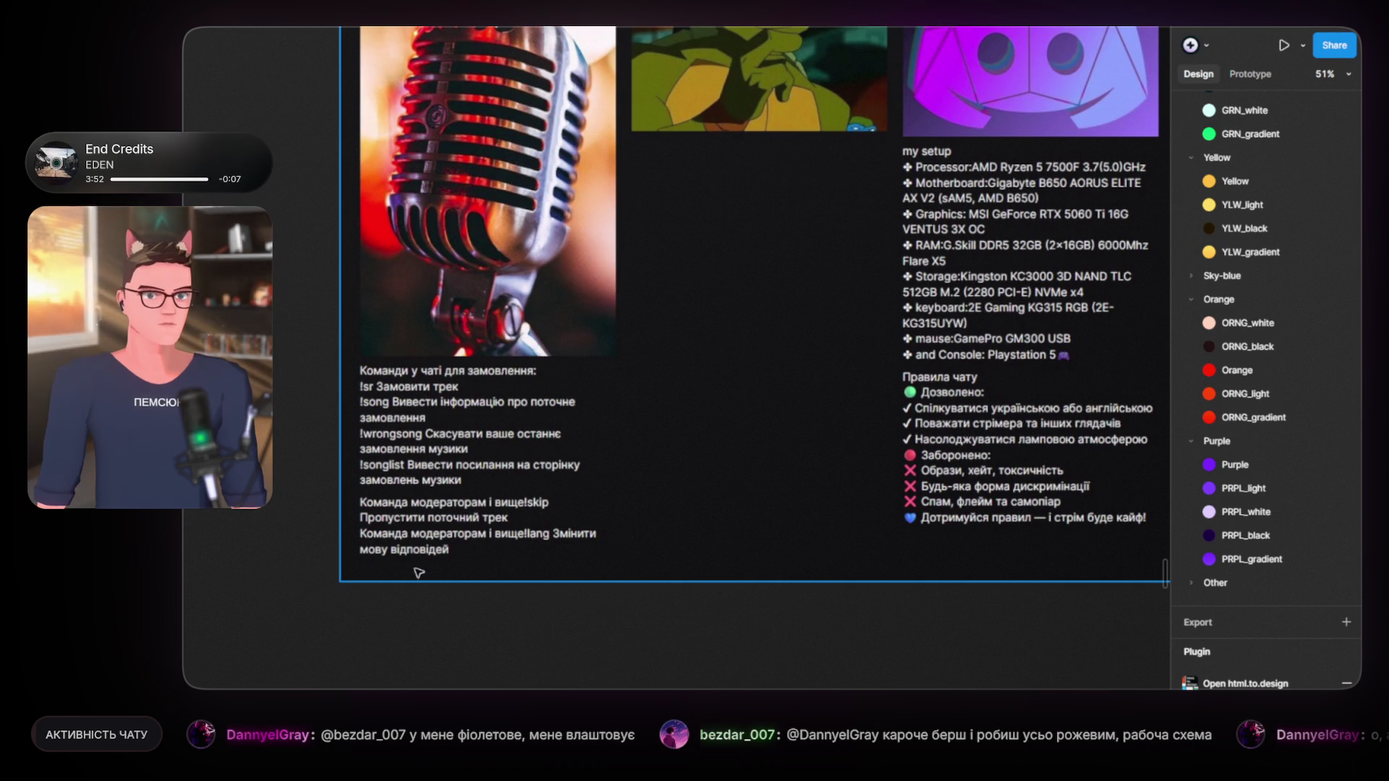
mouse_move(517, 213)
left_mouse_down()
mouse_move(477, 385)
mouse_move(474, 361)
left_mouse_up()
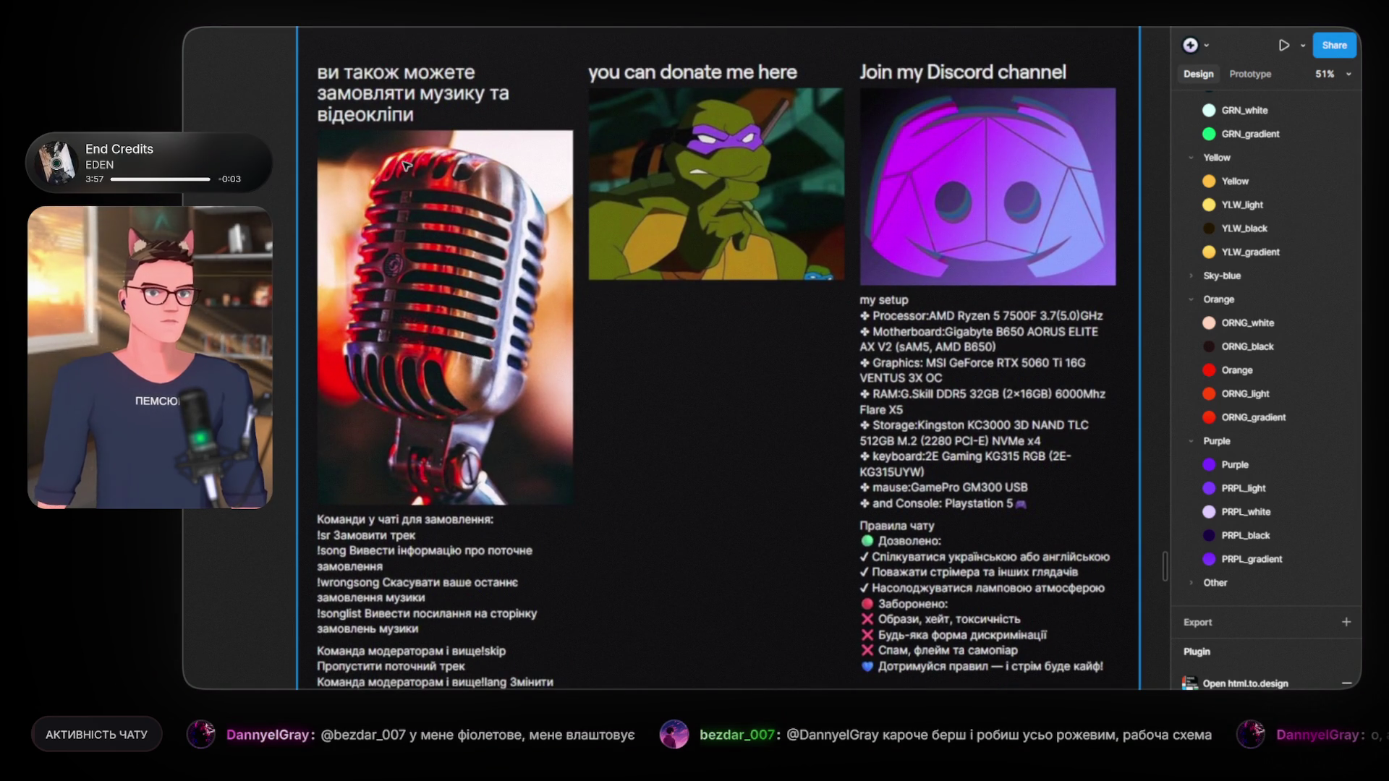
scroll(441, 232, "right", 1)
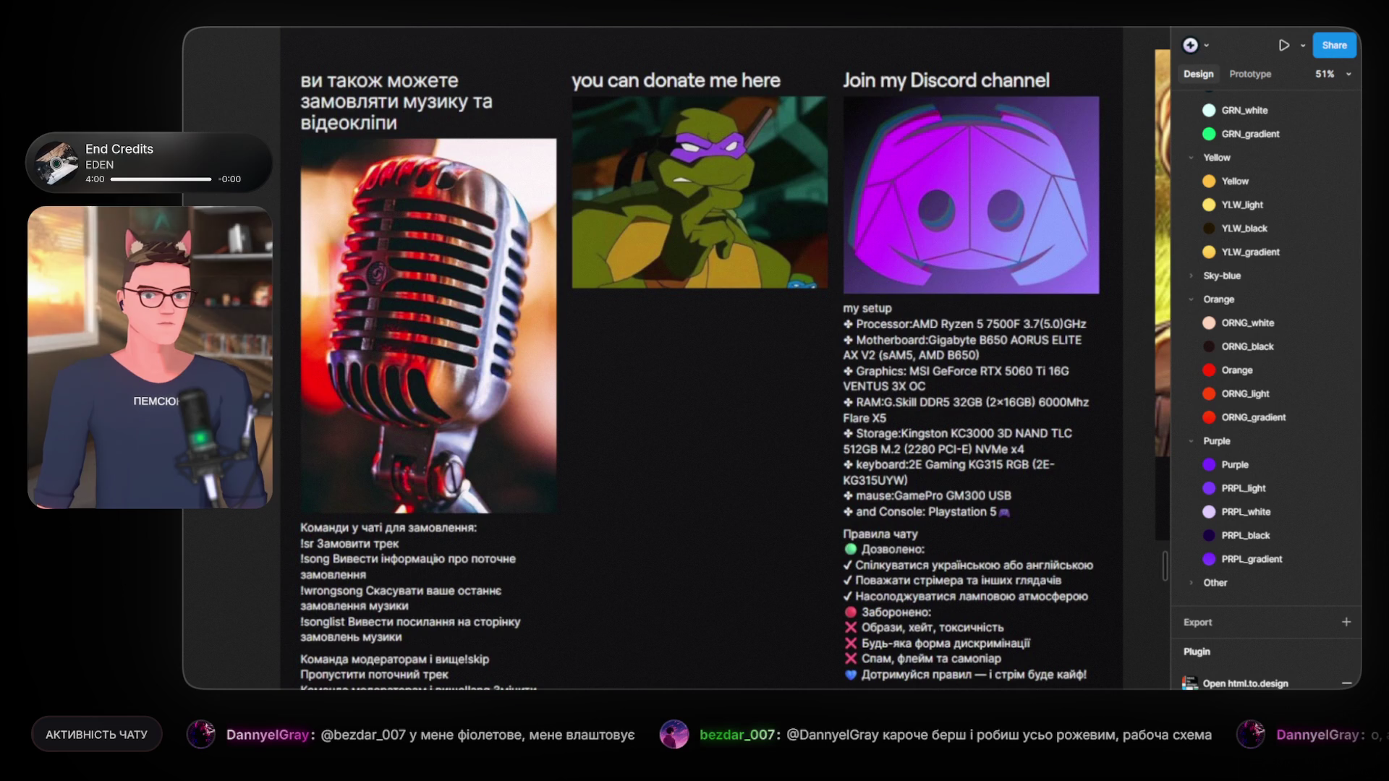
left_click(769, 502)
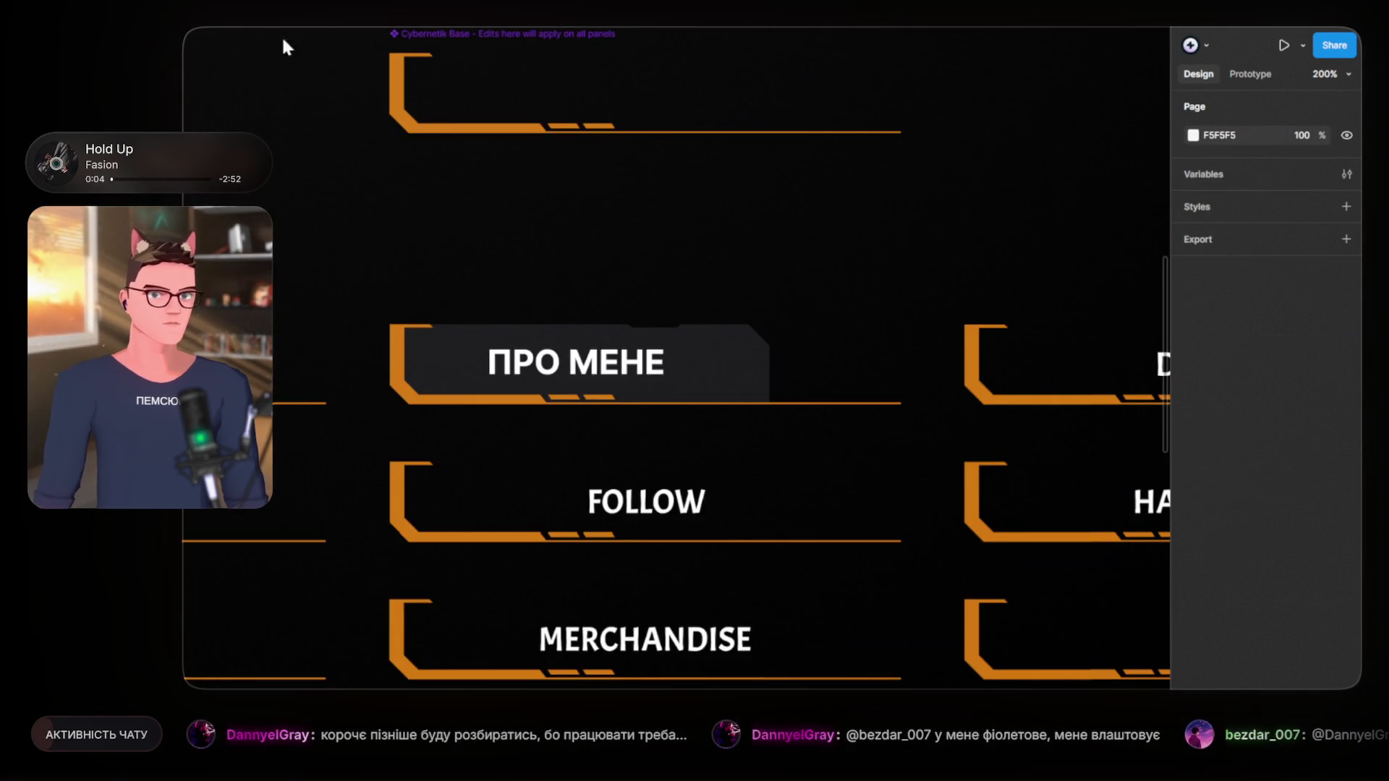
Step: Retype the copied label as 'ЧАТ-КОМАНДИ' and shift it about 32 px left
double_click(622, 365)
double_click(624, 377)
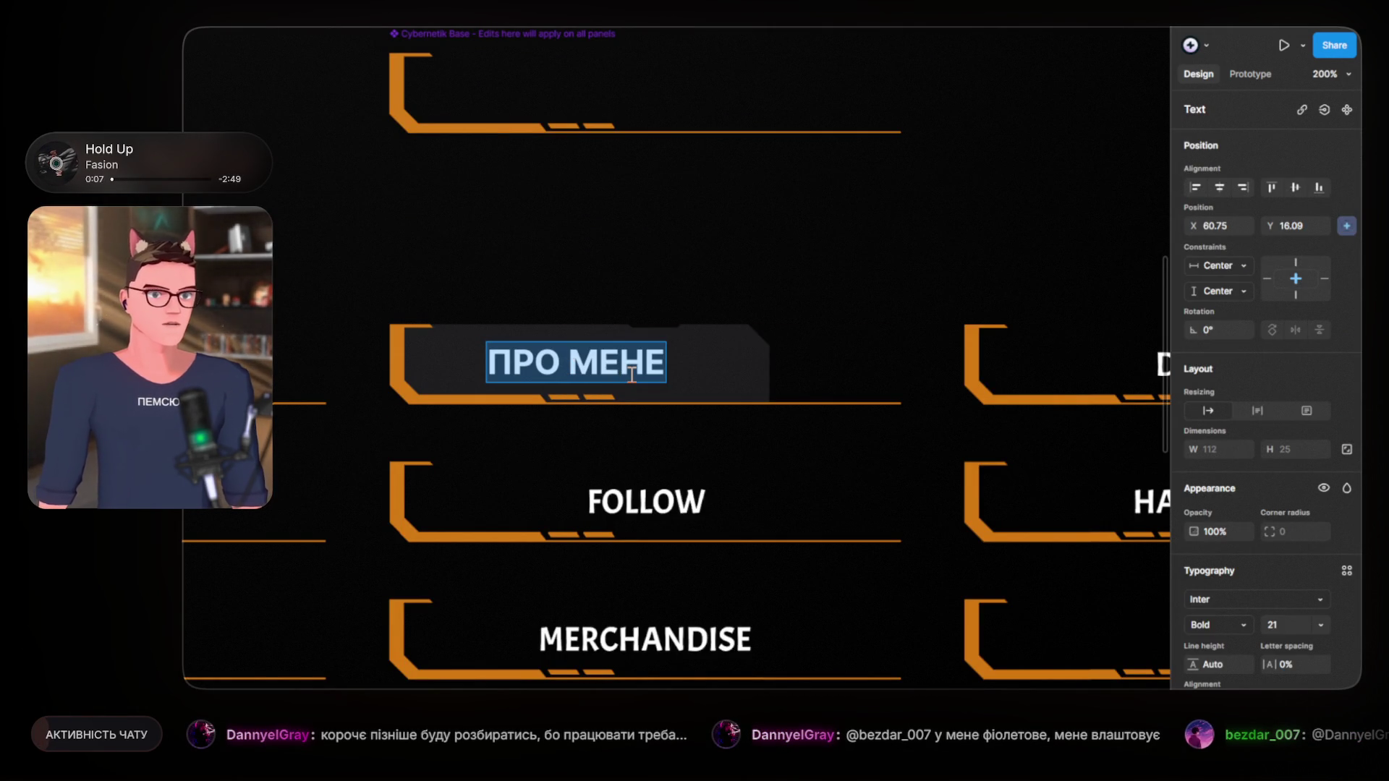
type("ЧАТ-КО")
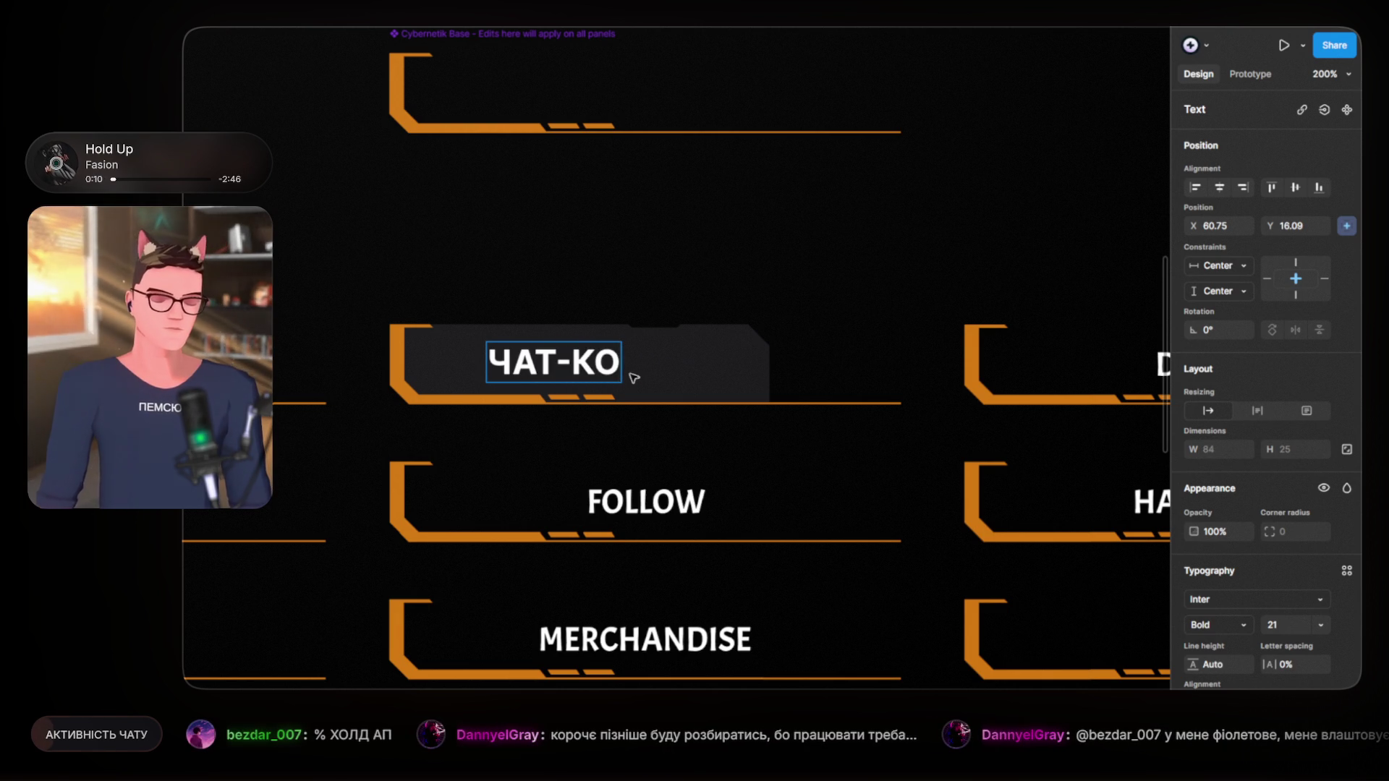
type("МАНДИ")
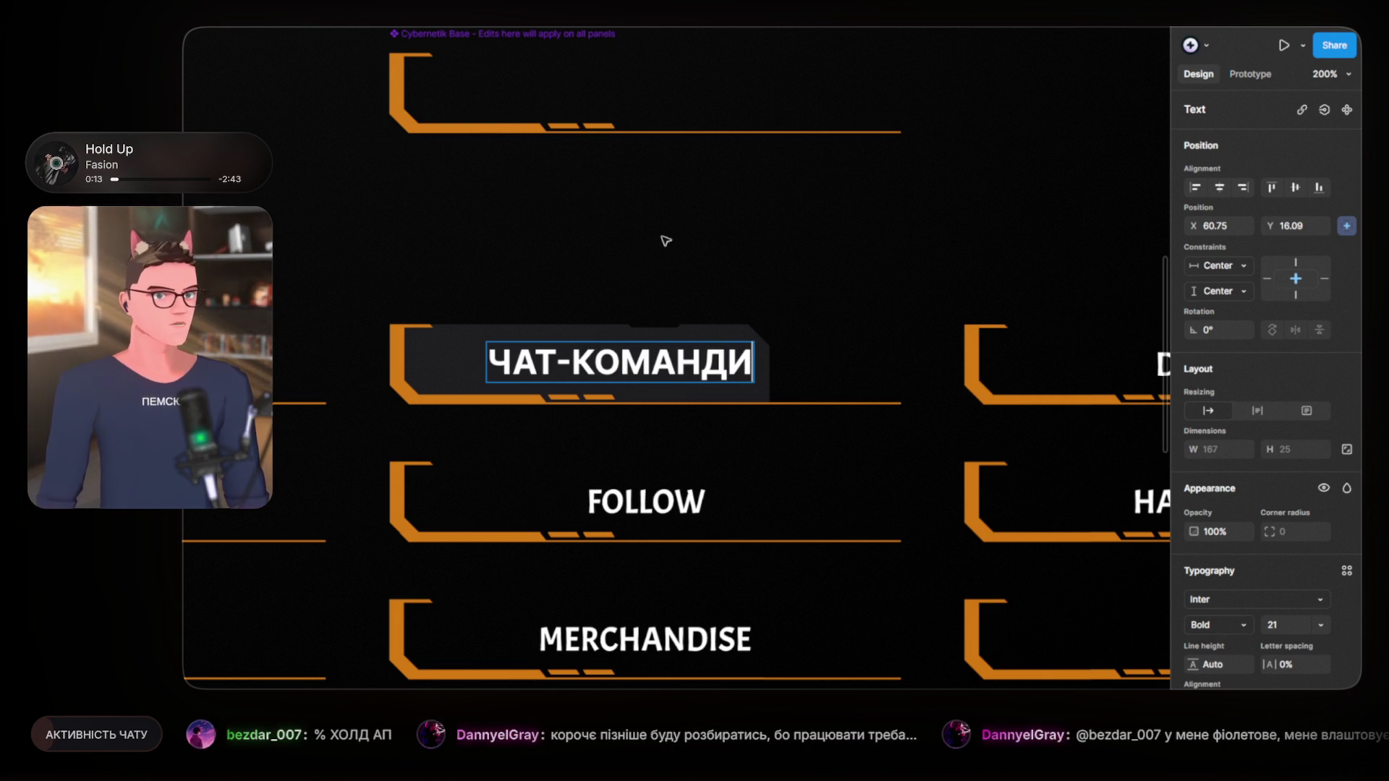
left_click(593, 265)
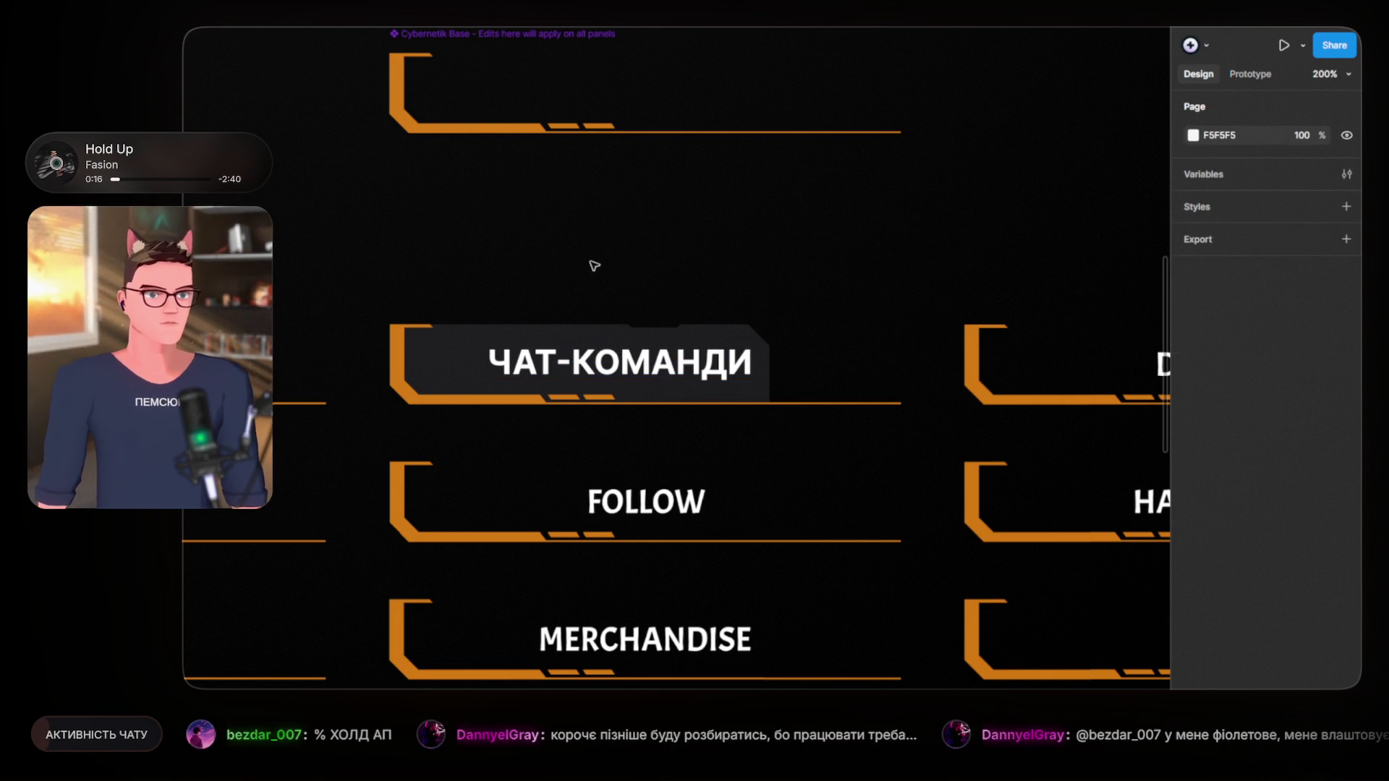
left_click_drag(723, 257, 660, 260)
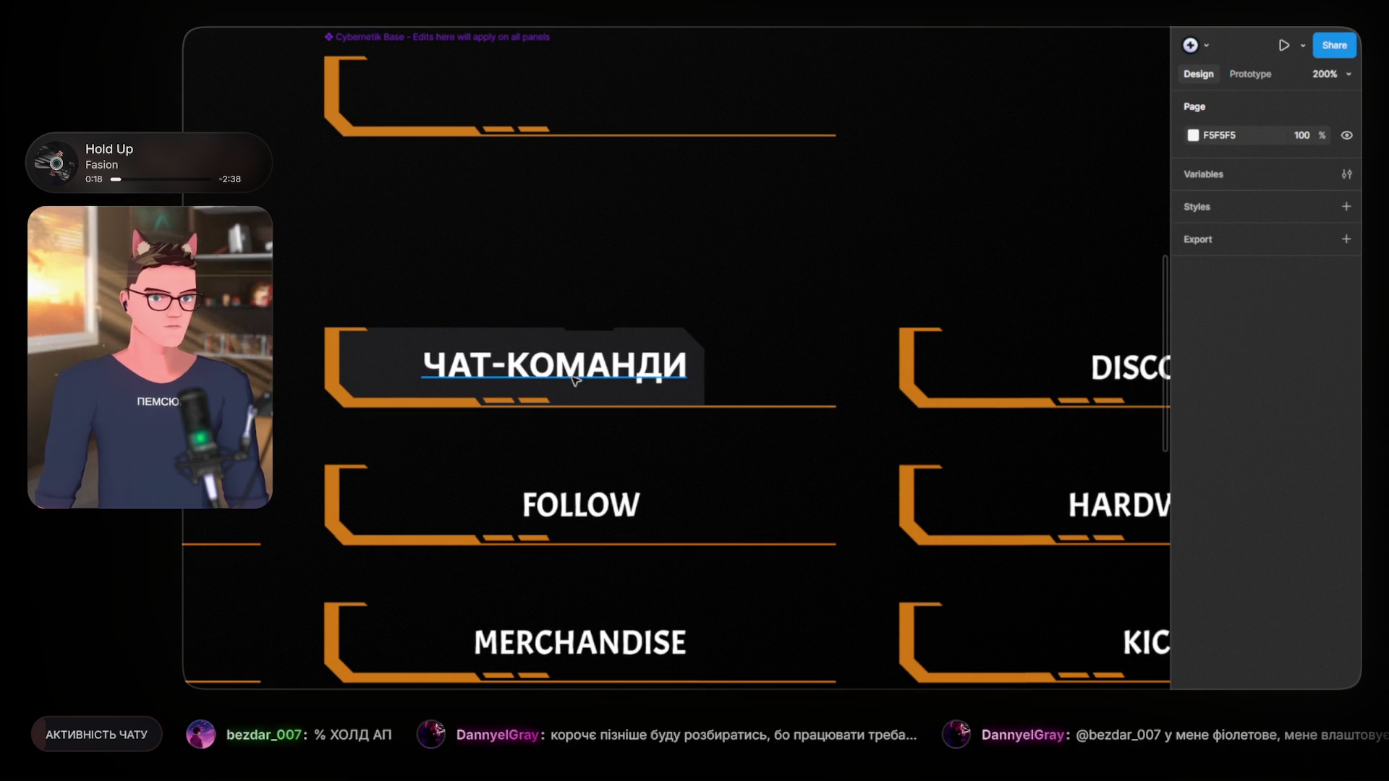
left_click_drag(575, 374, 1029, 330)
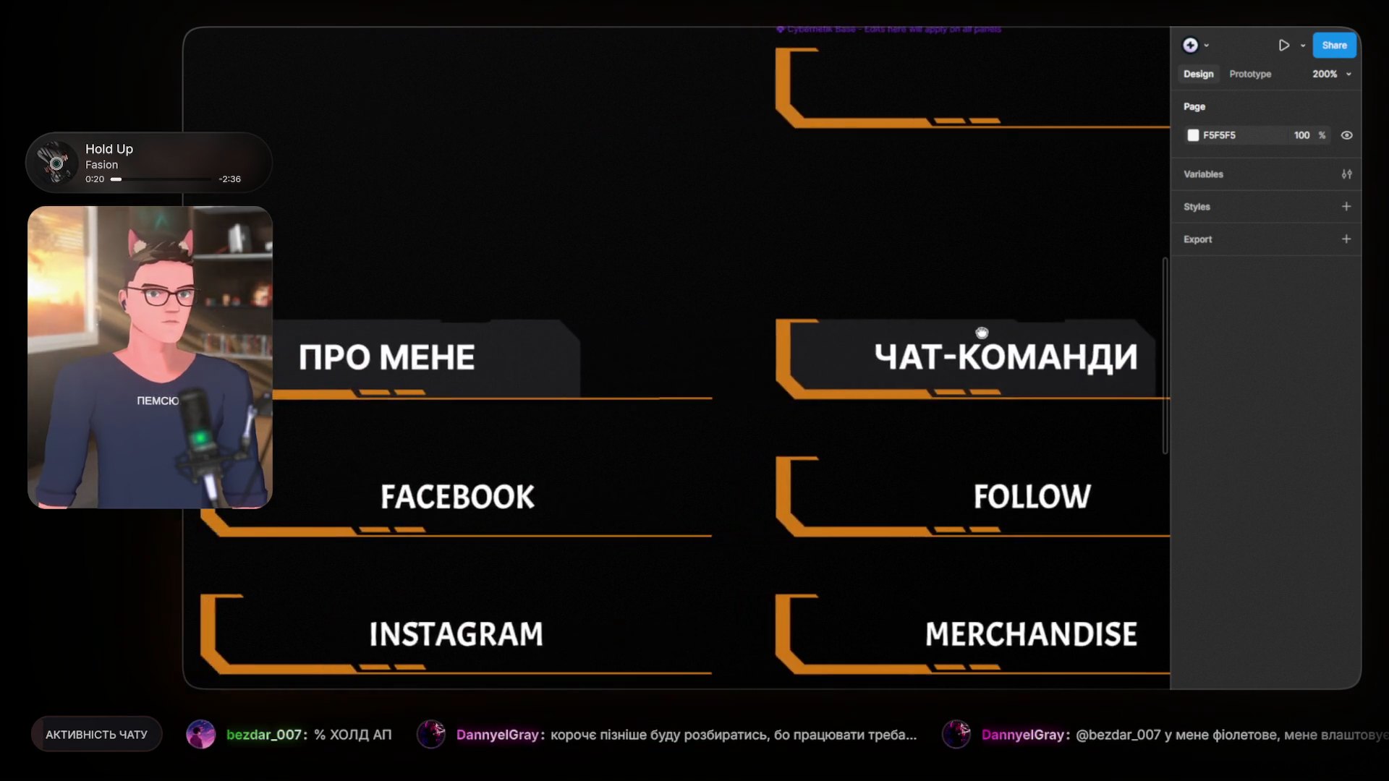
scroll(579, 358, "right", 5)
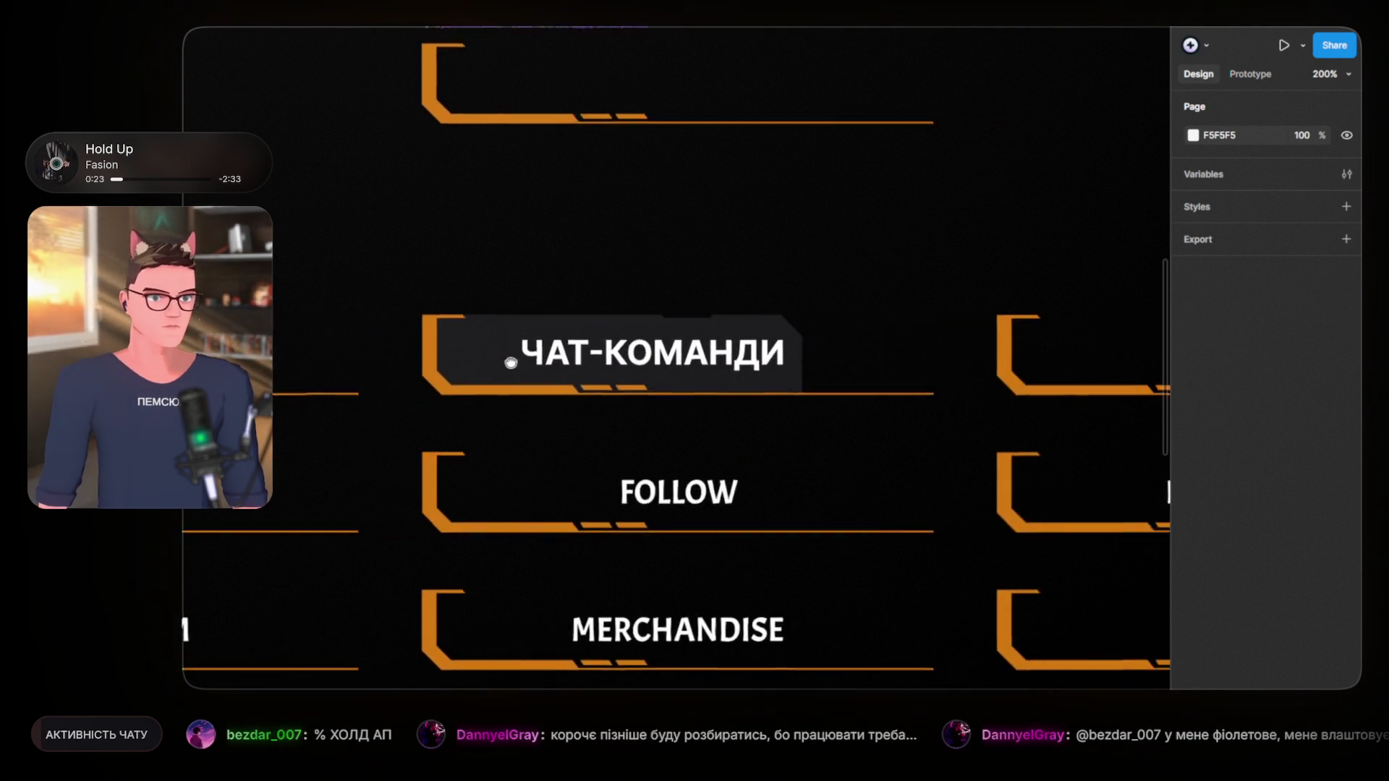
left_click_drag(550, 370, 527, 369)
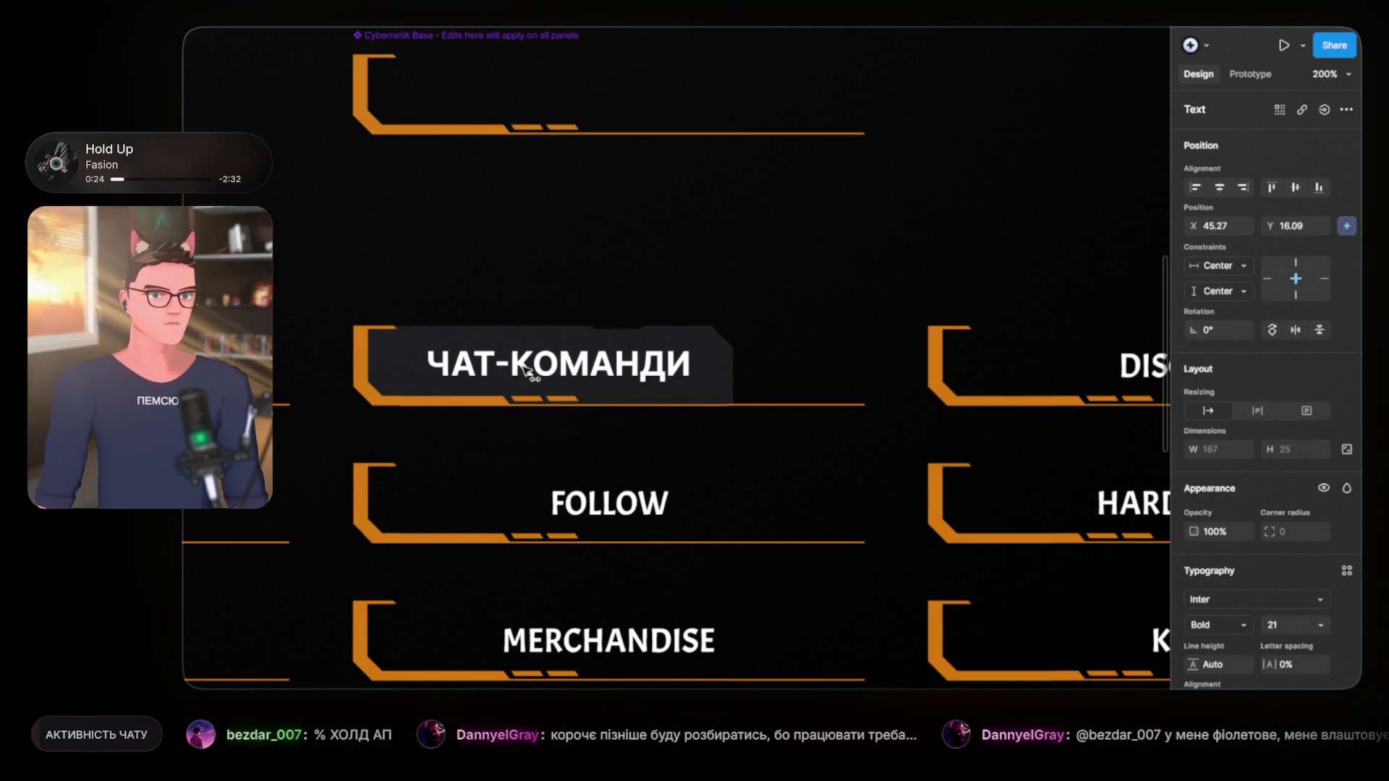
left_click(709, 338)
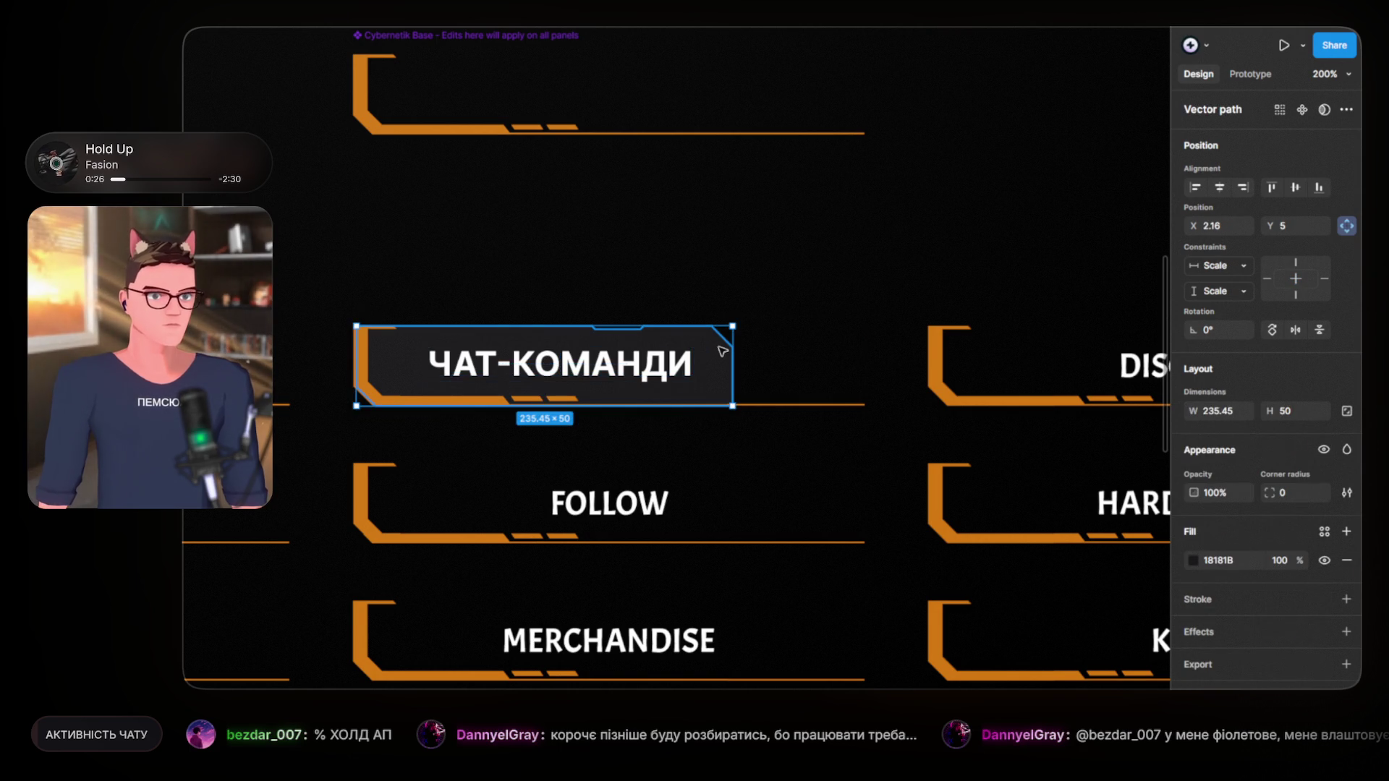
Step: Move the dark plate behind ЧАТ-КОМАНДИ slightly to the right
scroll(710, 334, "up", 4)
scroll(710, 333, "left", 3)
scroll(846, 322, "left", 2)
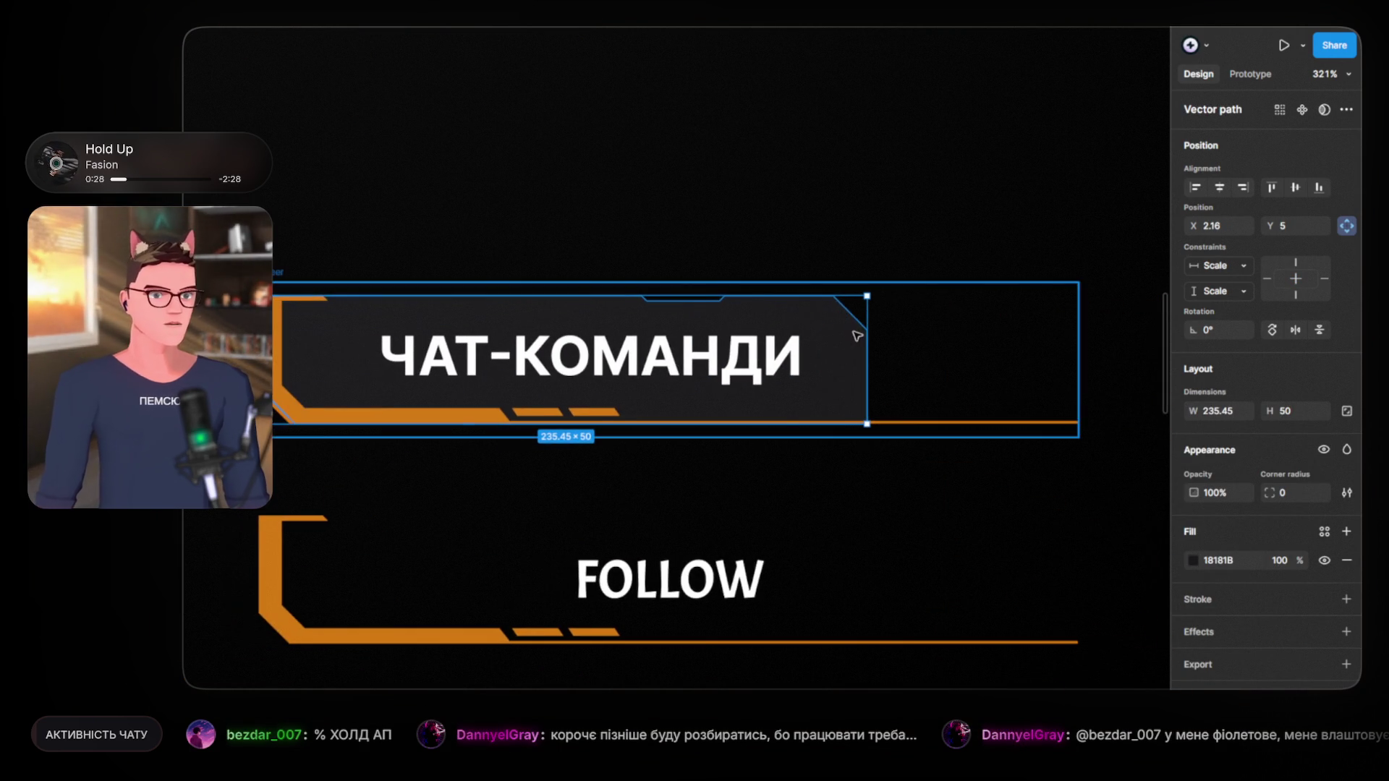
left_click(884, 337)
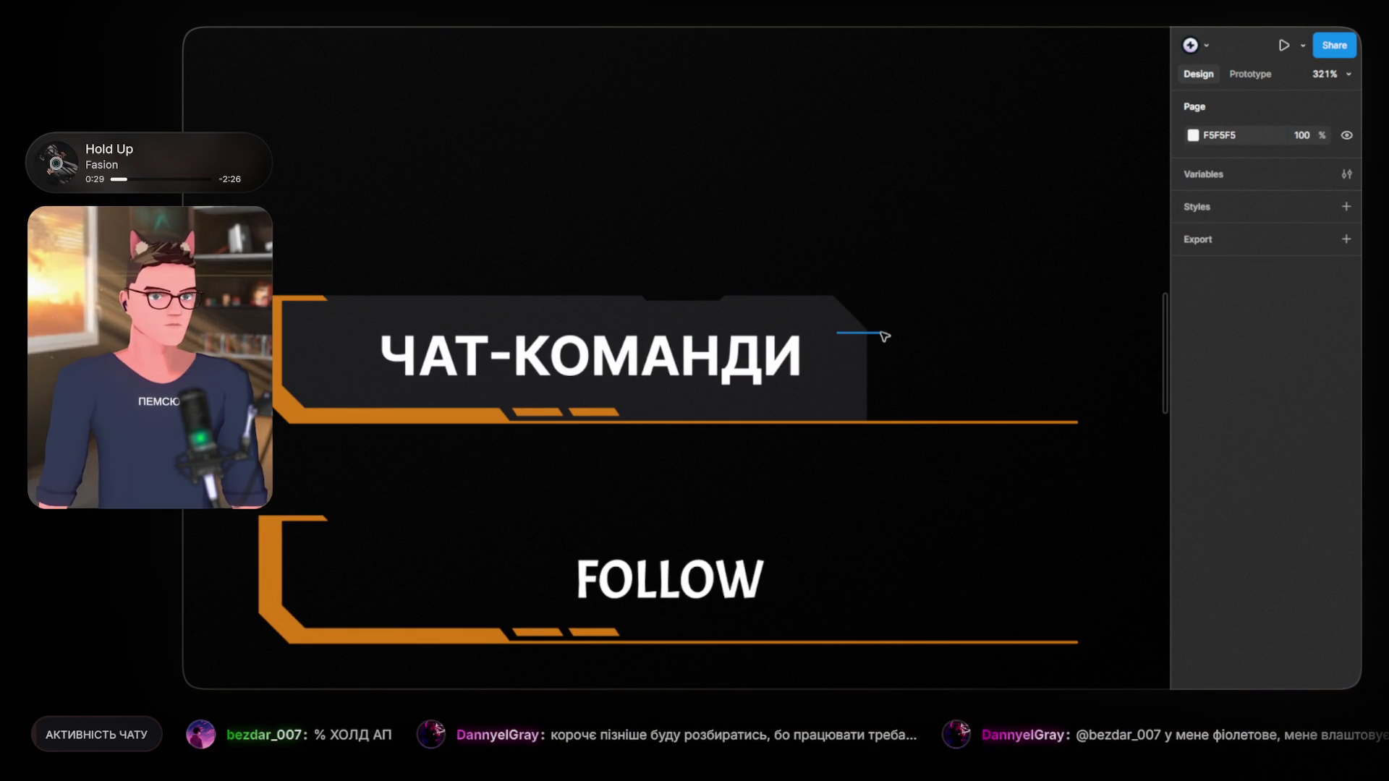
left_click(829, 333)
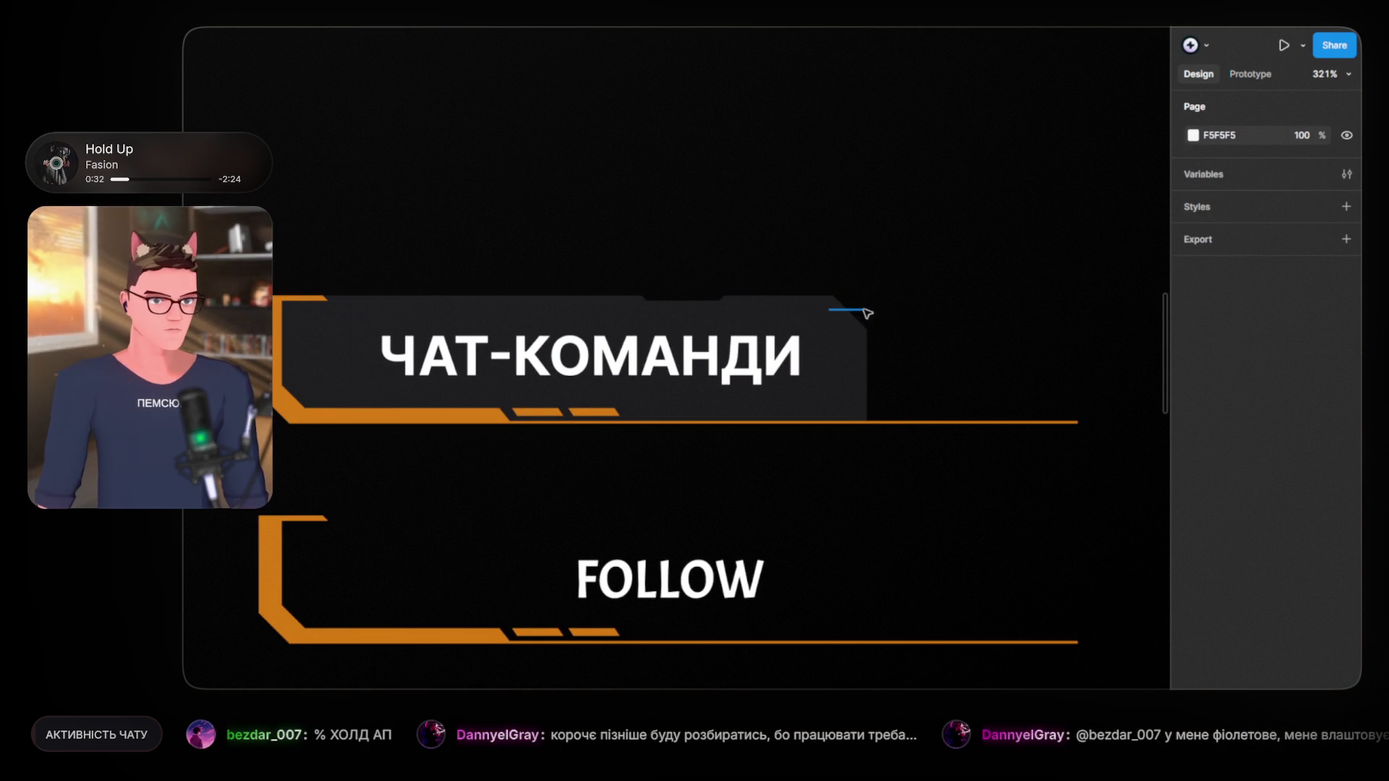
left_click_drag(812, 316, 862, 319)
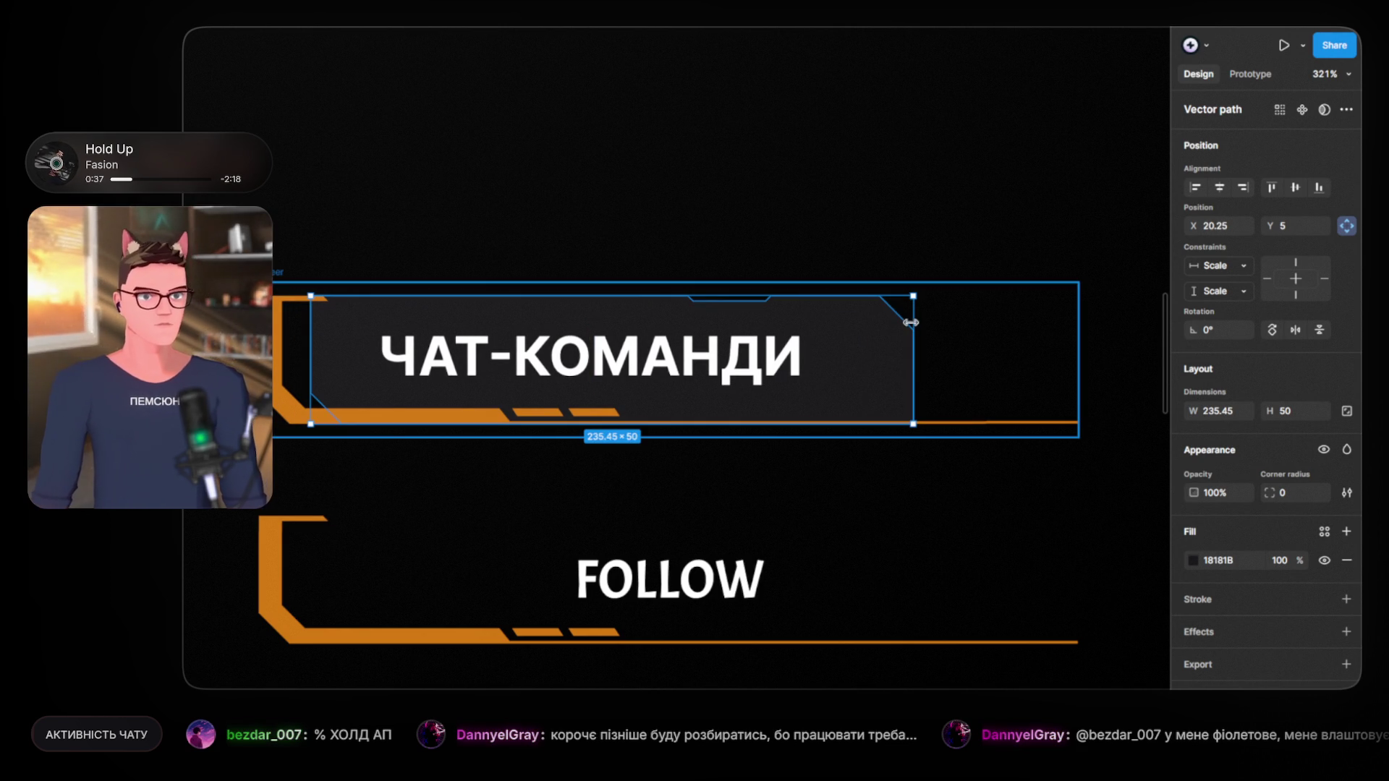
Step: Pull the plate's lower-left edge left onto the orange bar so it fits inside the bracket
double_click(361, 321)
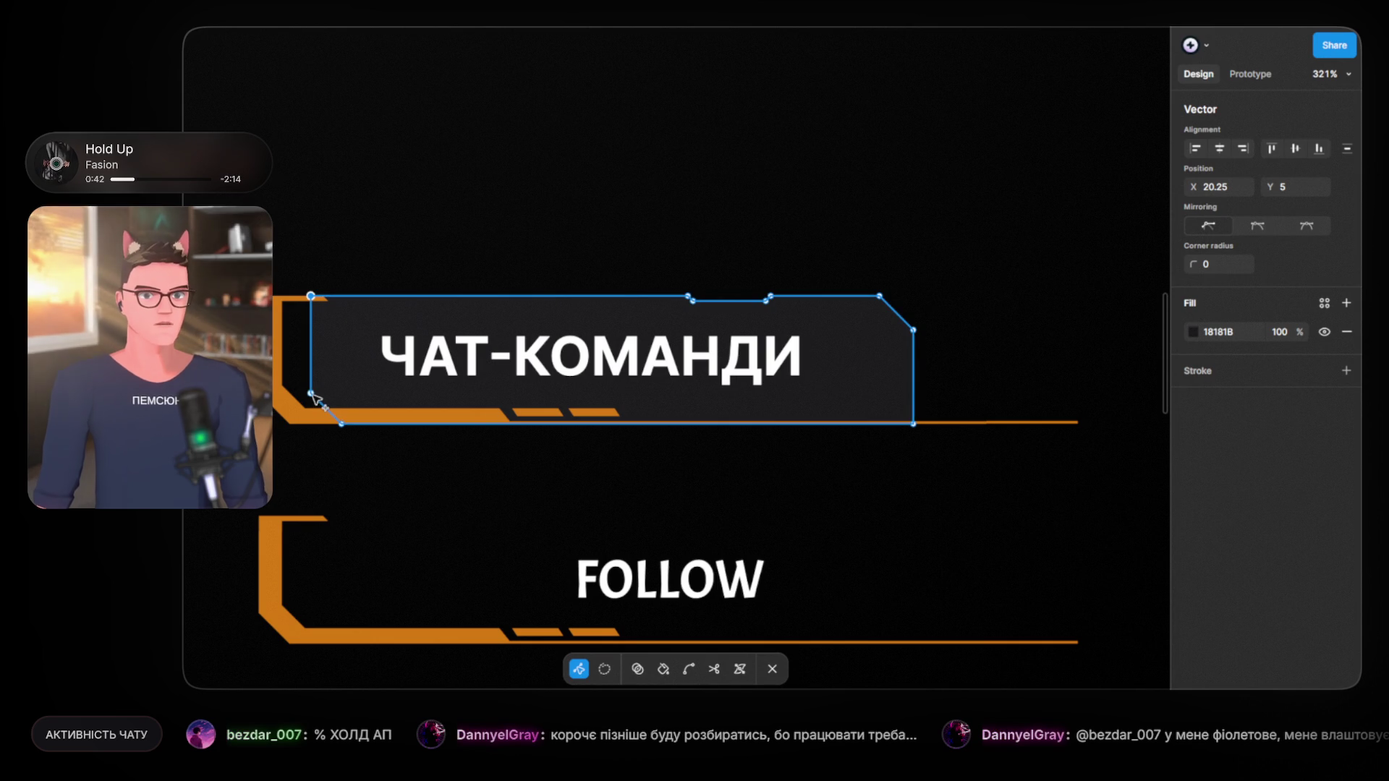
left_click(316, 398)
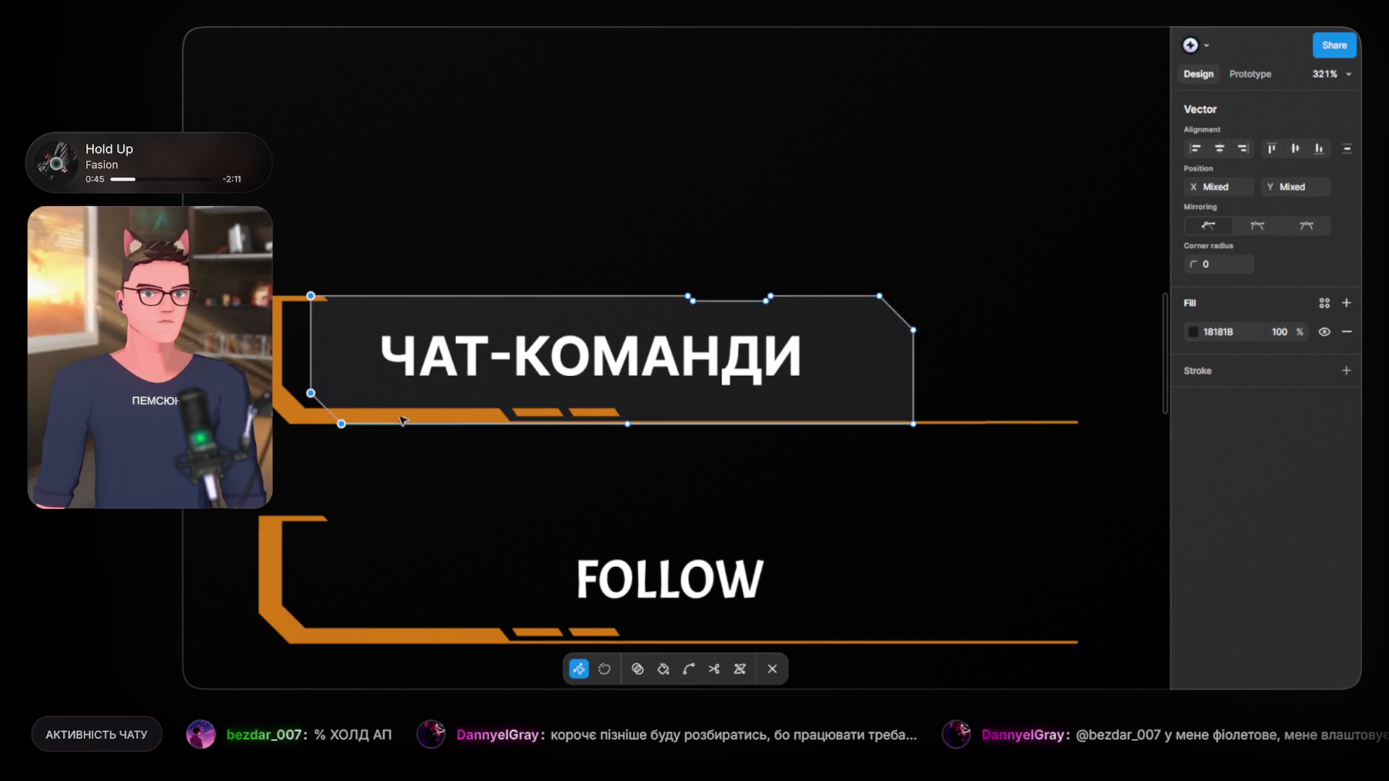
scroll(574, 465, "up", 5)
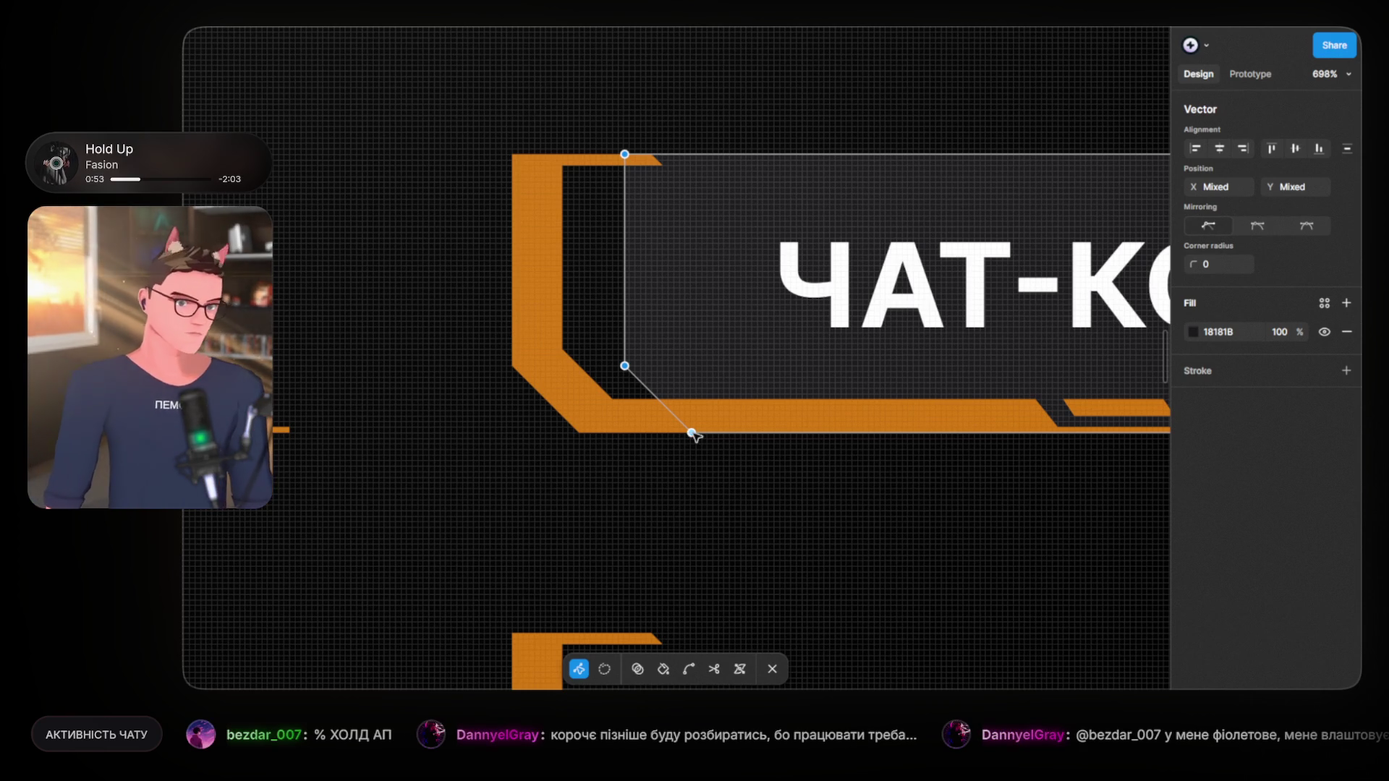
left_click_drag(691, 433, 589, 432)
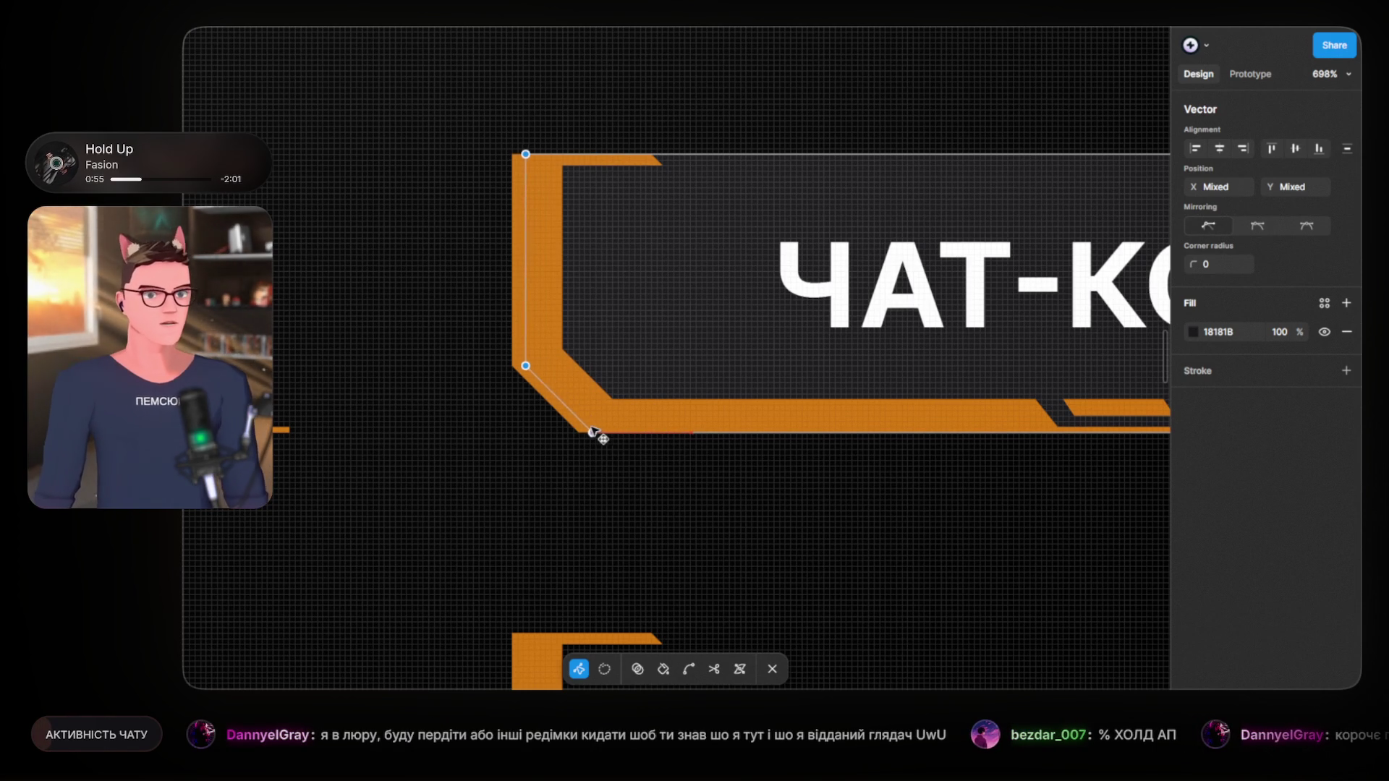
left_click(348, 243)
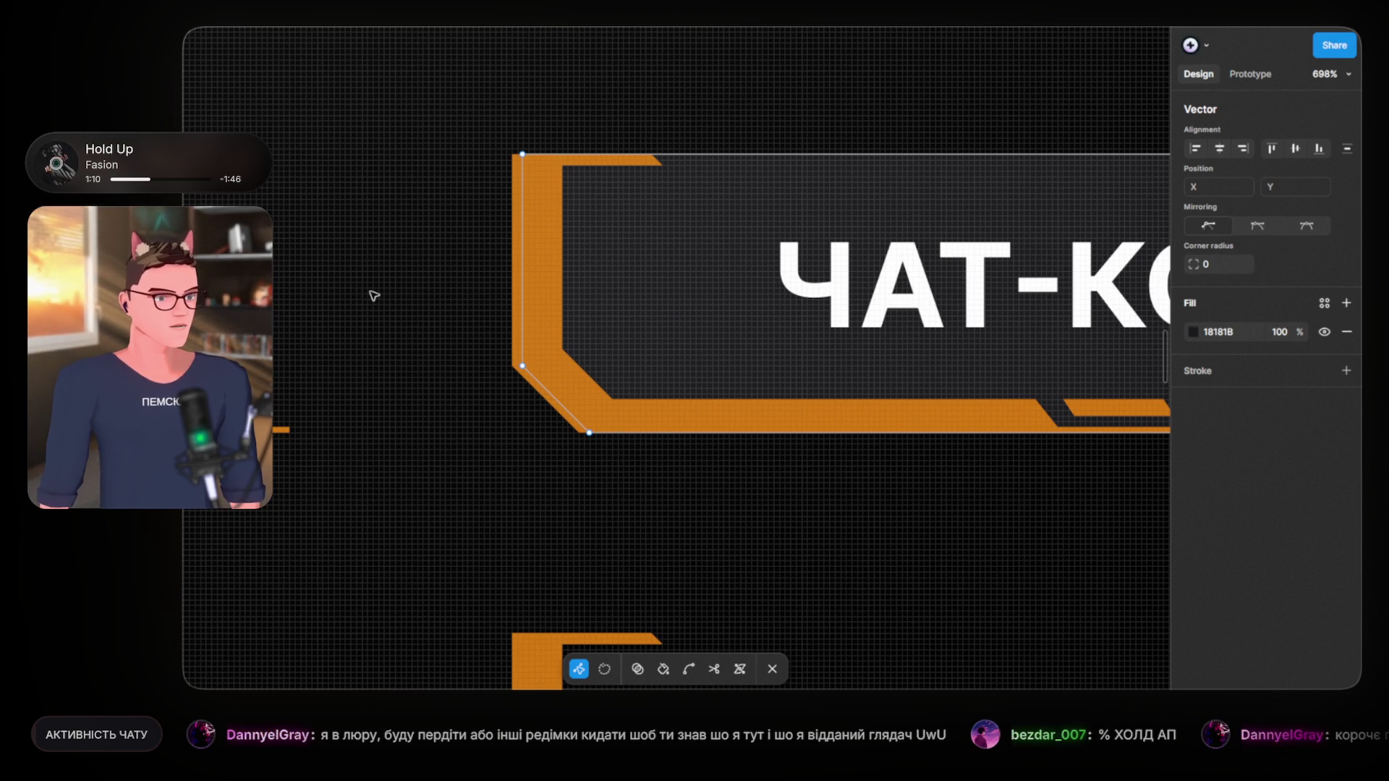
key("Escape")
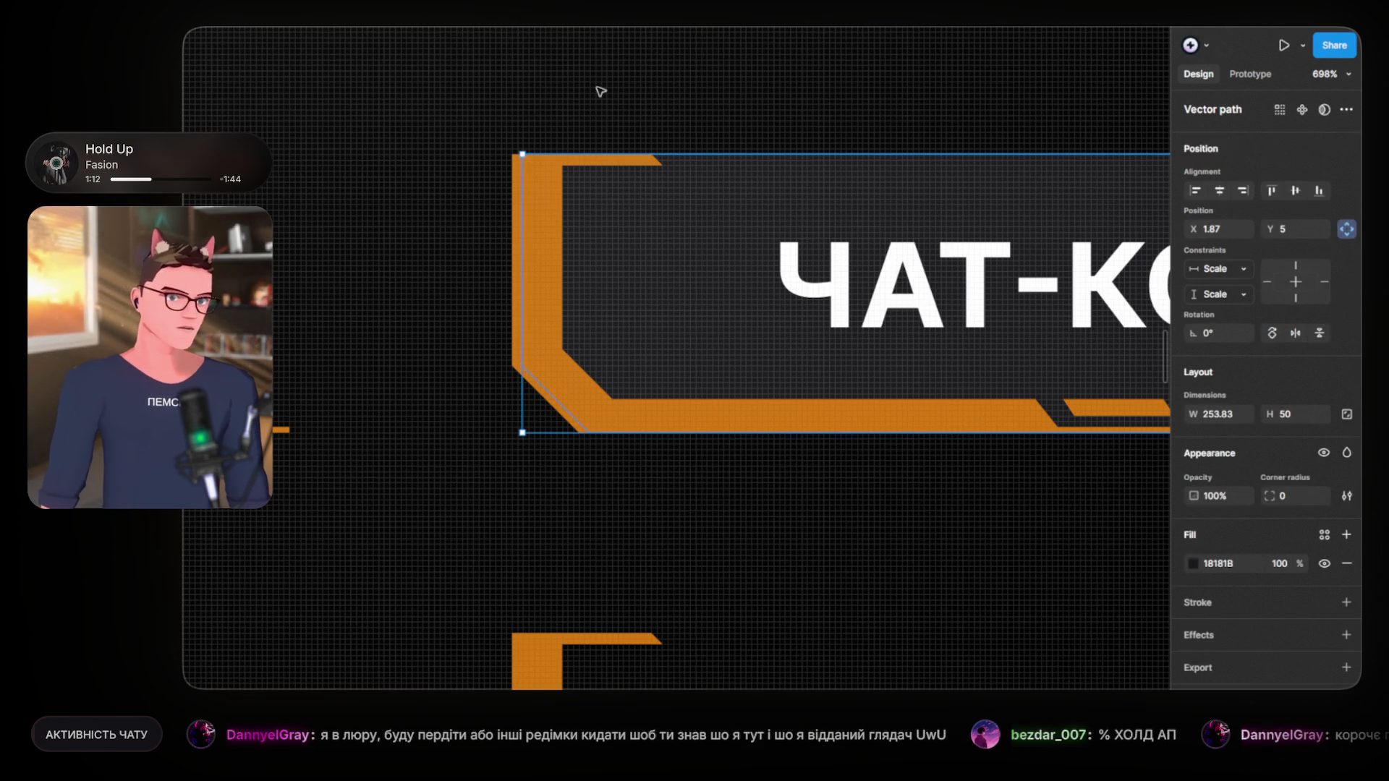
key("Escape")
scroll(471, 161, "down", 3)
scroll(552, 260, "down", 2)
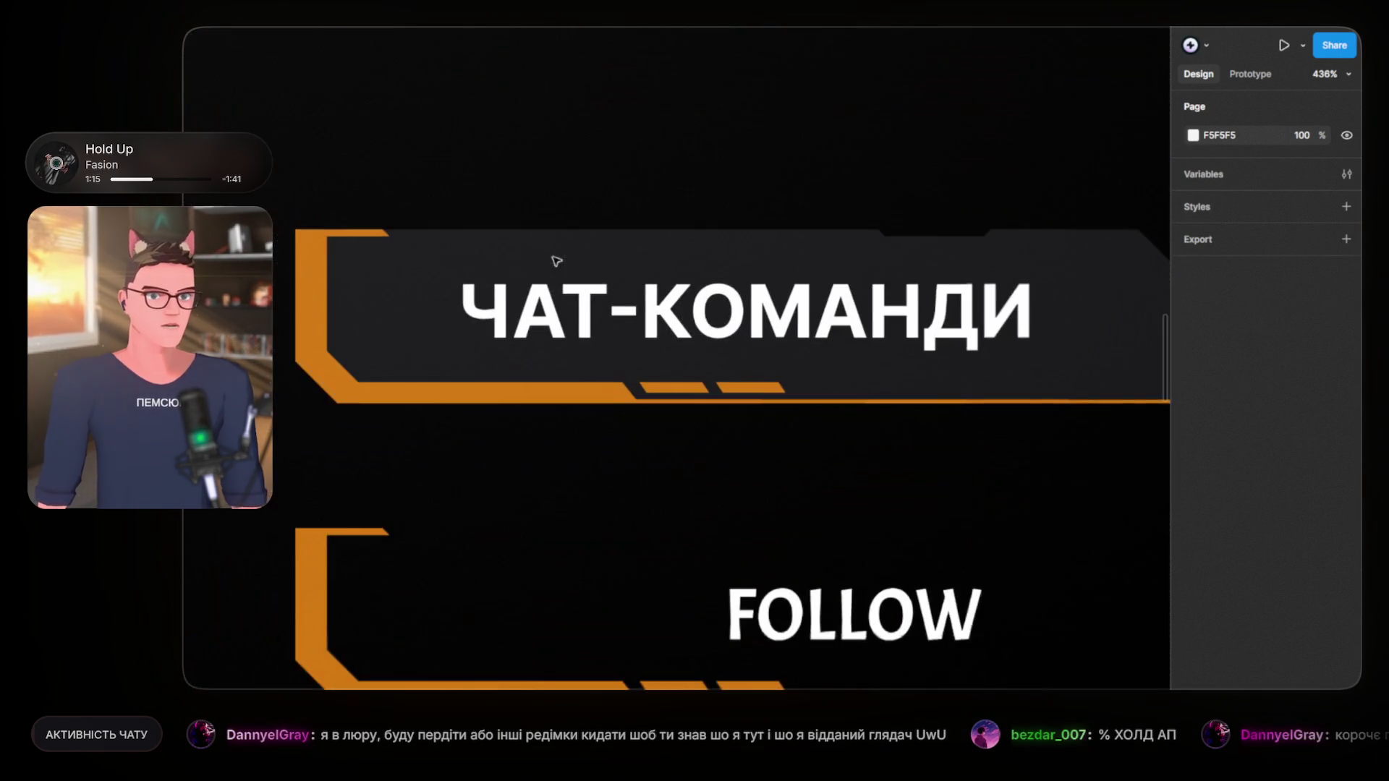
Step: Nudge the ЧАТ-КОМАНДИ label one unit to the right inside its plate
scroll(832, 220, "right", 2)
scroll(688, 230, "down", 2)
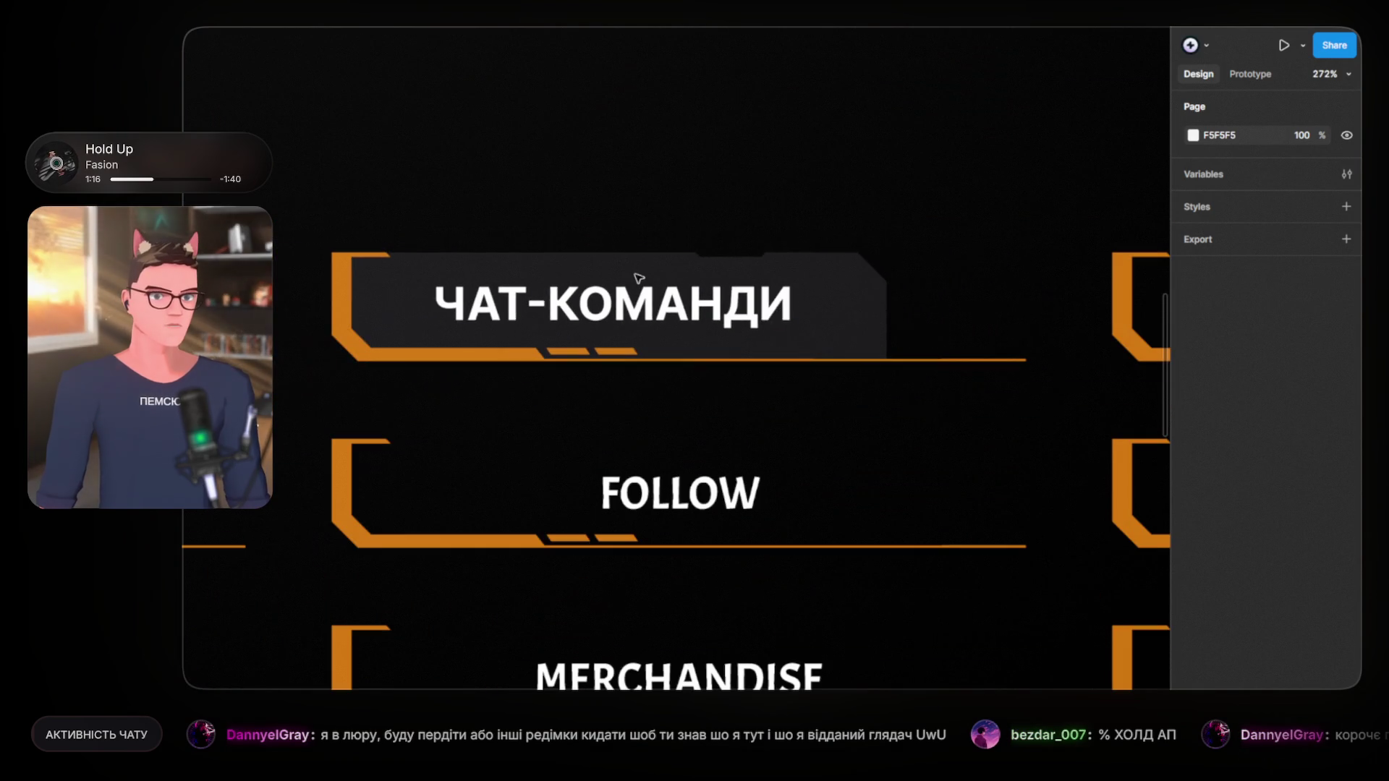
left_click(629, 317)
scroll(607, 253, "right", 2)
scroll(594, 197, "up", 1)
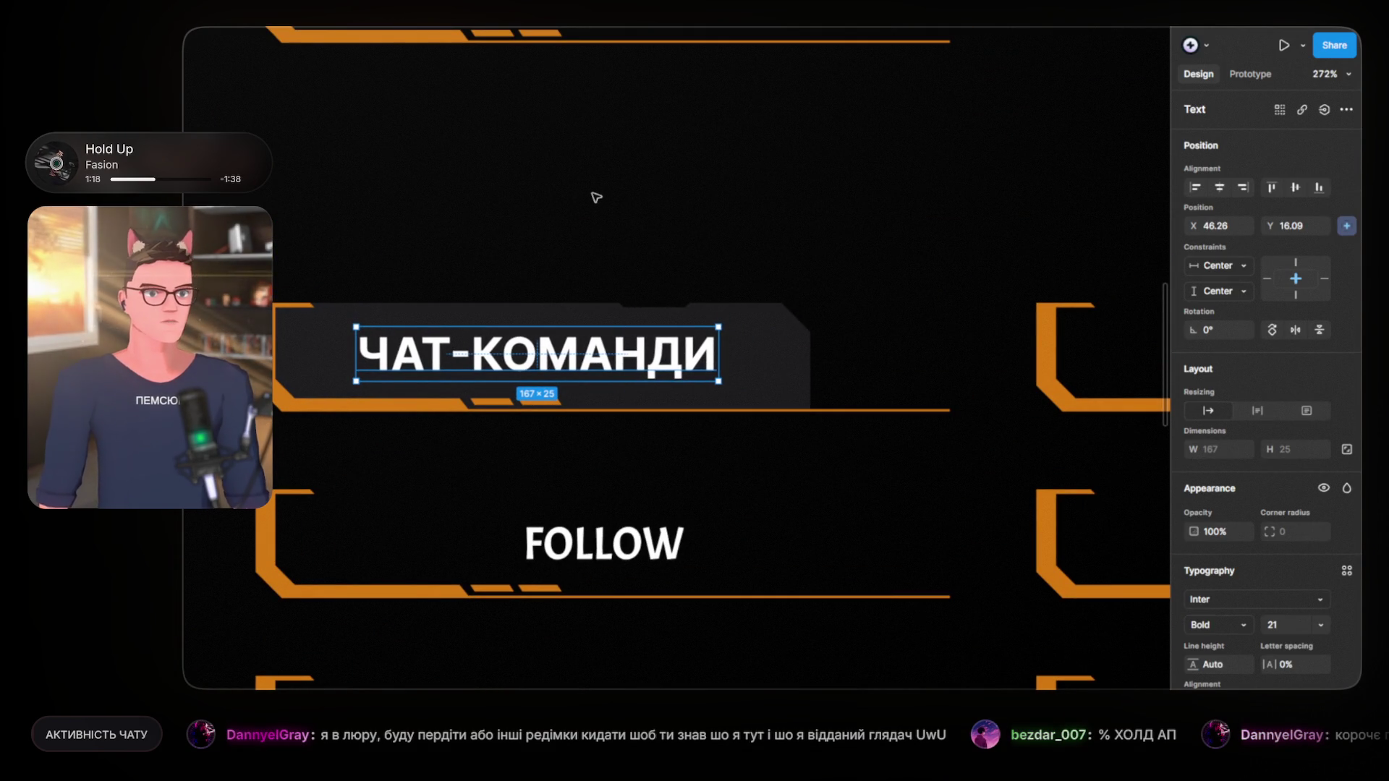
key("Right")
left_click(594, 190)
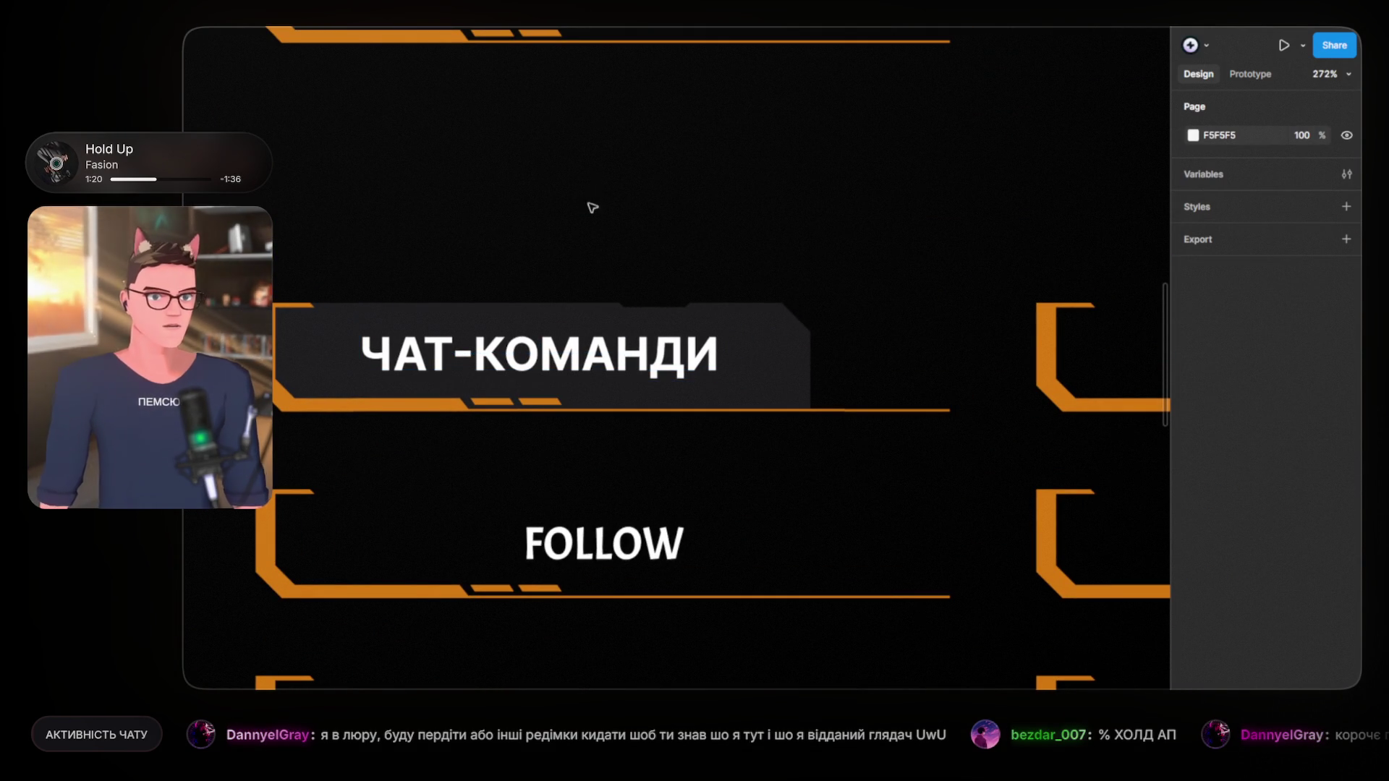
Step: Check the Discord panel reference board, then return to the frames and select the ПРО МЕНЕ label
scroll(632, 204, "down", 2)
mouse_move(623, 209)
left_mouse_down()
mouse_move(677, 212)
mouse_move(515, 230)
left_mouse_up()
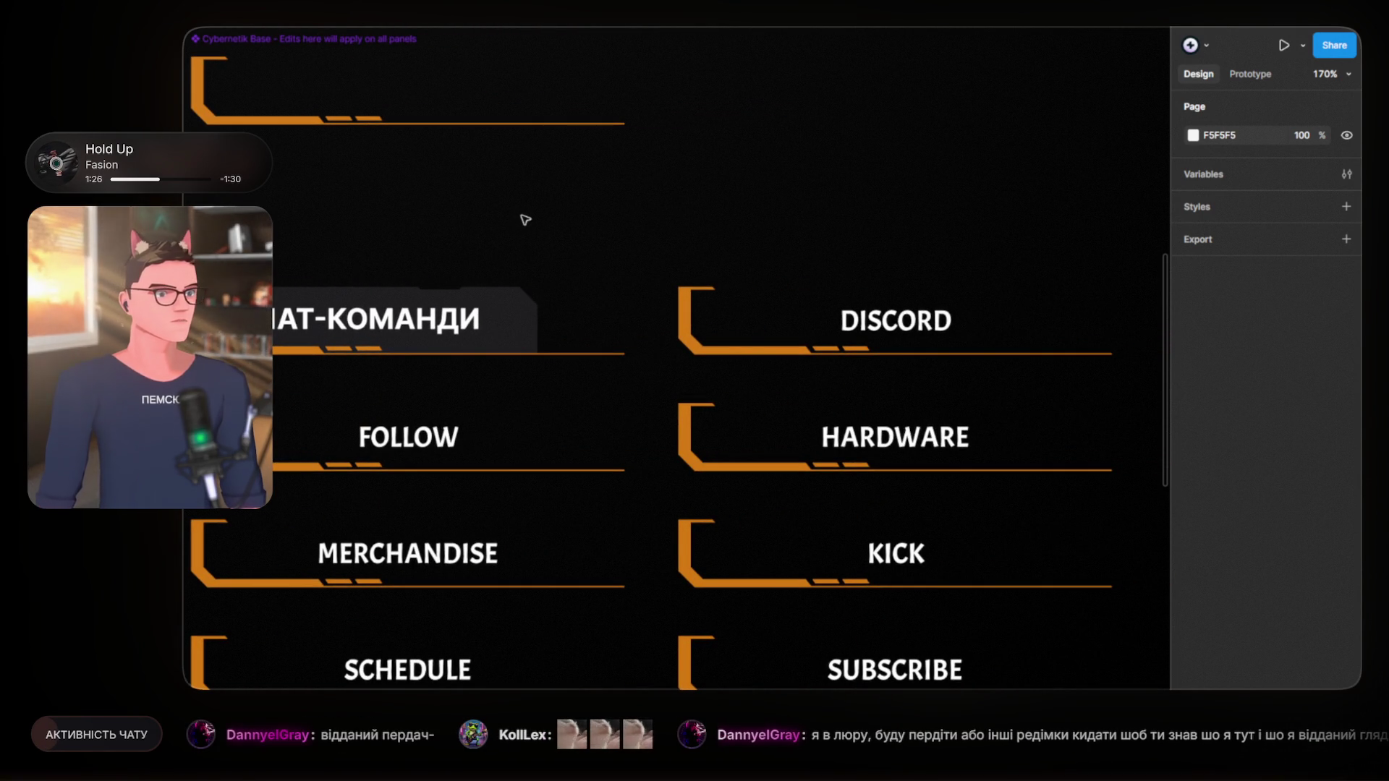
mouse_move(648, 242)
left_mouse_down()
mouse_move(863, 236)
mouse_move(710, 220)
left_mouse_up()
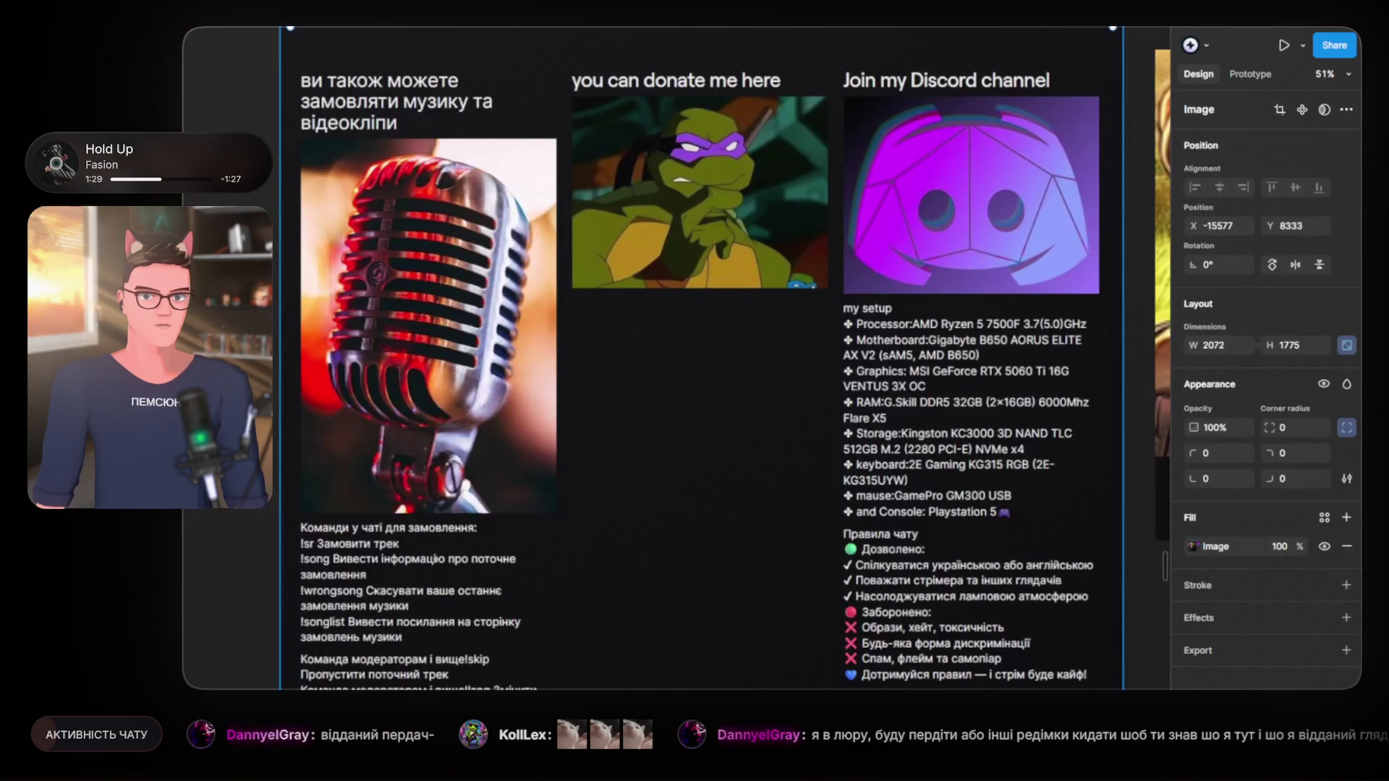
left_click(680, 88)
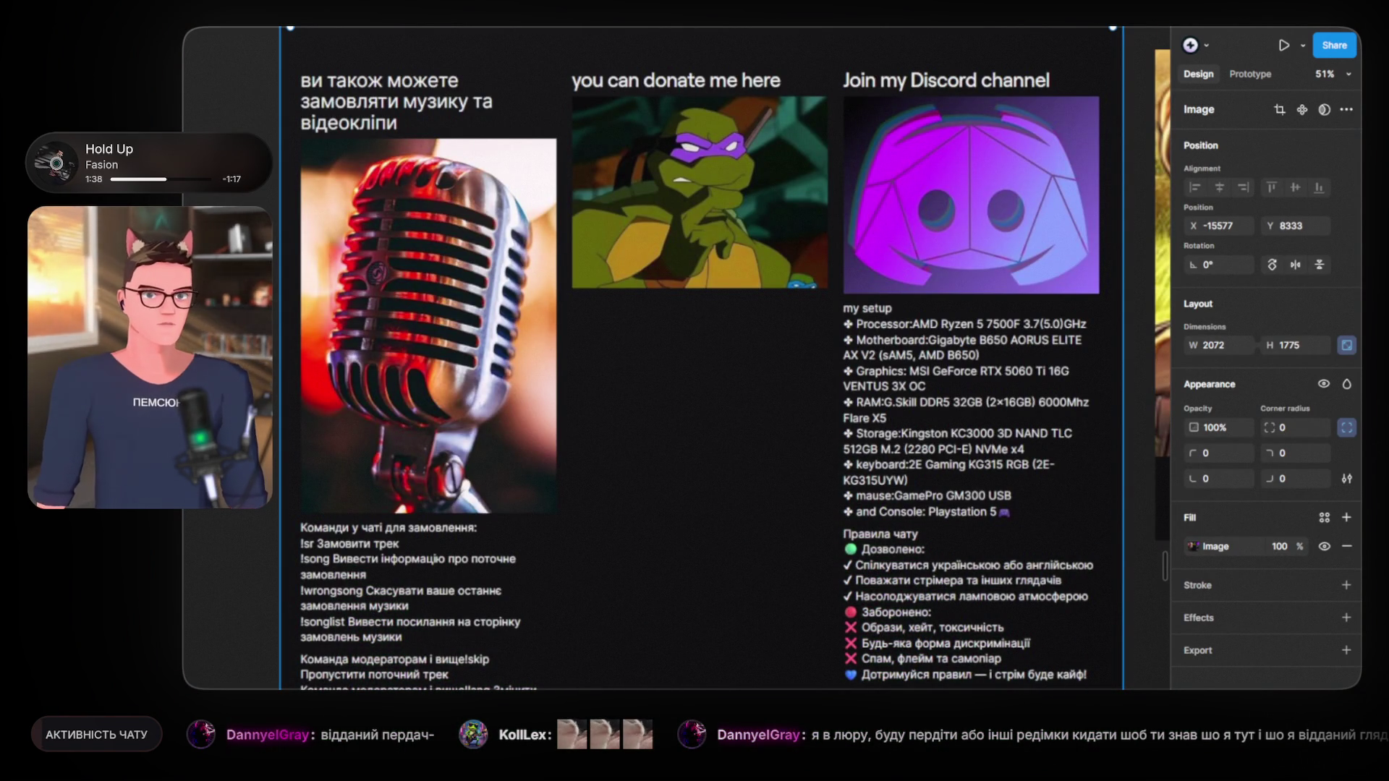
key("Page_Down")
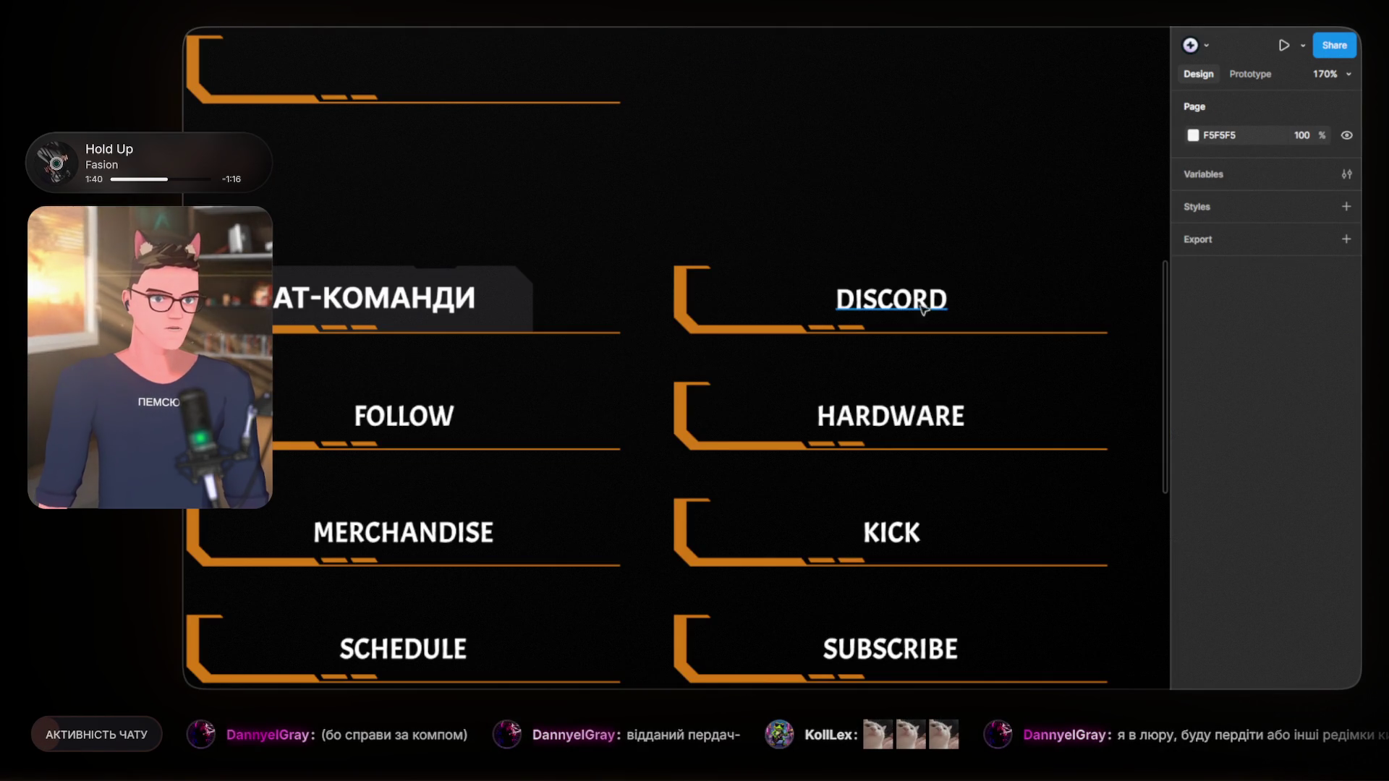
left_click(421, 302)
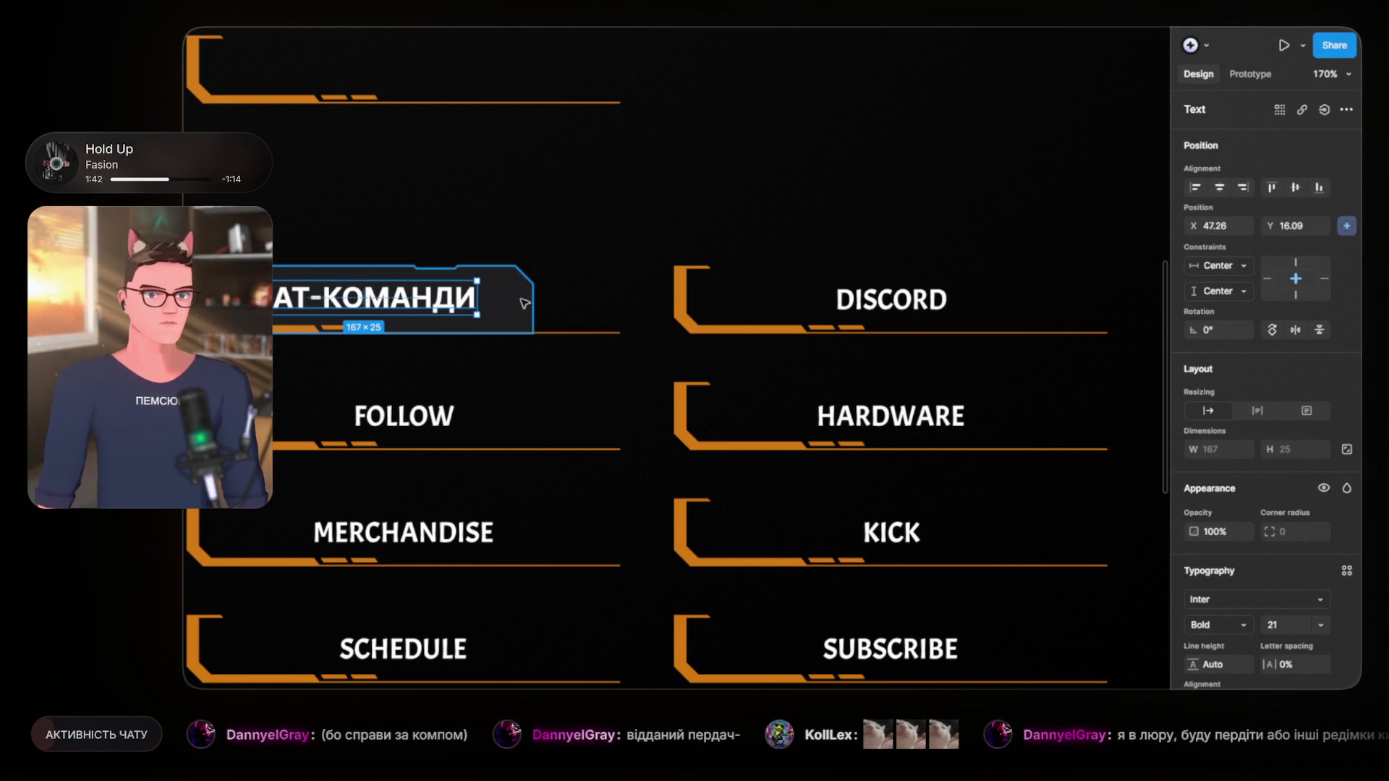
scroll(448, 311, "left", 5)
left_click(464, 306)
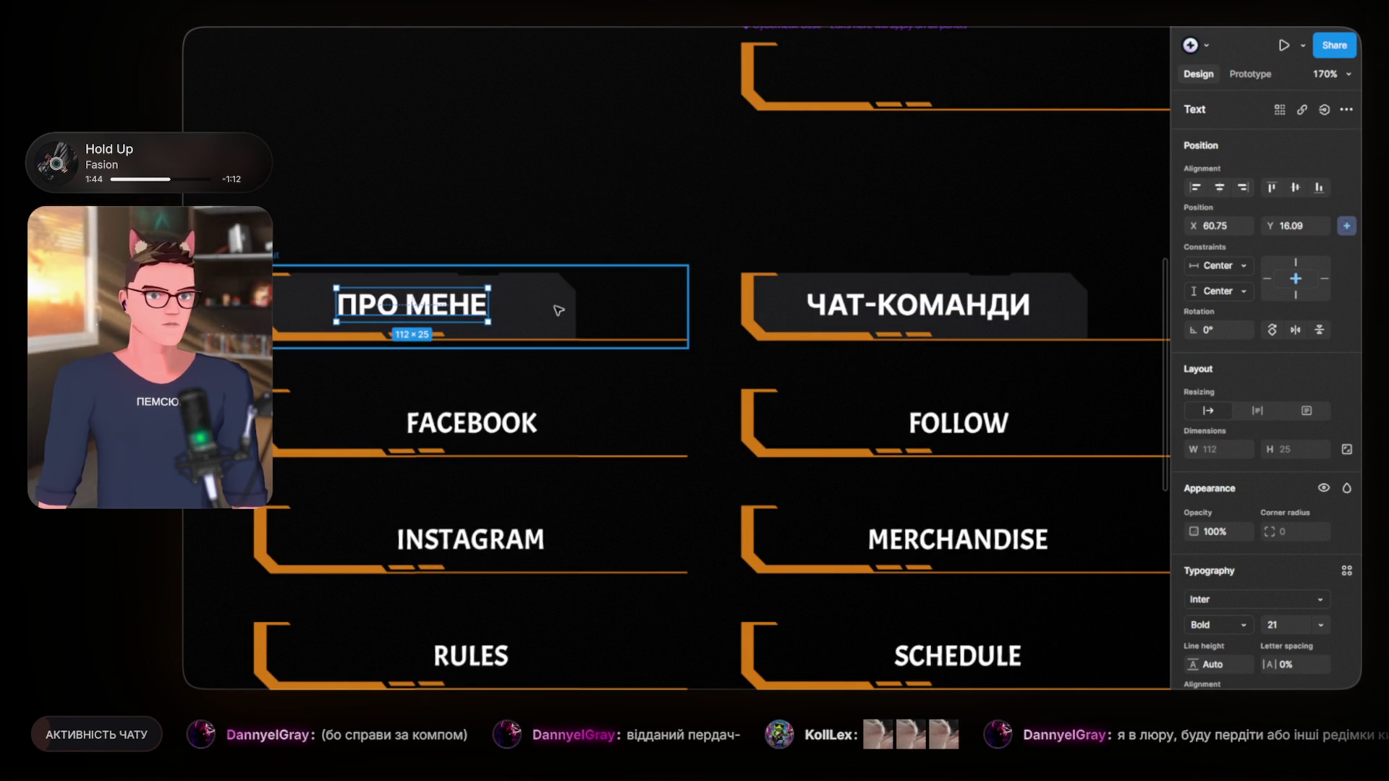
Step: Paste a copy of the ПРО МЕНЕ dark plate and label into the Discord panel
left_click(552, 307)
double_click(553, 304)
left_click(480, 307, "shift")
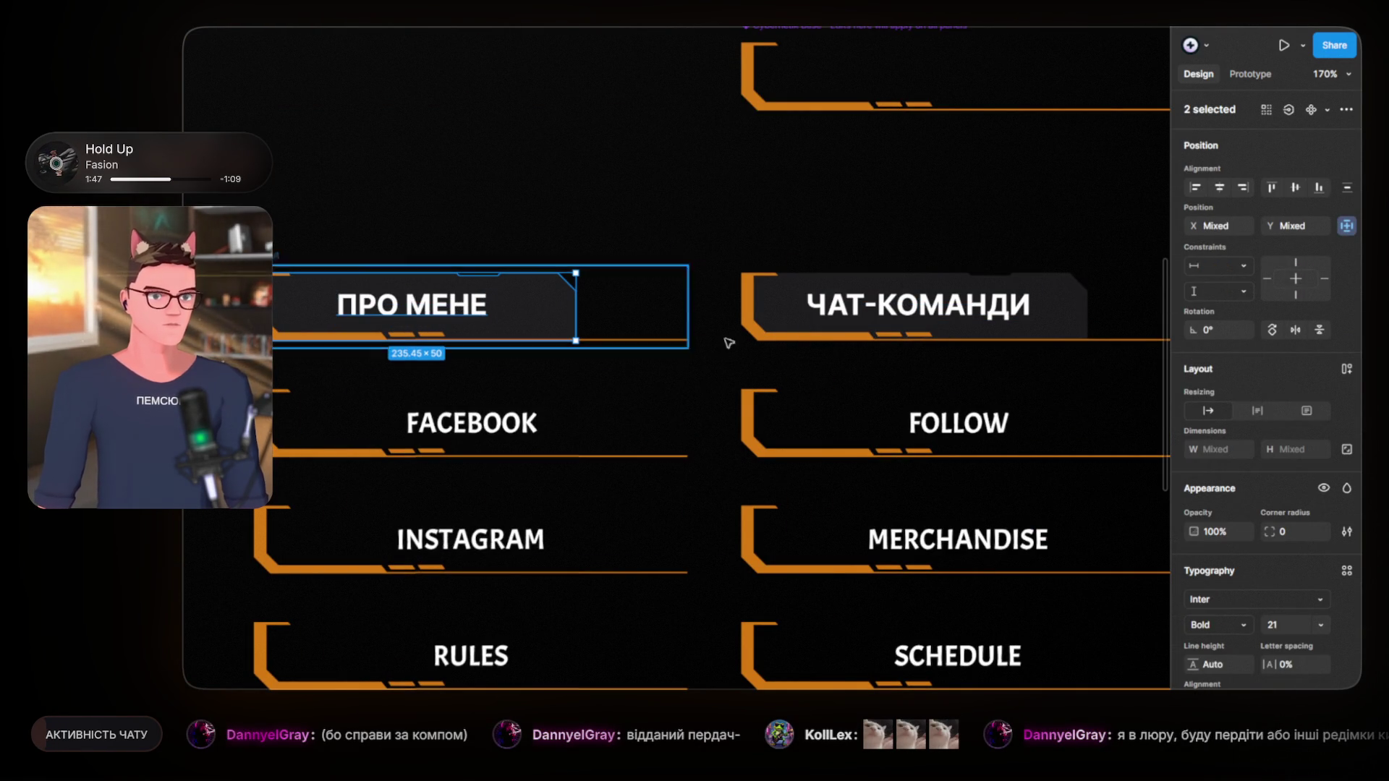
scroll(659, 330, "right", 5)
double_click(765, 316)
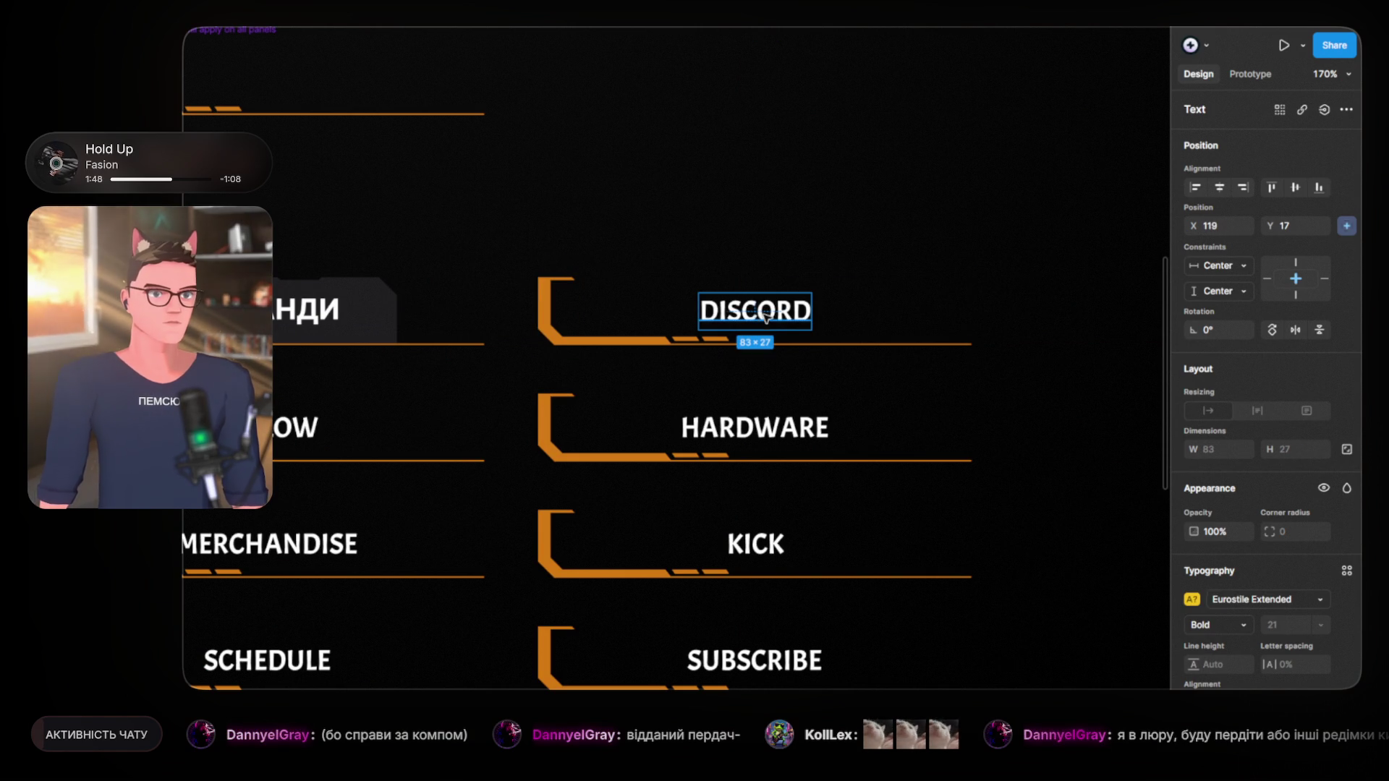
left_click(561, 262)
key("ctrl+v")
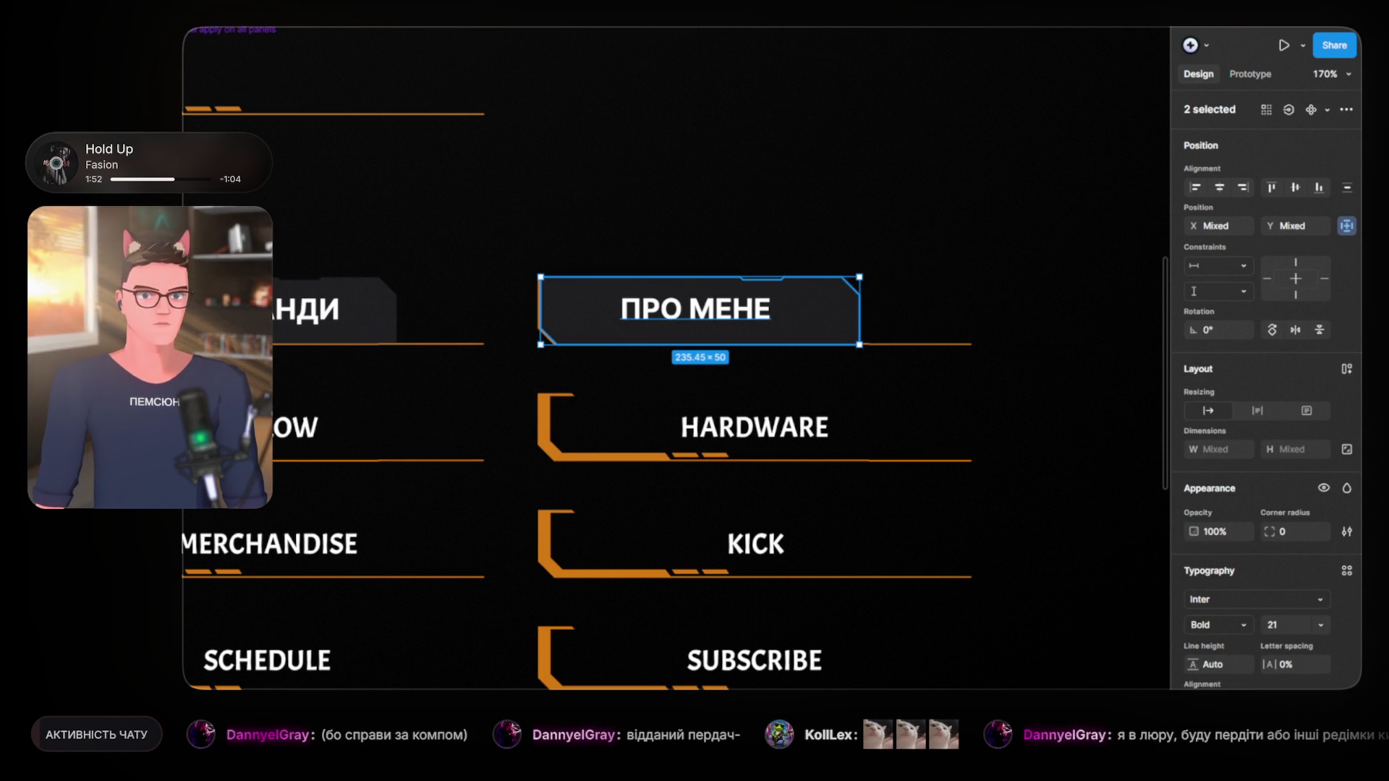
Step: Delete the old DISCORD text and retype the pasted label as ДОНАТ
key("ctrl+shift+g")
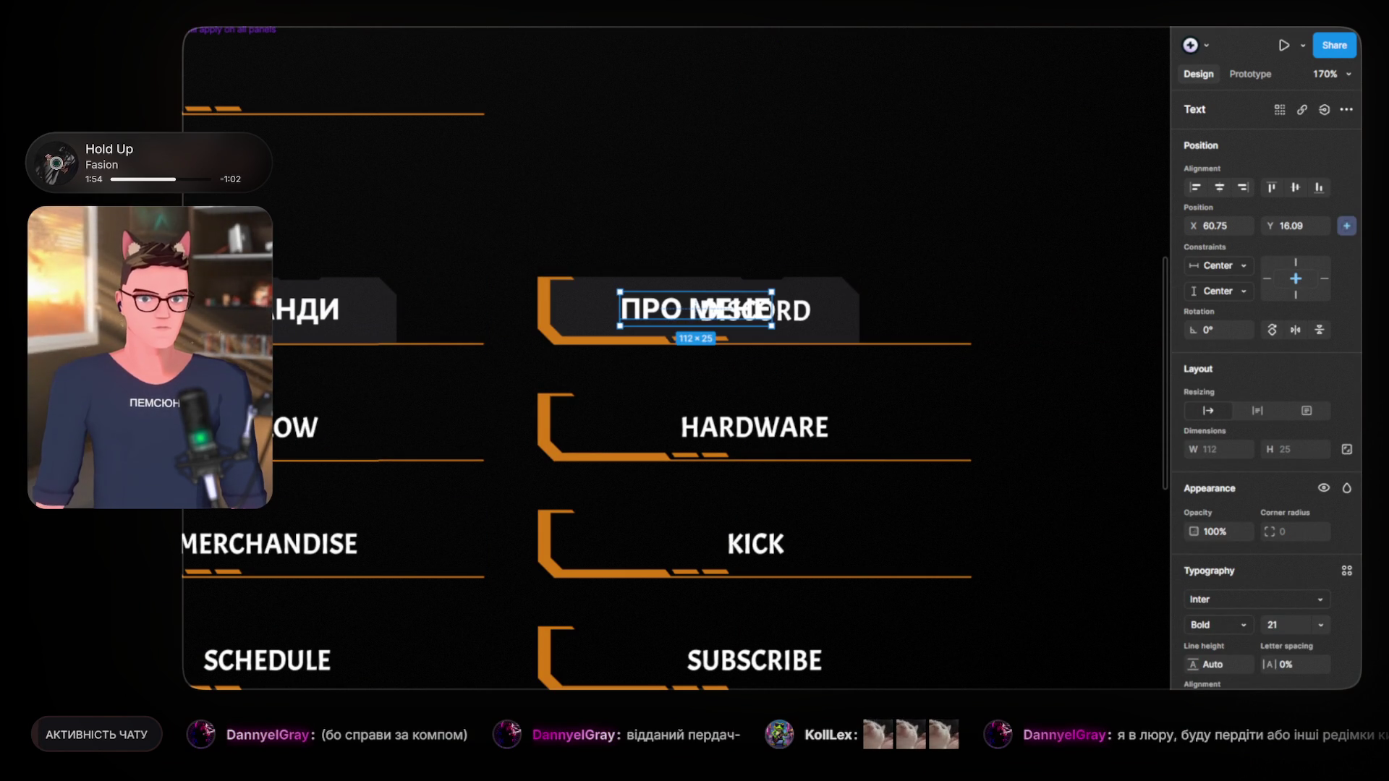
left_click(788, 310)
key("Delete")
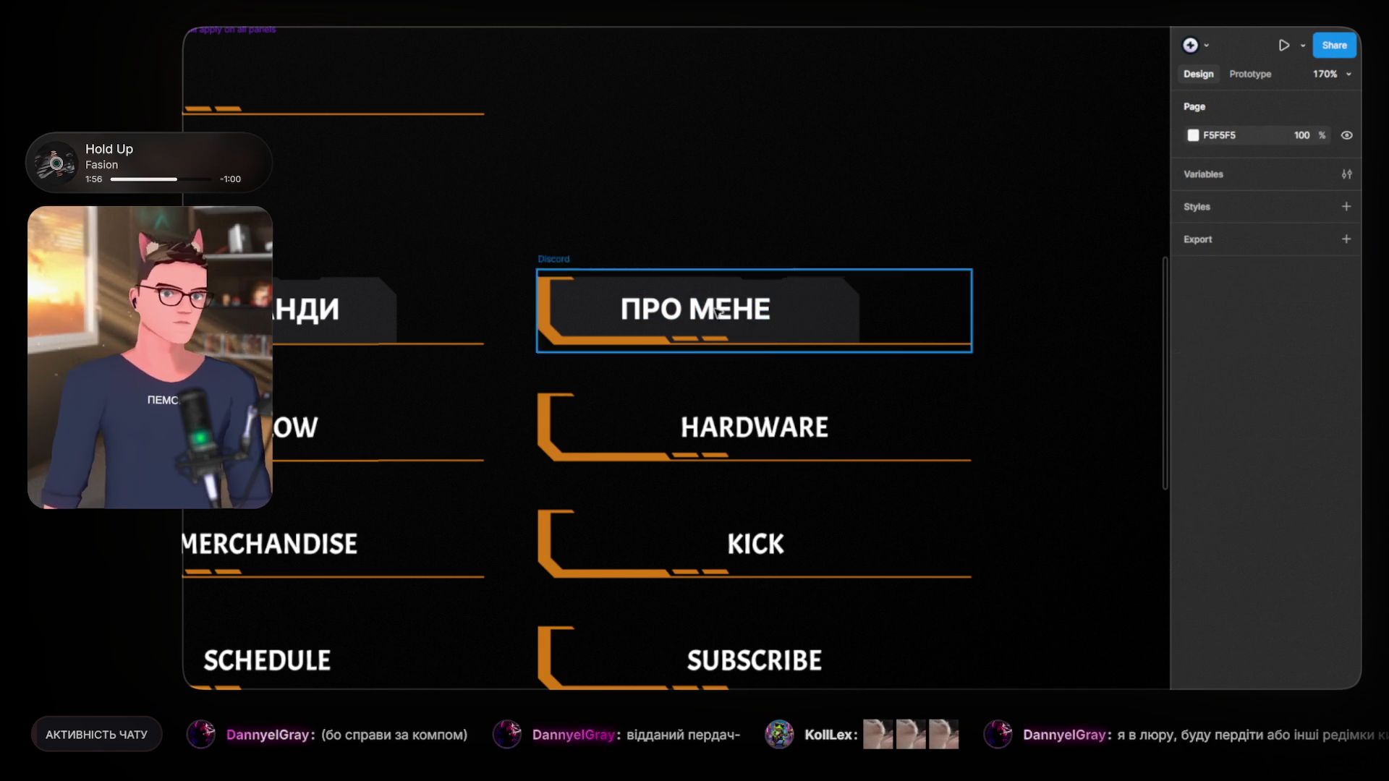
left_click(732, 312)
double_click(732, 311)
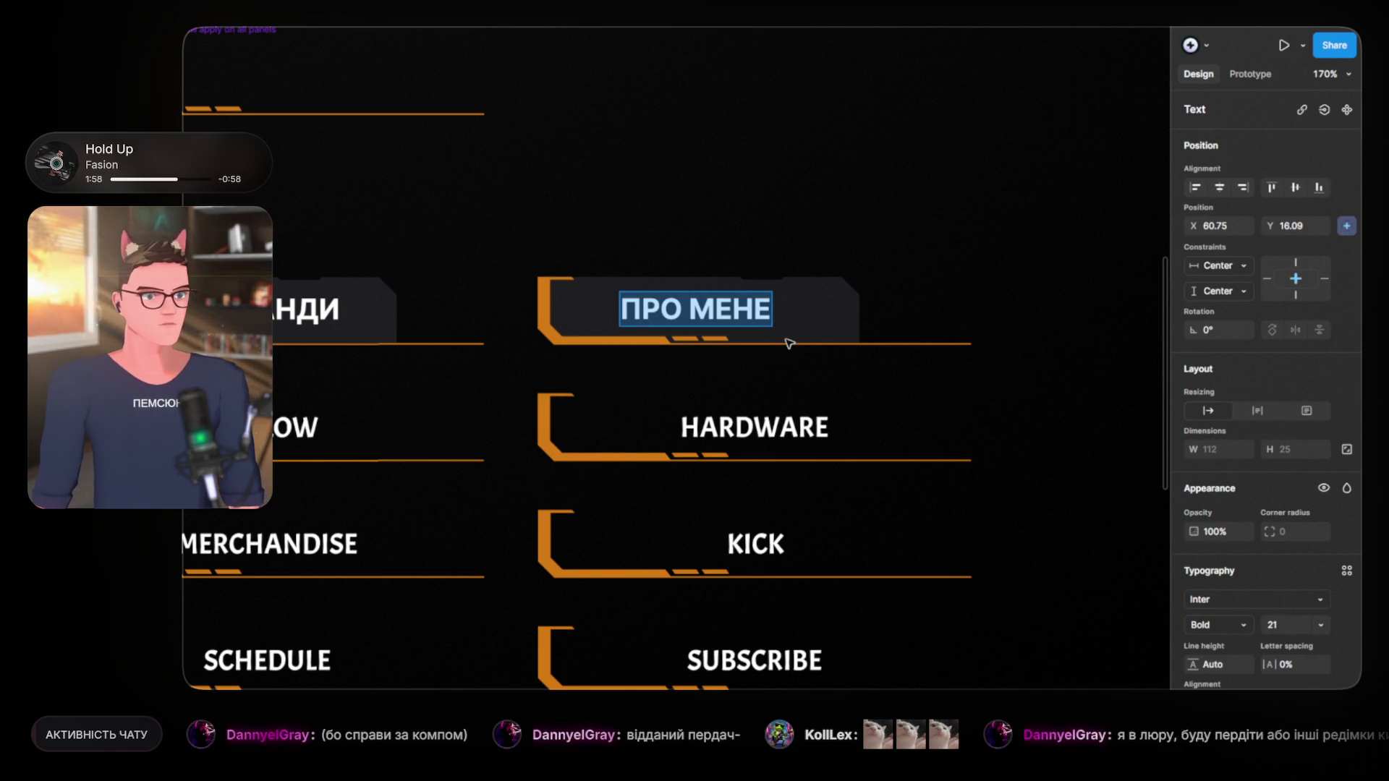
type("ДОНАТ")
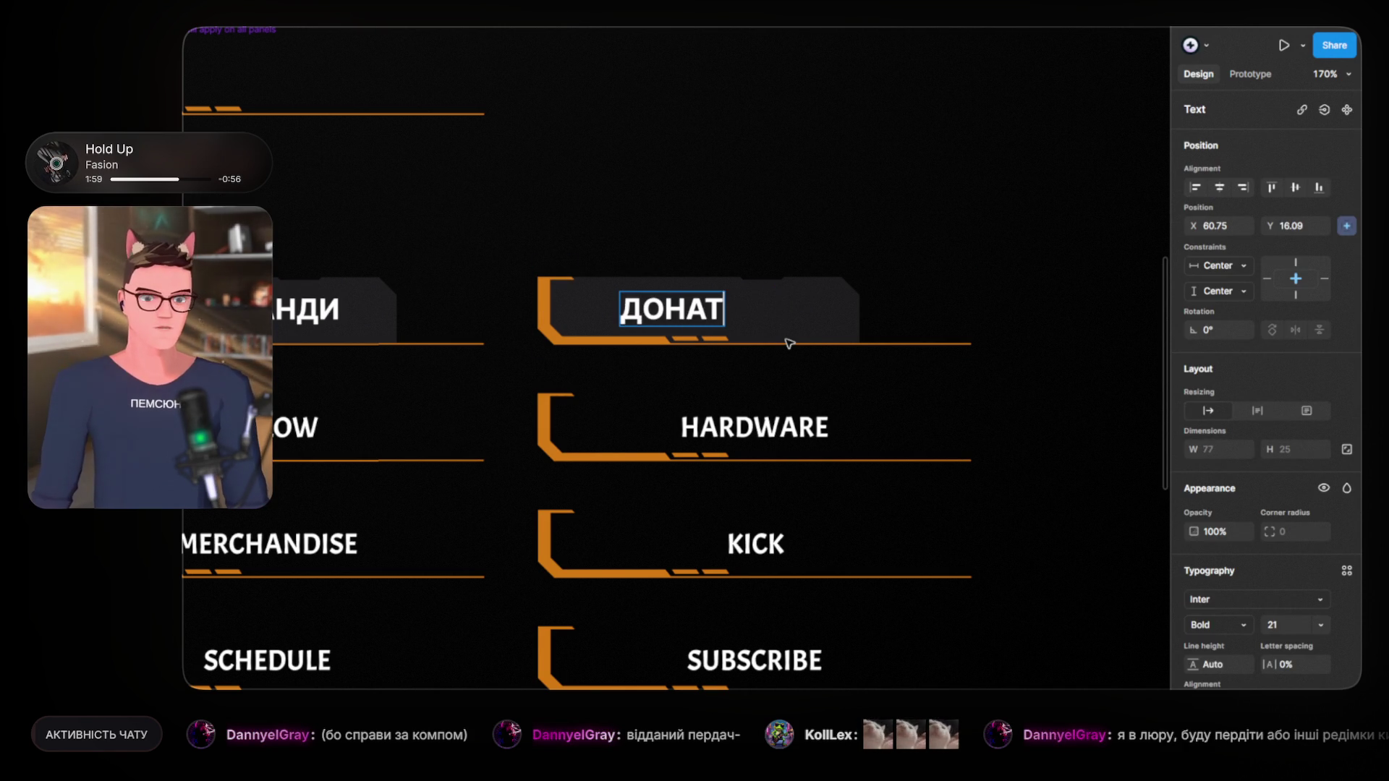
key("Escape")
Step: Shift the dark plate behind ДОНАТ to the left
scroll(745, 217, "up", 5)
scroll(716, 331, "down", 2)
scroll(716, 331, "down", 2)
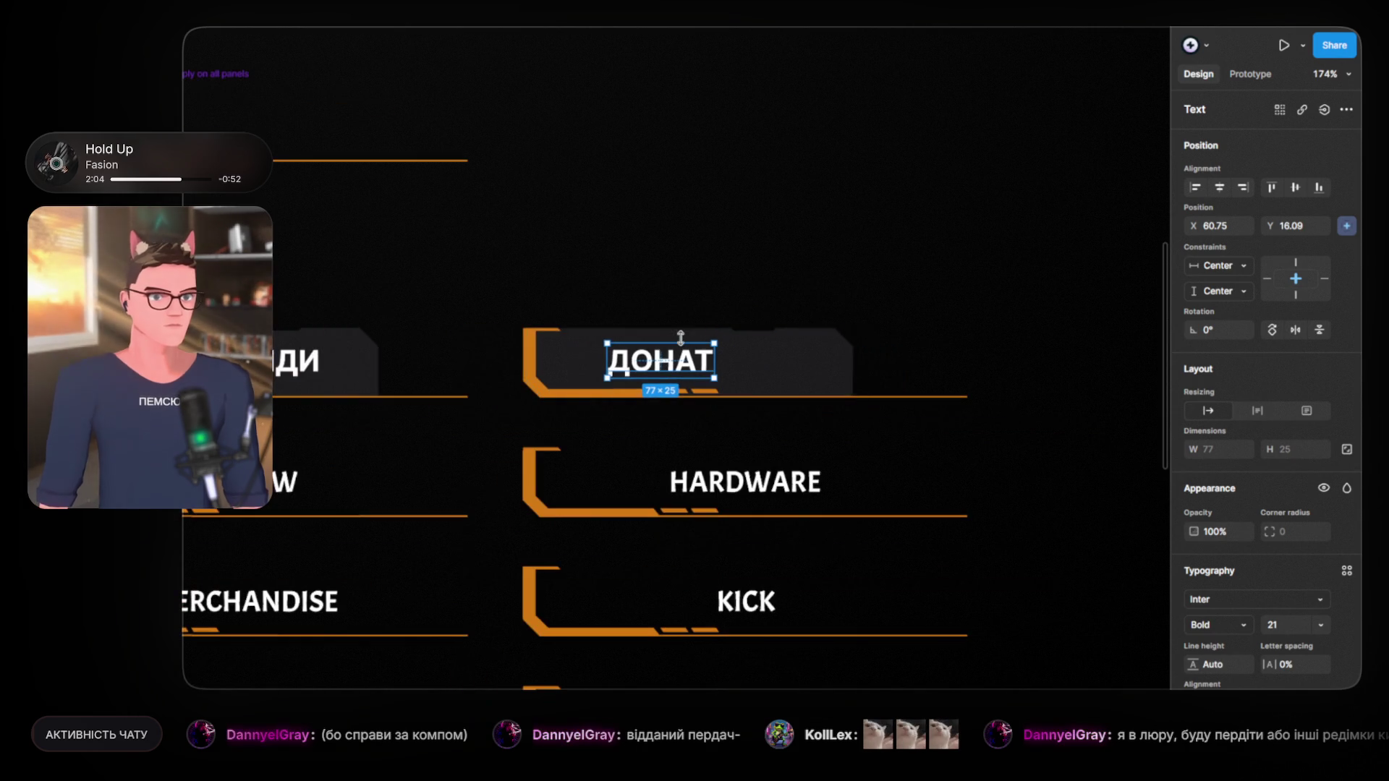
left_click(803, 368)
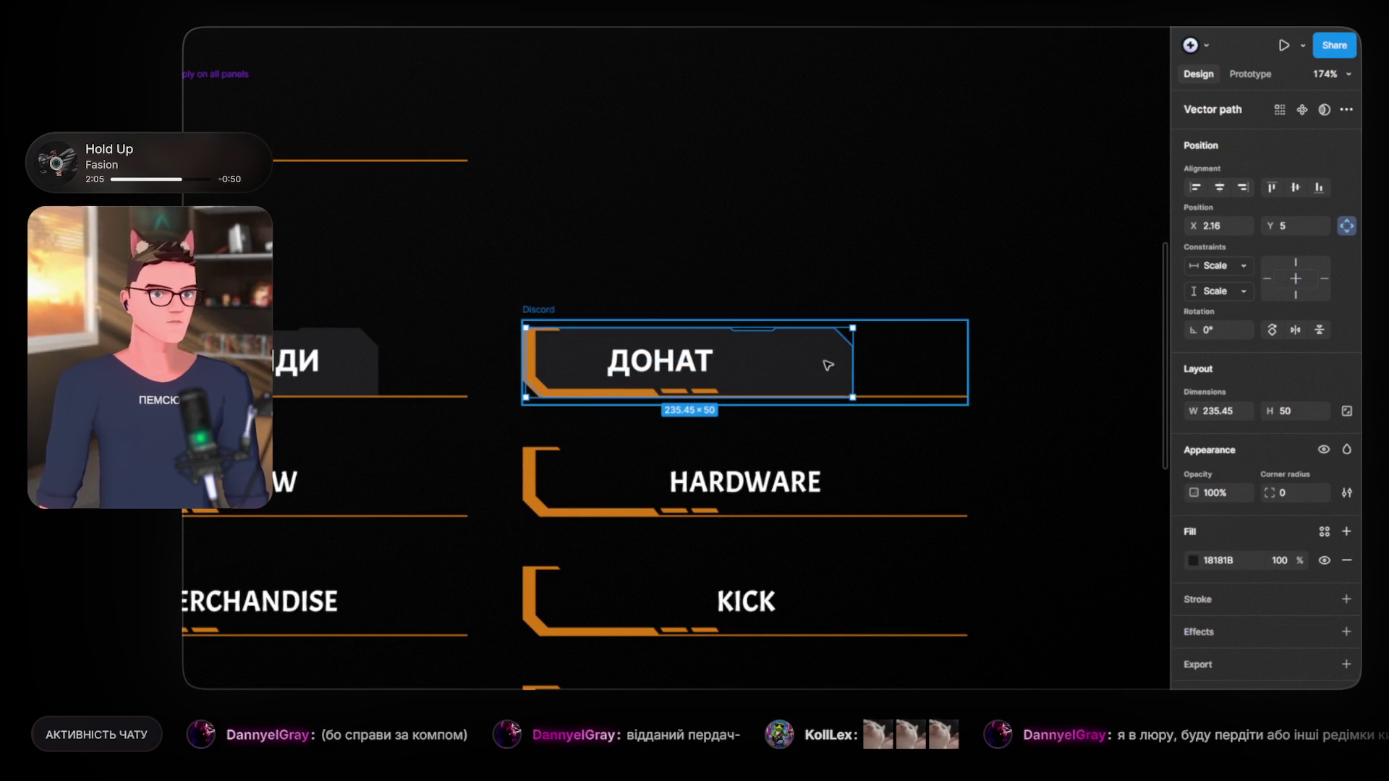
left_click_drag(817, 366, 752, 394)
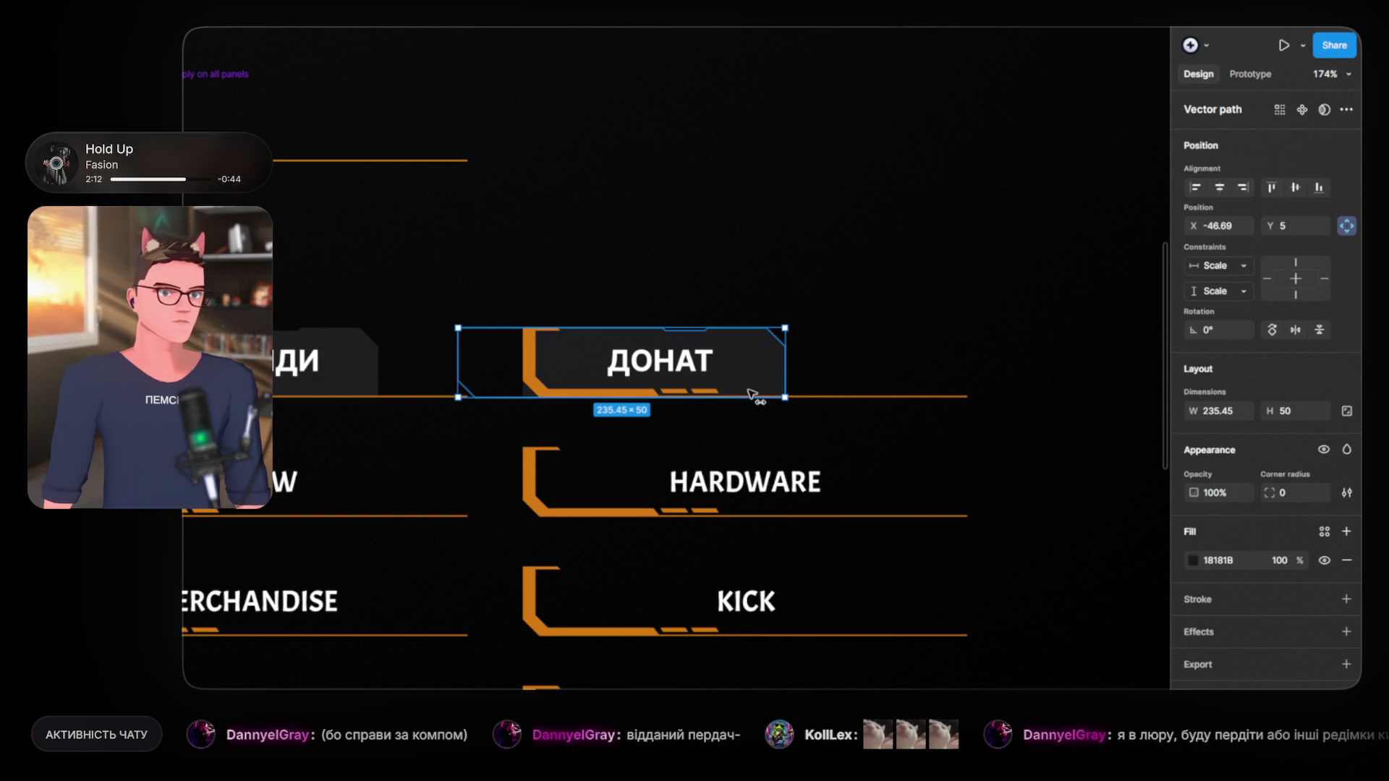
Step: Drag the ДОНАТ plate's left corner points right to align with the orange bracket's edge
scroll(774, 373, "up", 5)
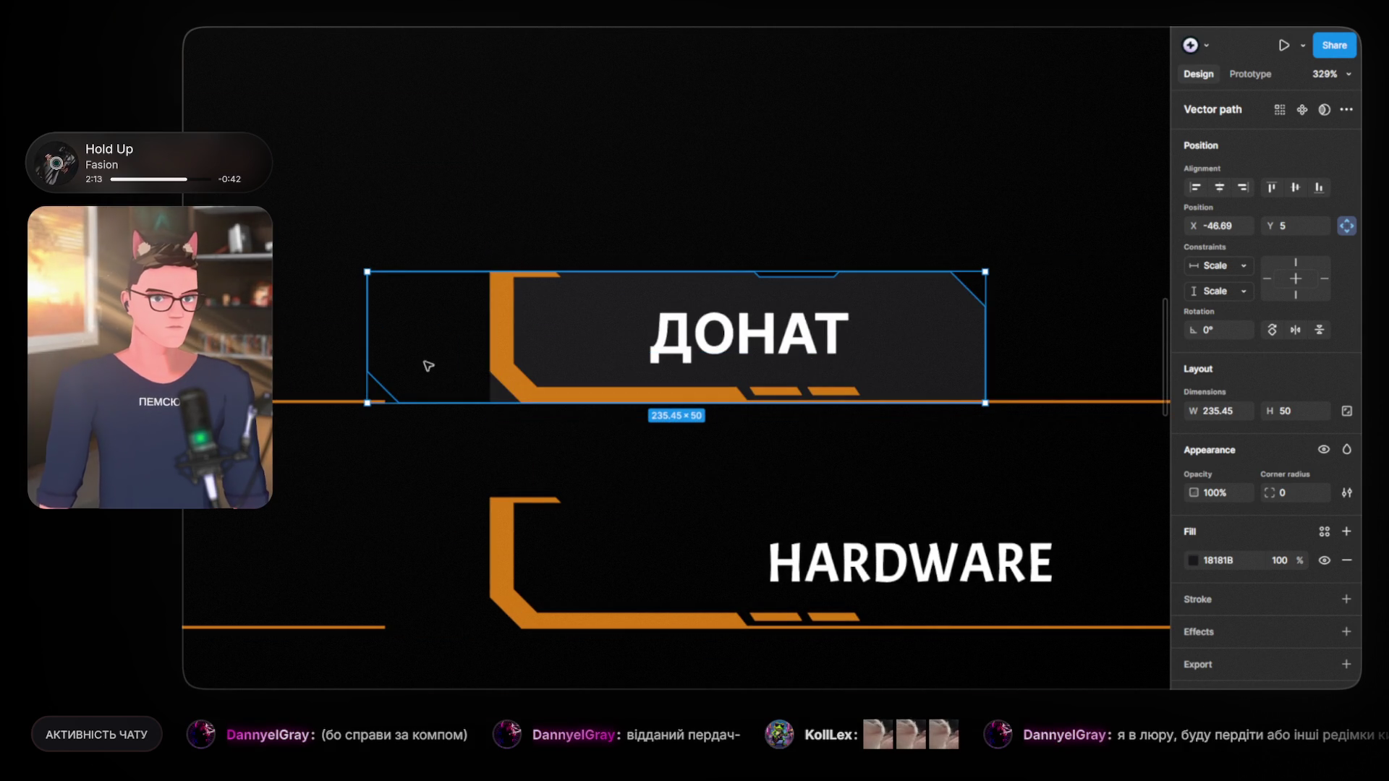
double_click(936, 327)
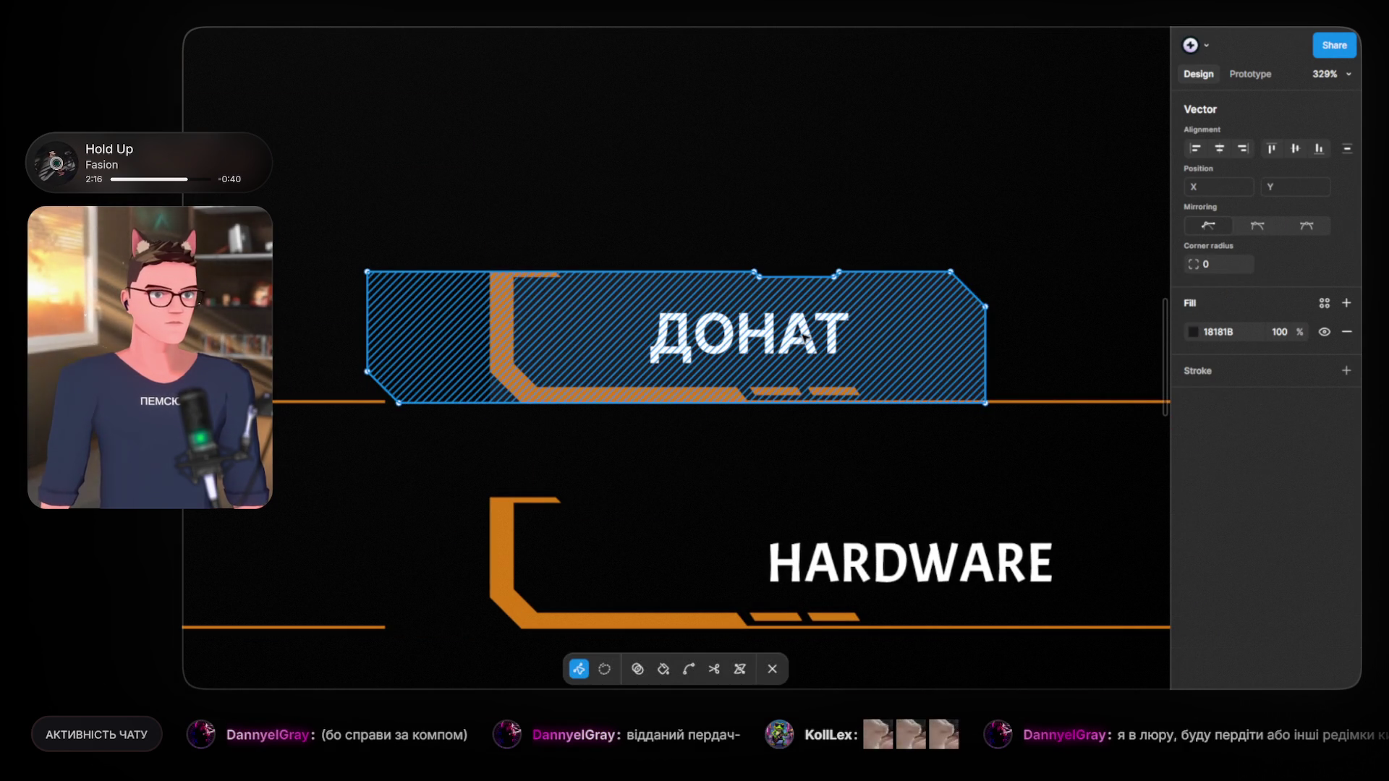
left_click(367, 272)
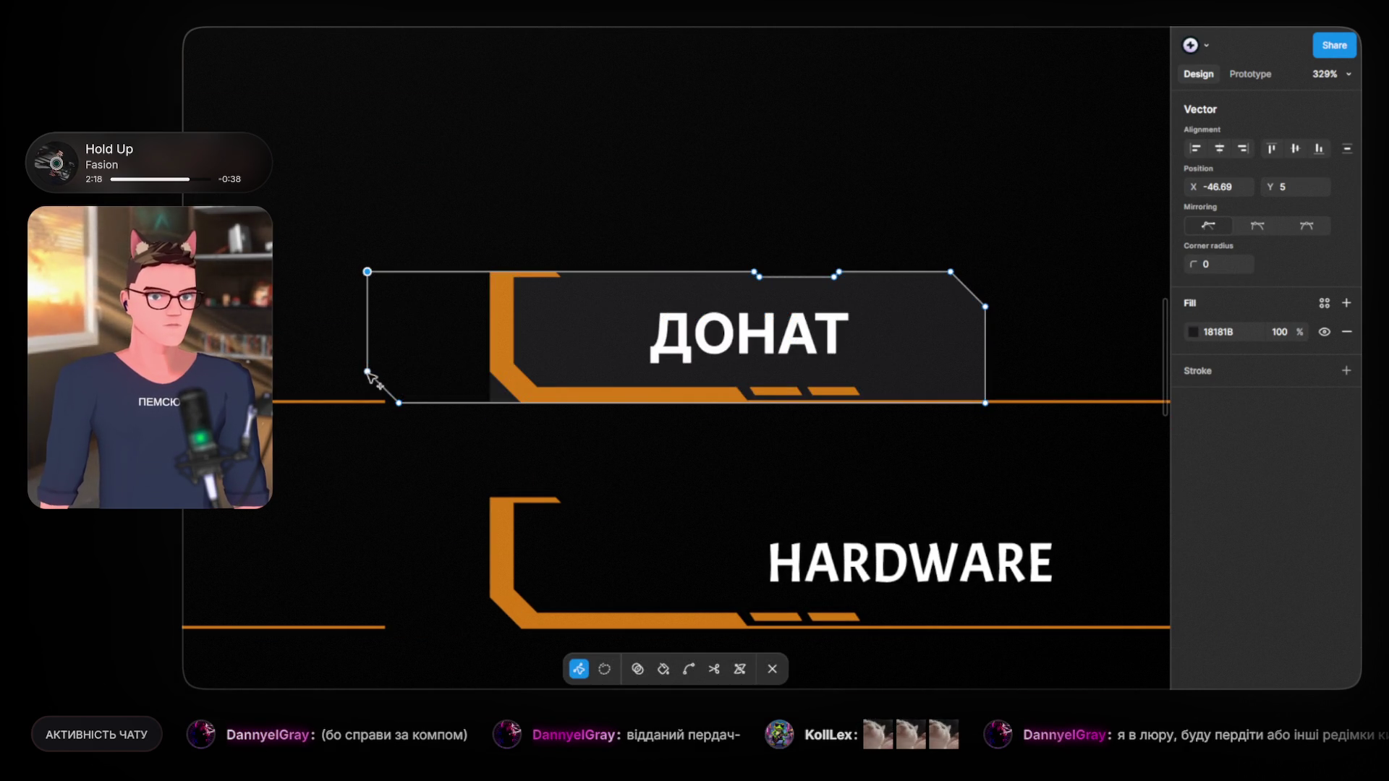
left_click(381, 390)
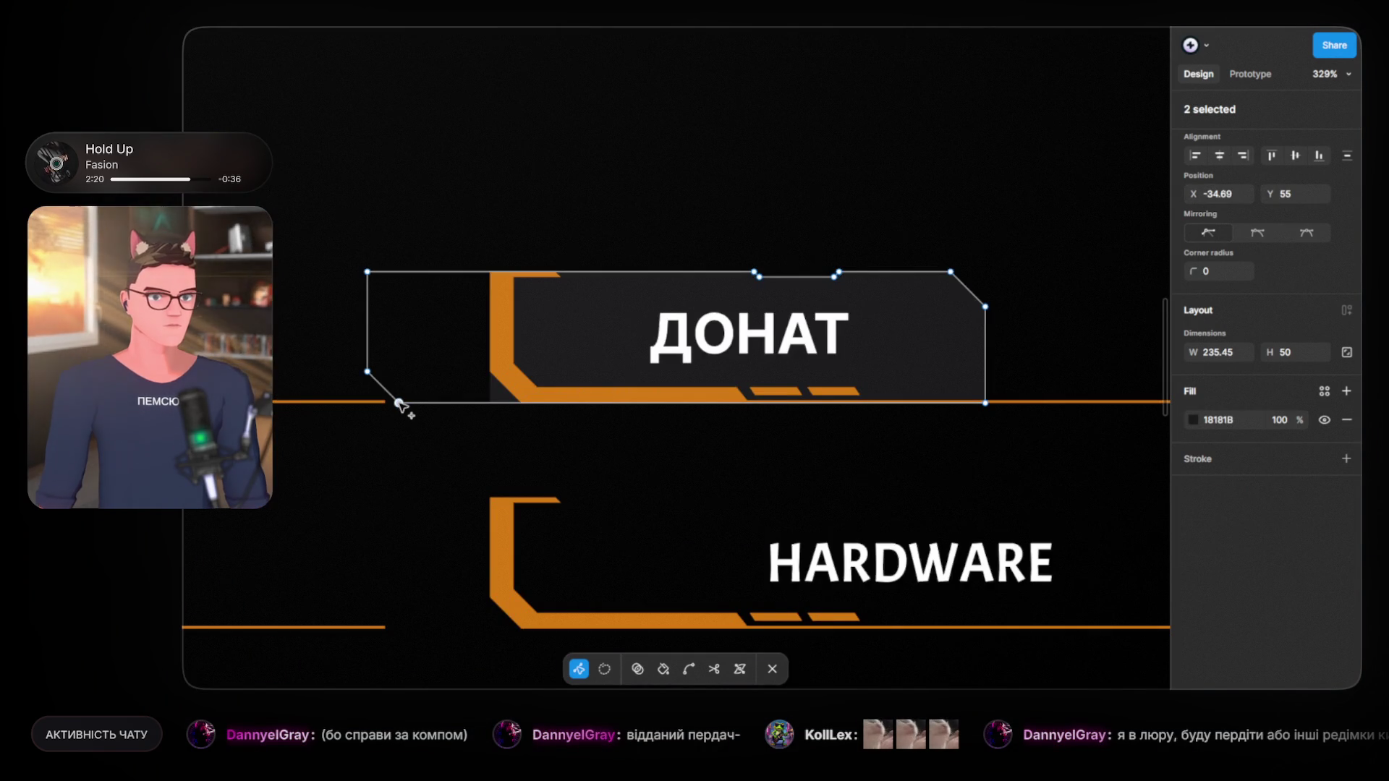
scroll(390, 397, "up", 3)
scroll(381, 356, "up", 2)
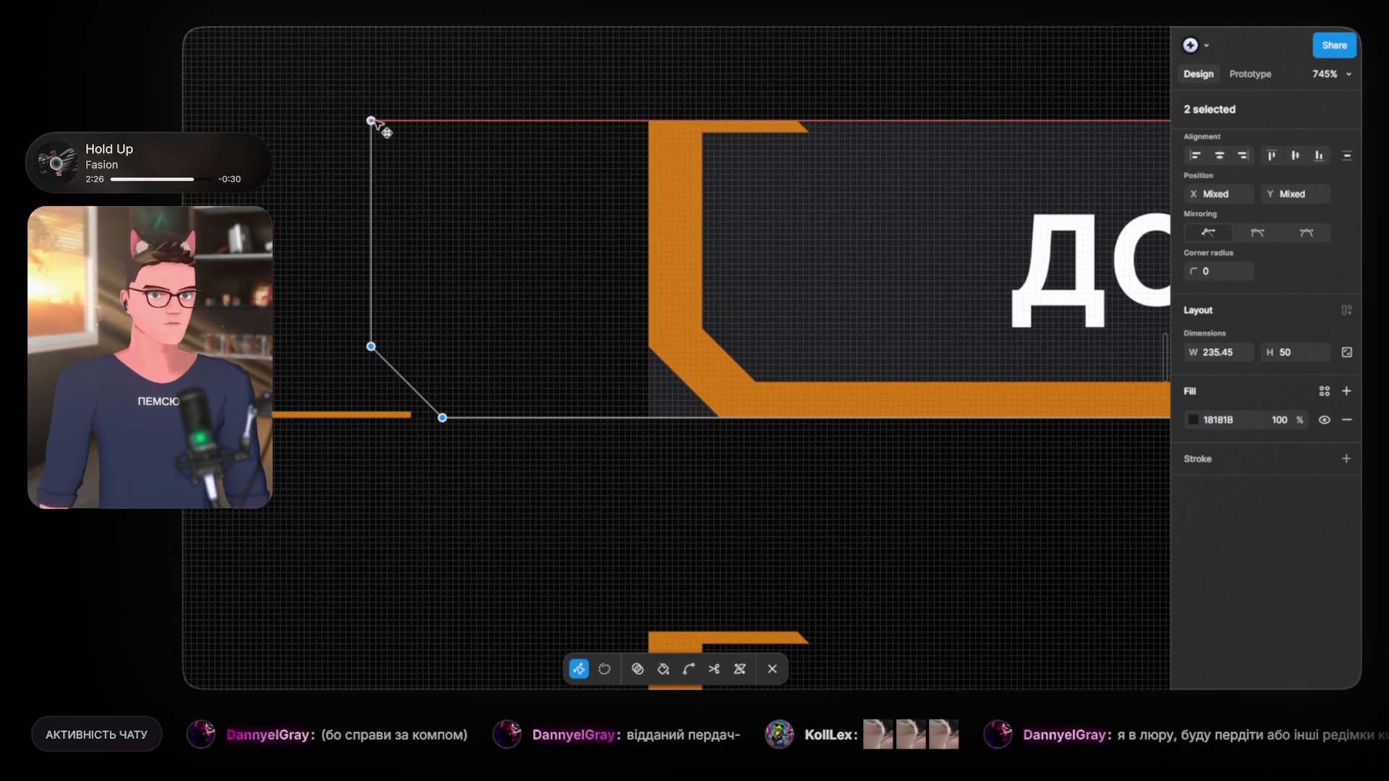
left_click_drag(372, 122, 661, 130)
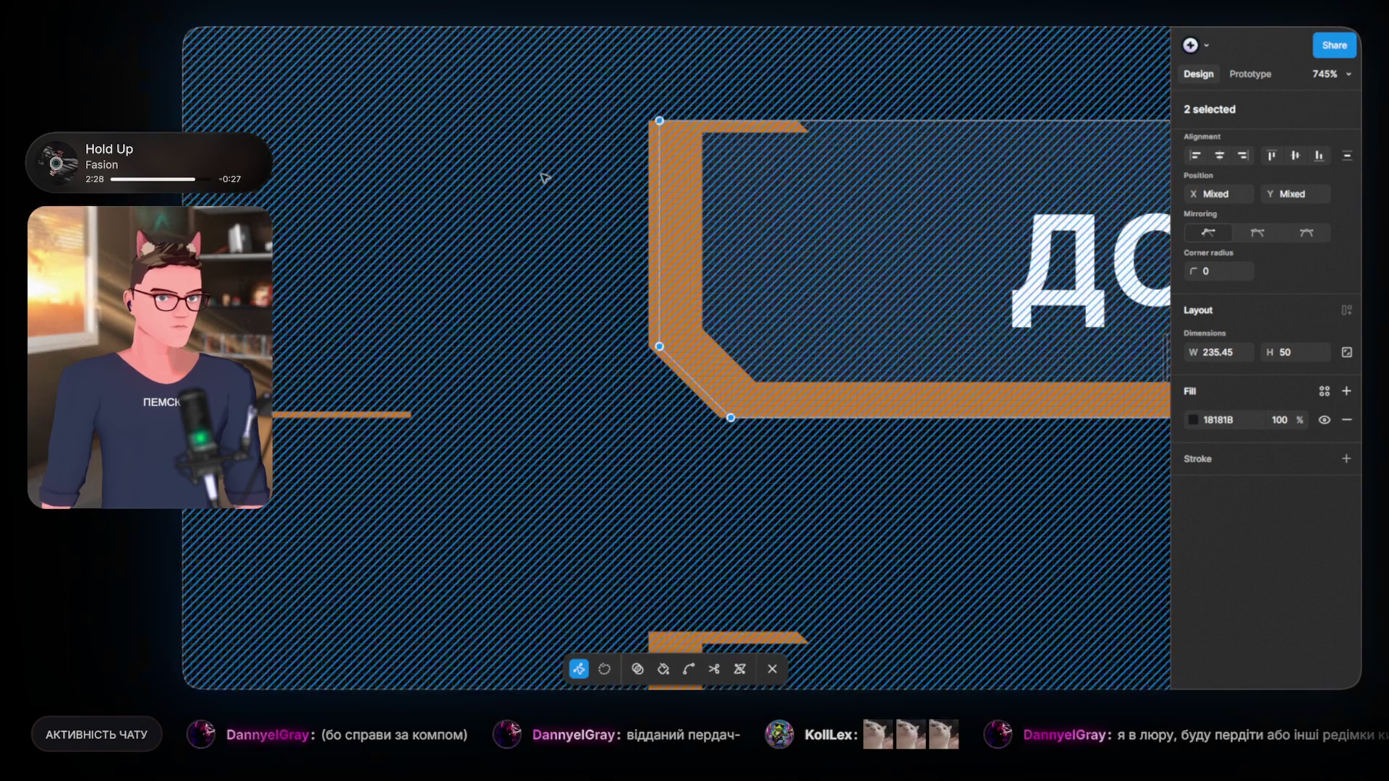
key("Escape")
scroll(595, 427, "down", 5)
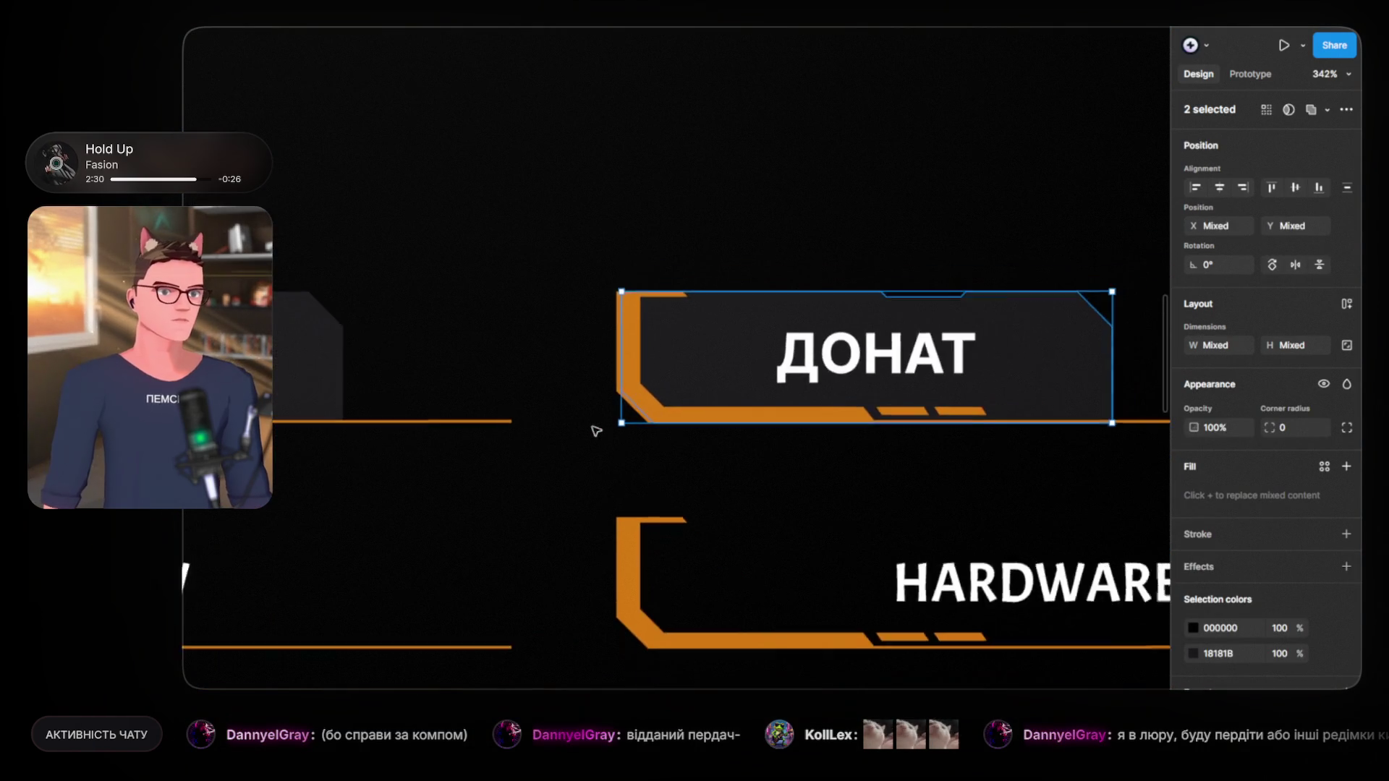
left_click(762, 216)
scroll(636, 304, "down", 8)
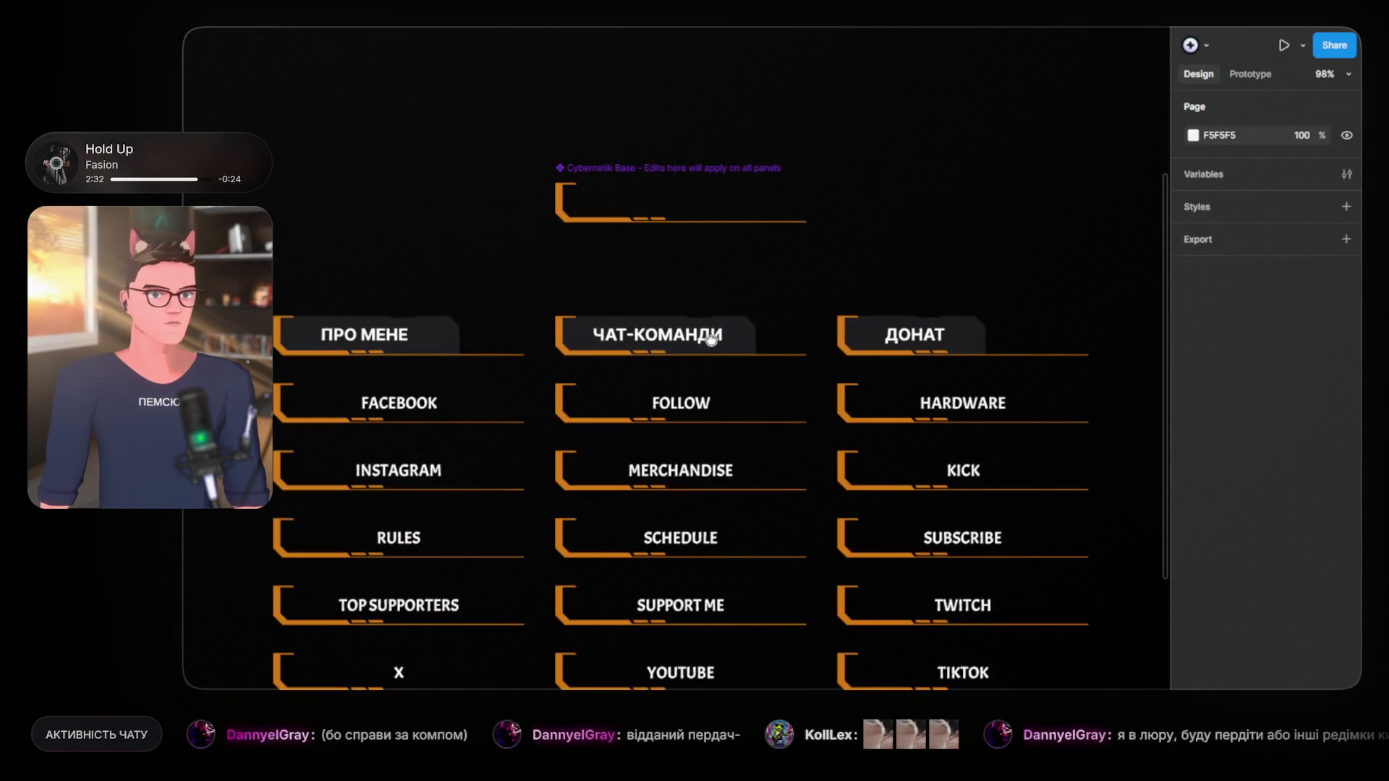
Step: Paste the ПРО МЕНЕ plate and text into the Facebook panel, deleting the FACEBOOK label
scroll(457, 386, "up", 5)
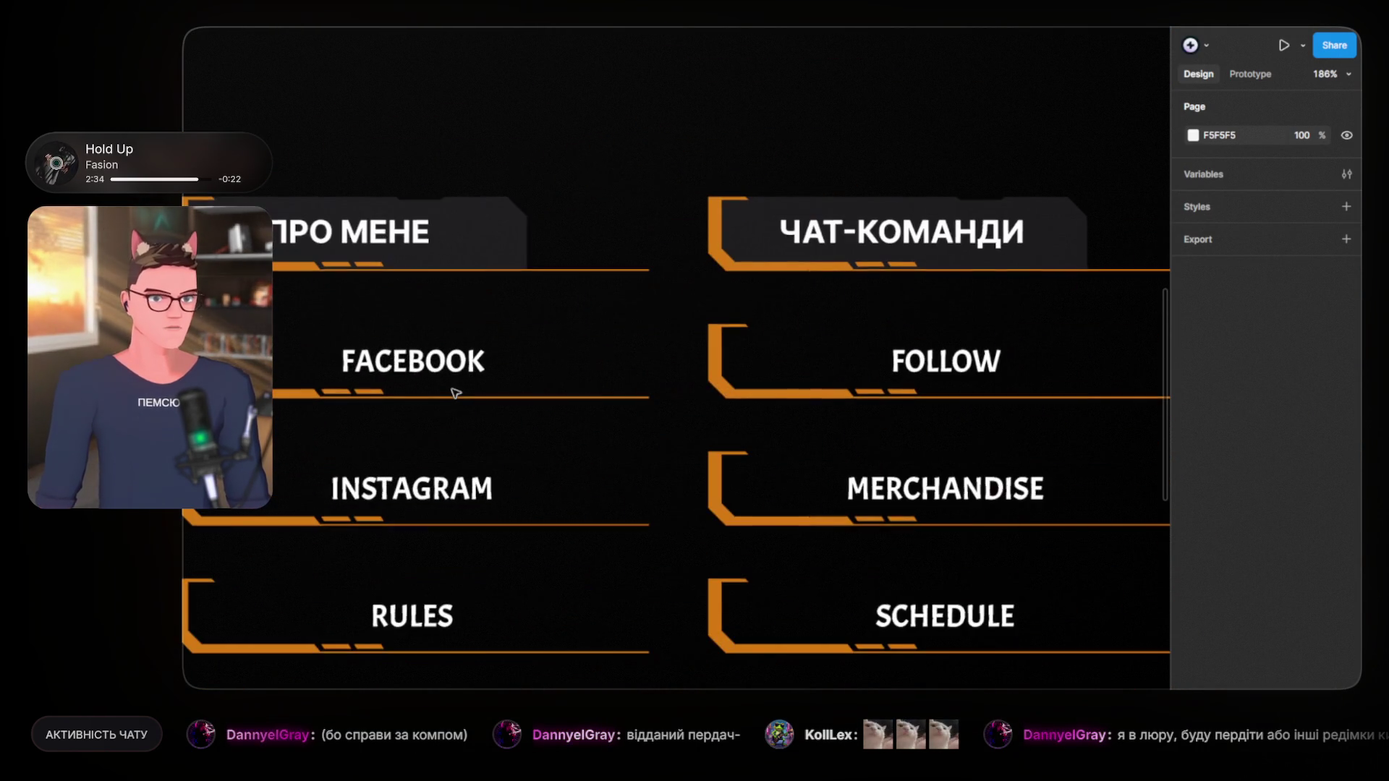
left_click_drag(460, 384, 581, 385)
left_click(517, 237)
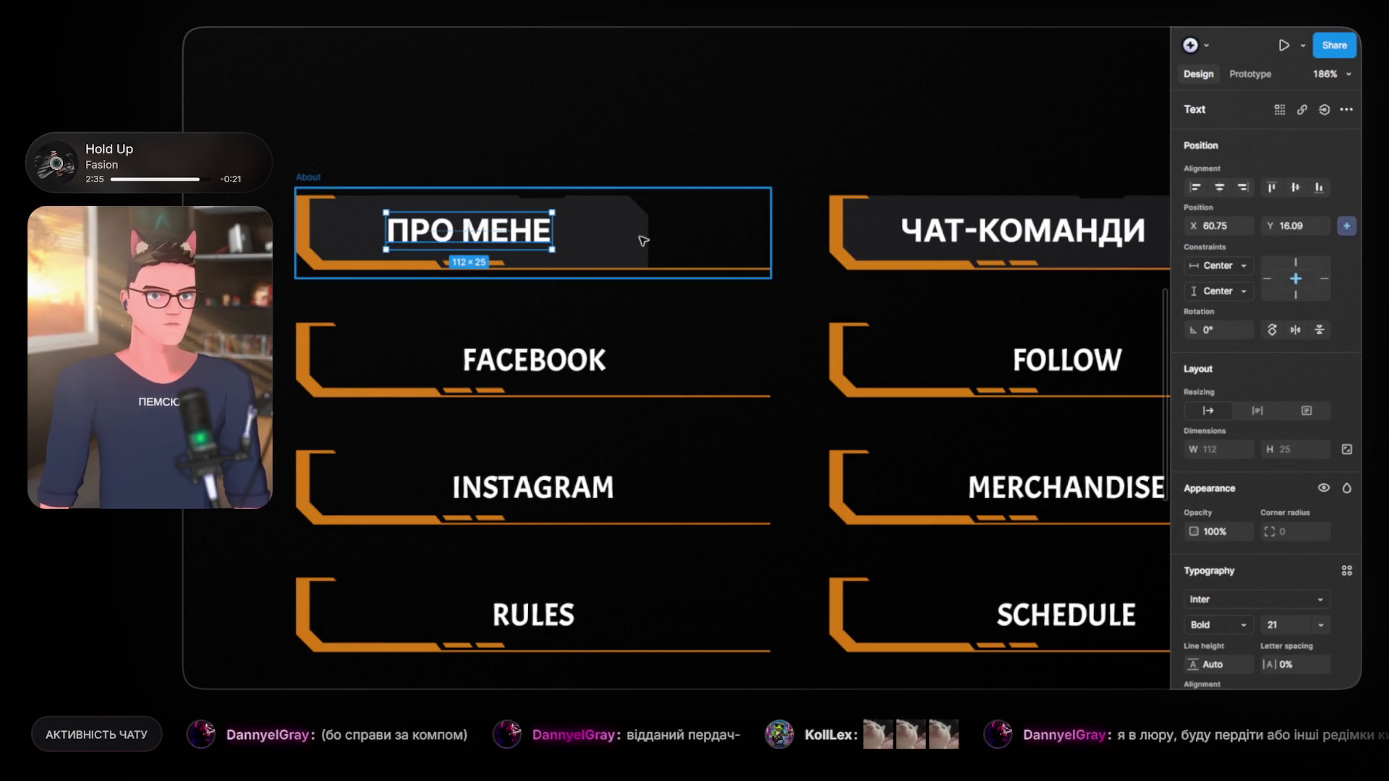
left_click(612, 238, "shift")
left_click(486, 359)
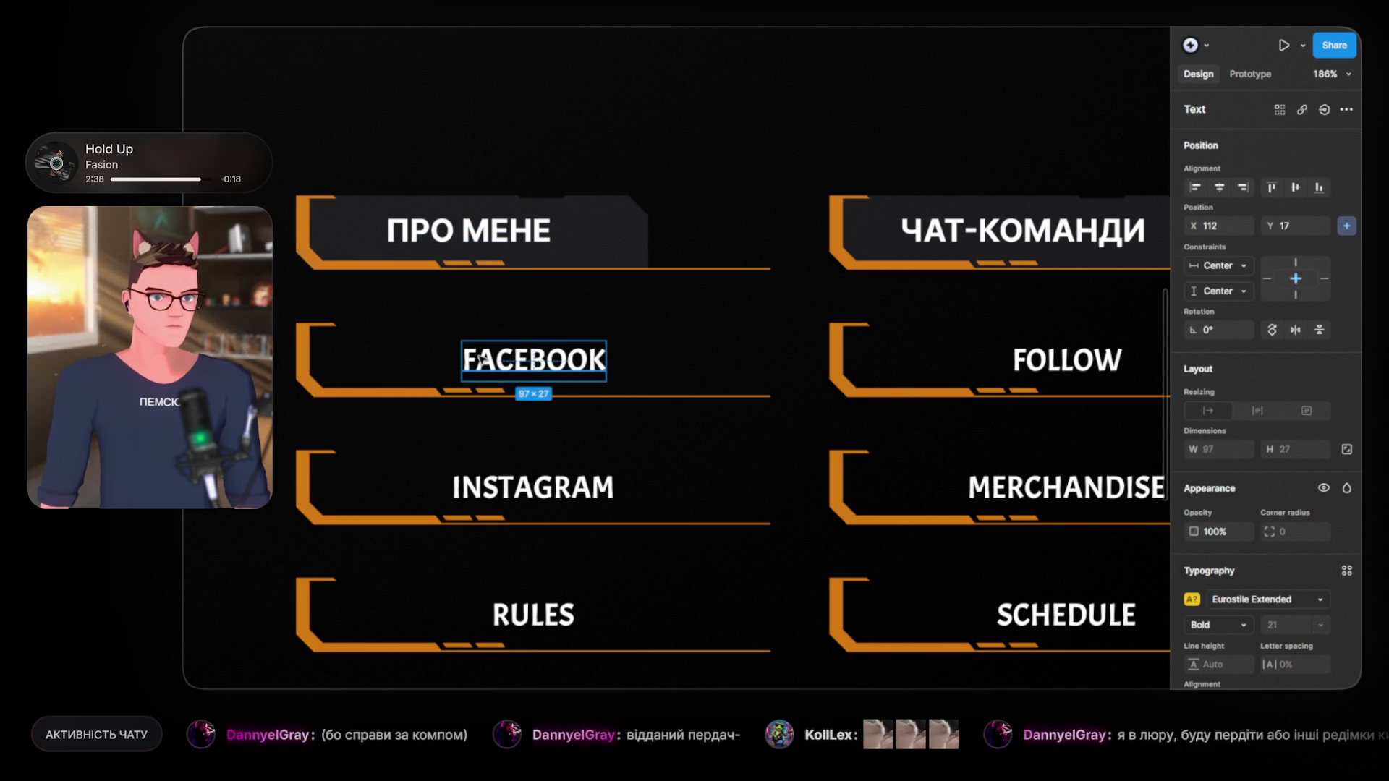
left_click(325, 305)
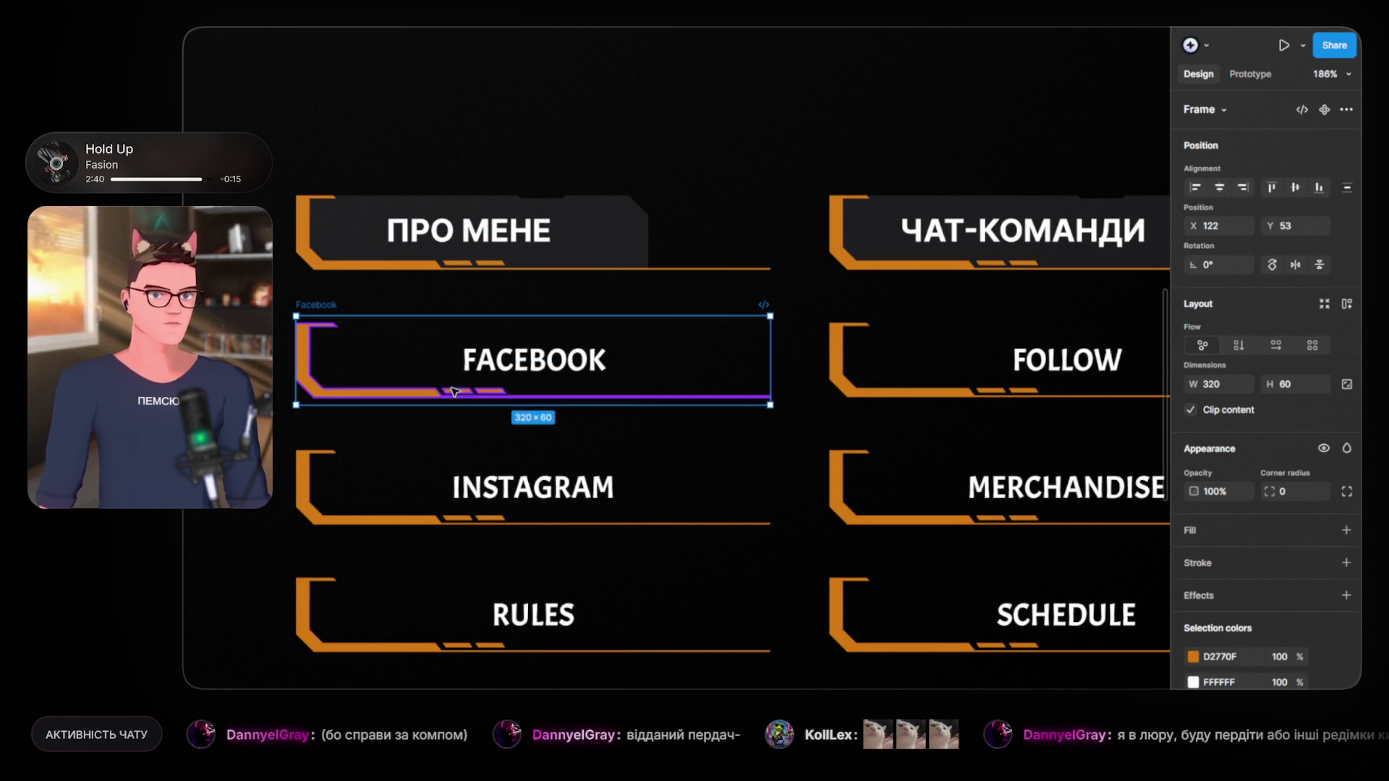
key("ctrl+shift+r")
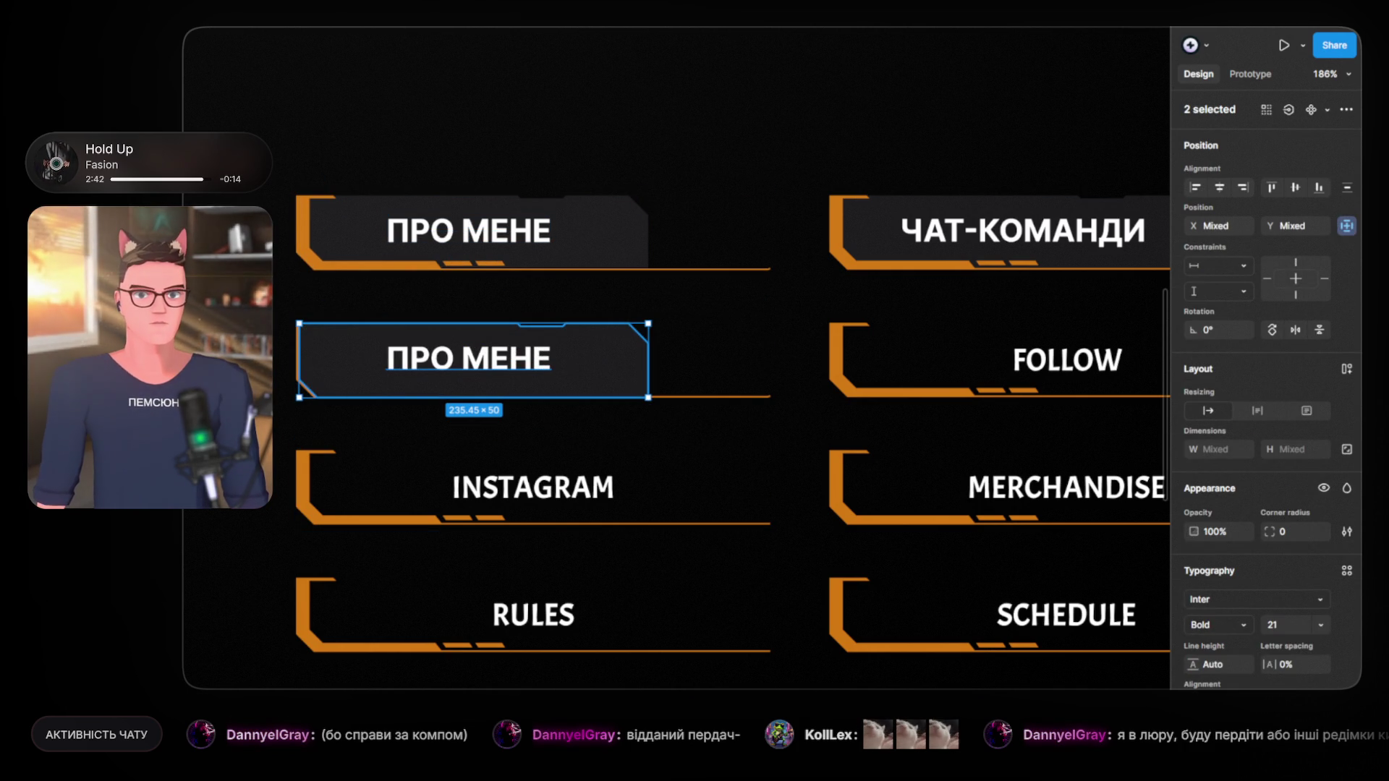
key("ctrl+z")
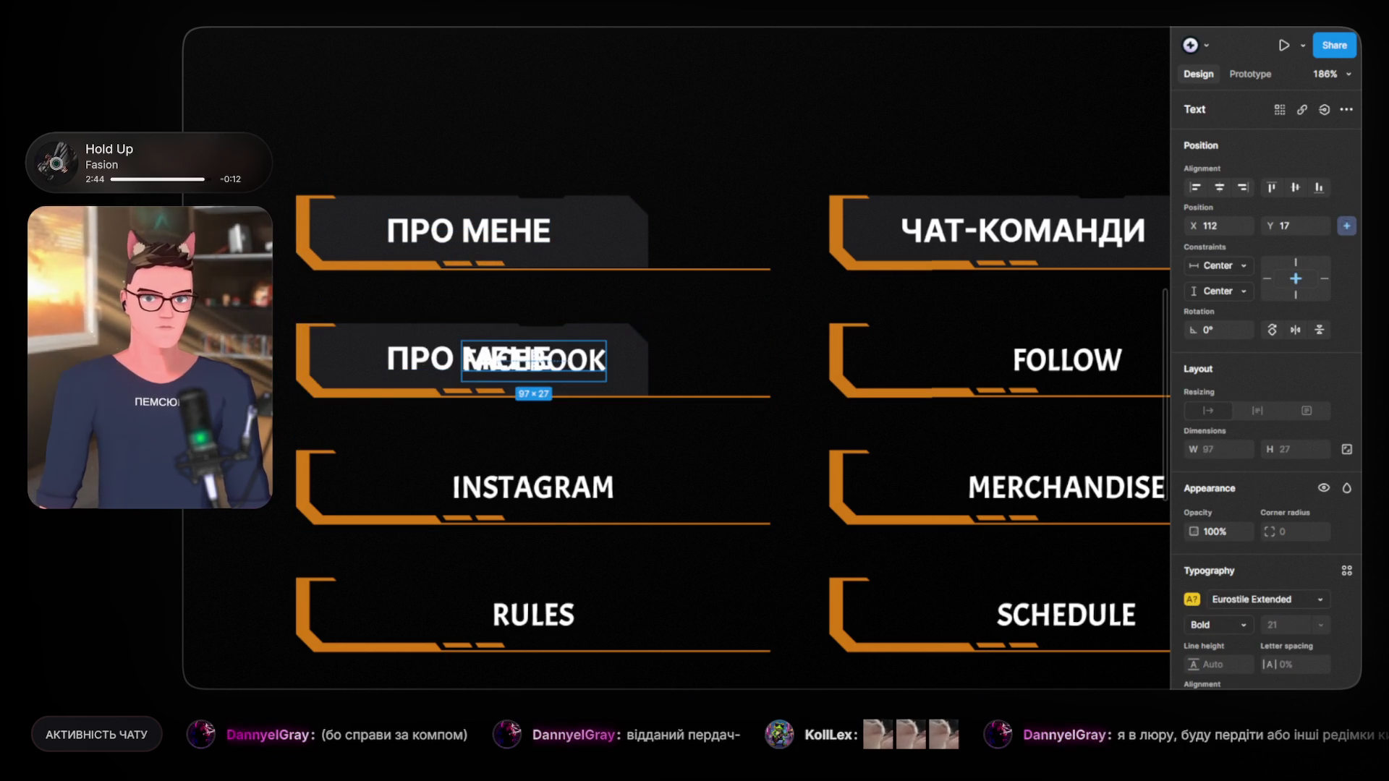
key("Delete")
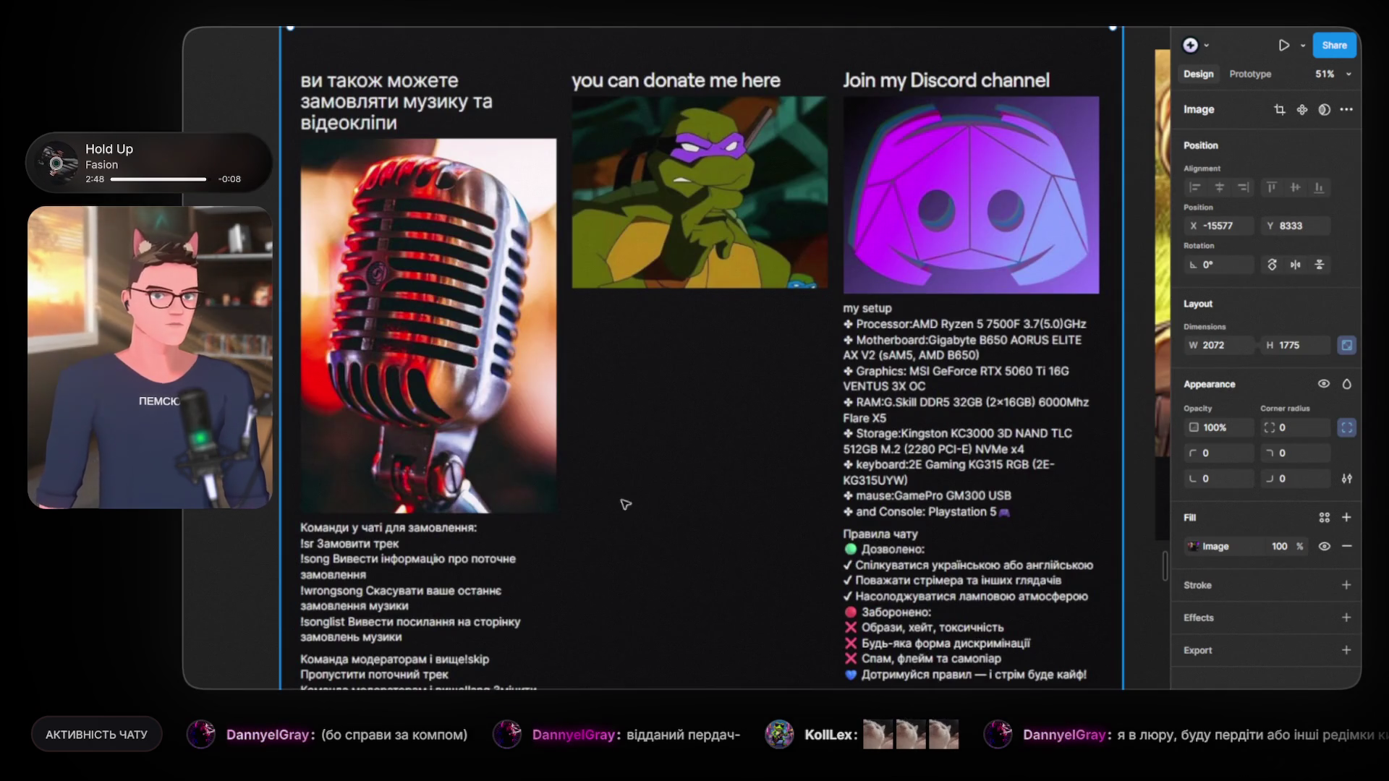
scroll(584, 472, "down", 3)
left_click_drag(583, 471, 536, 494)
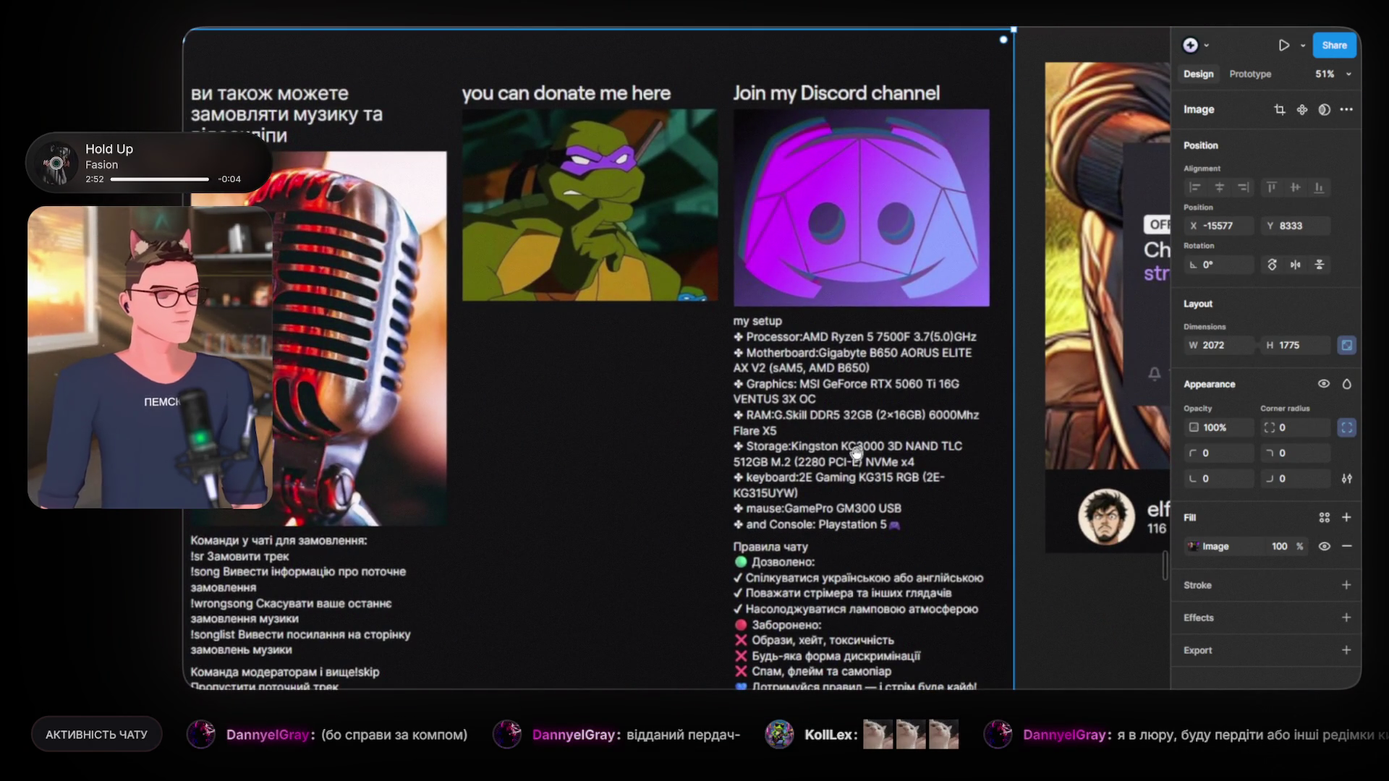
scroll(834, 450, "down", 1)
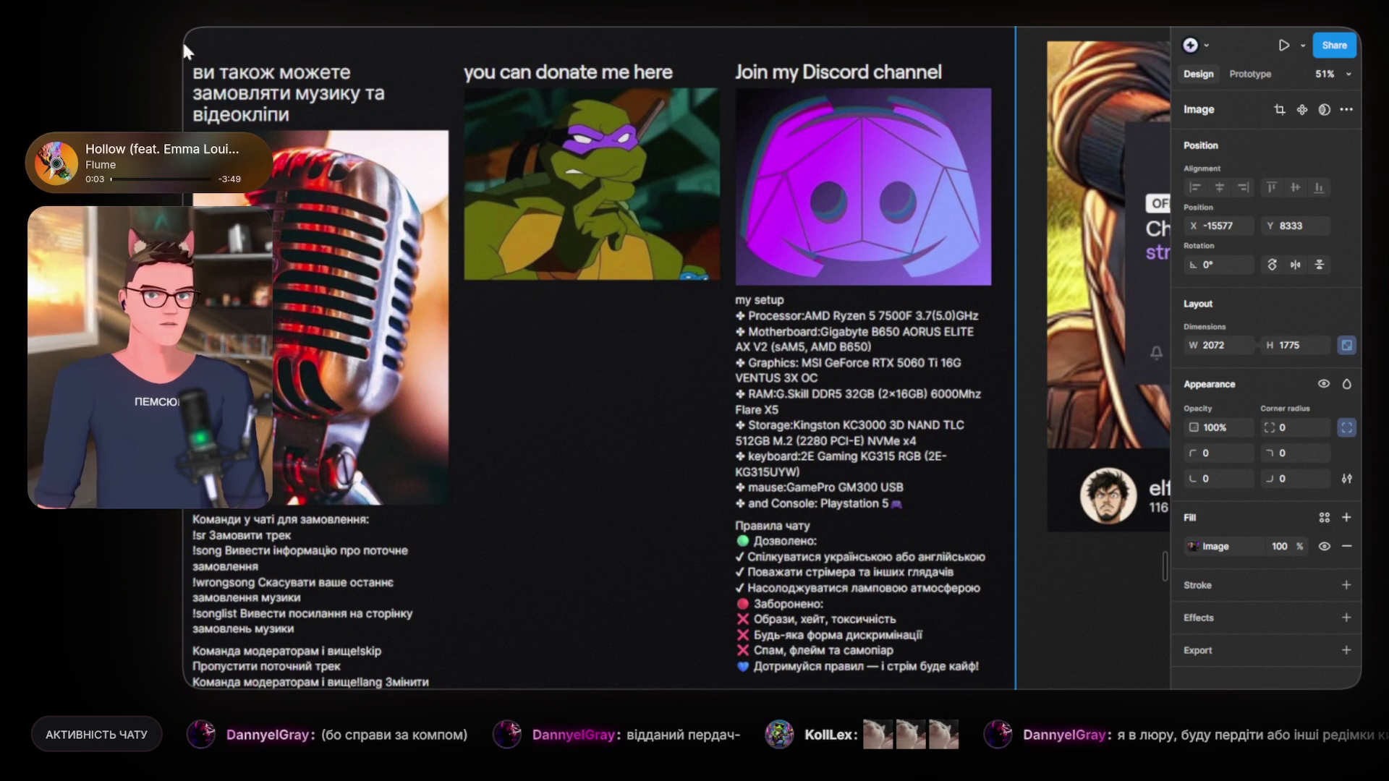
key("Page_Down")
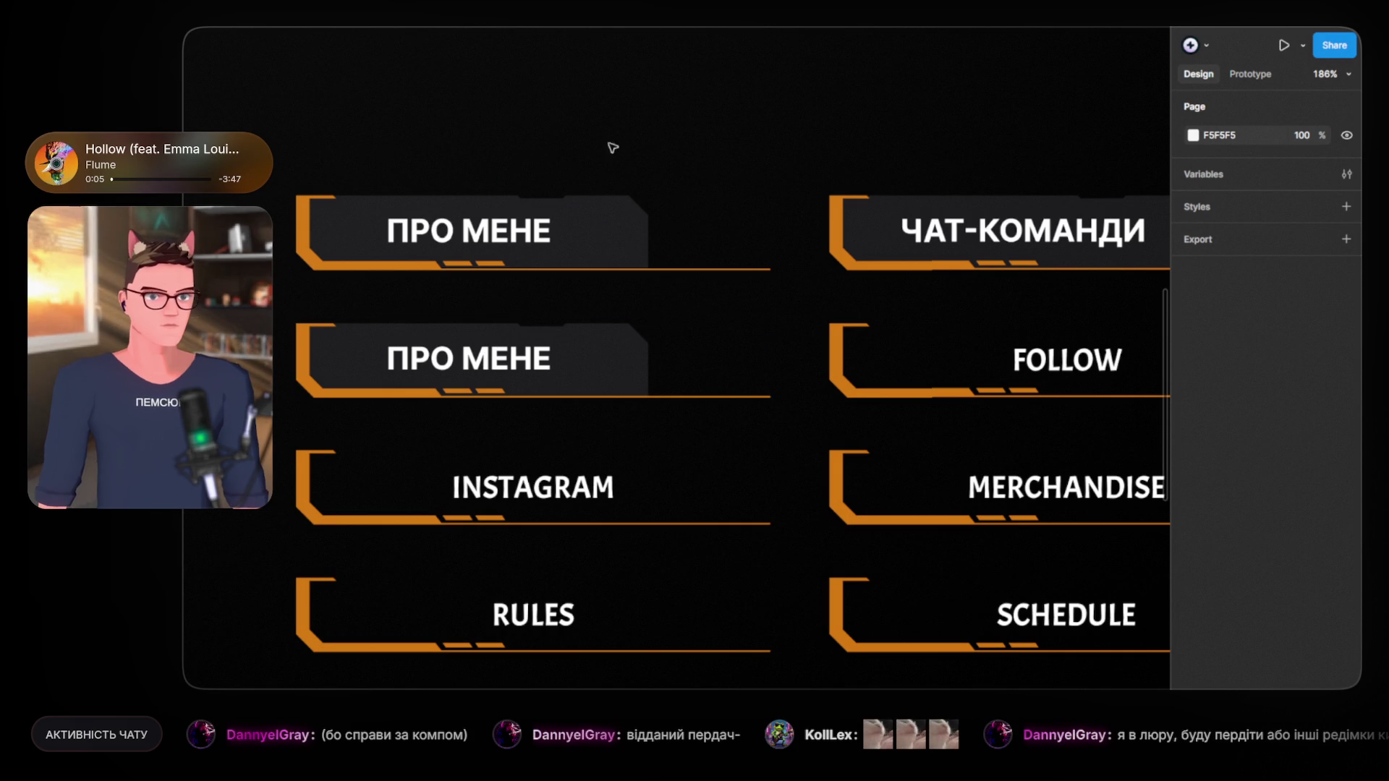
Step: Edit the former Facebook panel's ПРО МЕНЕ label text to read DISCORD
double_click(482, 365)
key("Escape")
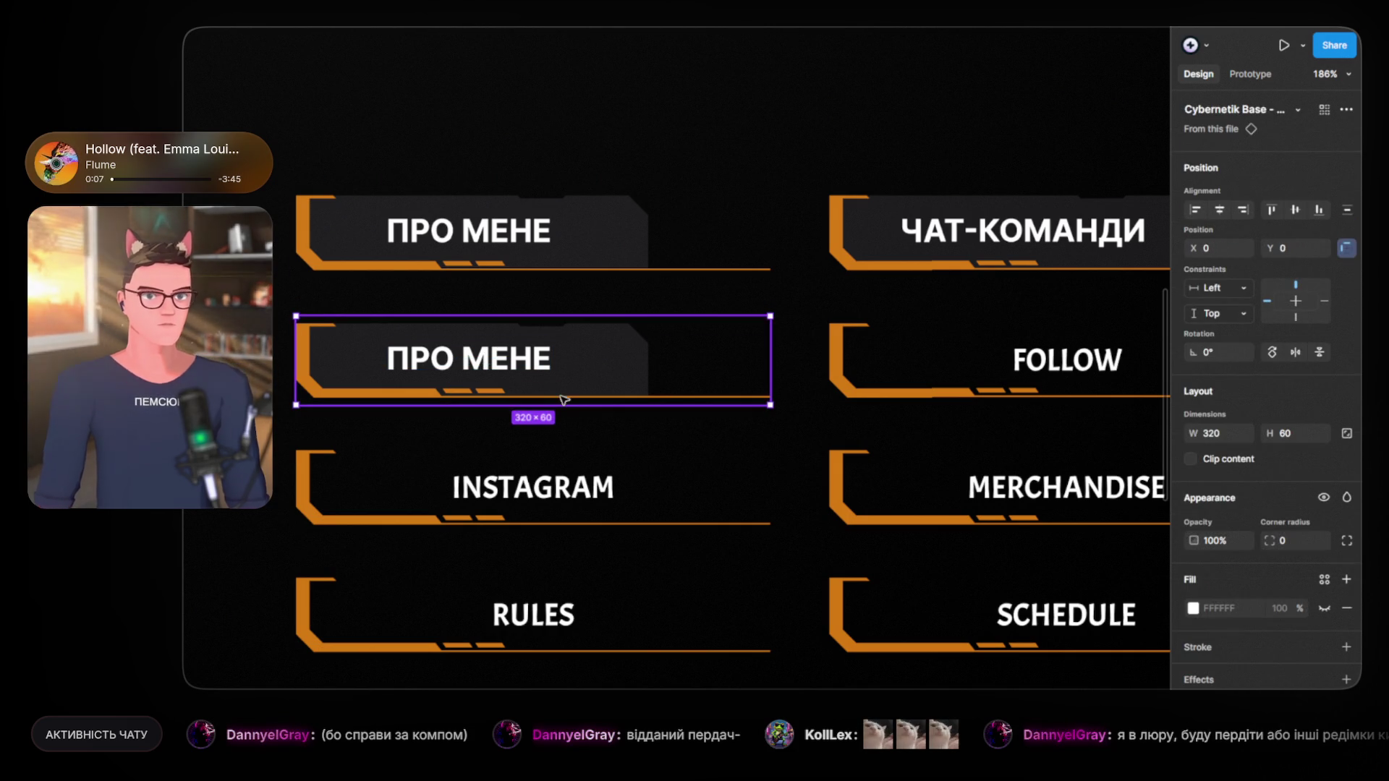
key("Escape")
double_click(471, 362)
key("Escape")
key("Escape")
double_click(480, 361)
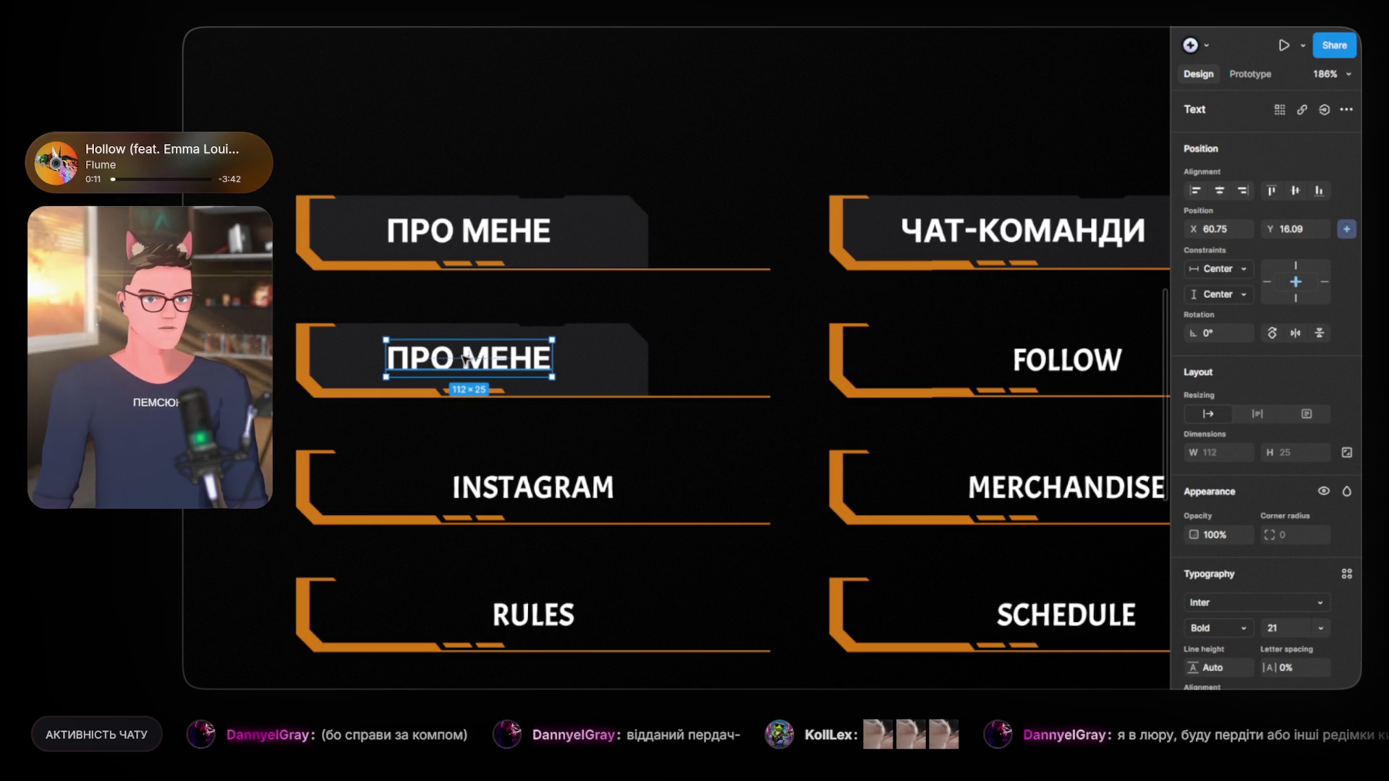
double_click(472, 358)
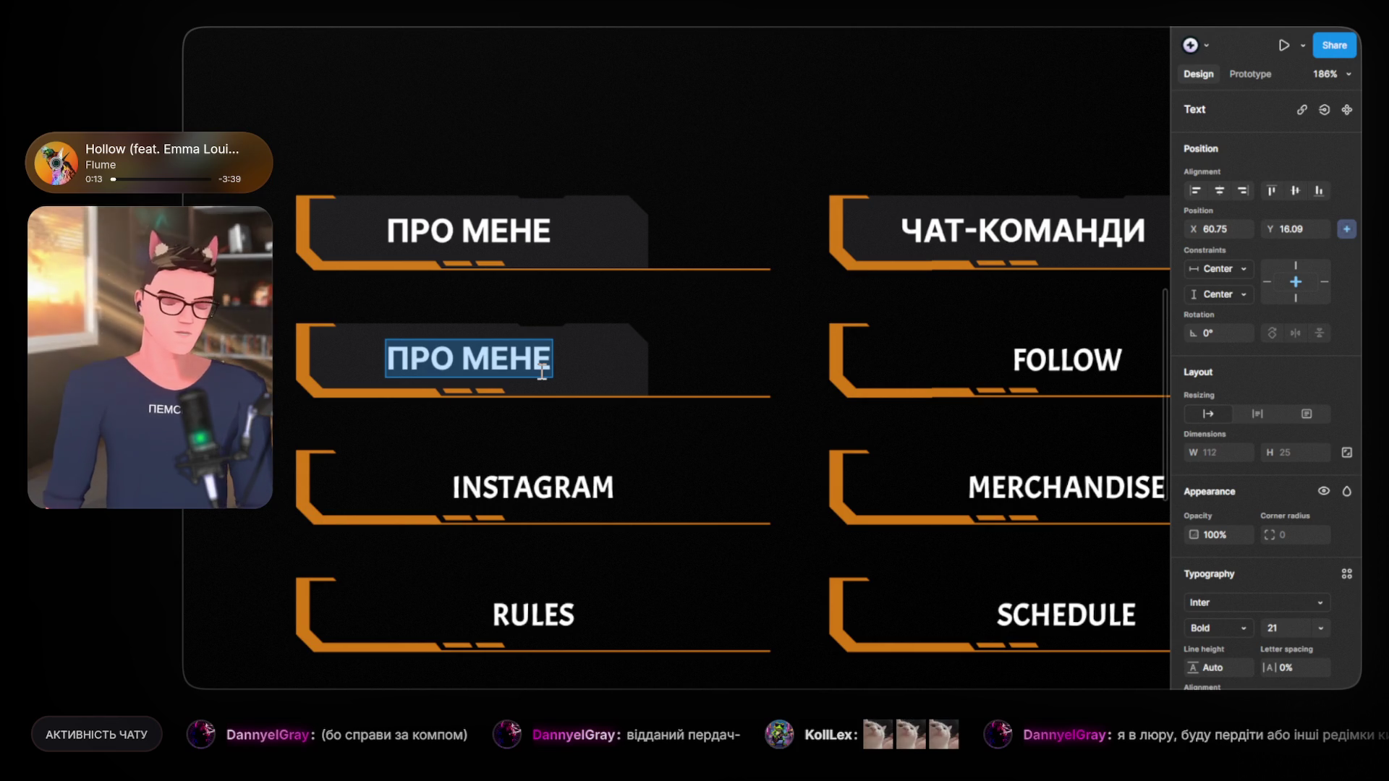
type("DISCOR")
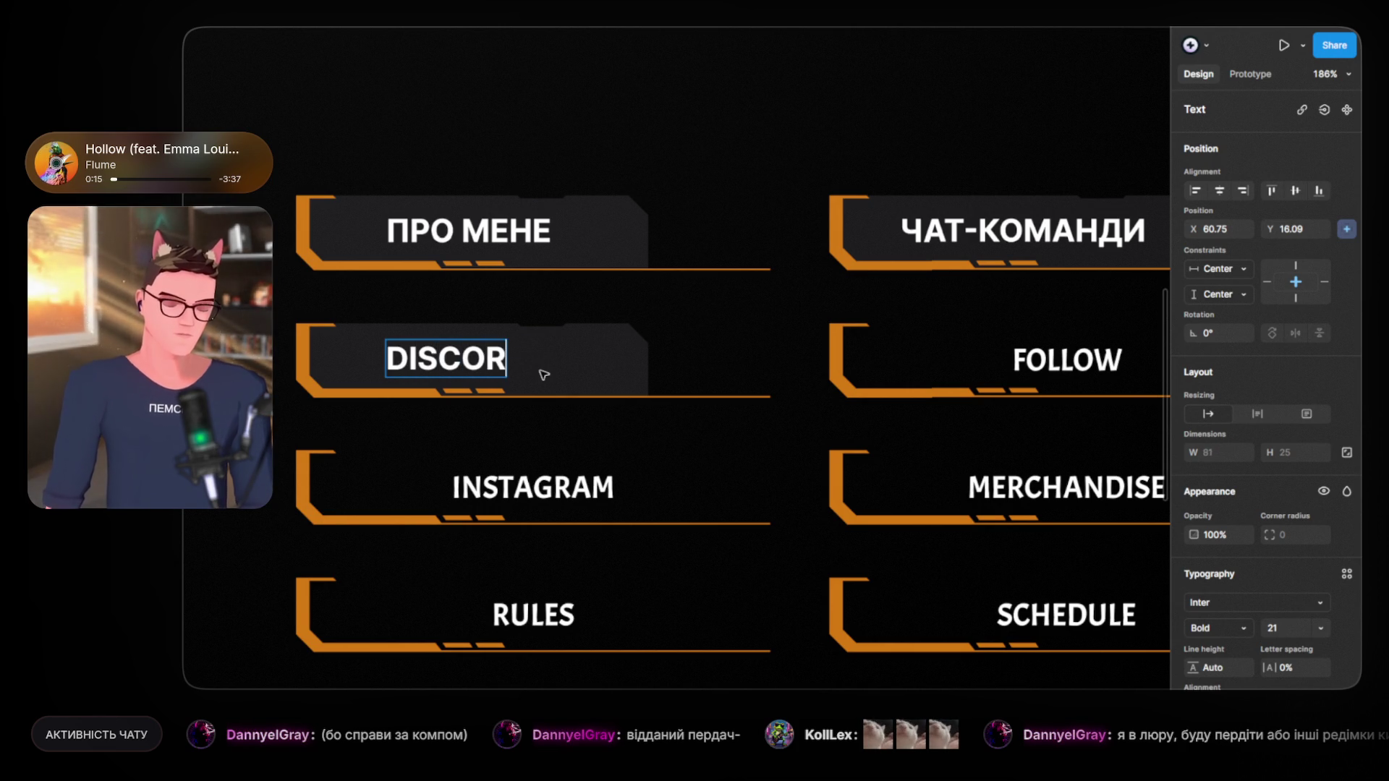
type("D")
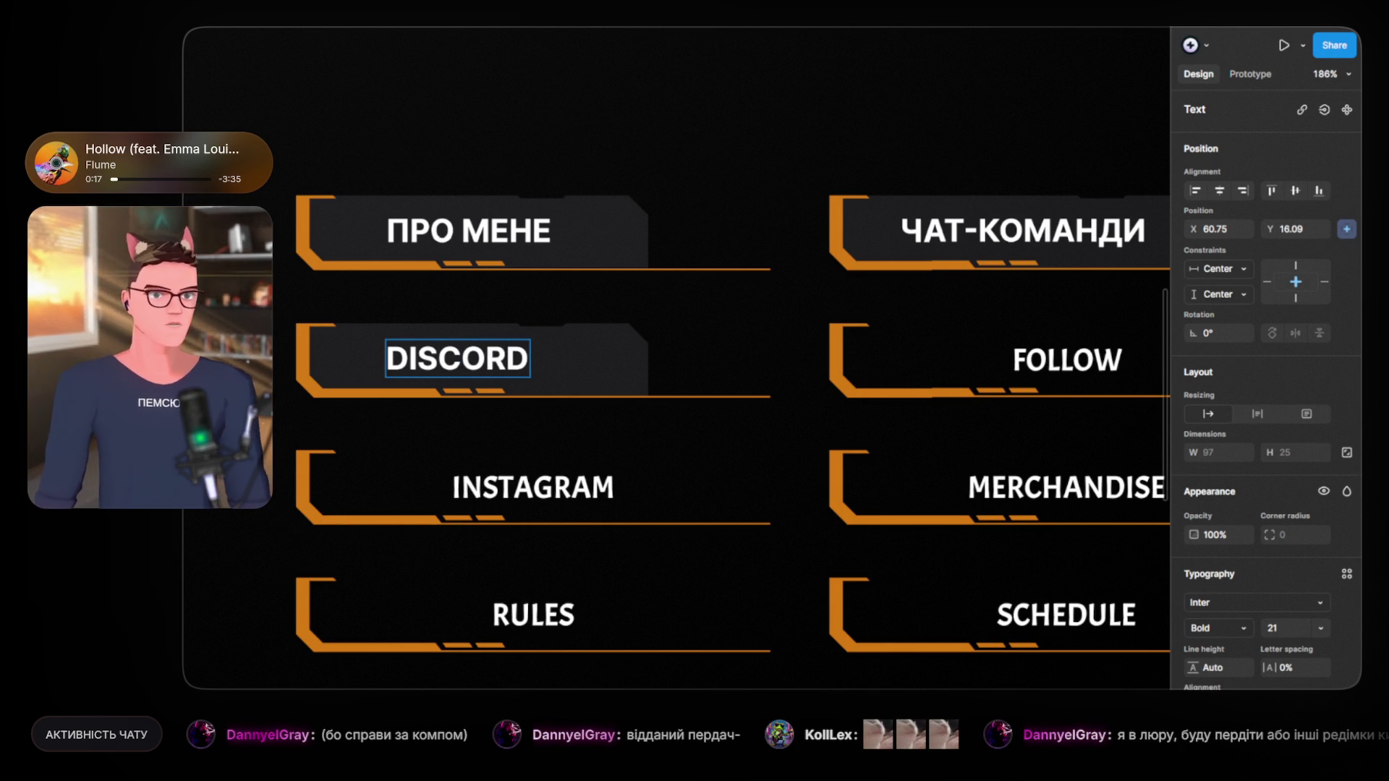
key("Escape")
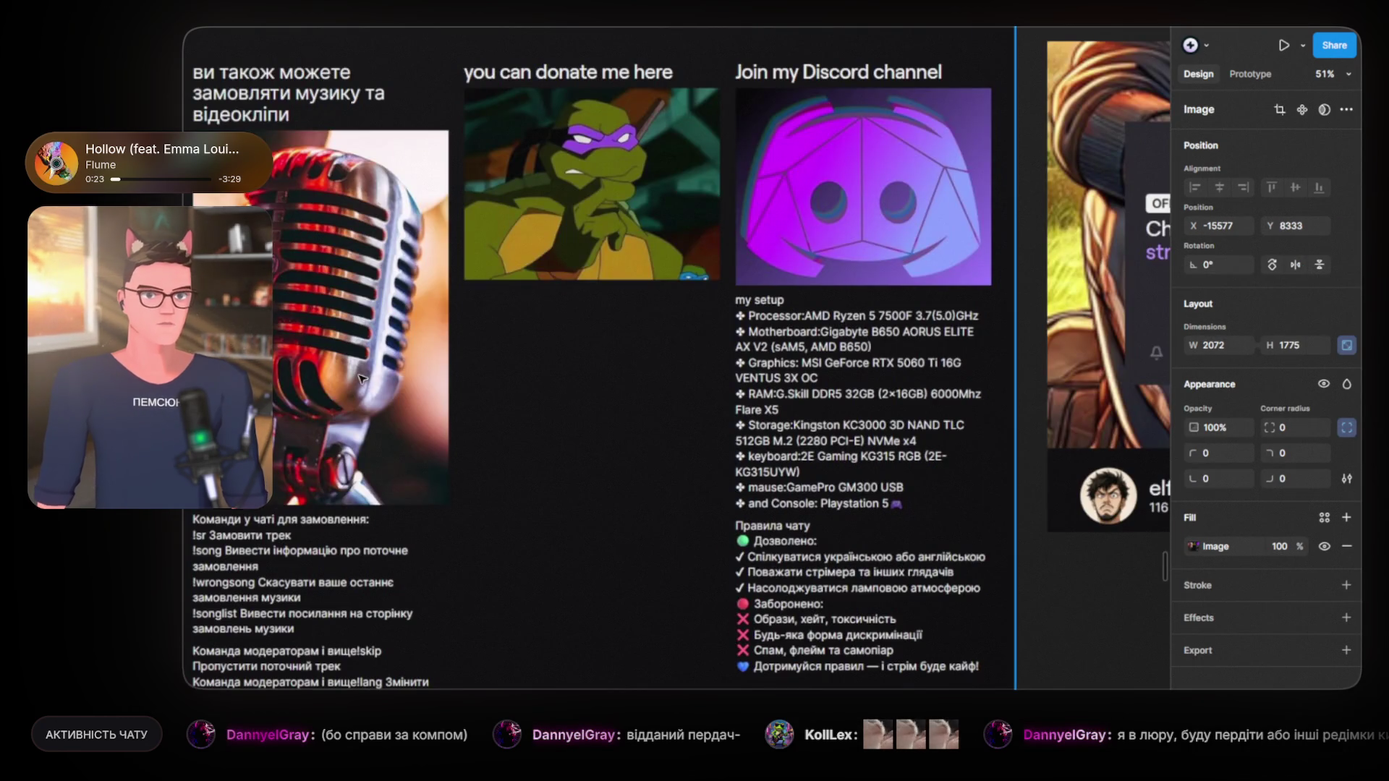
scroll(362, 379, "down", 3)
scroll(362, 379, "down", 3)
scroll(384, 183, "down", 2)
left_click_drag(384, 183, 439, 579)
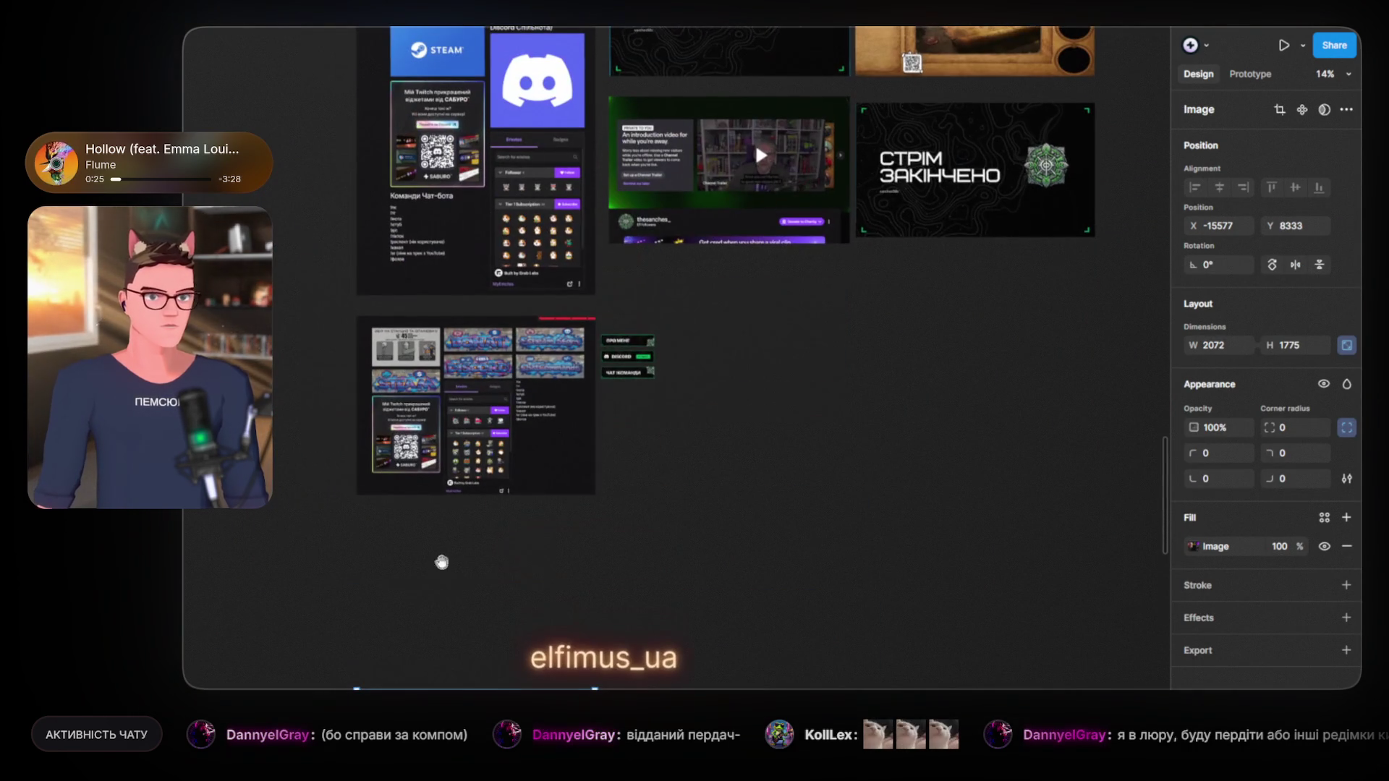
scroll(677, 359, "up", 3)
left_click_drag(682, 289, 720, 537)
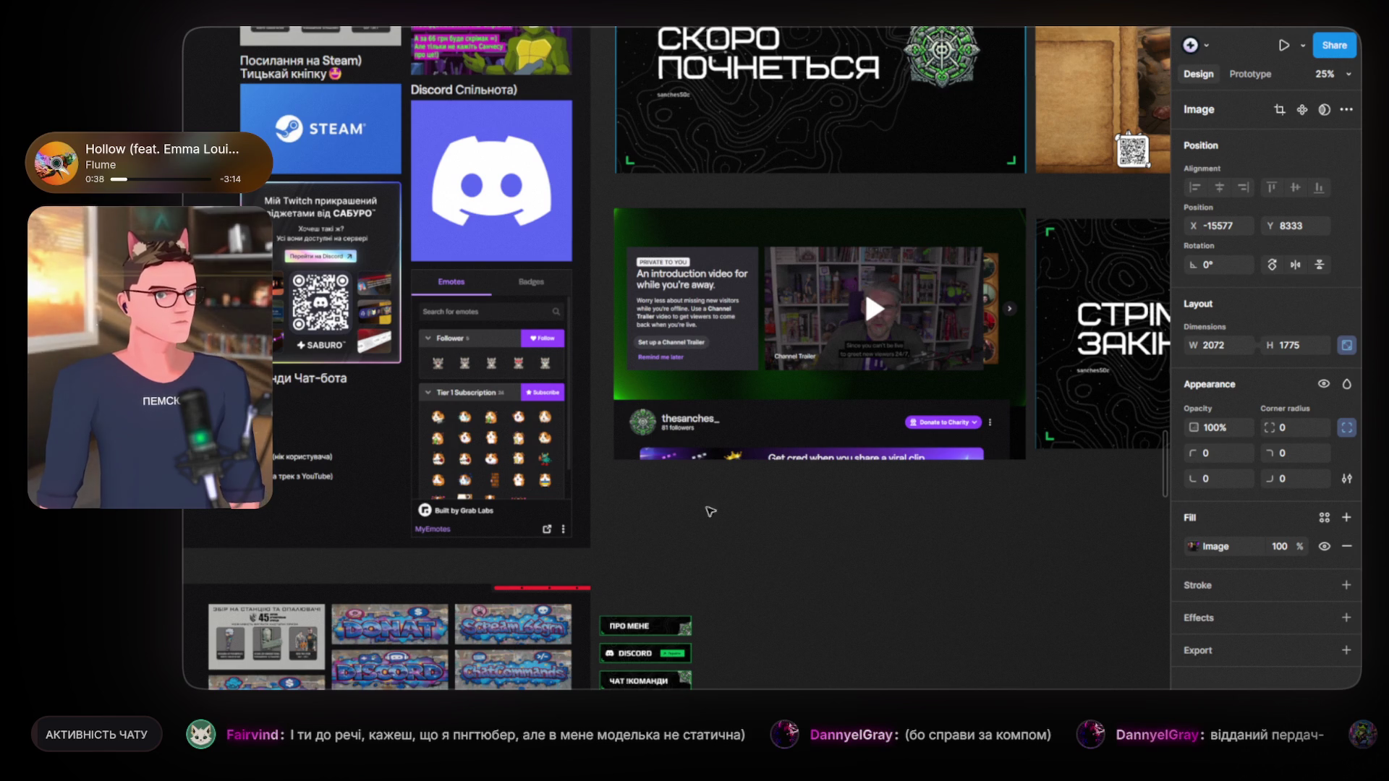
left_click(800, 583)
scroll(810, 568, "down", 5)
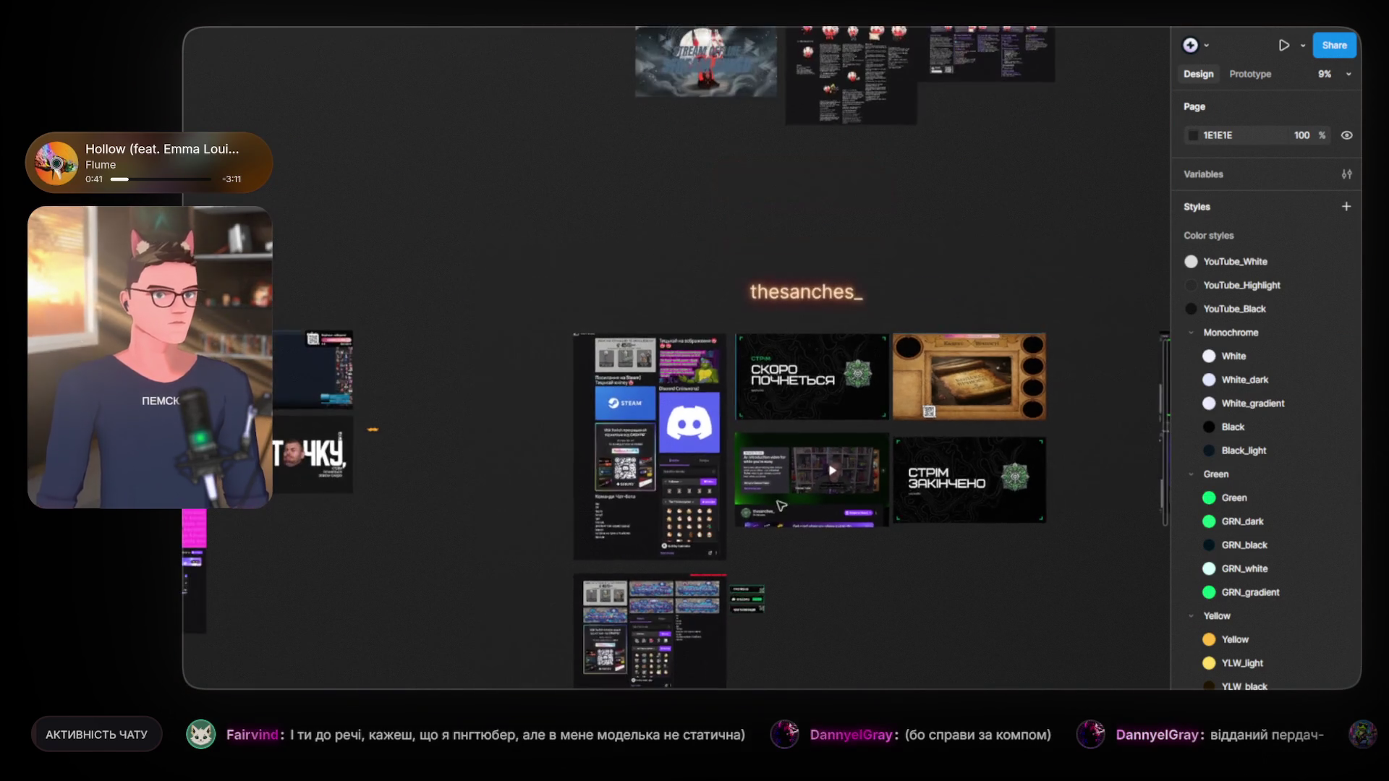
scroll(758, 347, "left", 3)
scroll(759, 347, "left", 3)
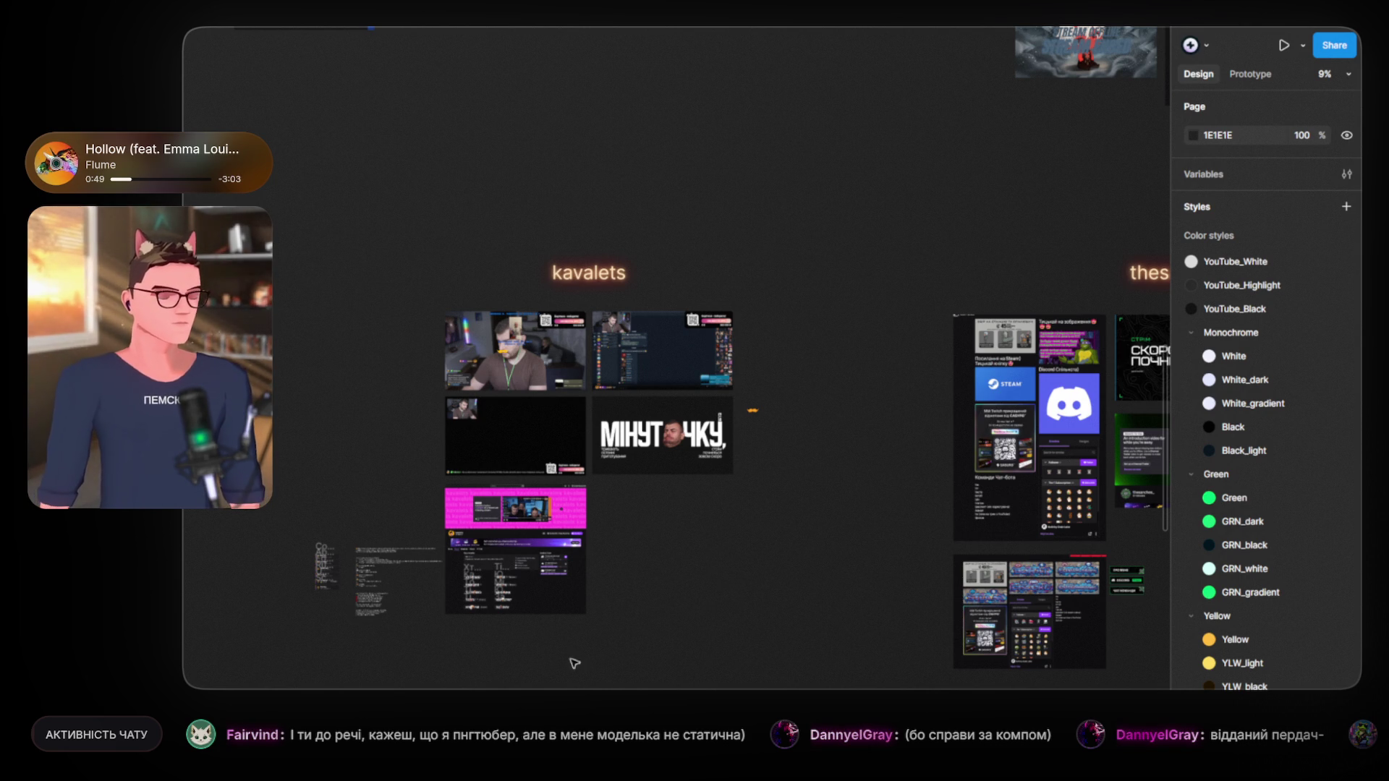
scroll(465, 633, "up", 3)
scroll(443, 611, "up", 1)
scroll(427, 597, "up", 3)
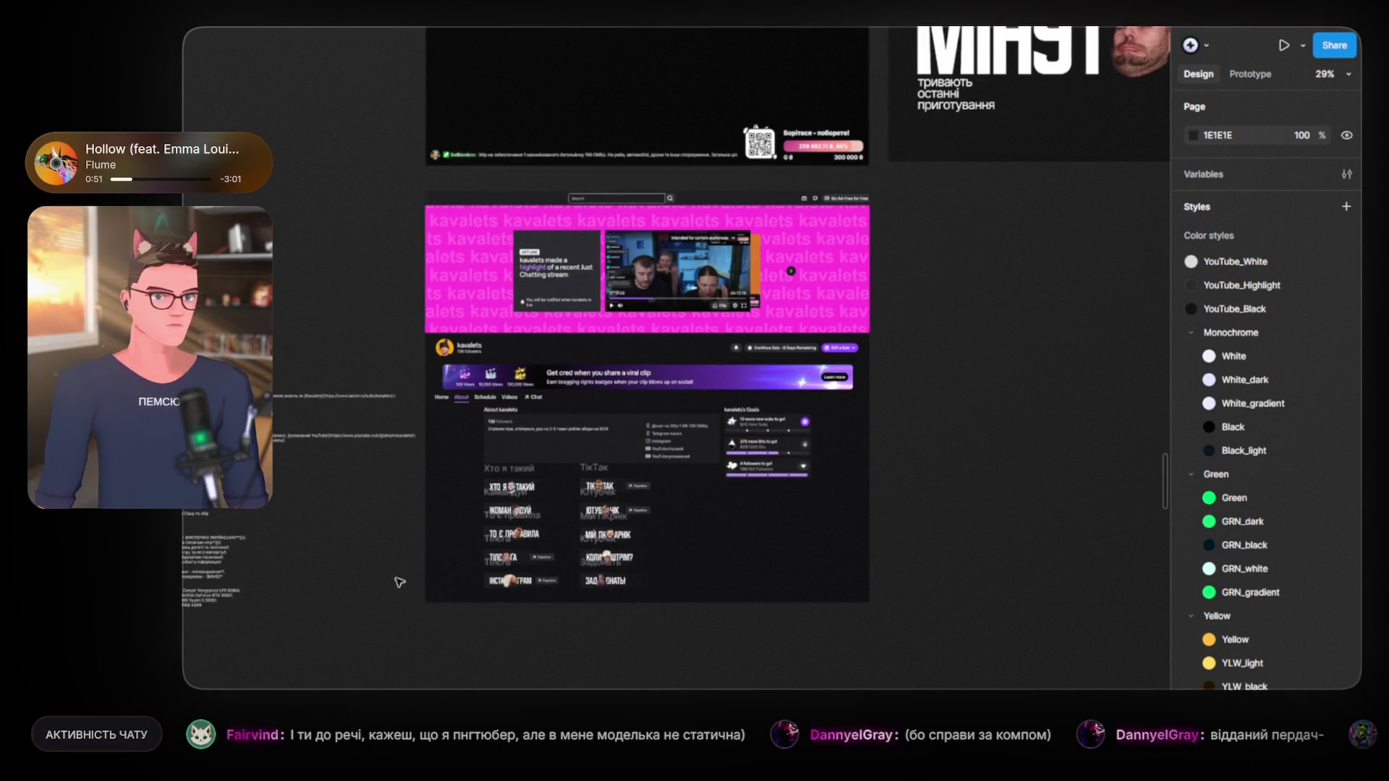
scroll(425, 593, "left", 5)
scroll(337, 457, "up", 8)
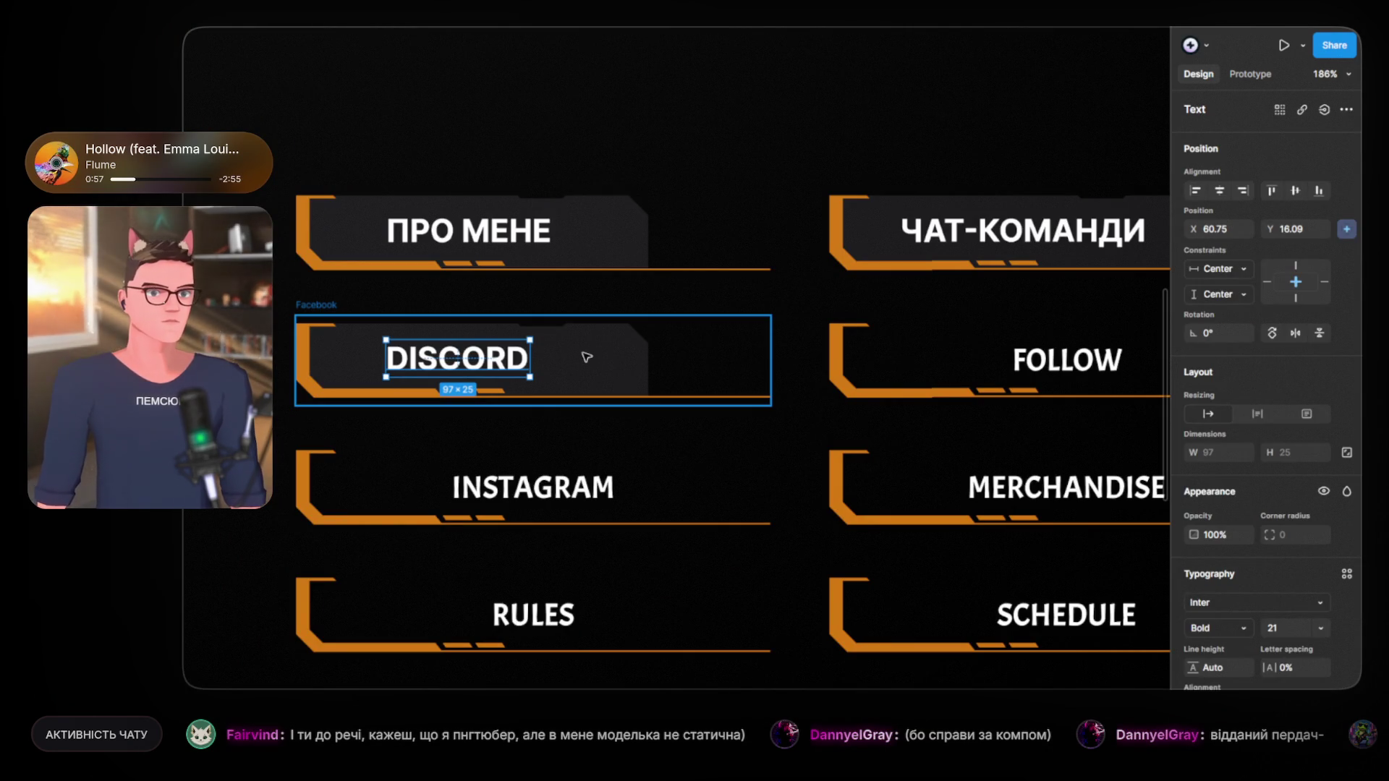
Step: Paste the Перейти button group into the DISCORD panel and position it
left_click(587, 359)
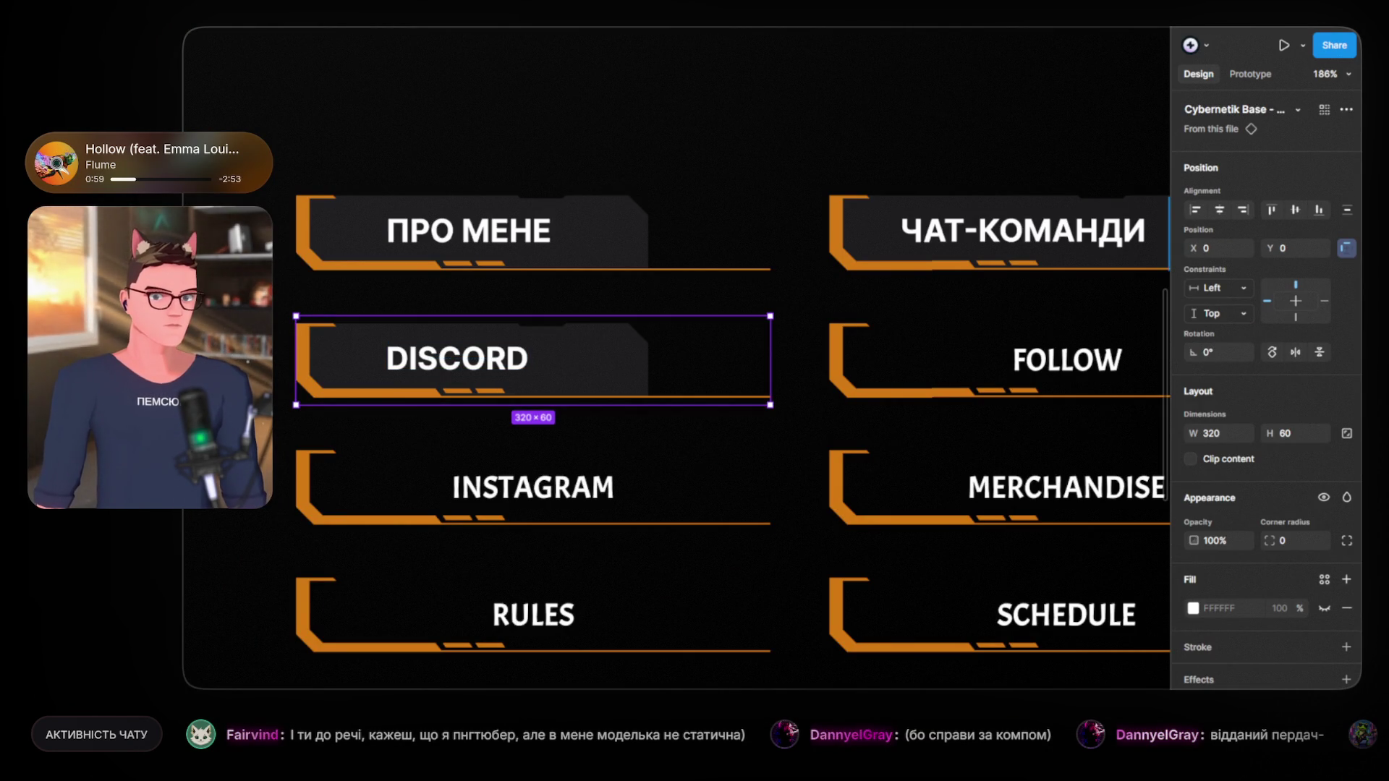
key("ctrl+alt+b")
key("ctrl+v")
scroll(588, 363, "up", 5)
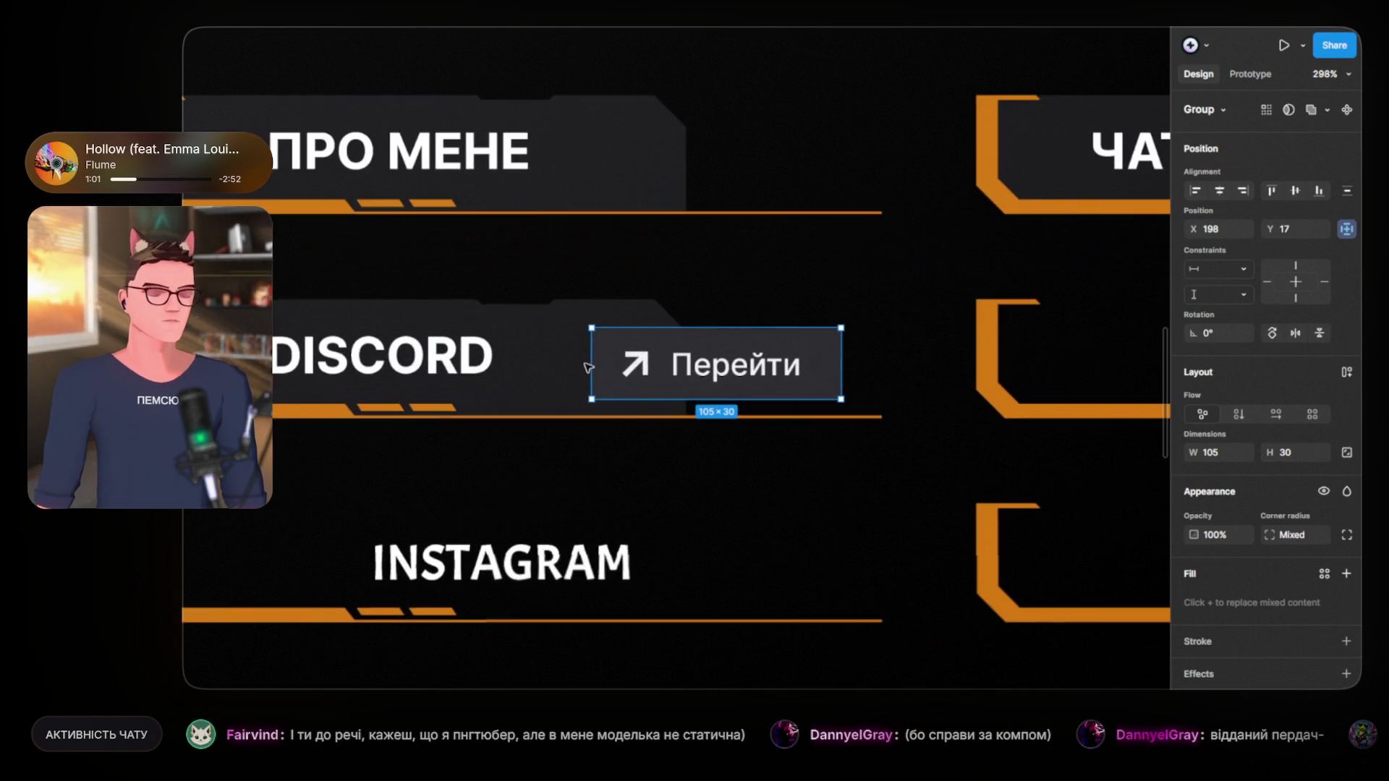
scroll(690, 347, "down", 2)
mouse_move(691, 347)
left_mouse_down()
mouse_move(663, 339)
mouse_move(731, 339)
left_mouse_up()
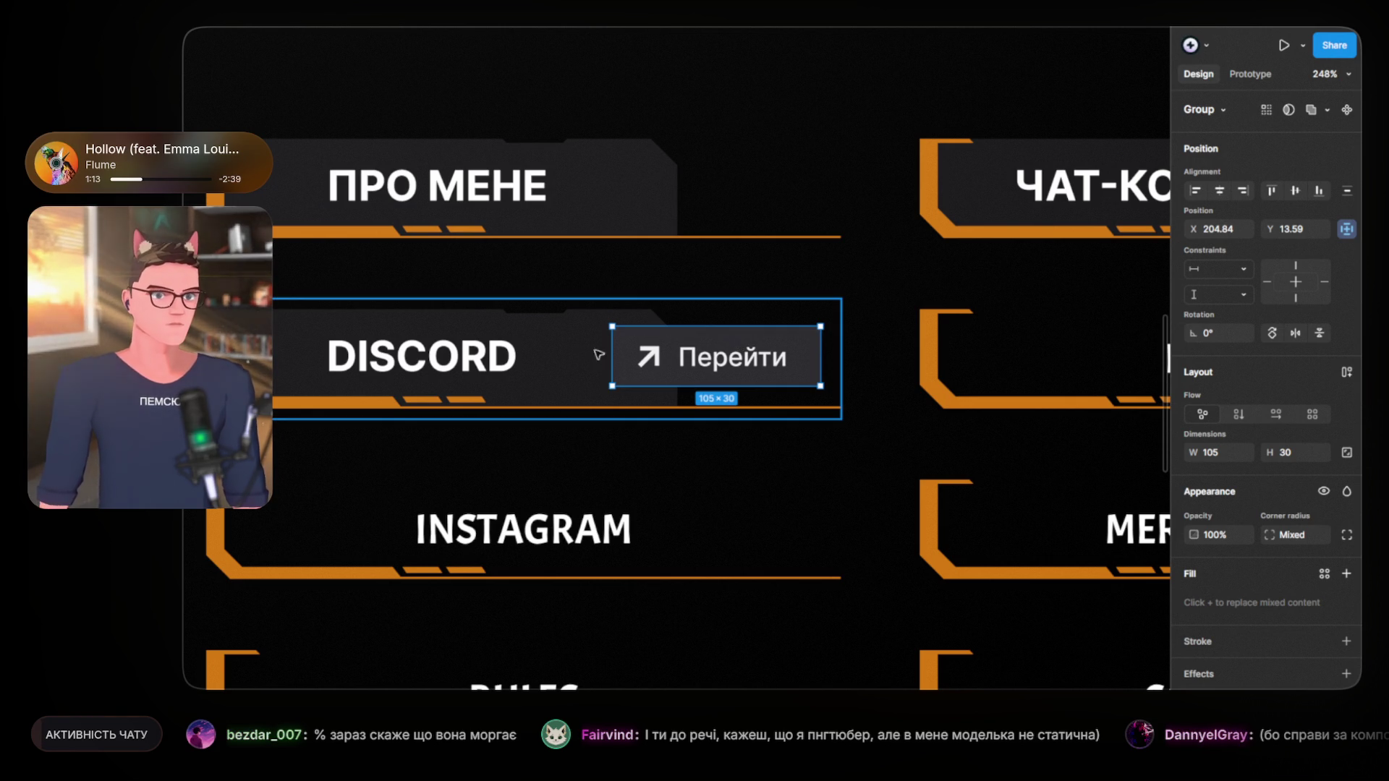
Step: Set the Перейти button rectangle's corner radius to 0
double_click(671, 341)
scroll(671, 340, "up", 3)
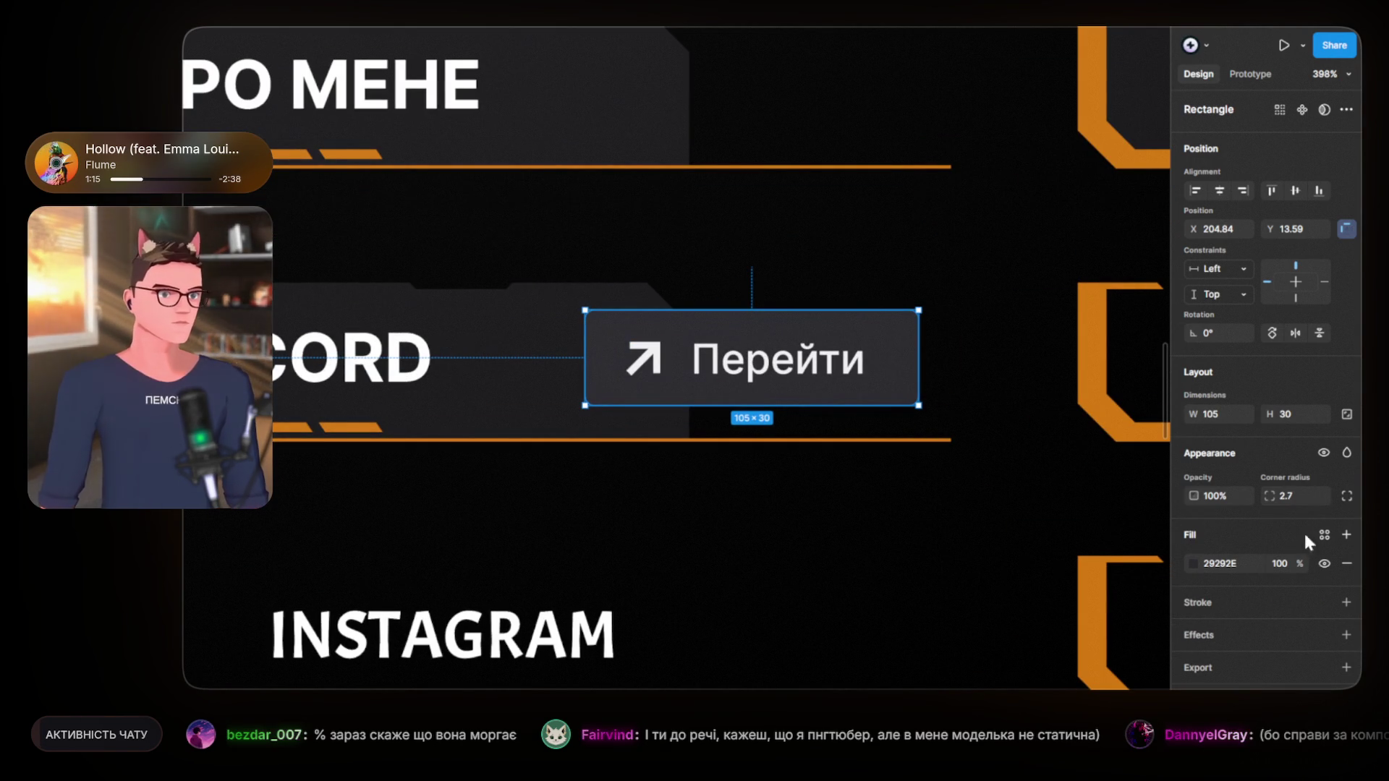
left_click_drag(1273, 495, 1058, 497)
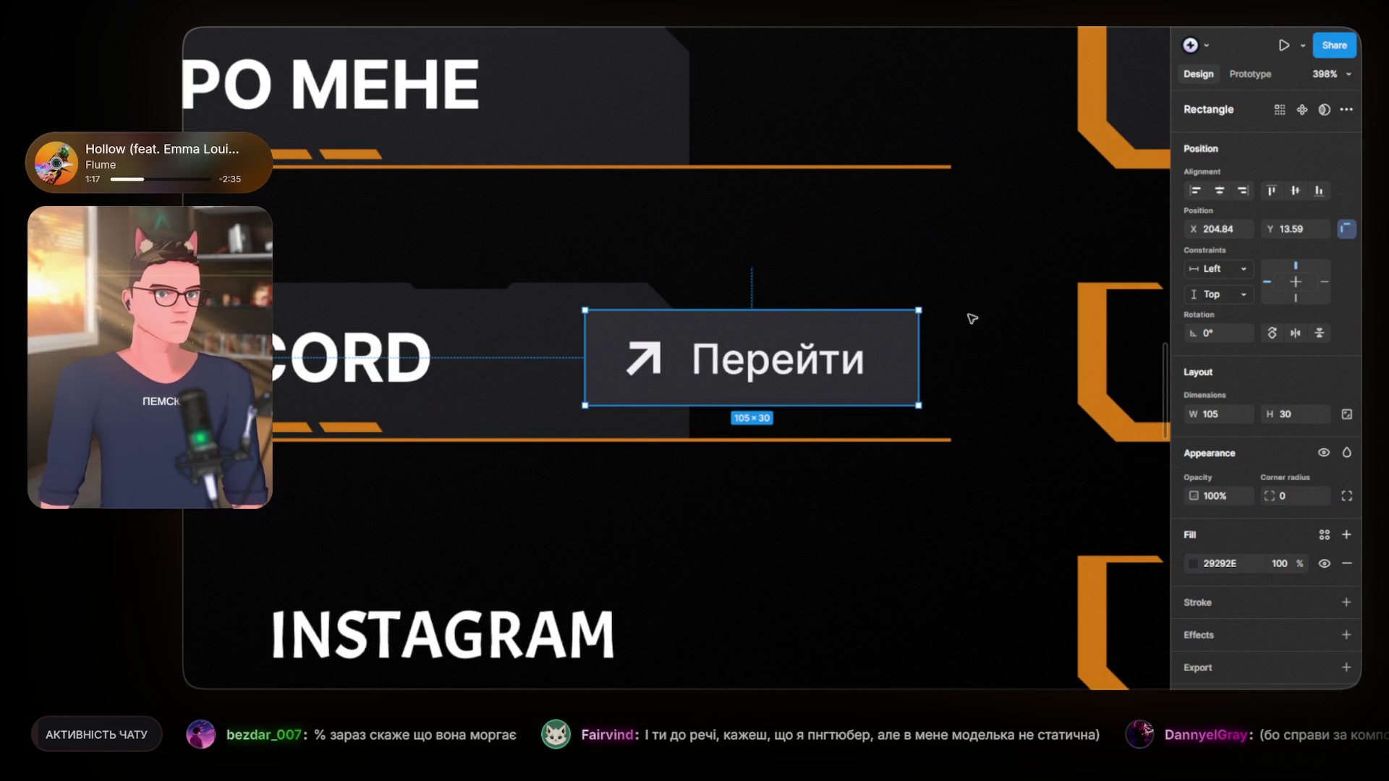
left_click(722, 223)
scroll(651, 245, "down", 3)
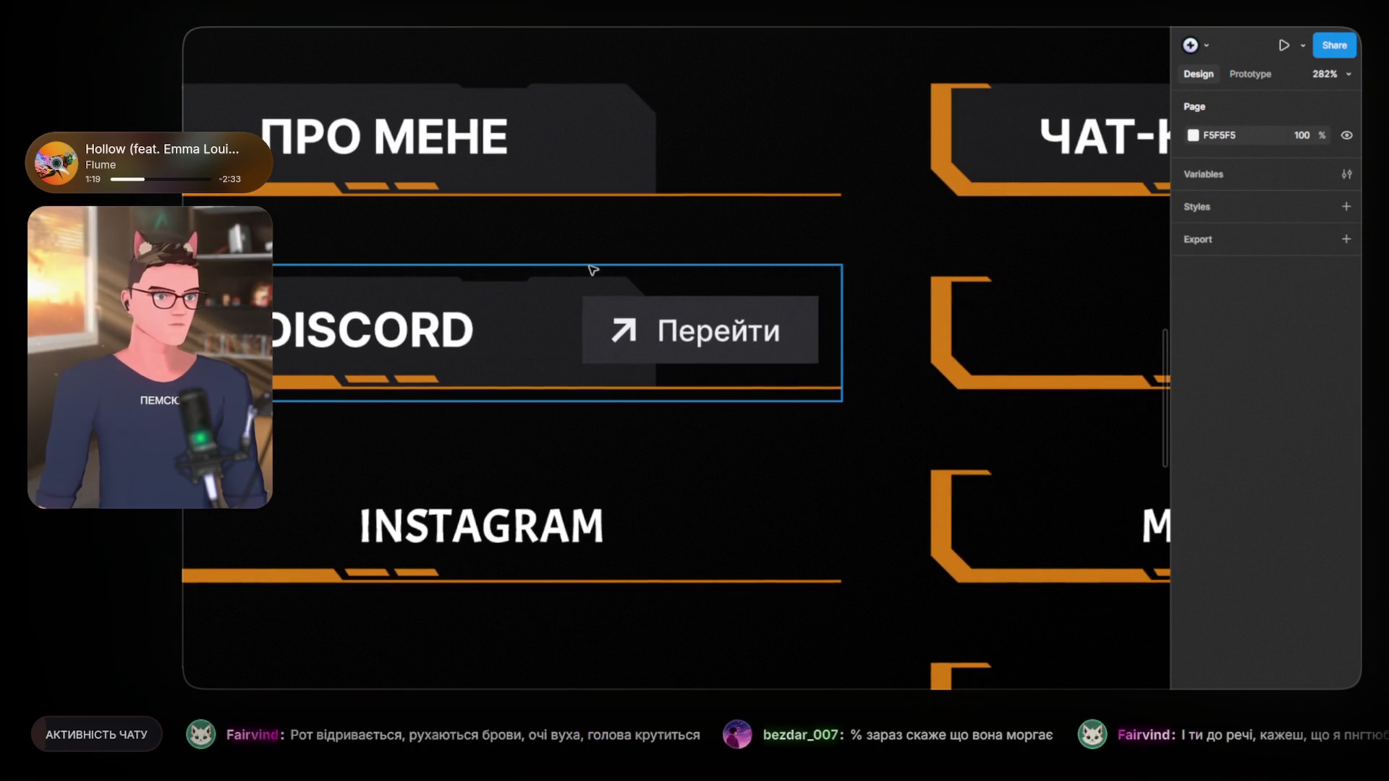
Step: Slide the dark label plate left and move the Перейти button to the panel's right end
left_click_drag(725, 290, 690, 300)
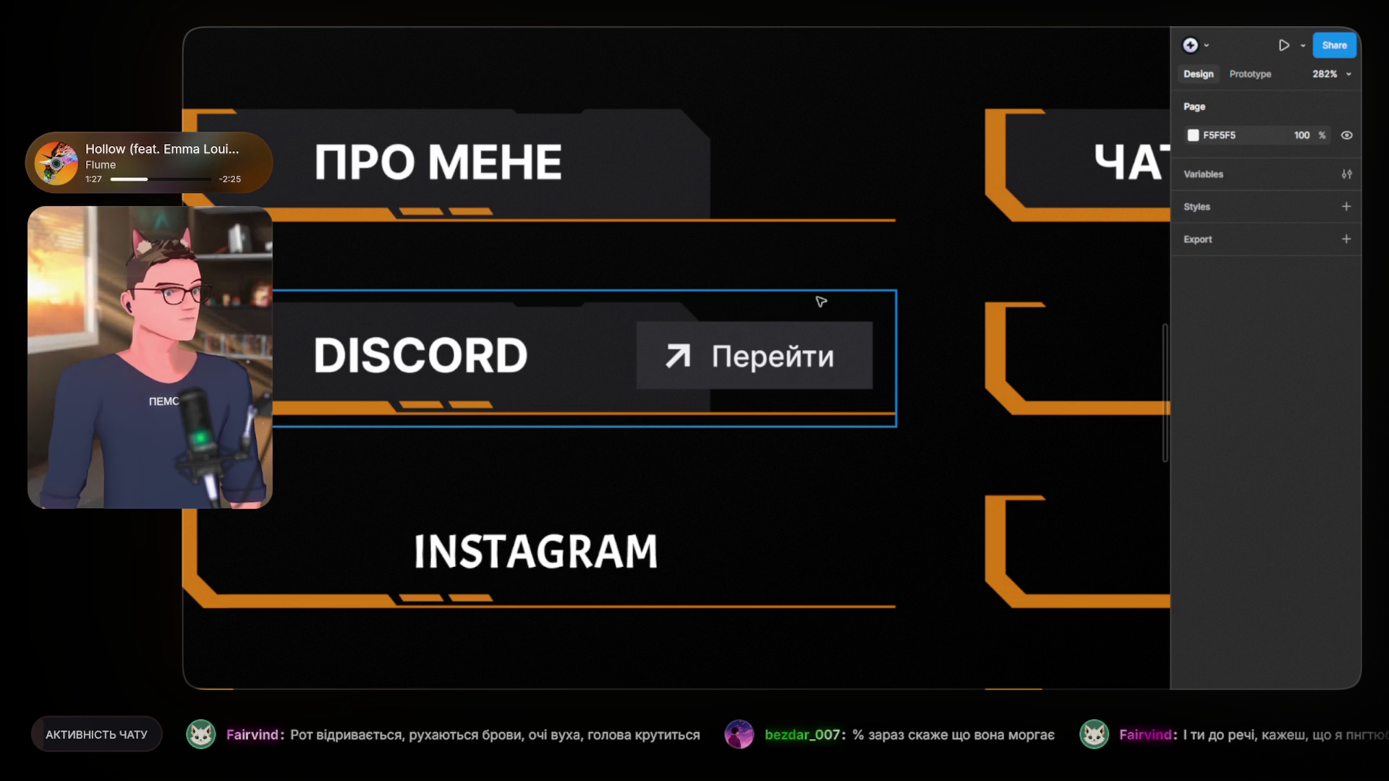
left_click(615, 327)
mouse_move(604, 337)
left_mouse_down()
mouse_move(626, 338)
mouse_move(578, 340)
left_mouse_up()
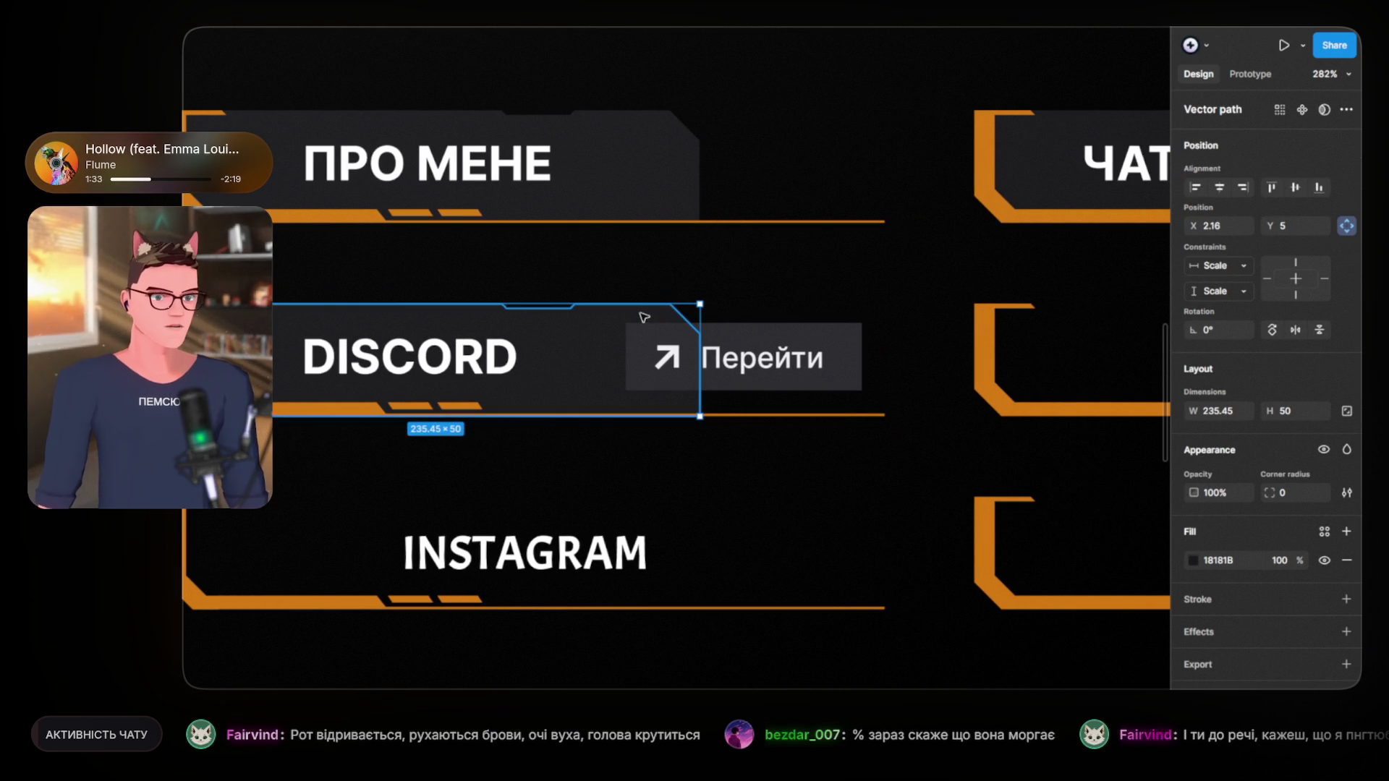
key("Escape")
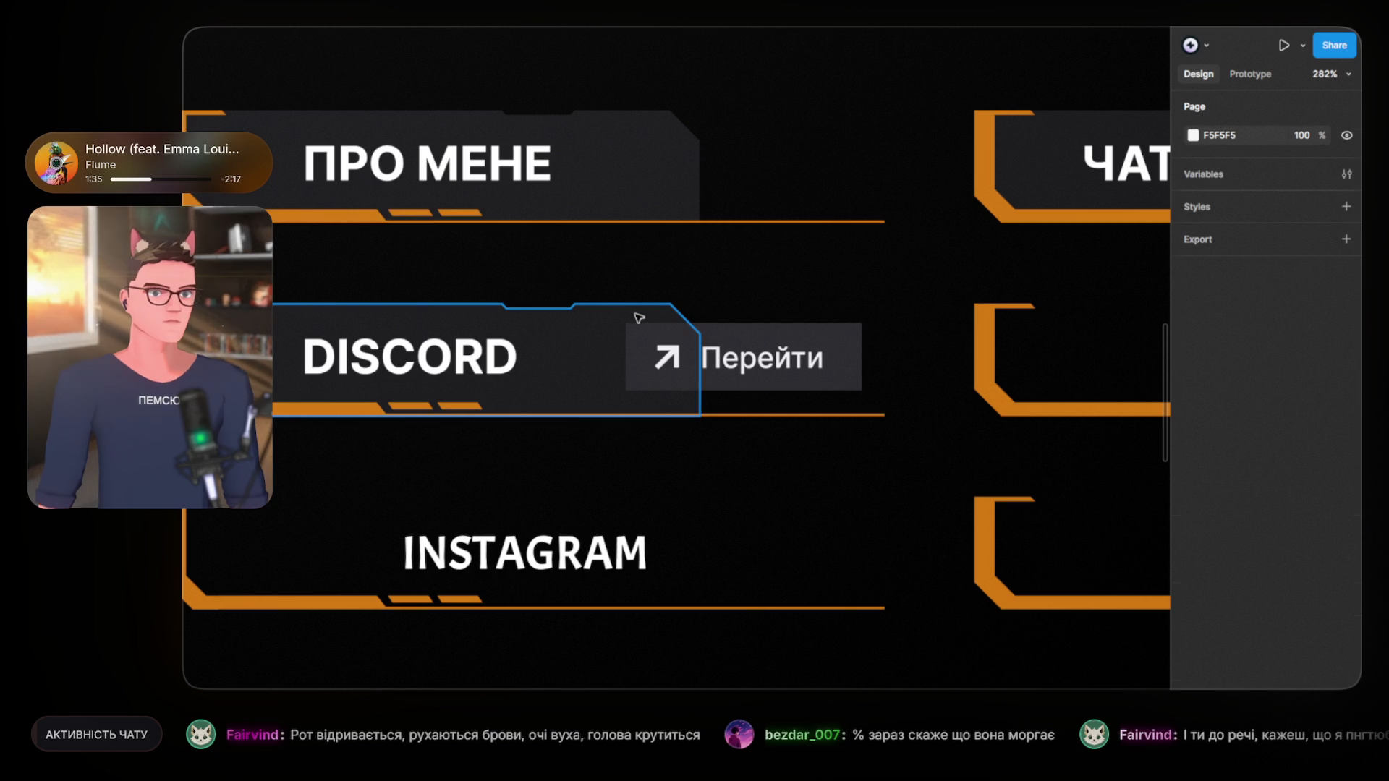
left_click(643, 318, "ctrl")
key("Escape")
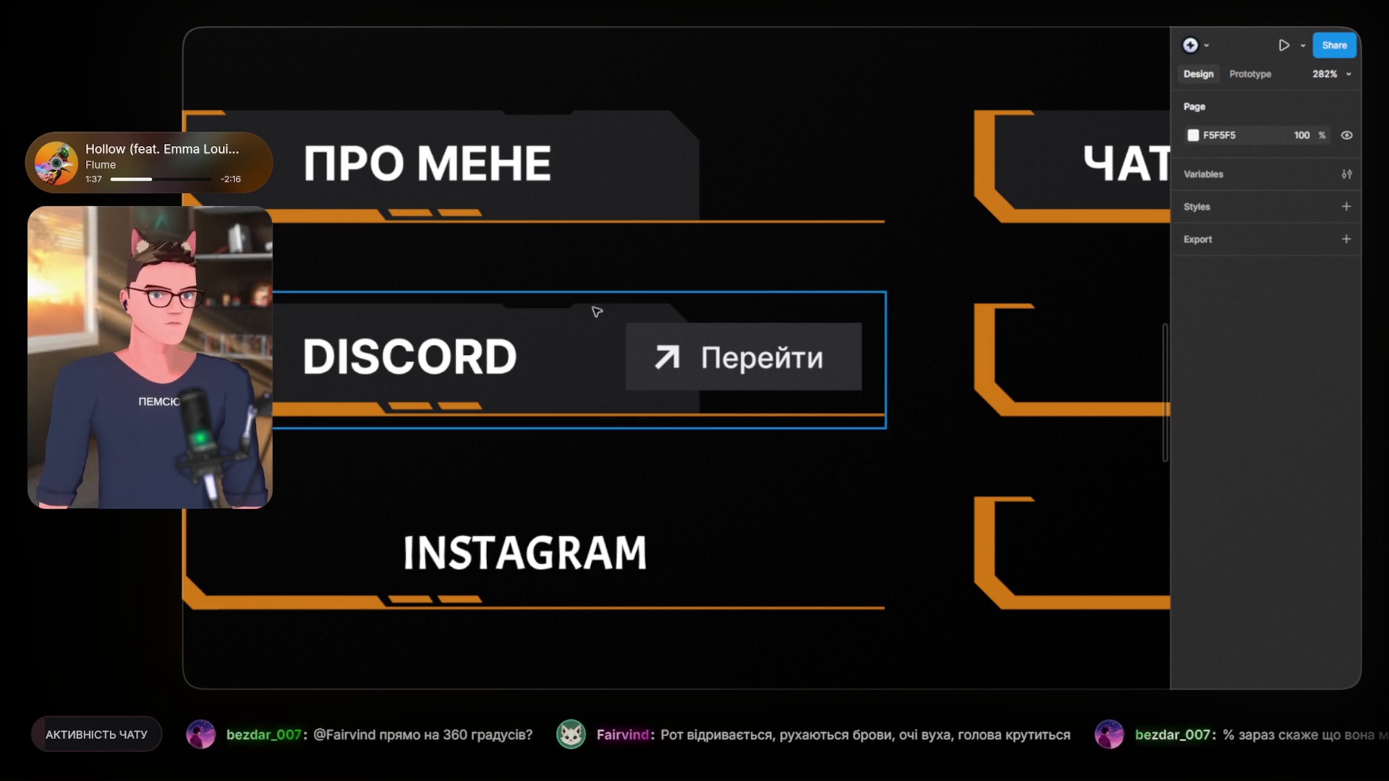
left_click(627, 317, "ctrl")
left_click_drag(629, 318, 556, 308)
mouse_move(852, 357)
left_mouse_down()
mouse_move(876, 360)
mouse_move(861, 359)
left_mouse_up()
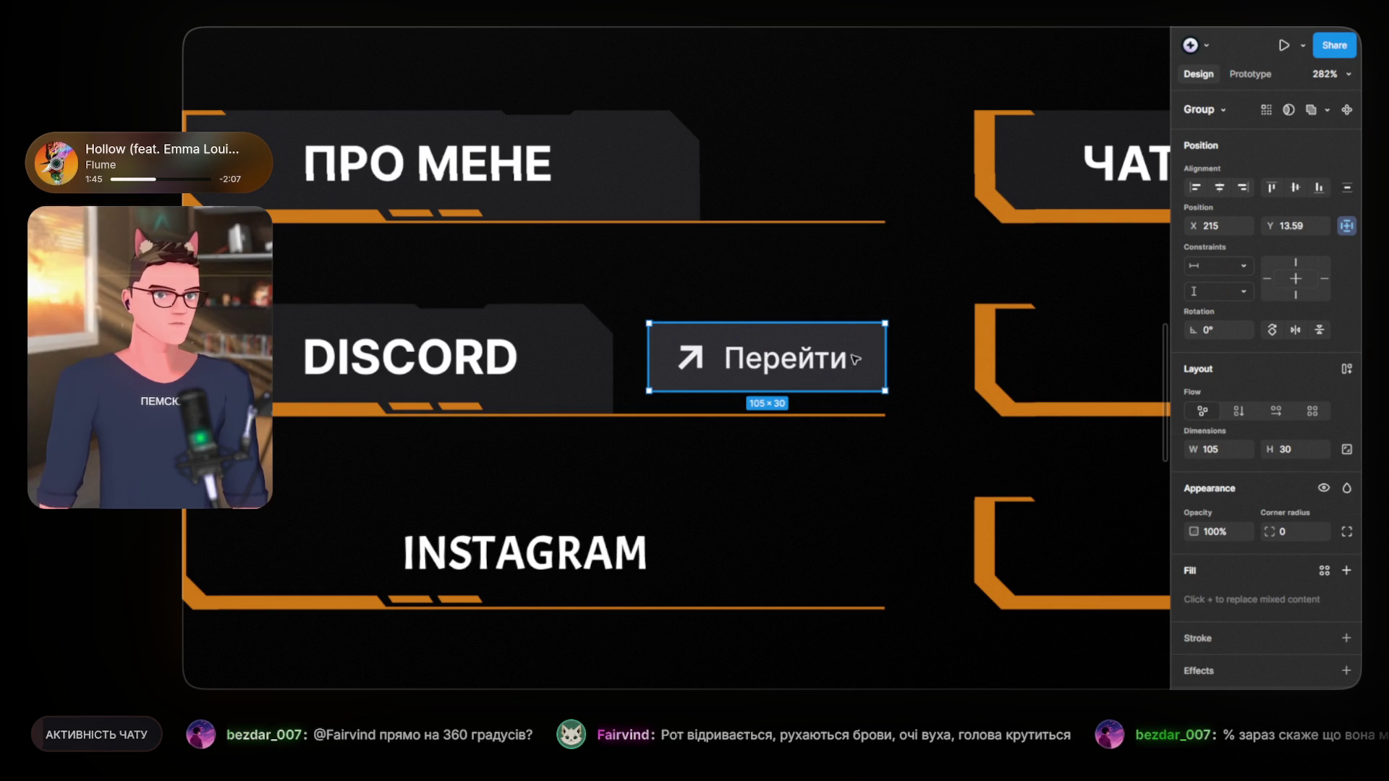
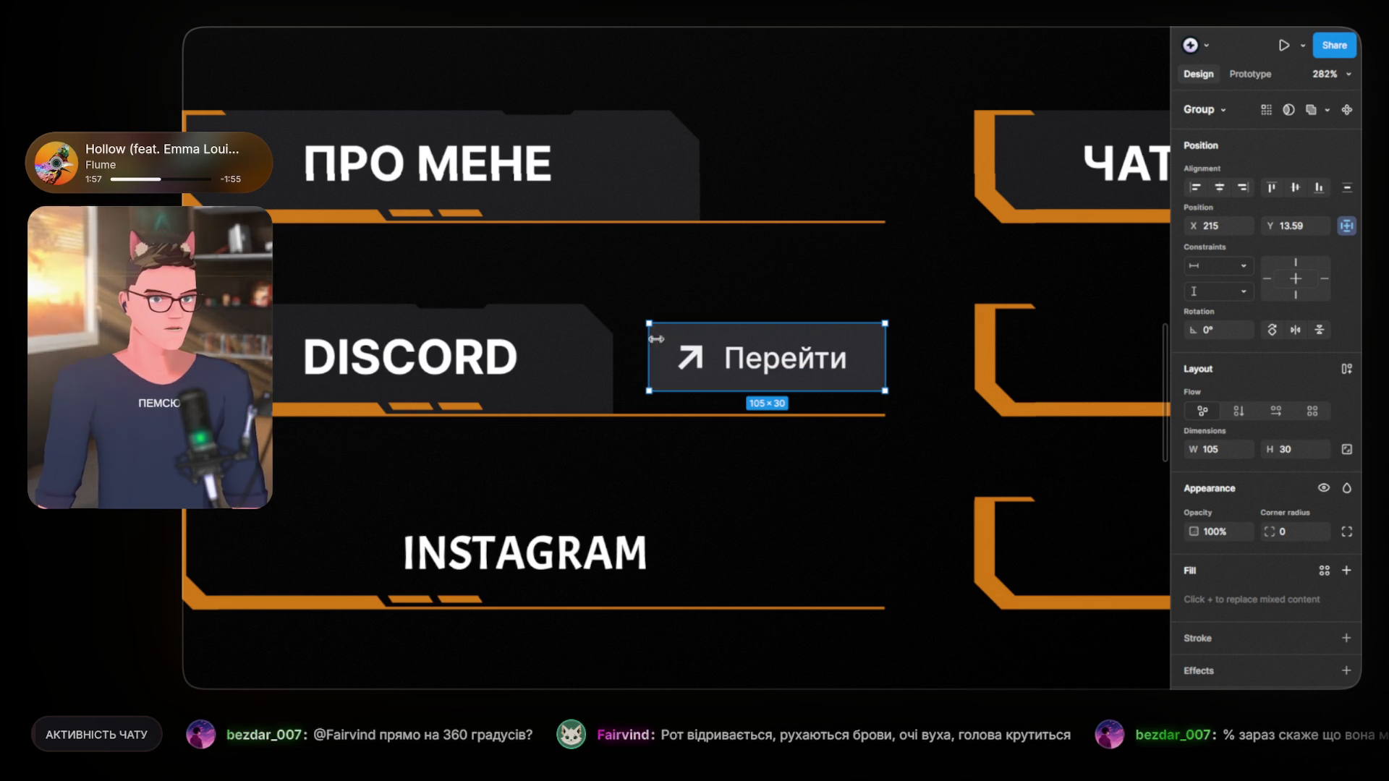
Step: Give the Перейти button rectangle the Discord panel's dark #181818 fill using the eyedropper
double_click(667, 338)
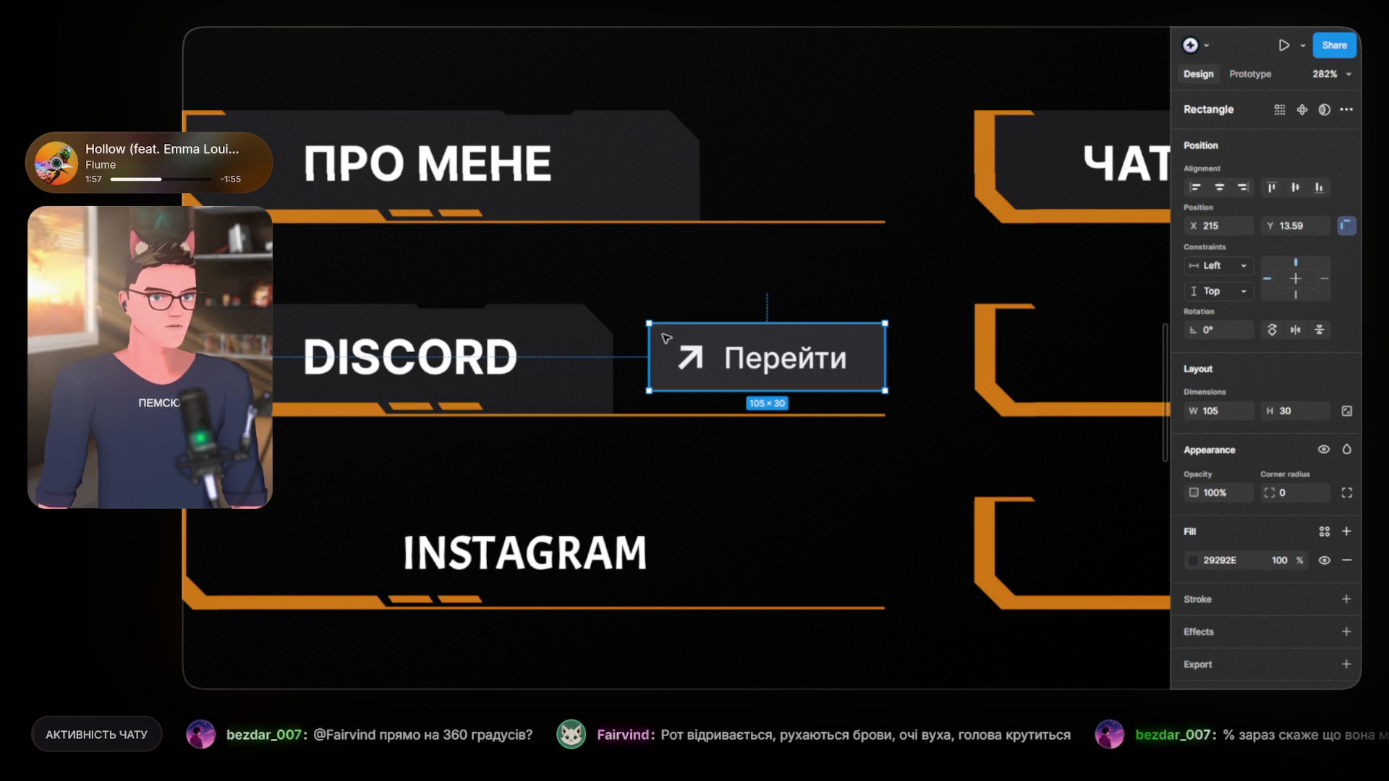
left_click(1193, 561)
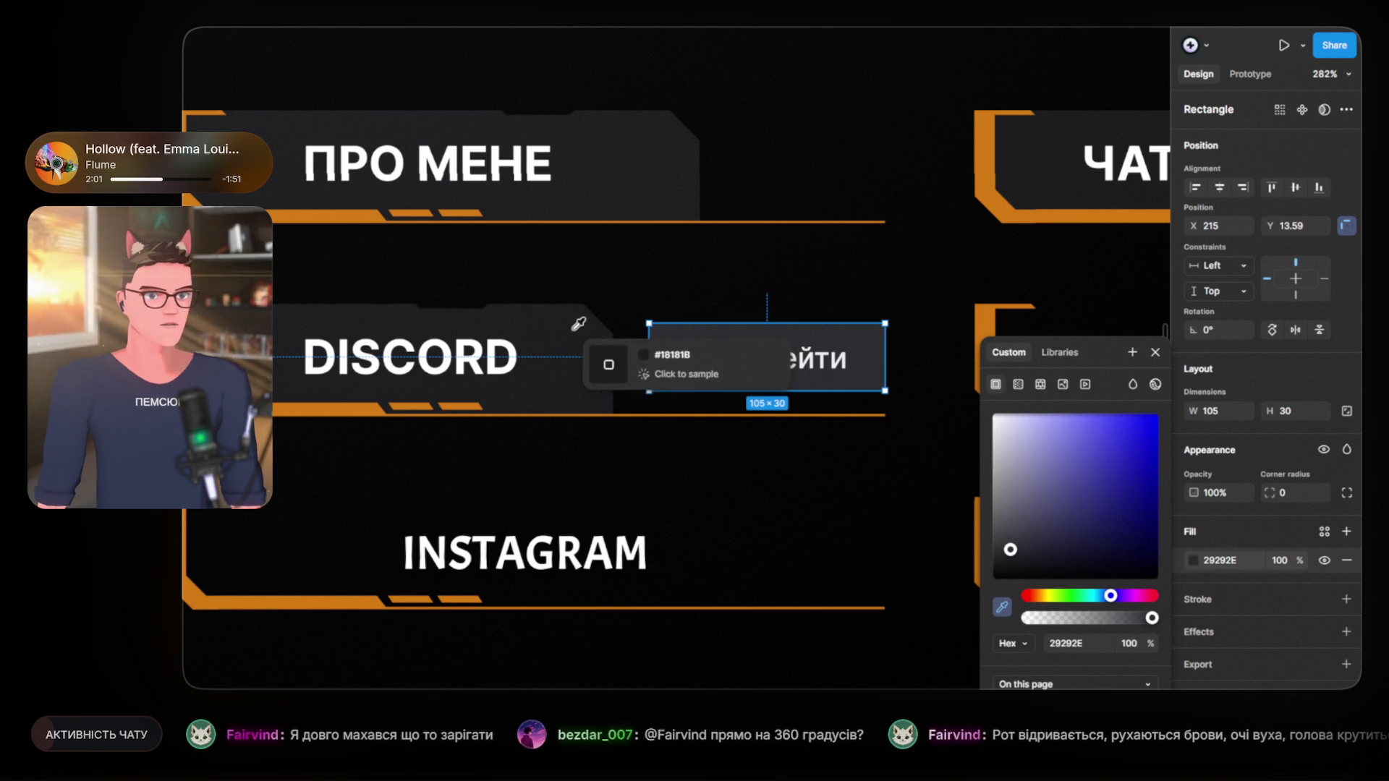
left_click(609, 285)
scroll(615, 333, "down", 5)
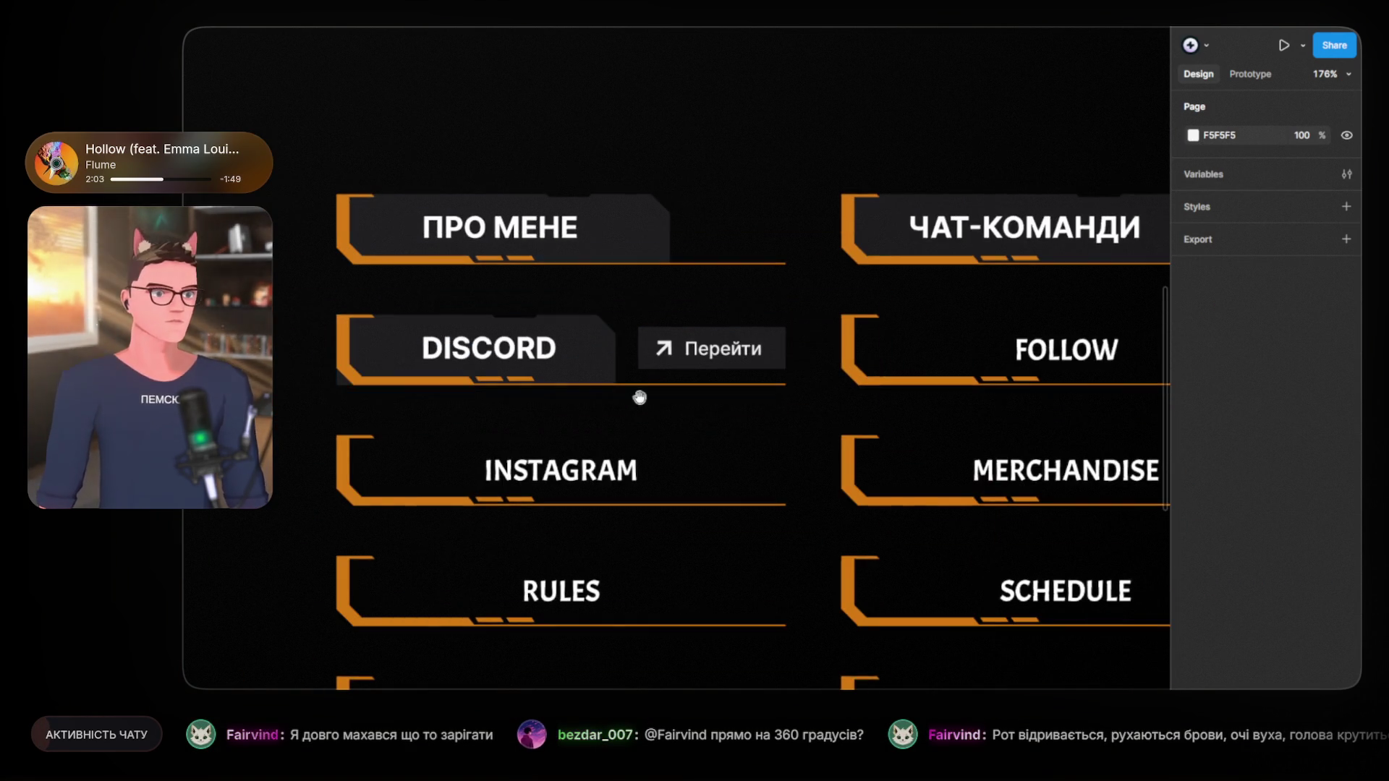
scroll(767, 427, "up", 3)
scroll(649, 411, "up", 2)
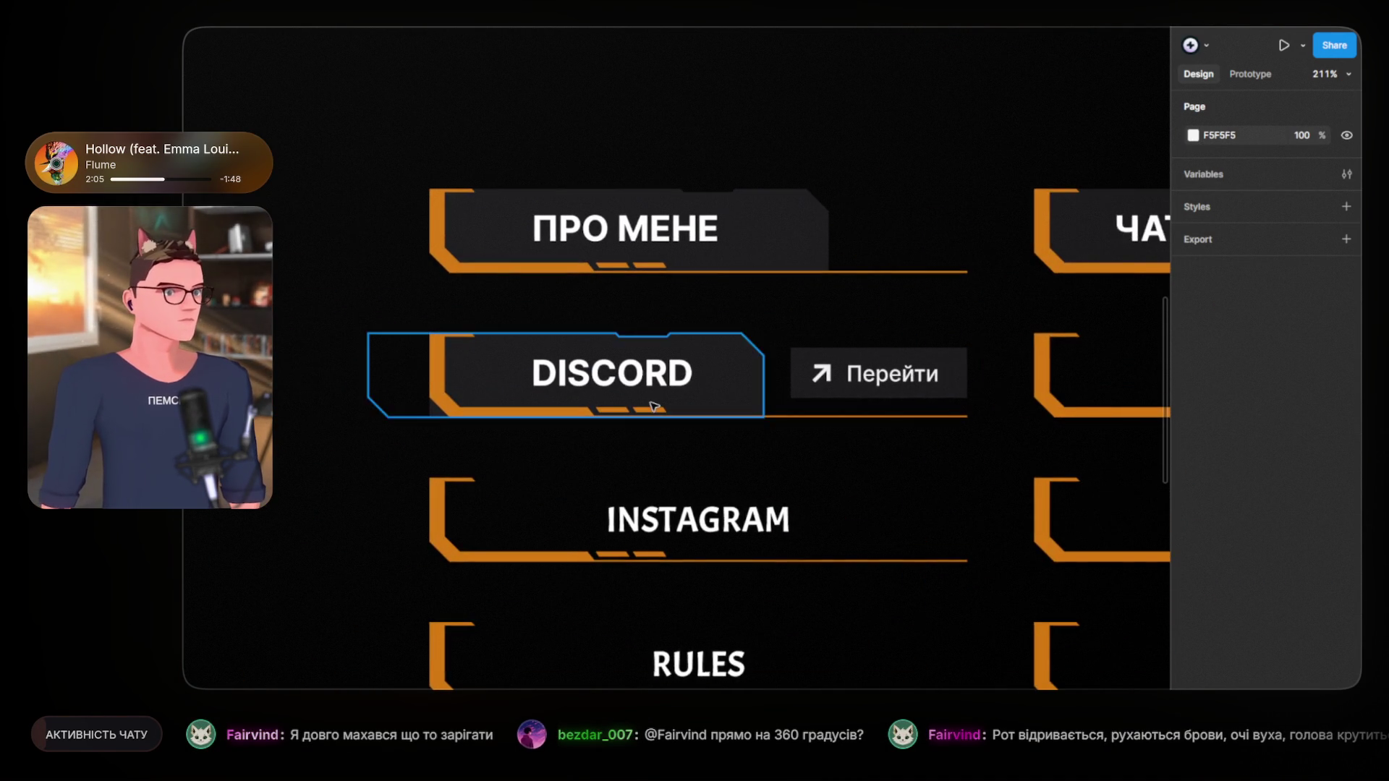
scroll(658, 409, "up", 2)
scroll(706, 373, "up", 2)
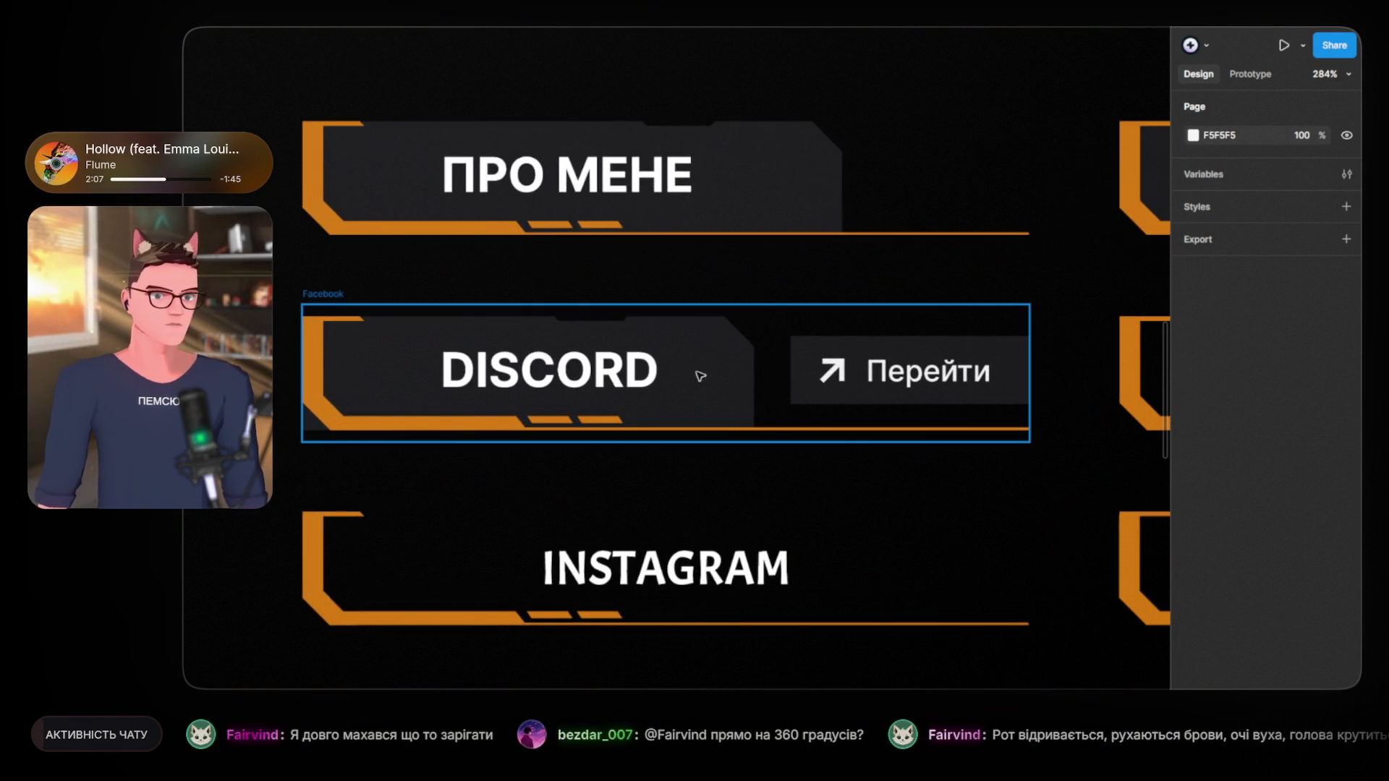
Step: Nudge the Discord panel's background shape slightly to the right
left_click(721, 348)
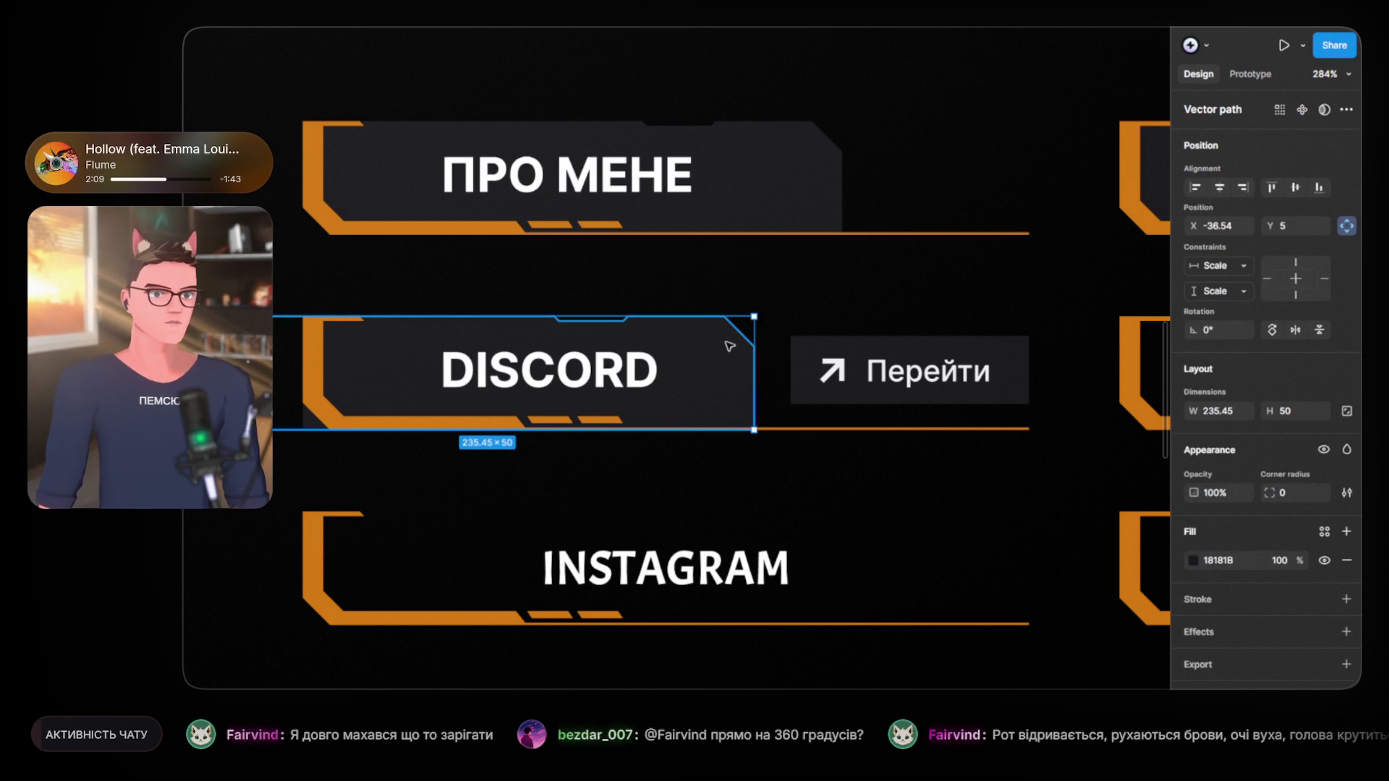
left_click_drag(718, 348, 732, 349)
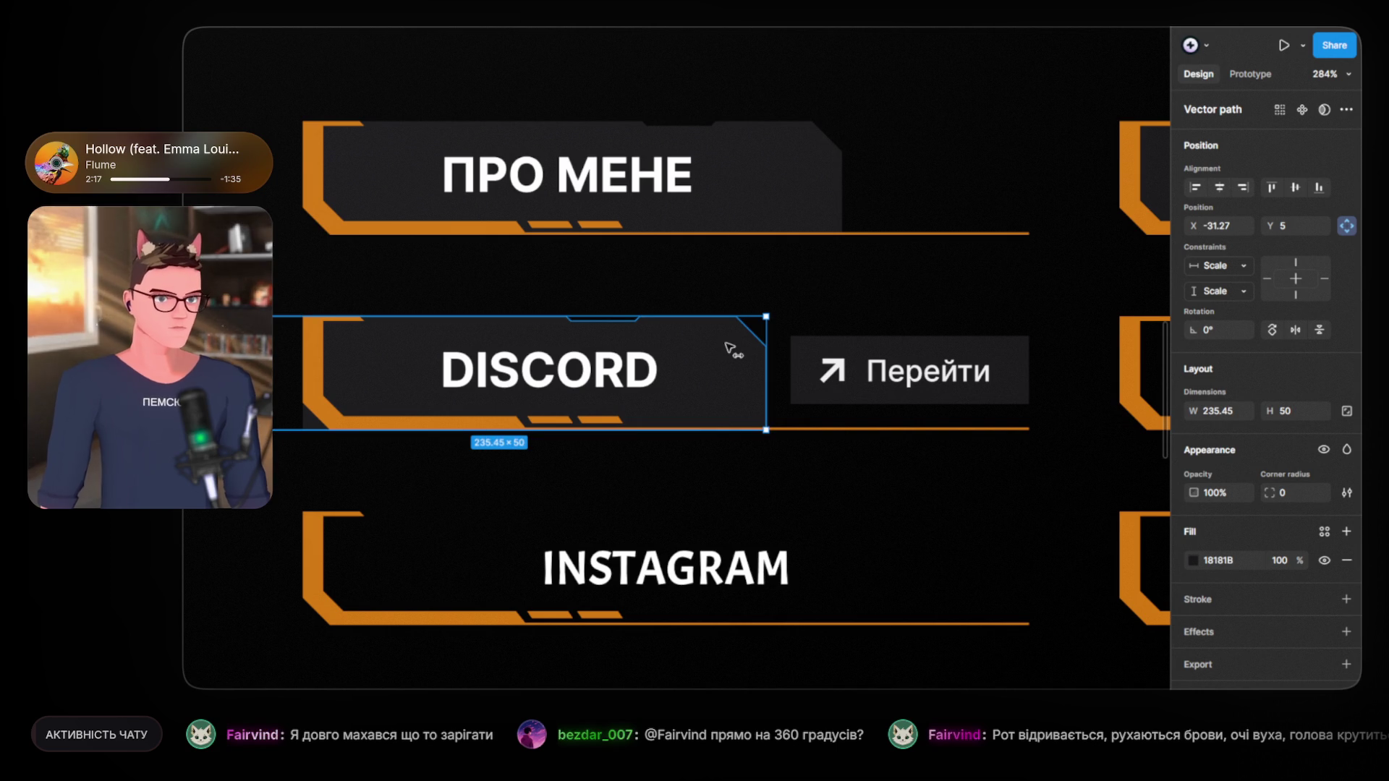
scroll(813, 361, "up", 5)
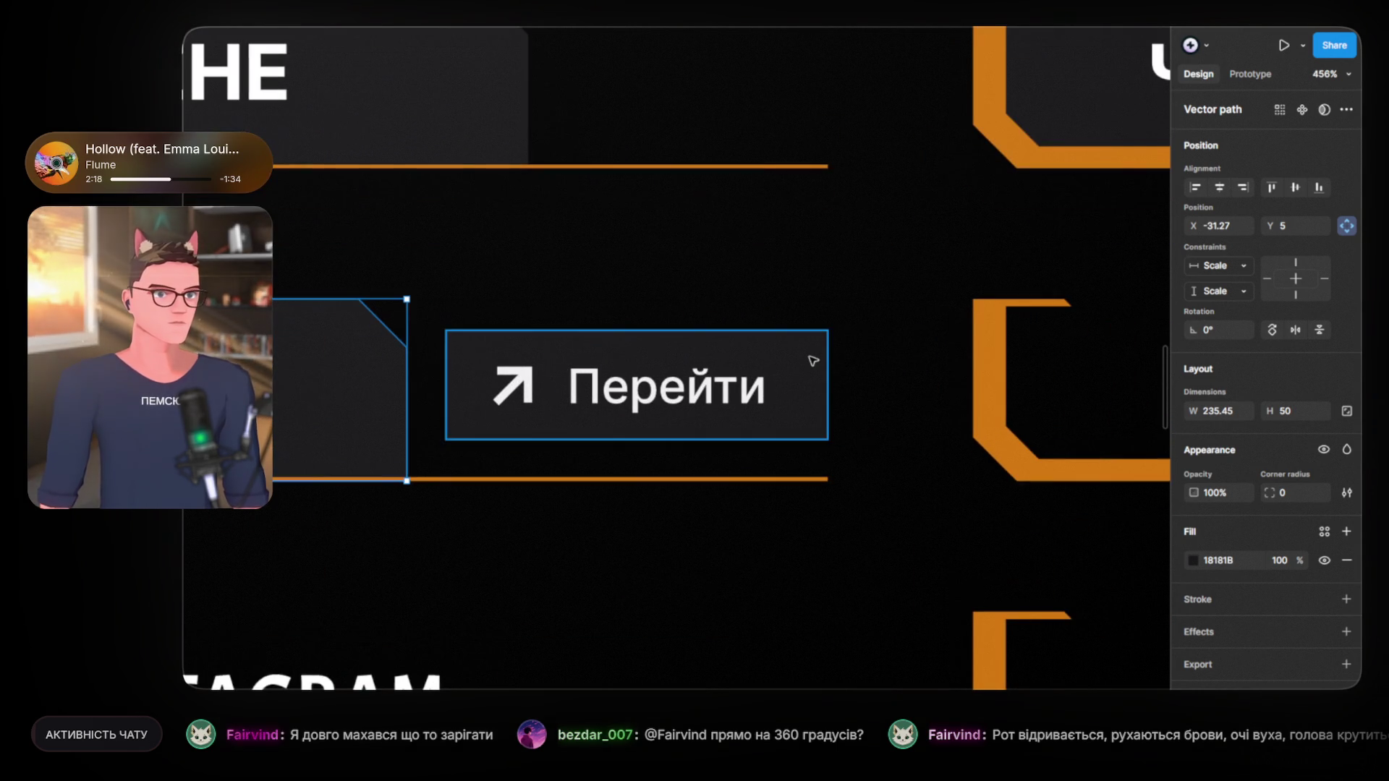
left_click(813, 361)
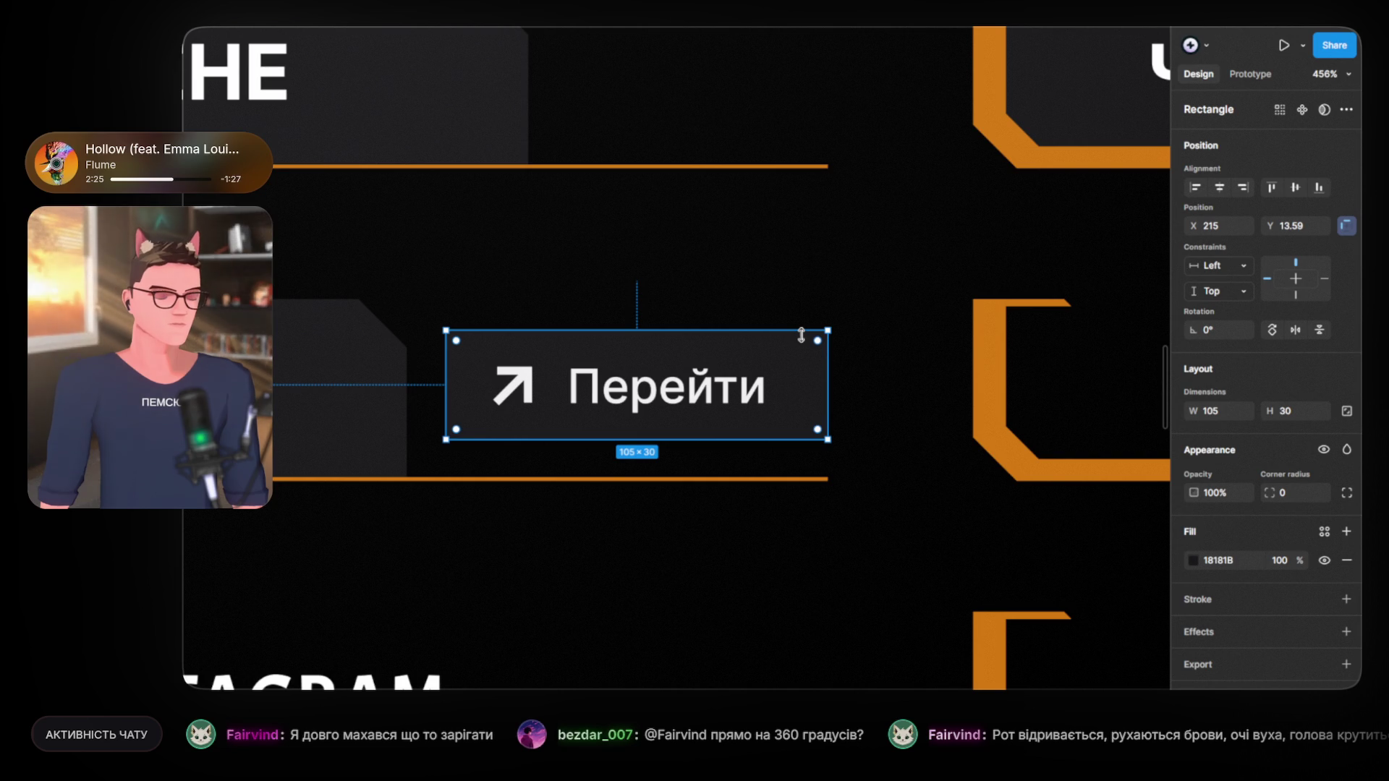
mouse_move(356, 246)
left_mouse_down()
mouse_move(954, 266)
mouse_move(883, 264)
left_mouse_up()
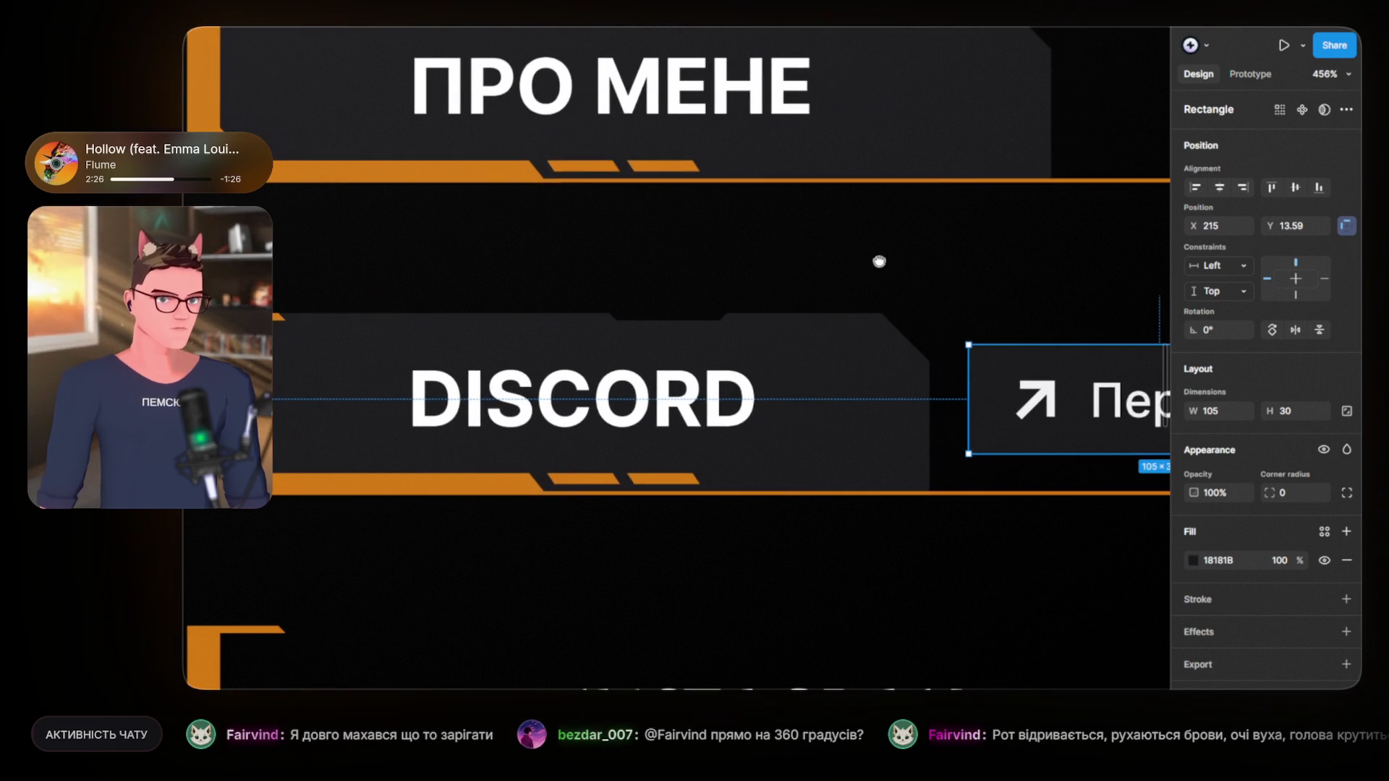
scroll(651, 403, "down", 3, "ctrl")
left_click(651, 403)
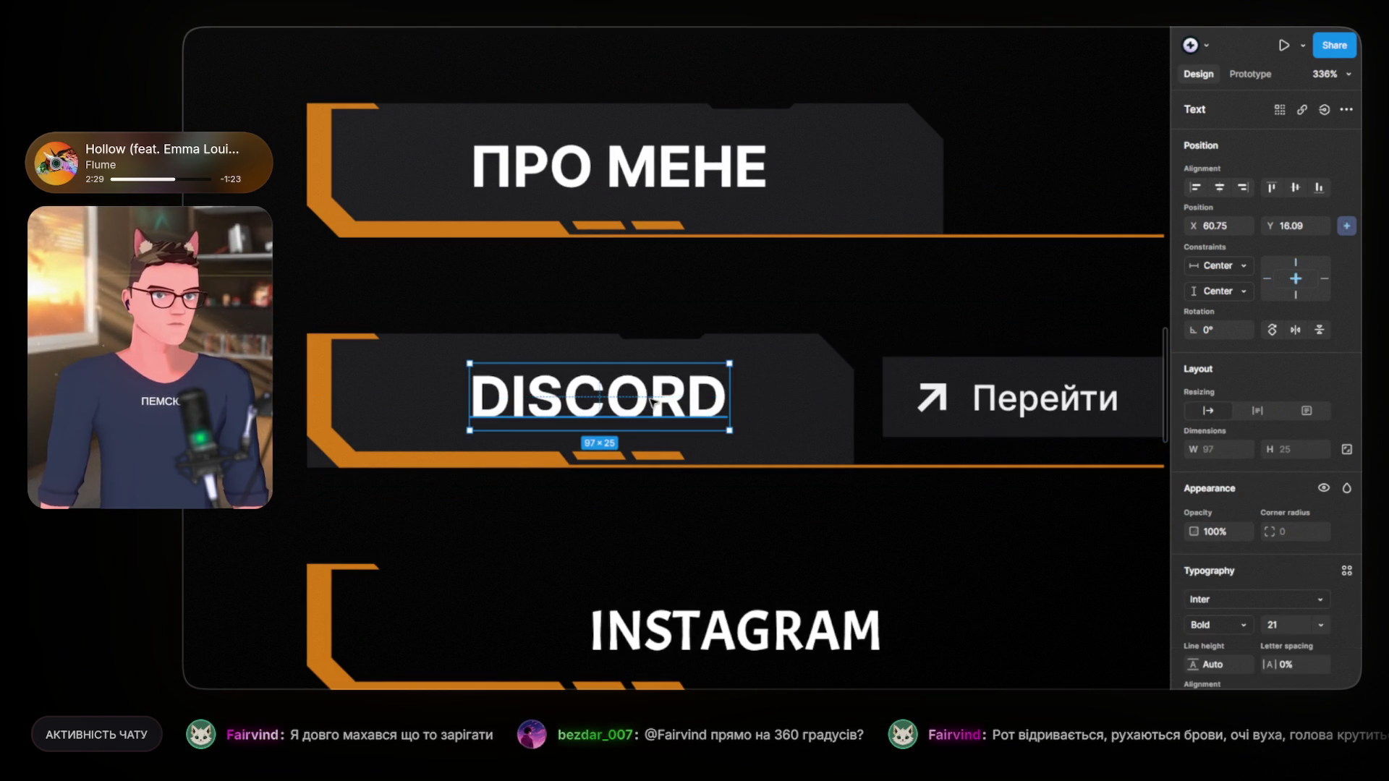
Step: Move the DISCORD label further right to X 73.27 within its panel
left_click_drag(678, 405, 603, 406)
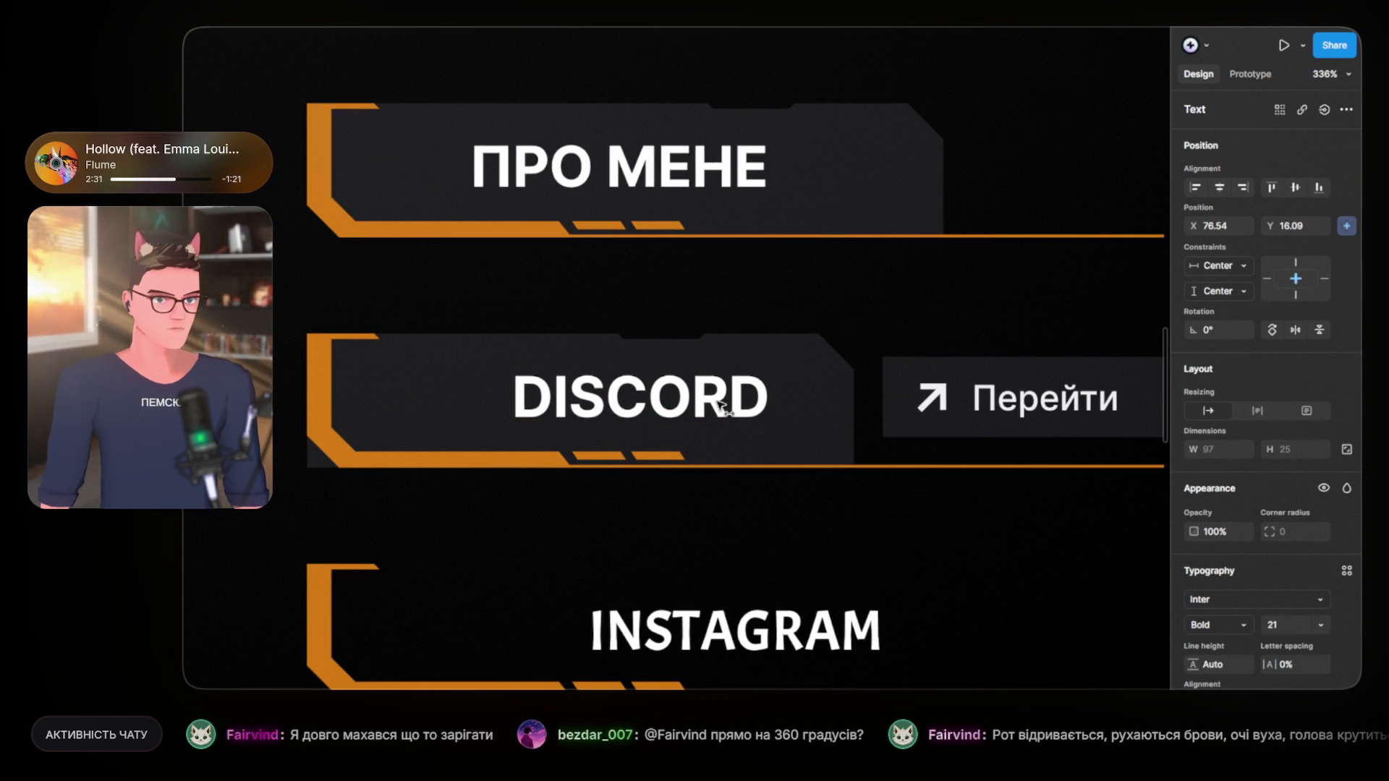
mouse_move(603, 406)
left_mouse_down()
mouse_move(731, 410)
mouse_move(716, 412)
left_mouse_up()
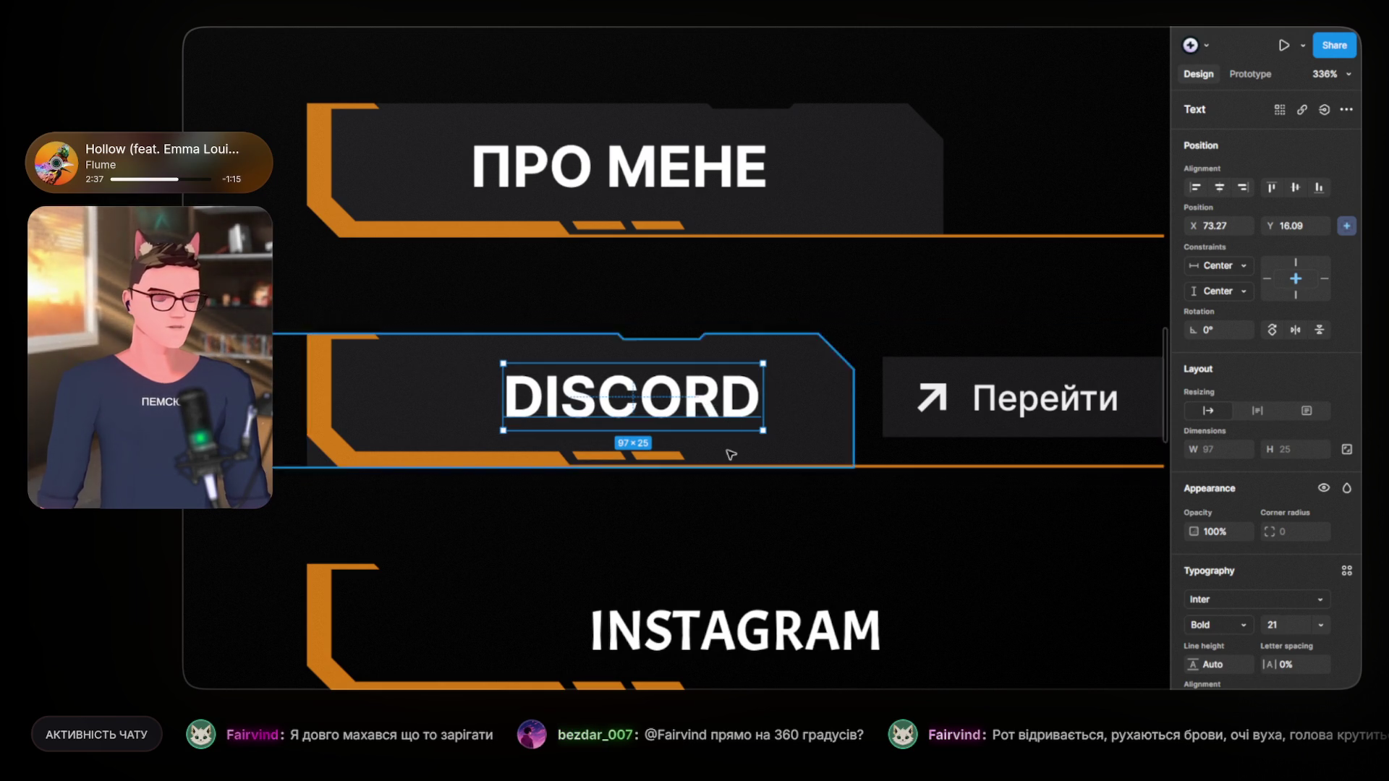
scroll(731, 455, "down", 2)
scroll(693, 474, "down", 2)
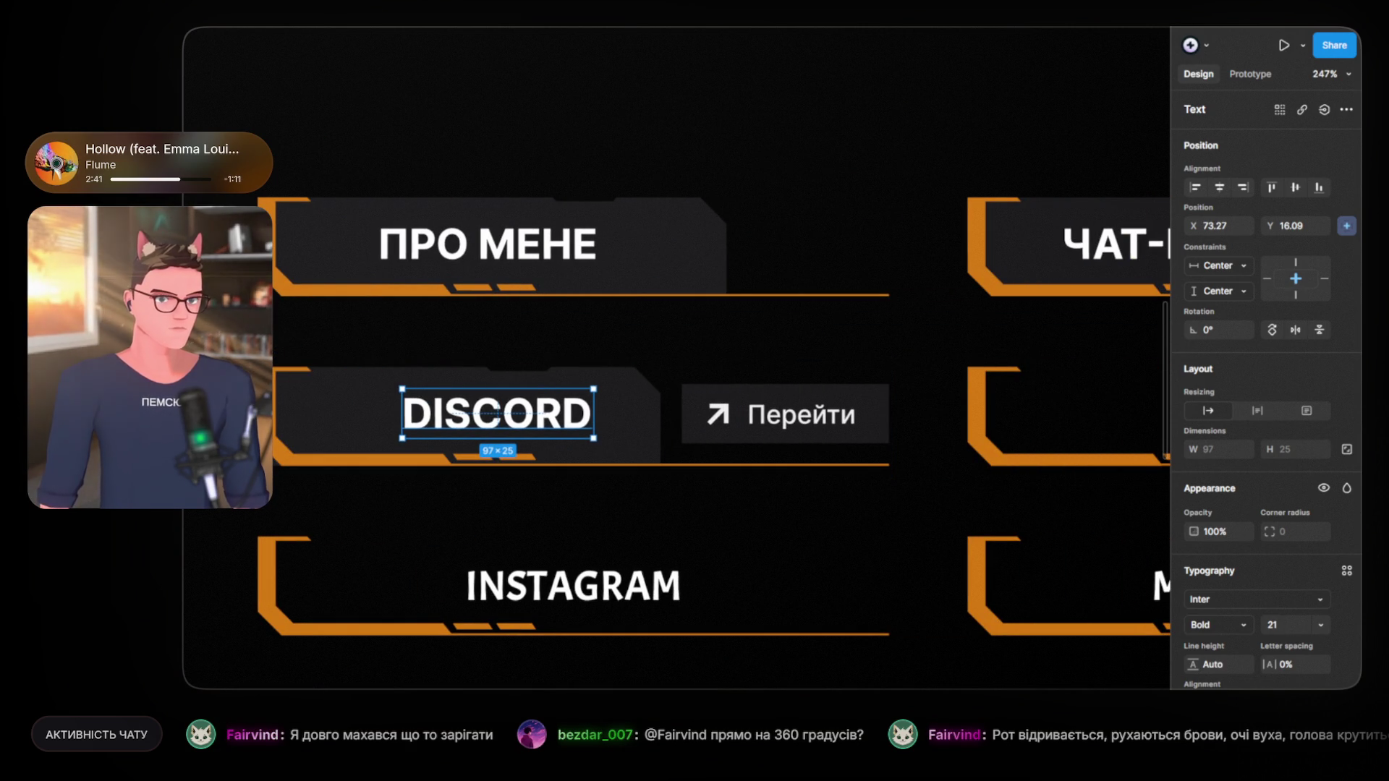
key("Escape")
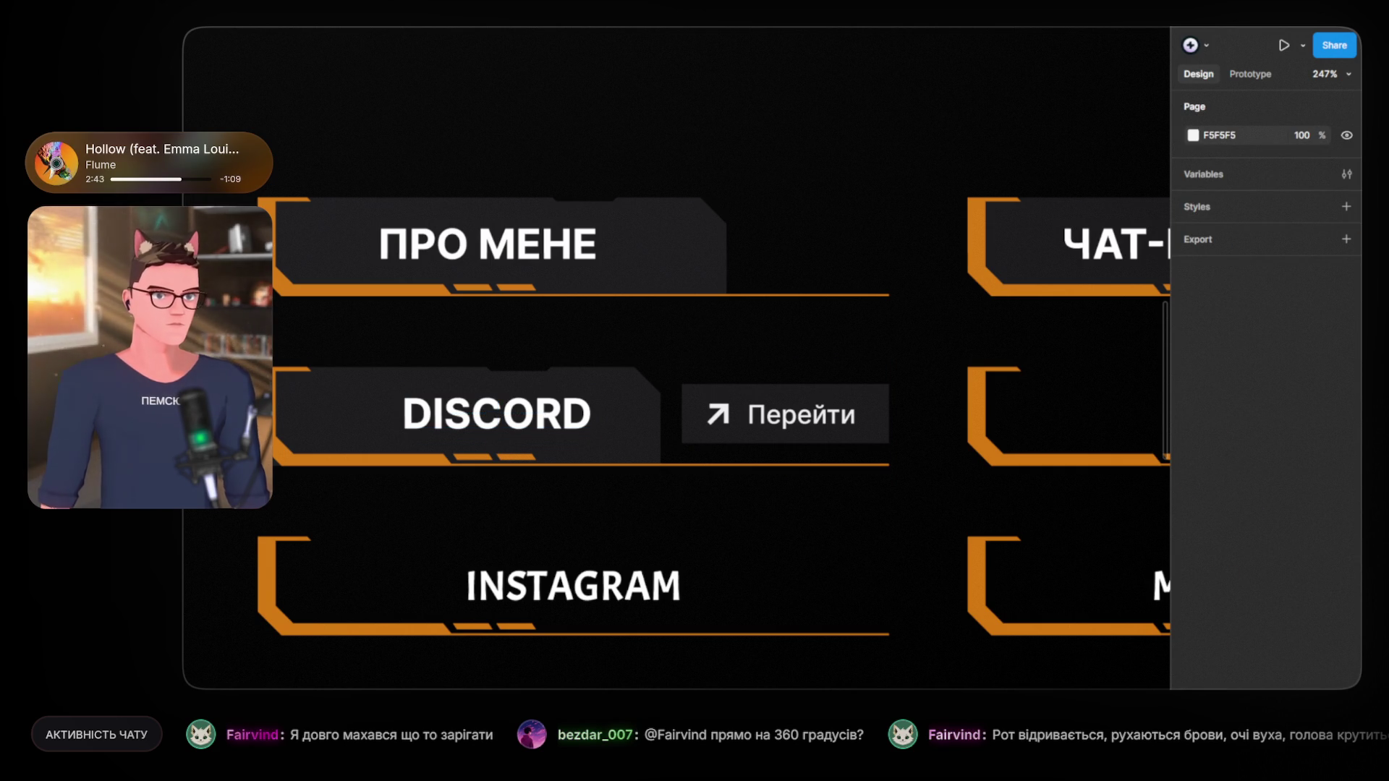
Step: Open the Перейти button's rectangle as an editable vector path
scroll(714, 387, "up", 5)
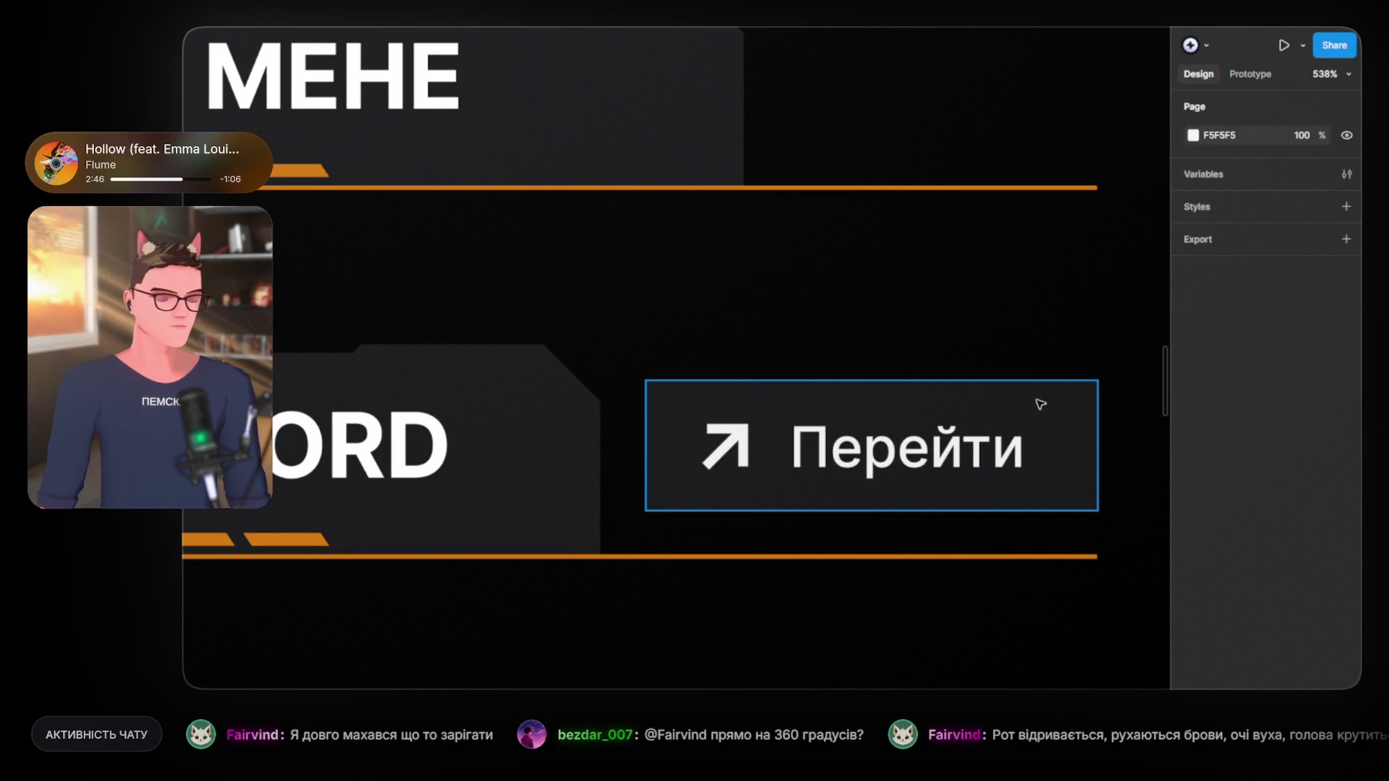
left_click_drag(1052, 413, 956, 411)
left_click(955, 406)
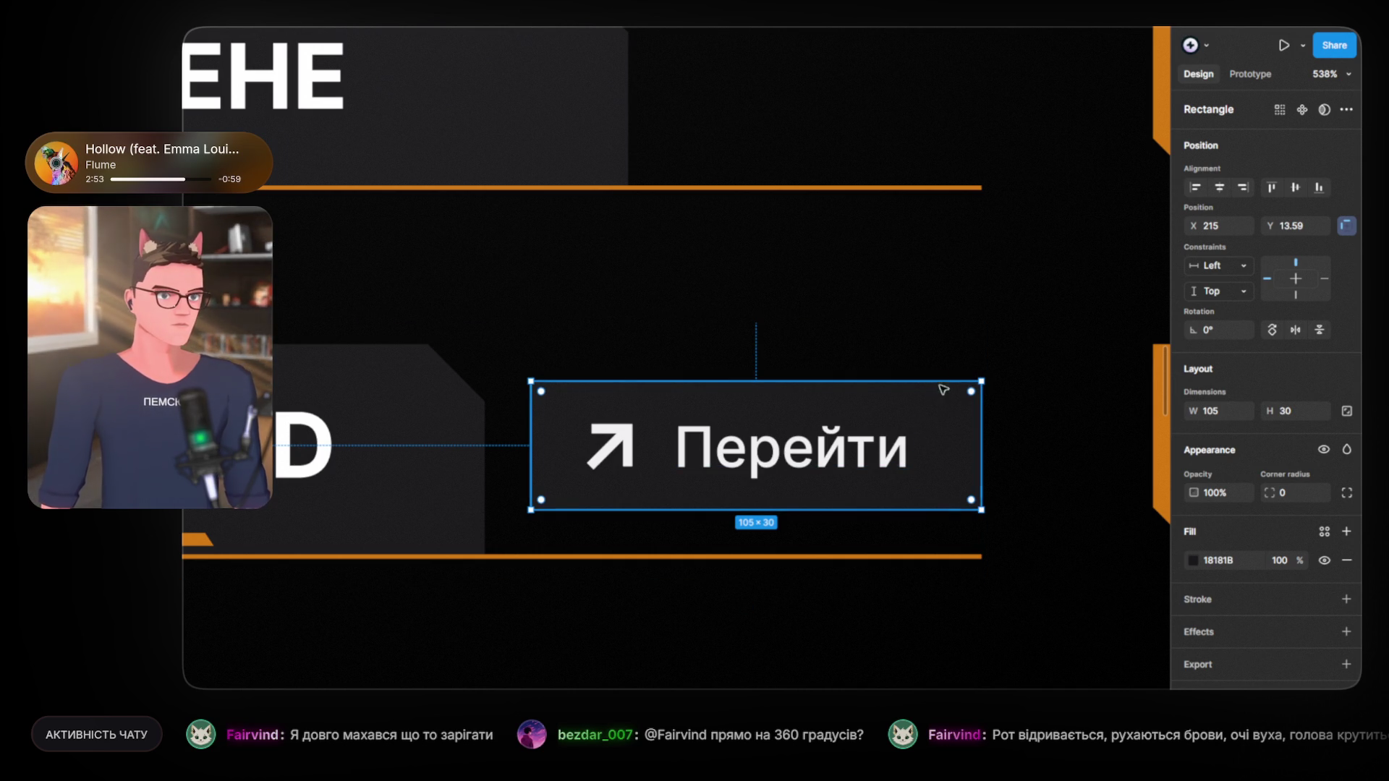
double_click(965, 419)
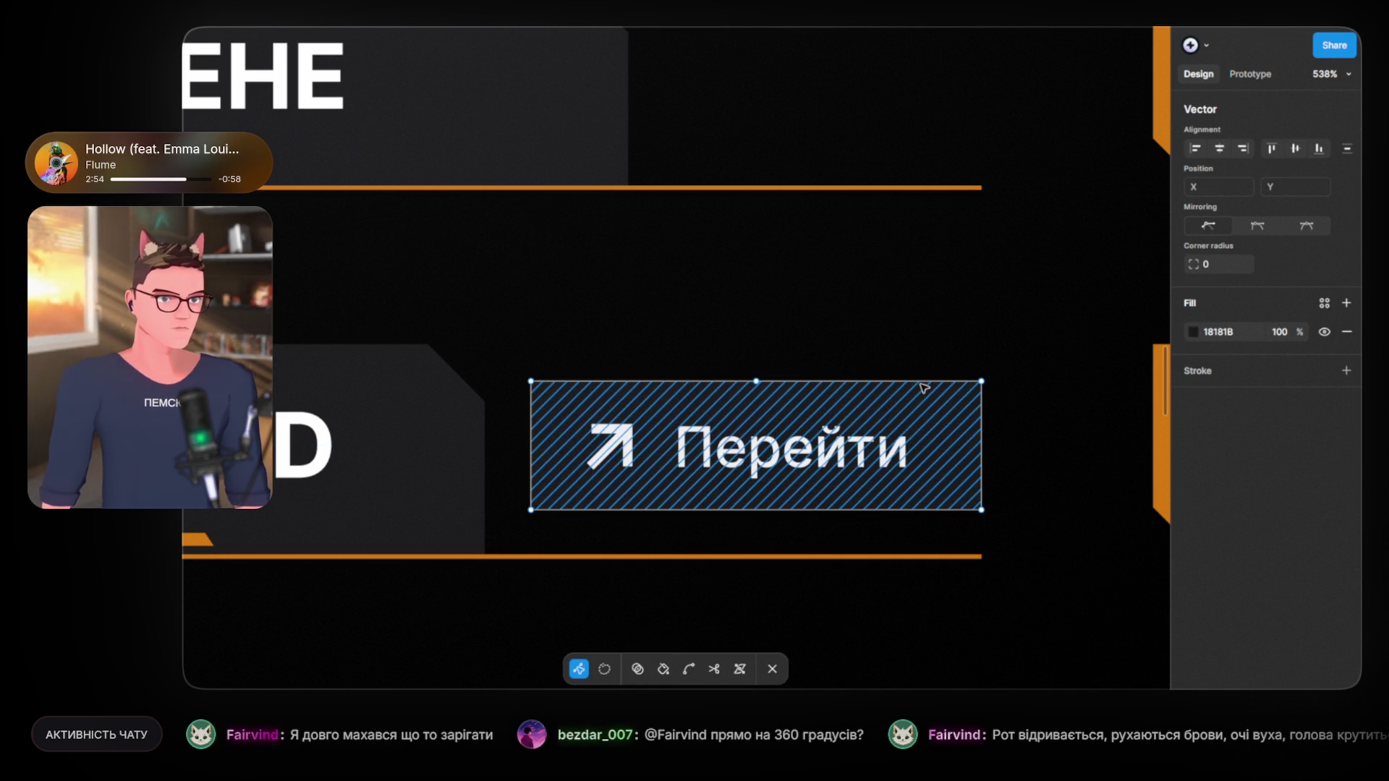
Step: Add points on the Перейти button's top and right edges and delete the top-right corner
left_click(757, 381)
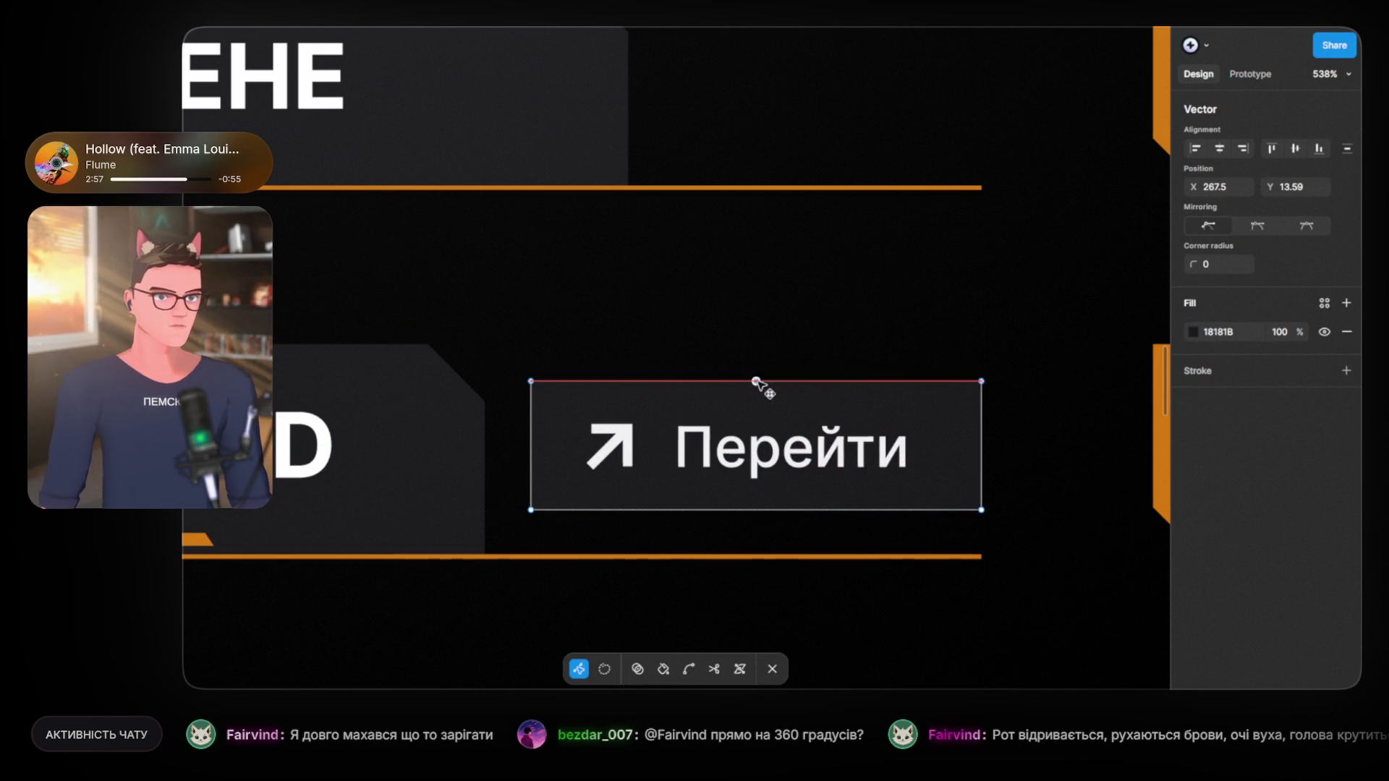
left_click_drag(910, 382, 918, 381)
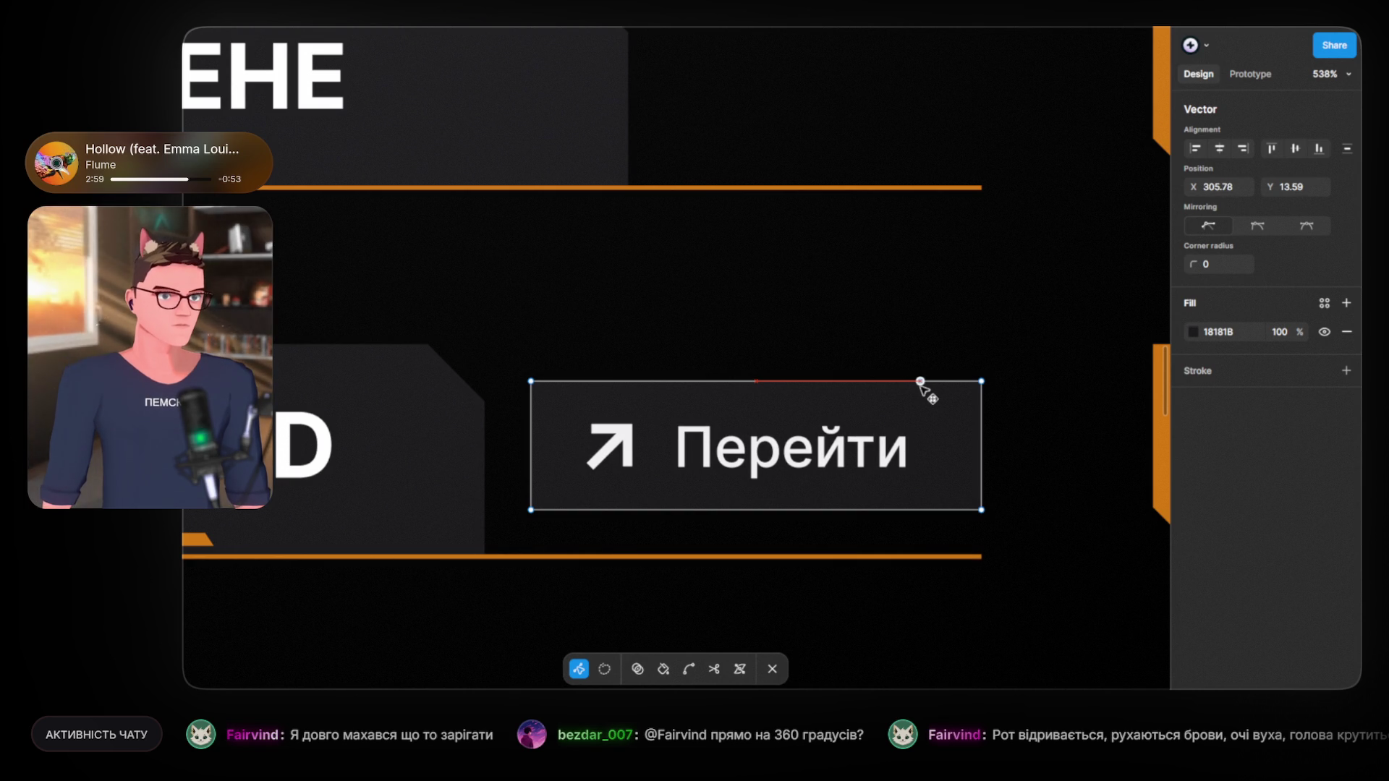
left_click(981, 442)
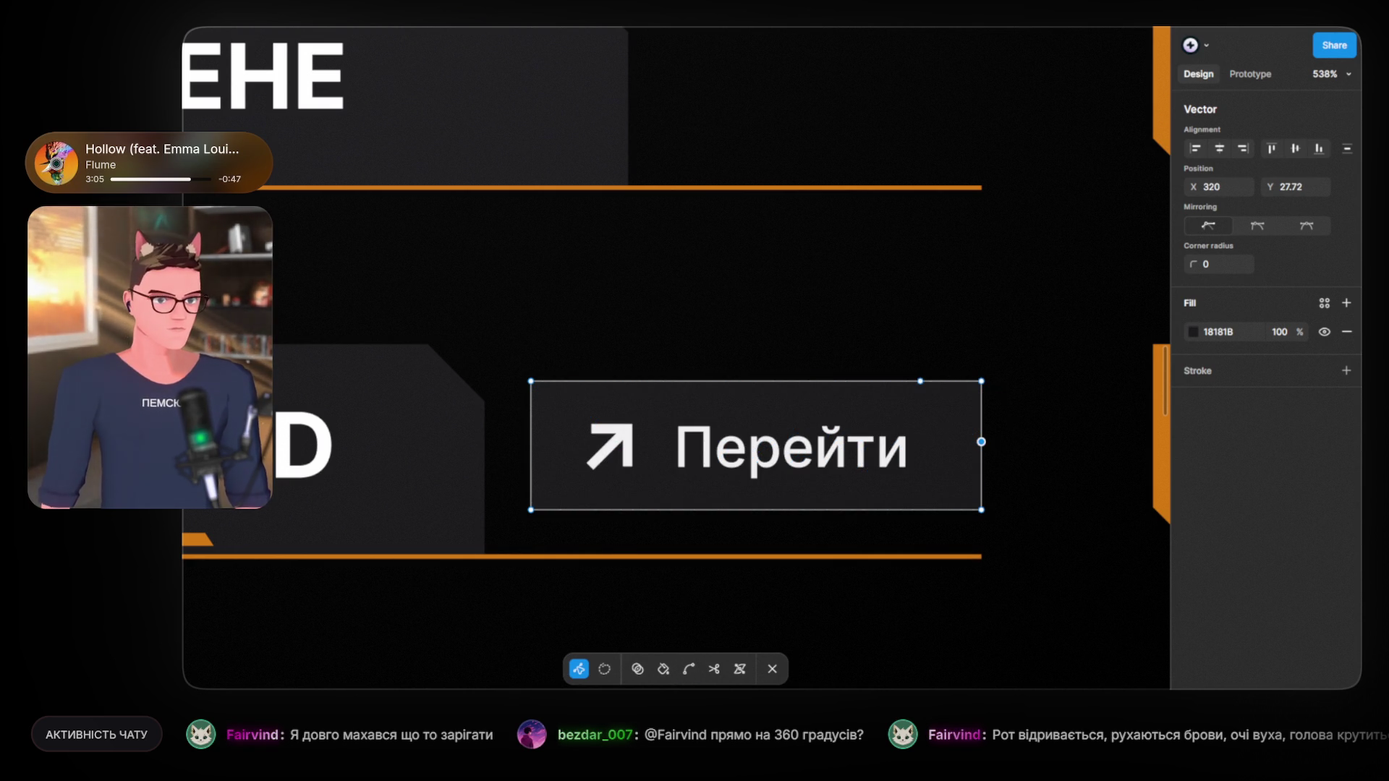
key("ctrl")
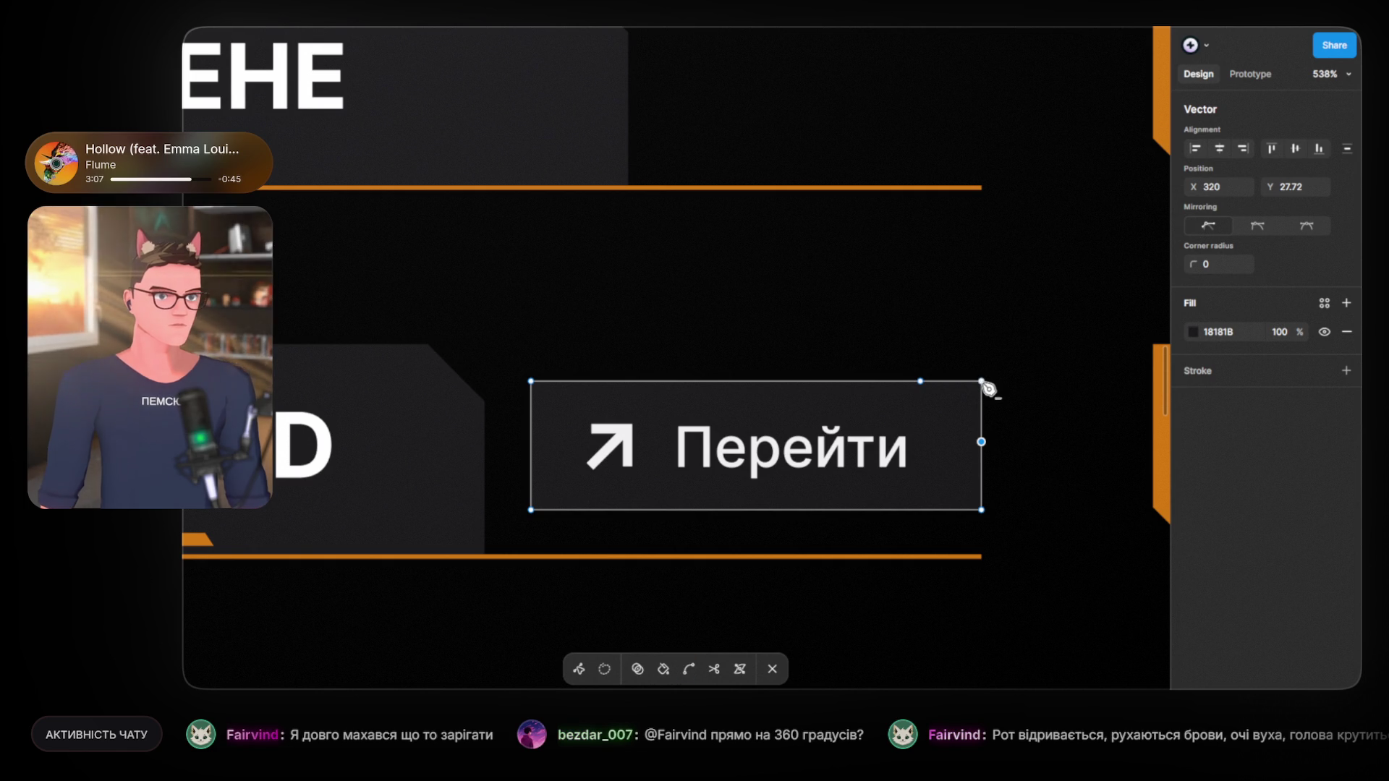
left_click(981, 382)
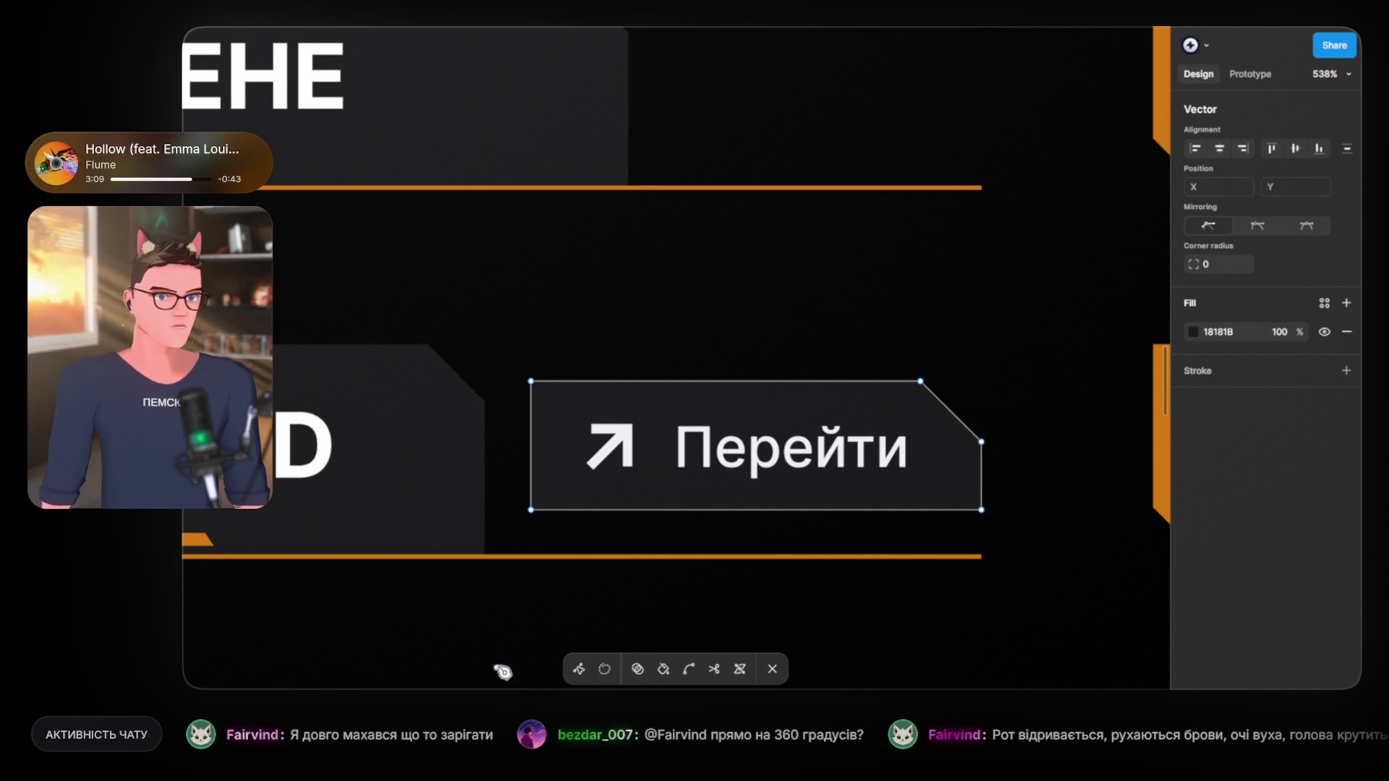
key("Escape")
Step: Fine-tune the top point of the button's diagonal bevel and exit point editing
double_click(924, 394)
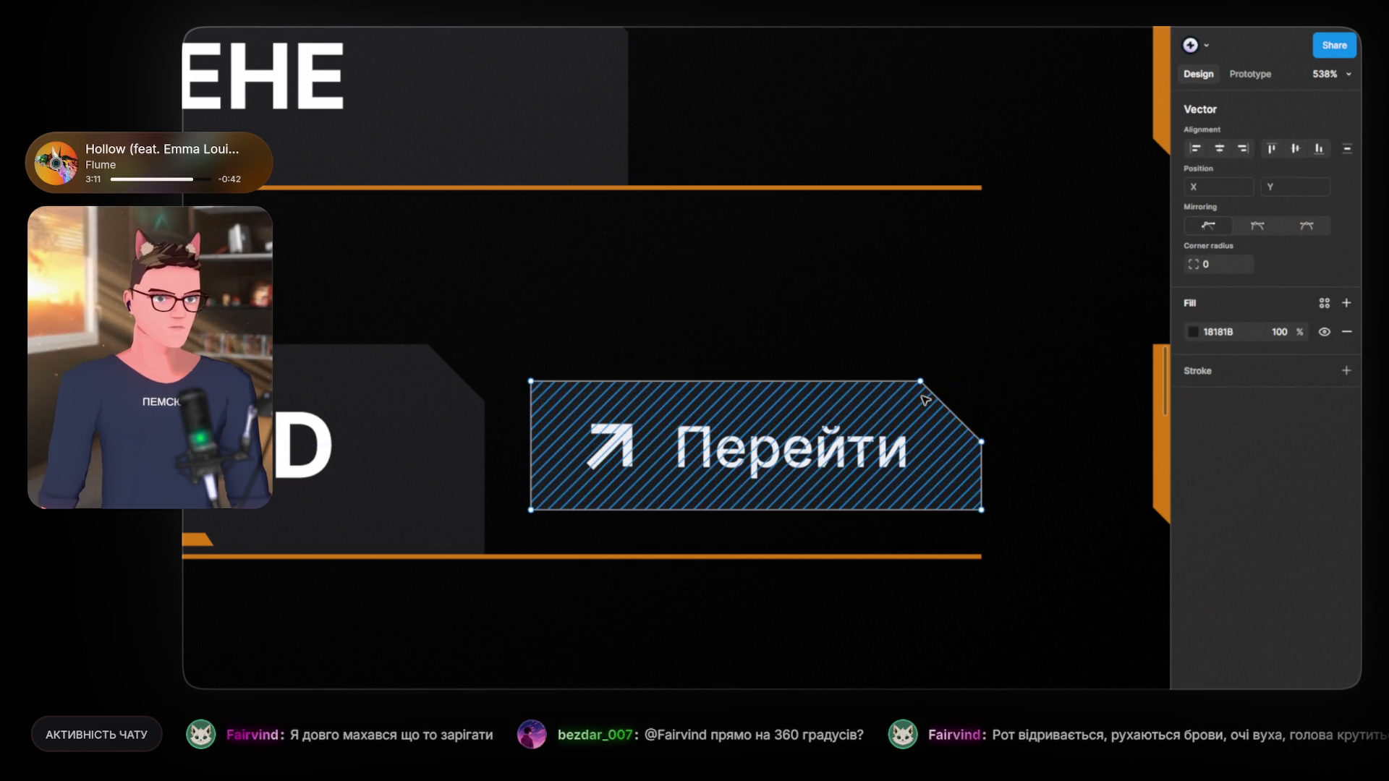
left_click(920, 382)
left_click_drag(921, 381, 924, 384)
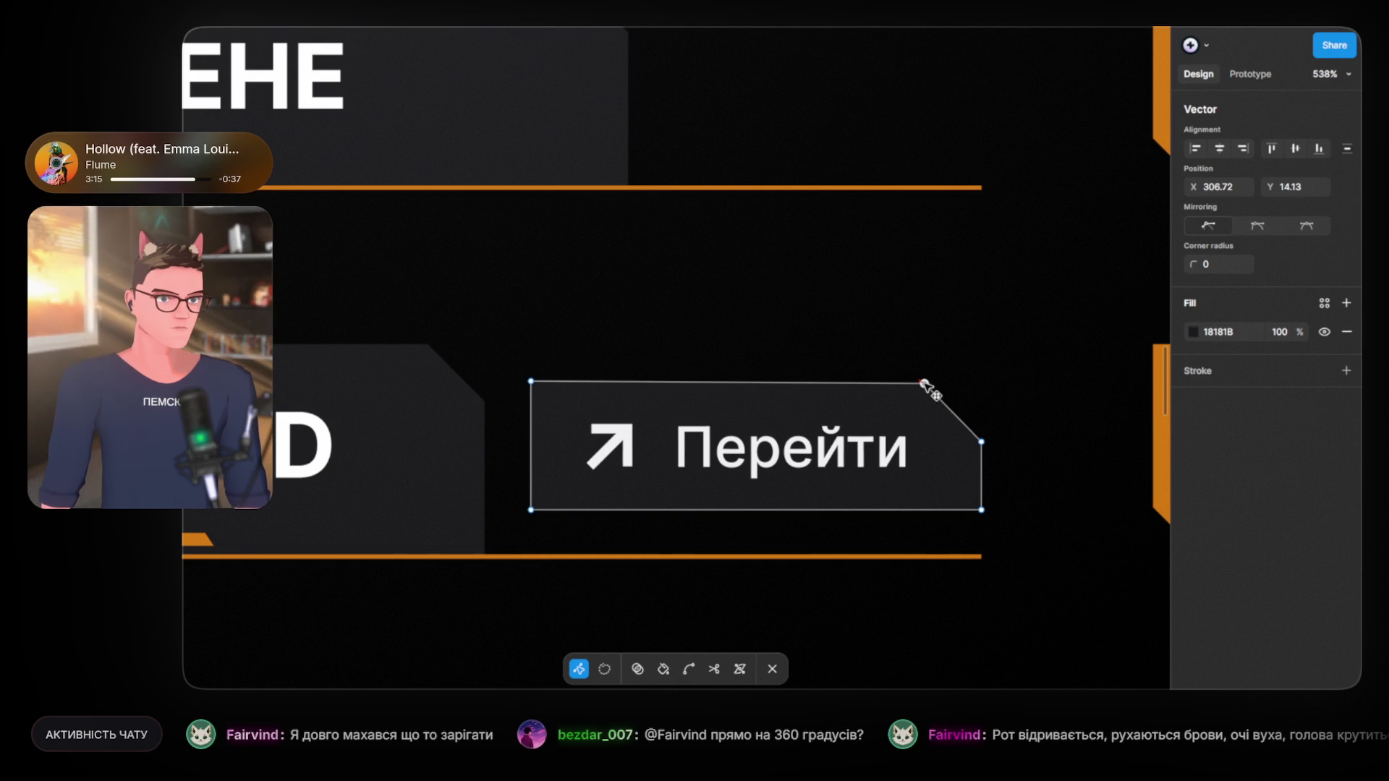
left_click(792, 329)
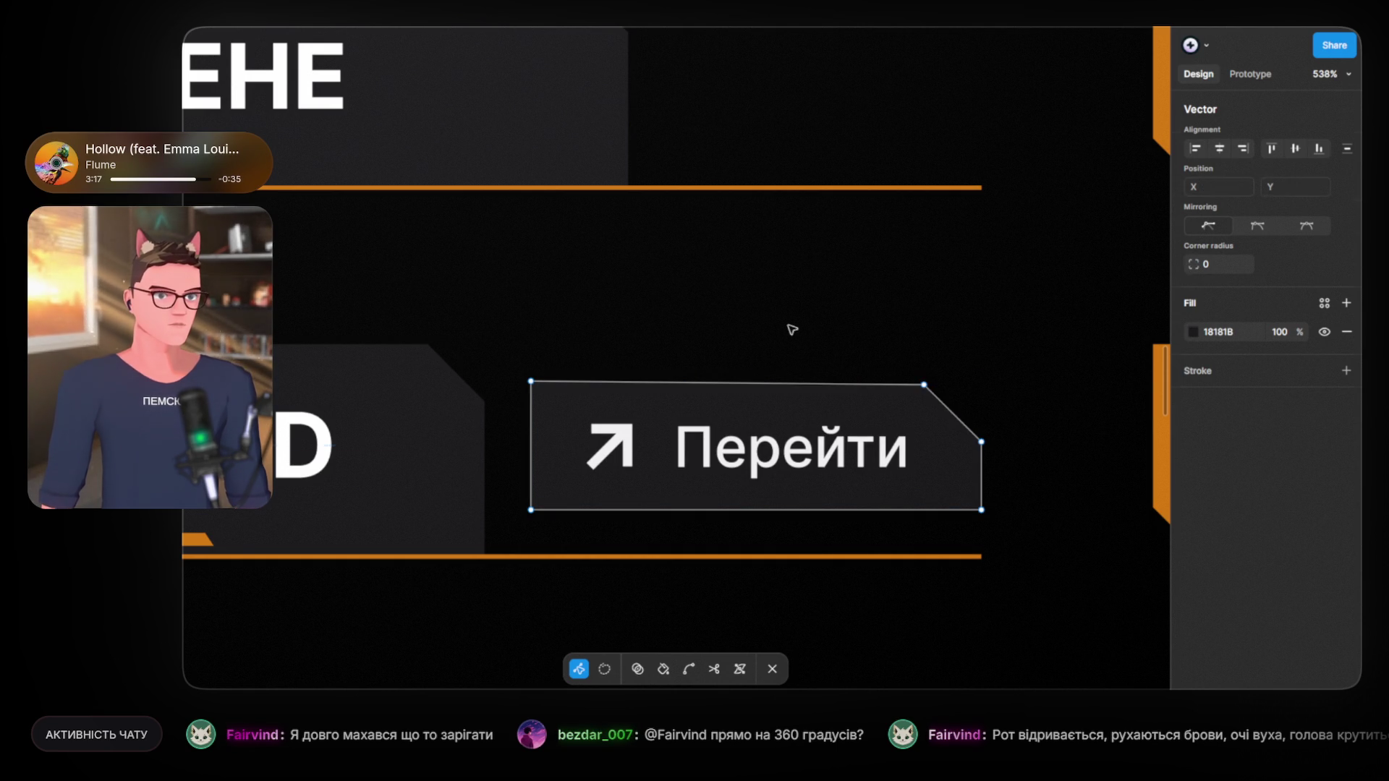
key("Escape")
scroll(716, 376, "down", 5)
key("Escape")
scroll(637, 452, "left", 2)
Step: Pan and zoom across the canvas past the elfimus_ua board to the QR-code frames
scroll(636, 452, "left", 2)
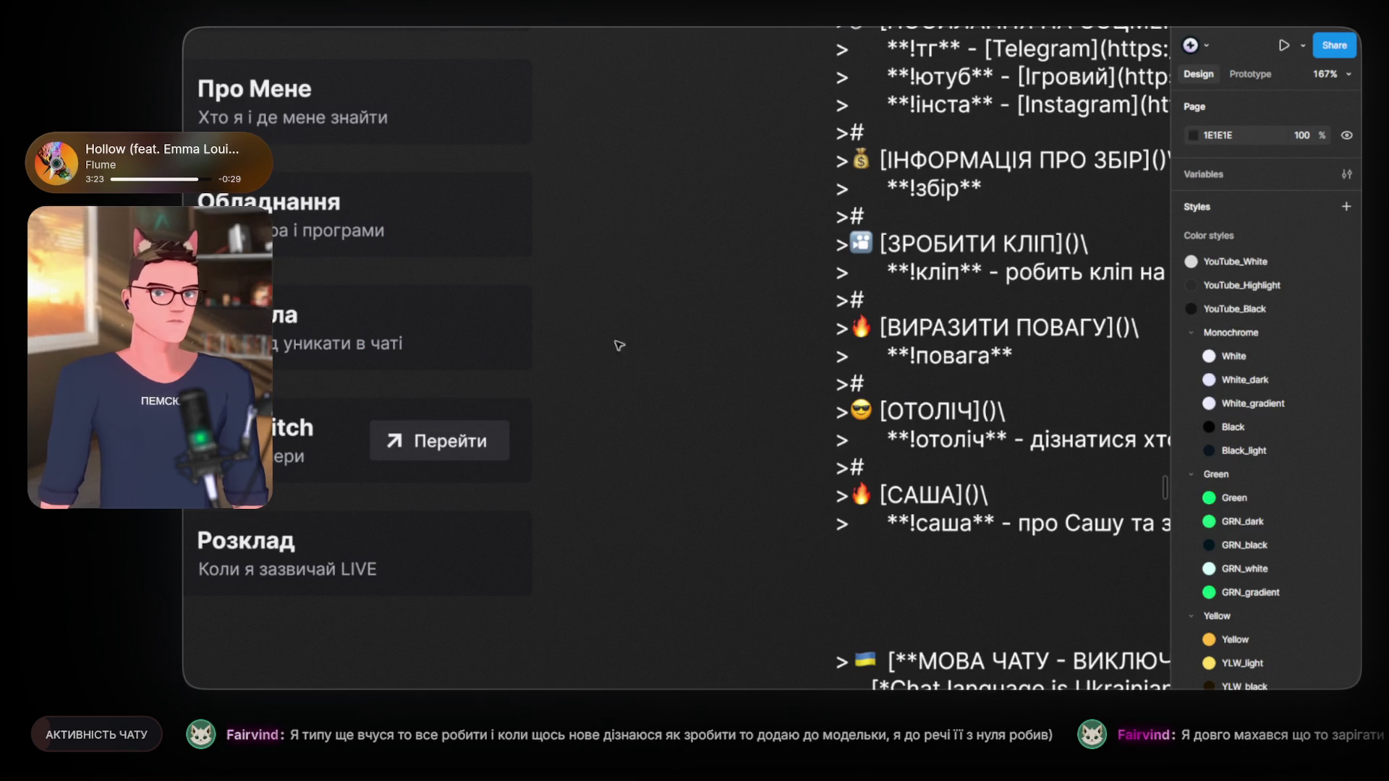
scroll(658, 373, "down", 3)
scroll(658, 373, "down", 3)
scroll(658, 372, "down", 3)
scroll(658, 373, "down", 2)
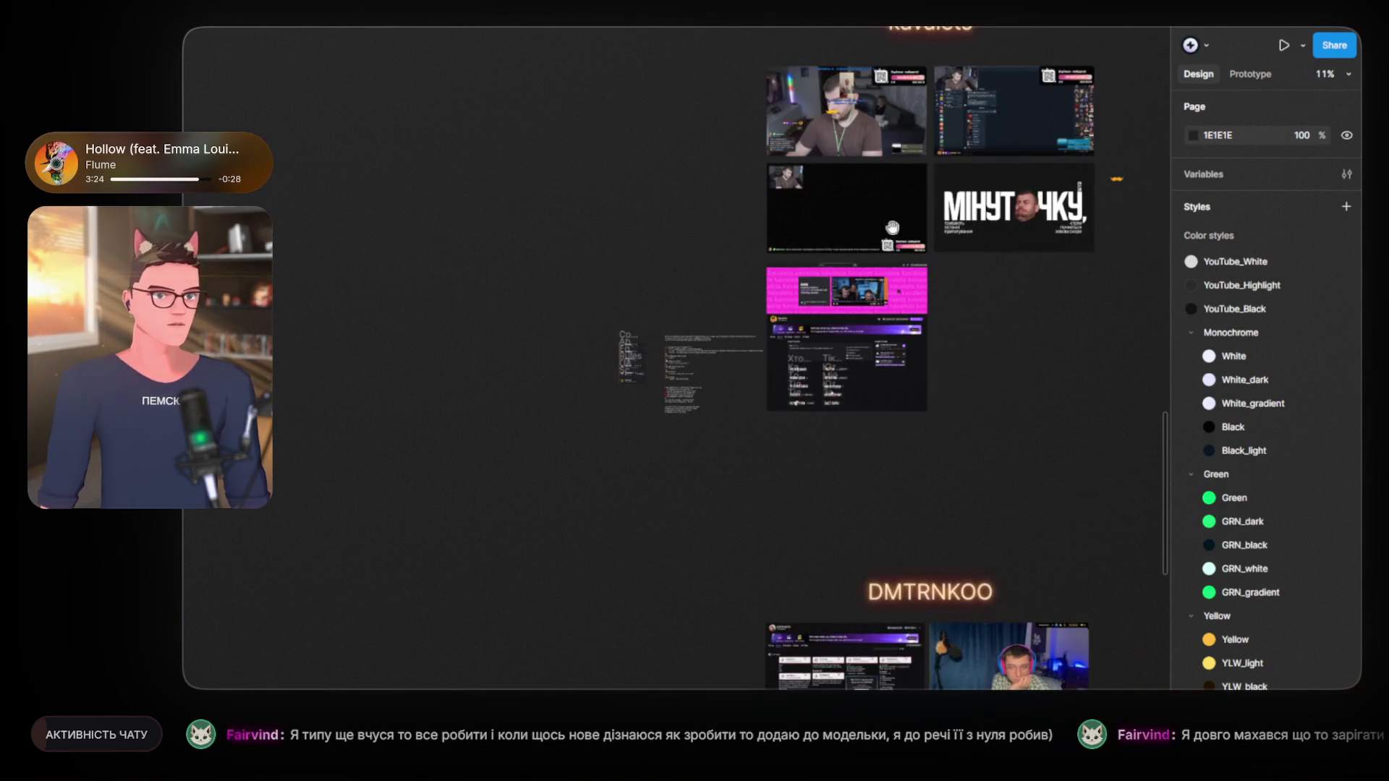
scroll(832, 247, "right", 6)
scroll(831, 247, "up", 3)
scroll(710, 218, "right", 4)
scroll(697, 227, "up", 4)
scroll(673, 394, "up", 5)
scroll(673, 394, "right", 4)
scroll(682, 332, "up", 3)
scroll(683, 332, "right", 2)
scroll(966, 289, "up", 3)
left_click_drag(966, 288, 379, 240)
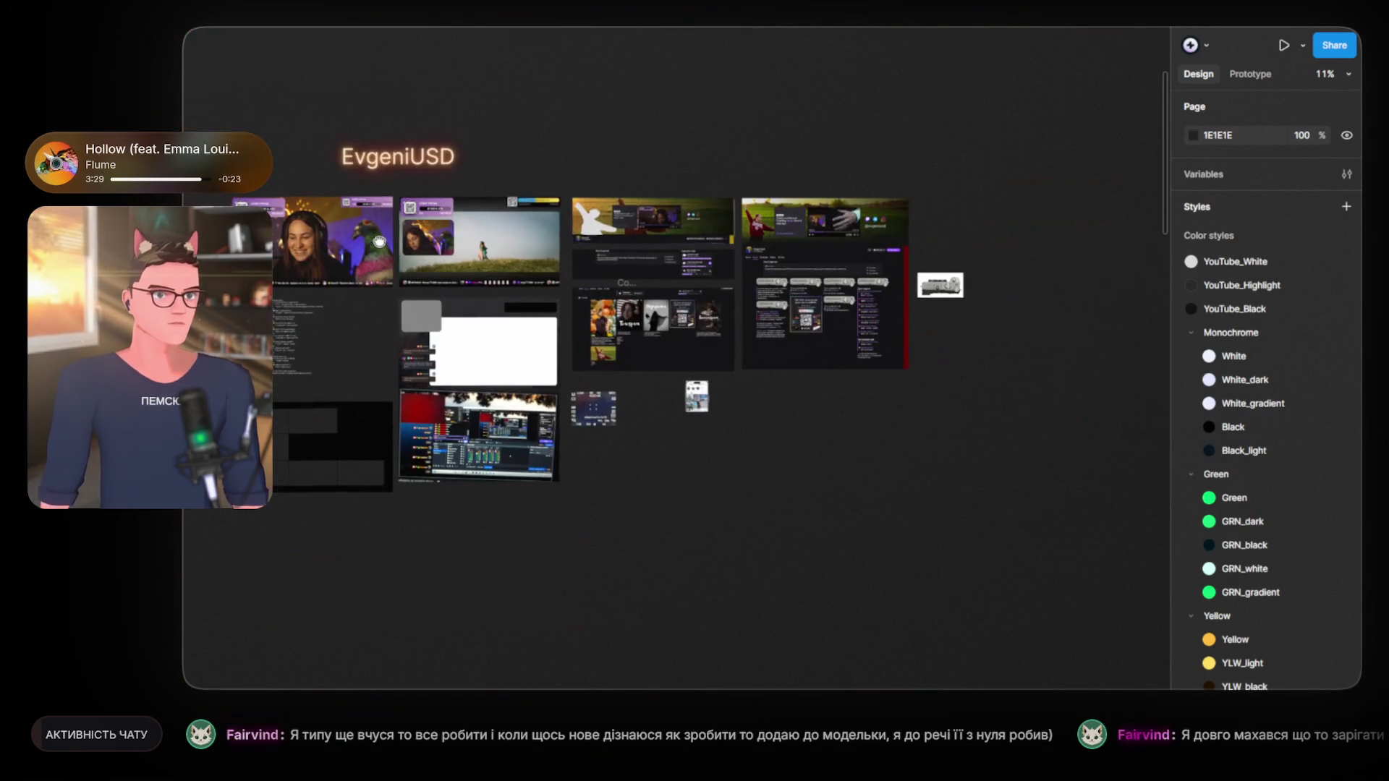
scroll(735, 384, "up", 3)
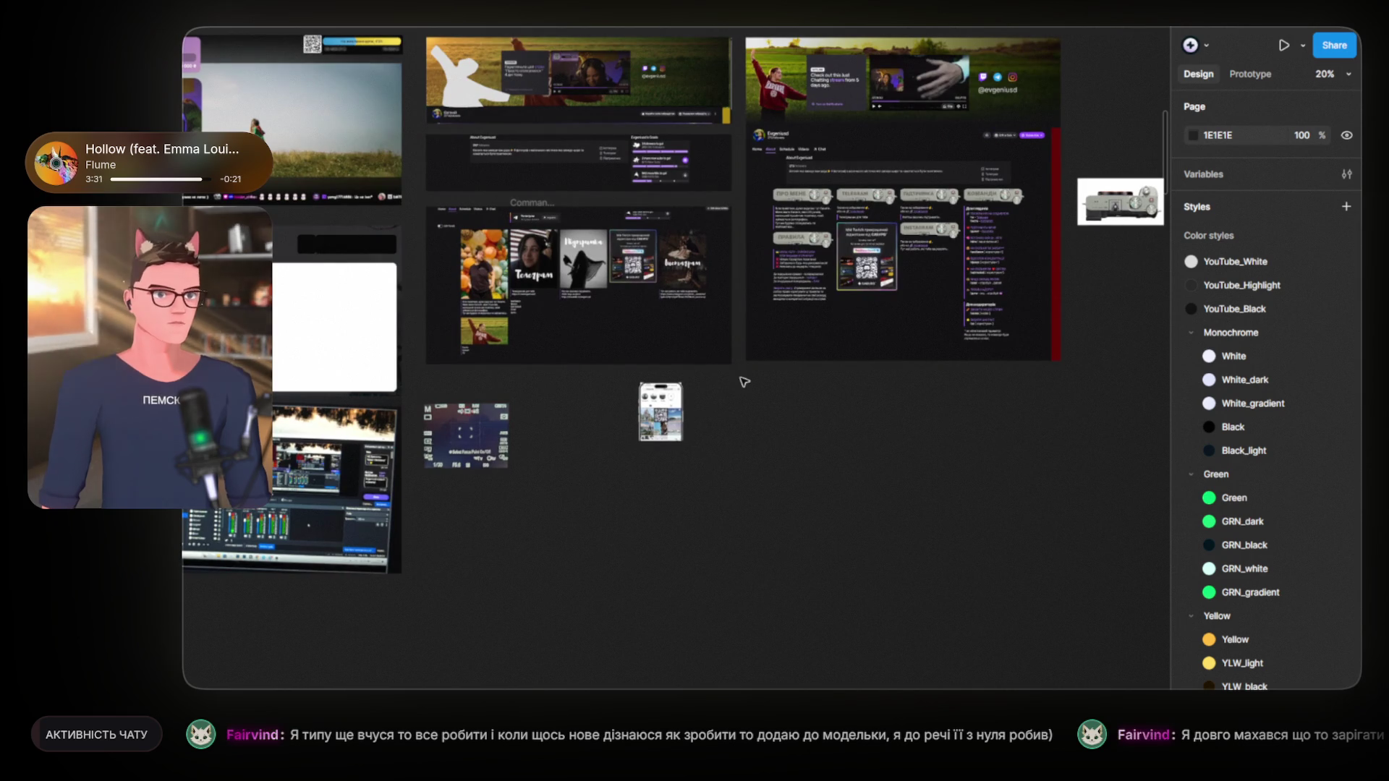
scroll(710, 389, "down", 6)
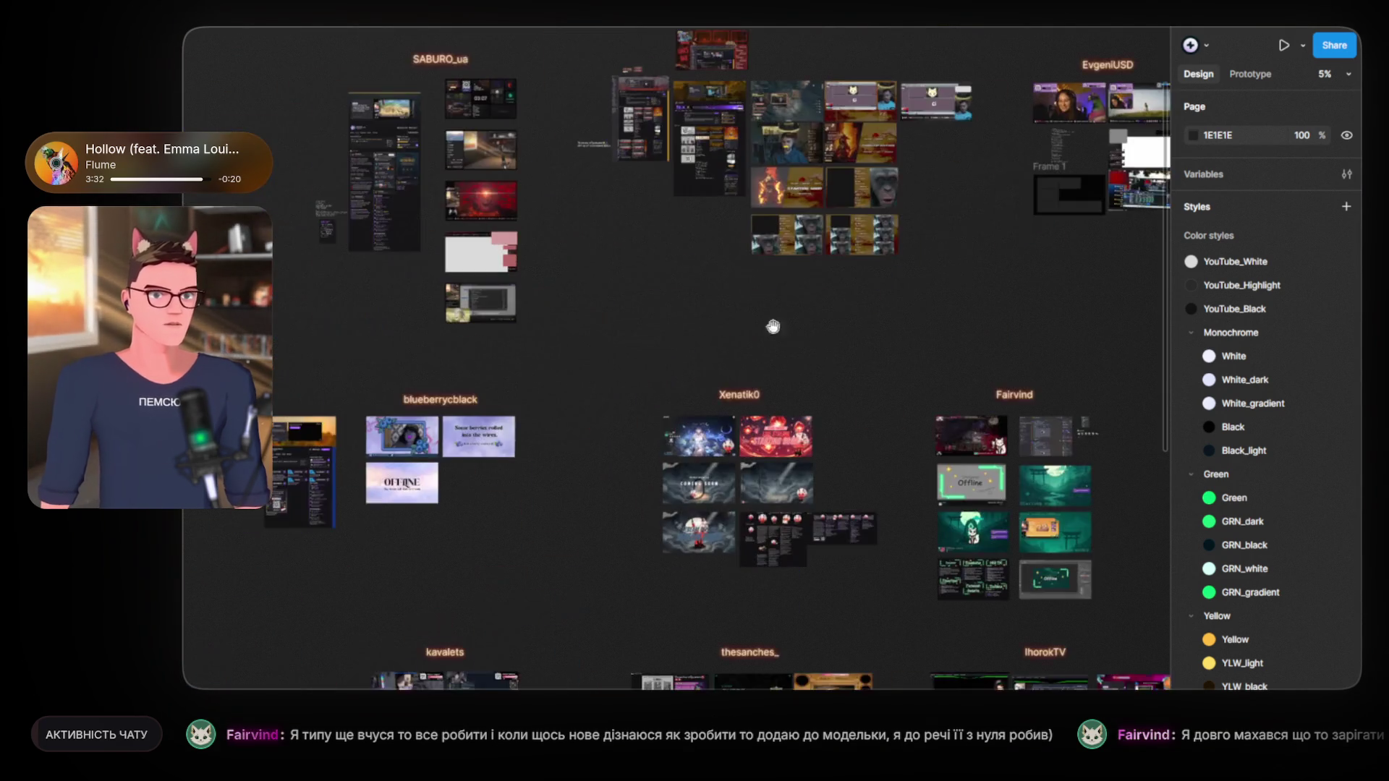
left_click_drag(954, 368, 817, 29)
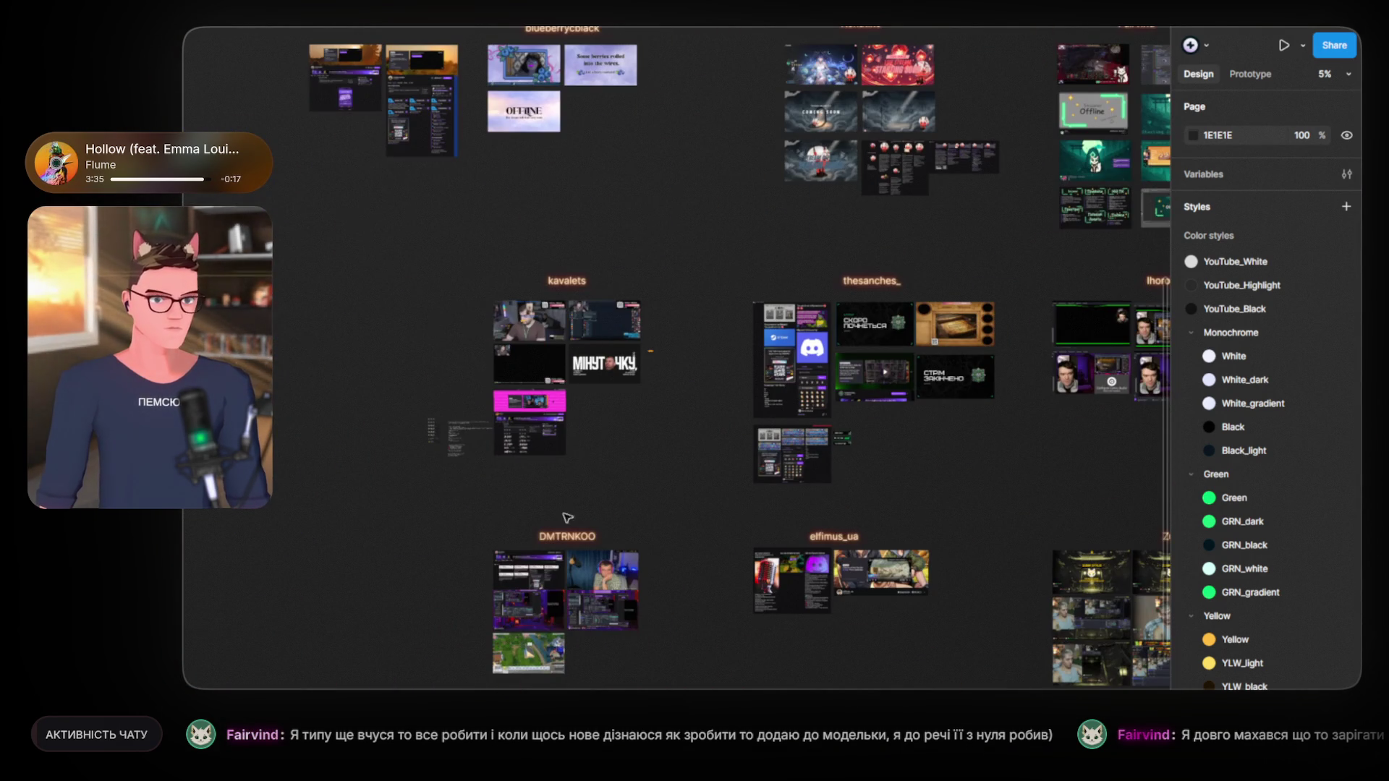
left_click_drag(862, 524, 846, 514)
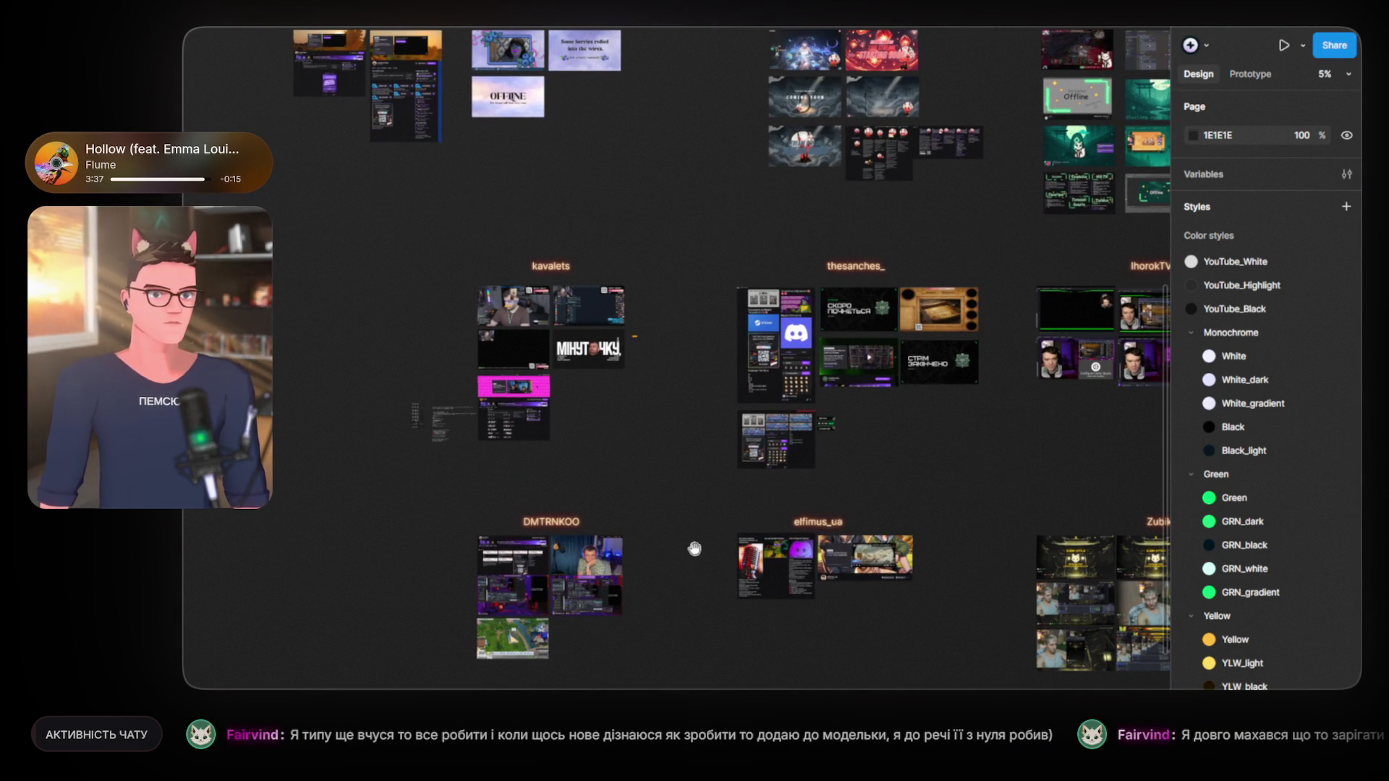
left_click_drag(702, 543, 449, 424)
scroll(571, 462, "up", 5)
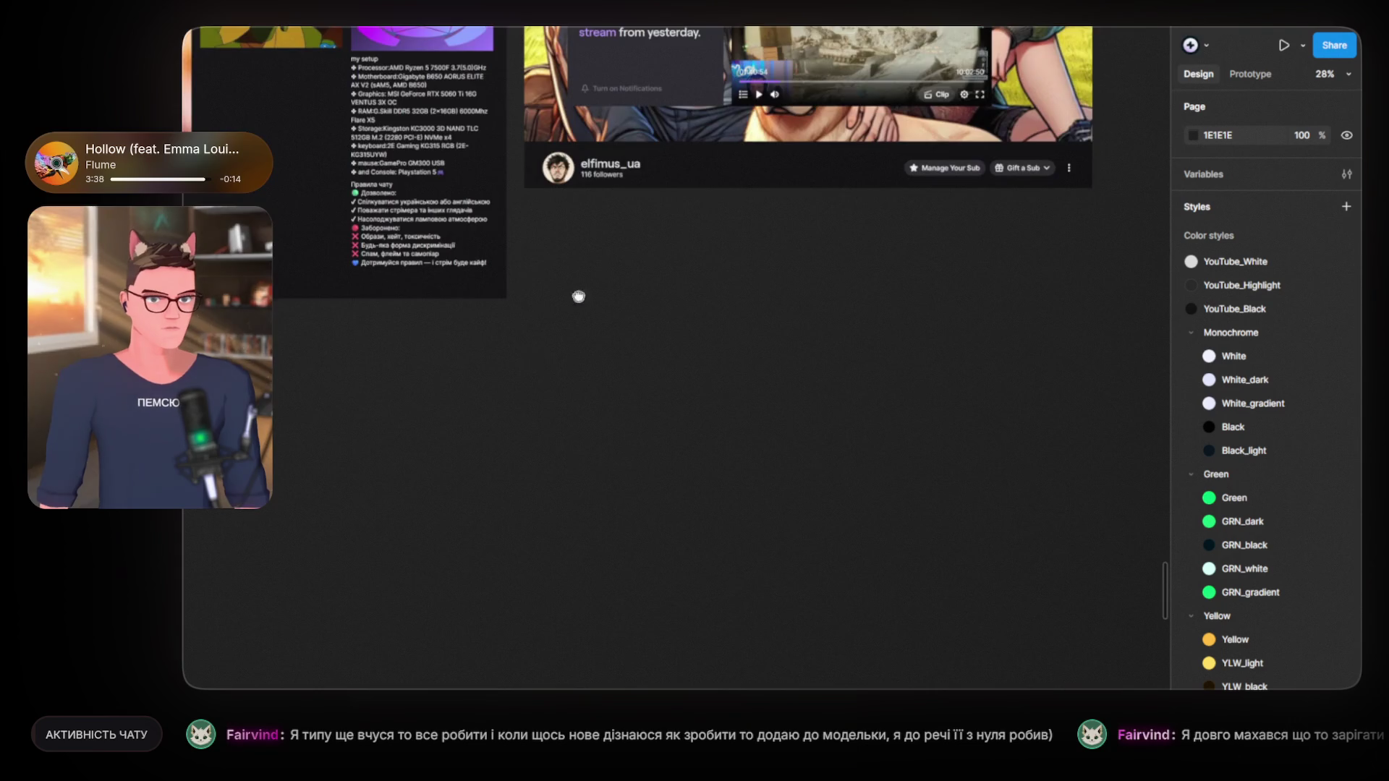
left_click_drag(547, 265, 657, 428)
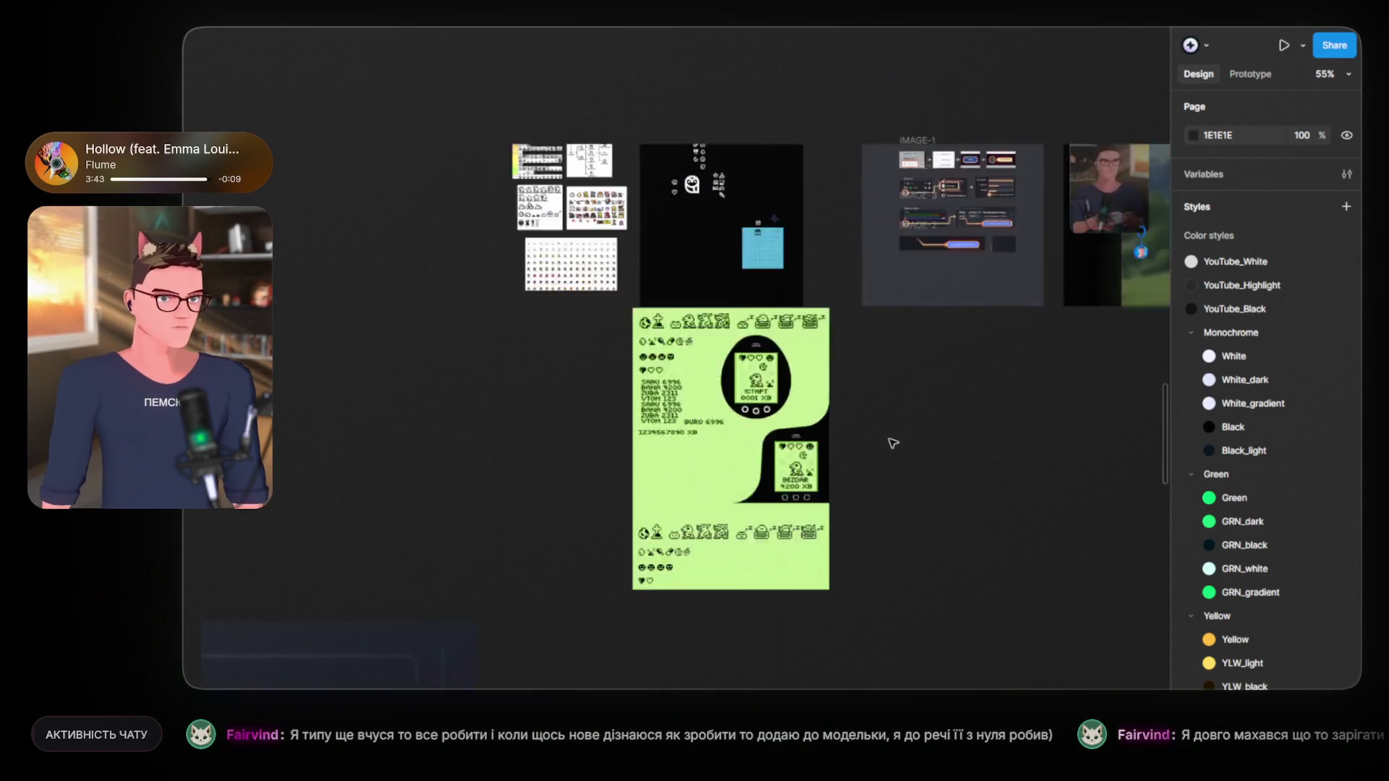
scroll(892, 443, "down", 10)
left_click_drag(892, 471, 788, 428)
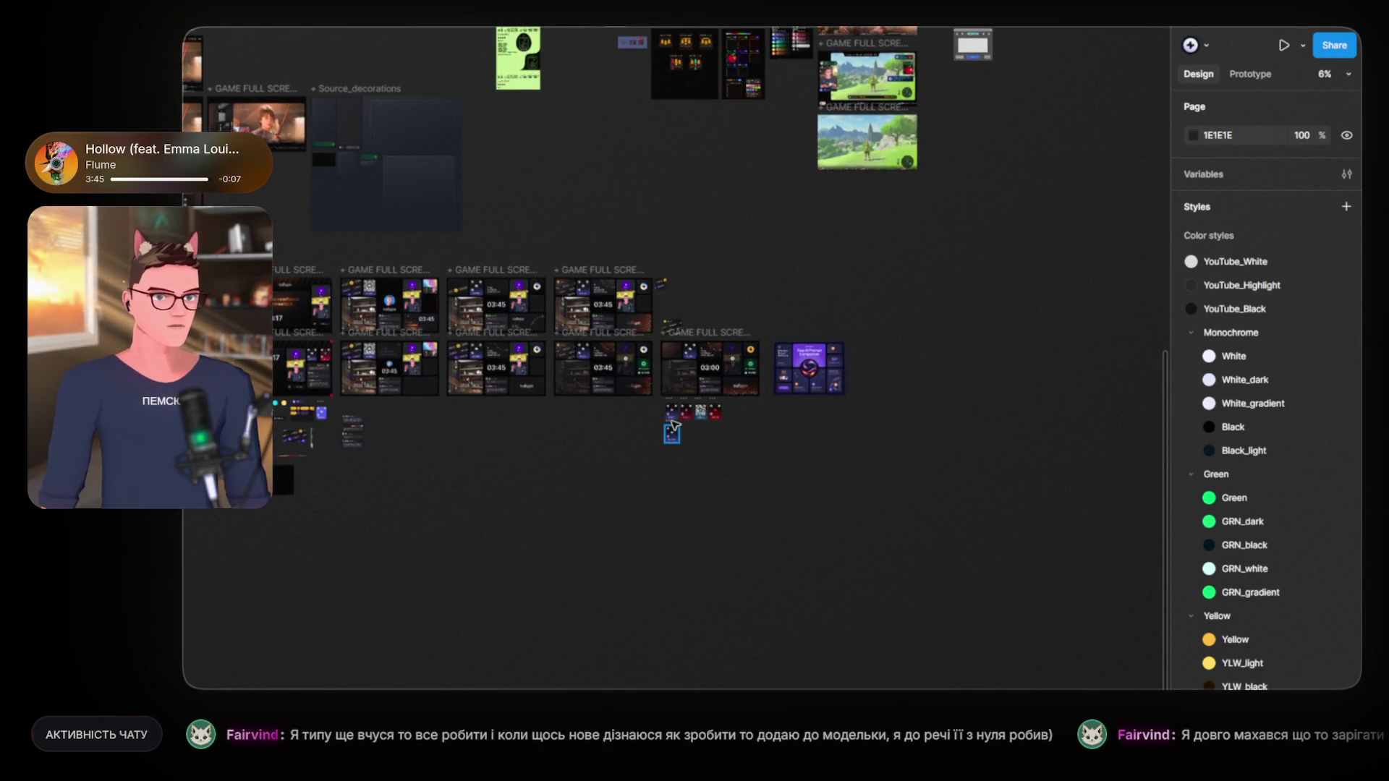
scroll(675, 428, "up", 10)
scroll(685, 651, "up", 8)
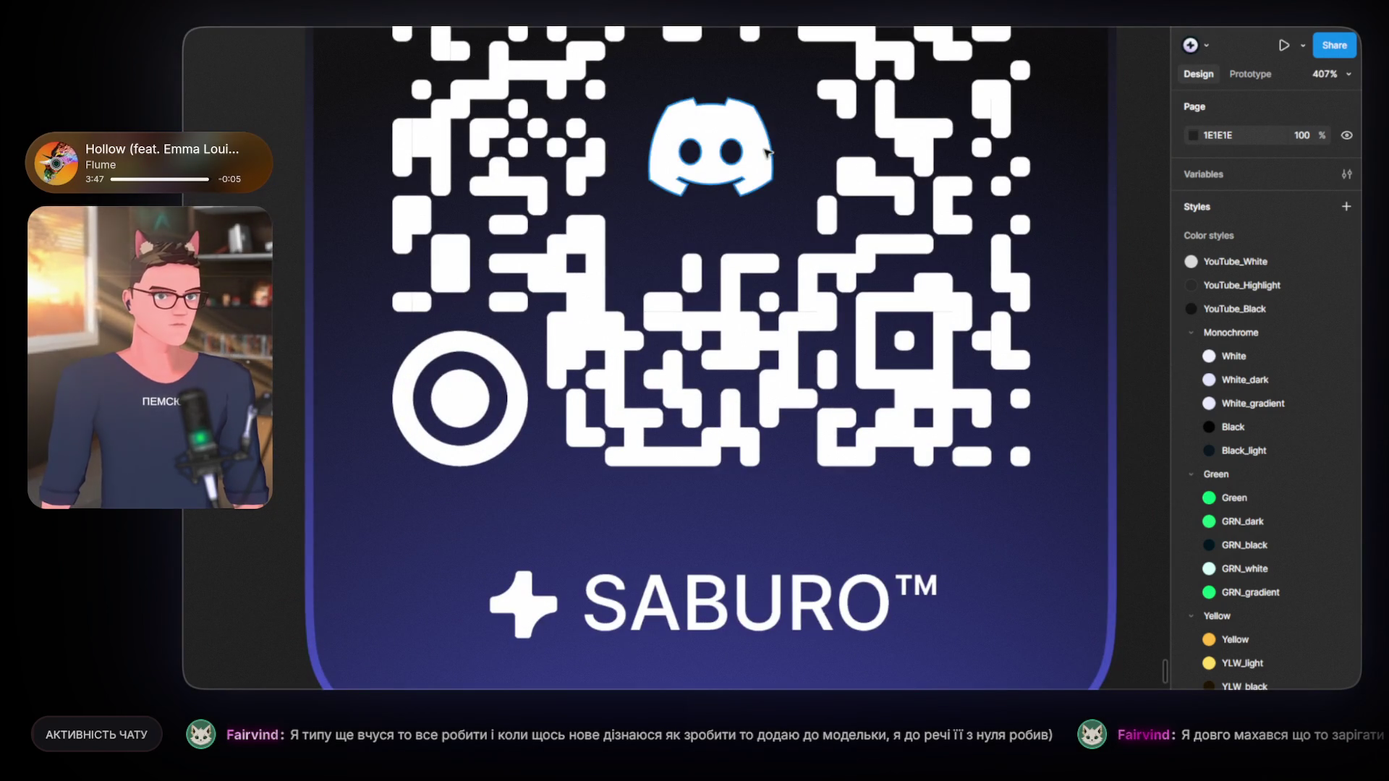
Step: Copy the Discord logo from the SABURO Discord QR card and return to the buttons page
left_click(768, 152)
key("Escape")
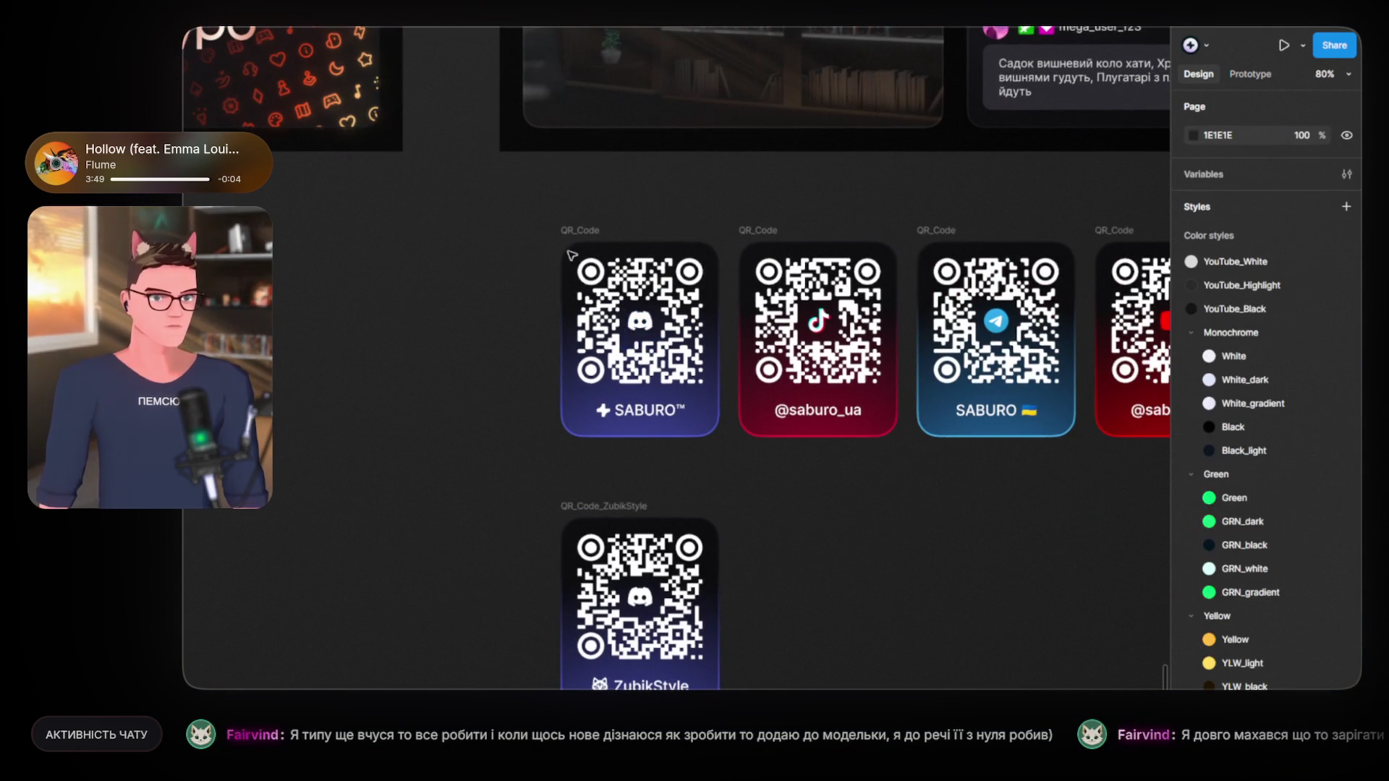
key("Page_Down")
Step: Paste the Discord logo into the DISCORD frame and scale it to 0.67x
left_click(515, 395)
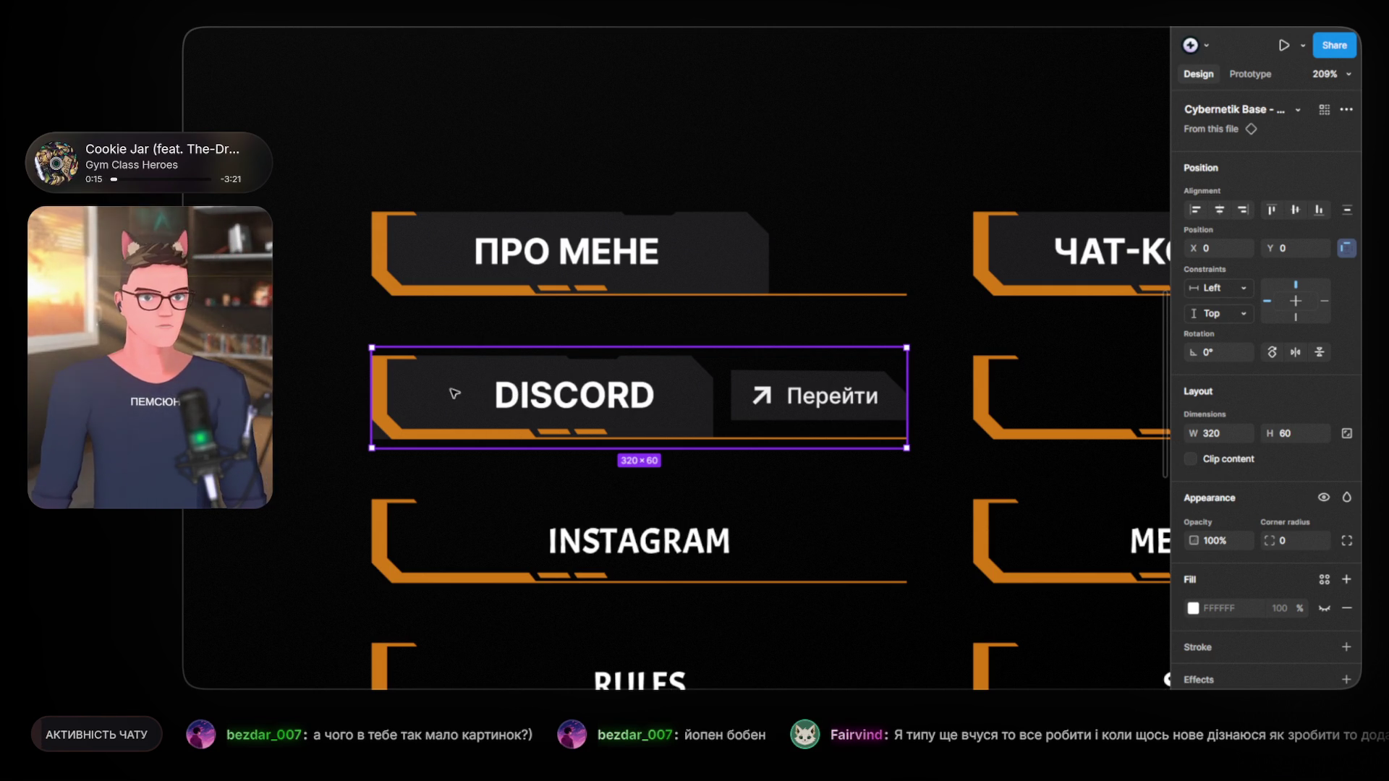
key("ctrl+v")
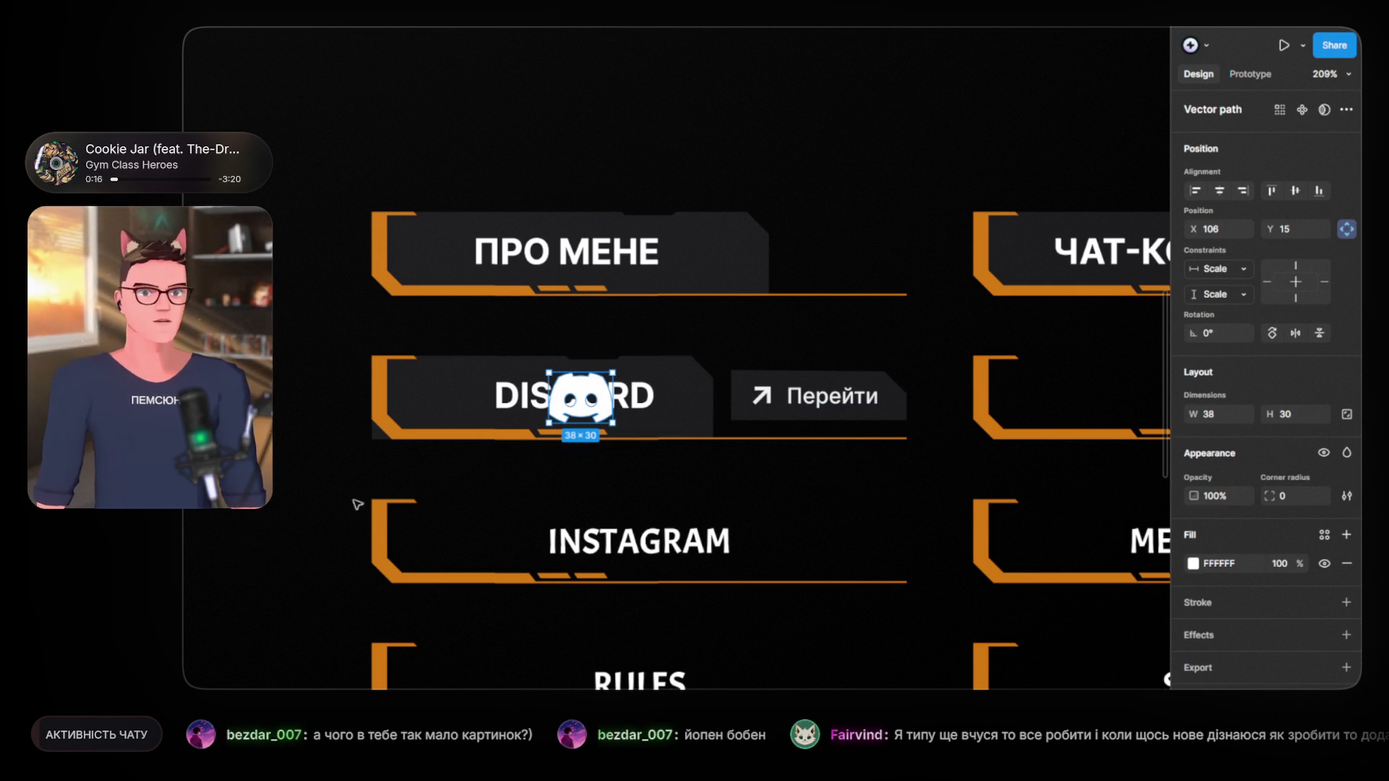
scroll(527, 439, "up", 3, "ctrl")
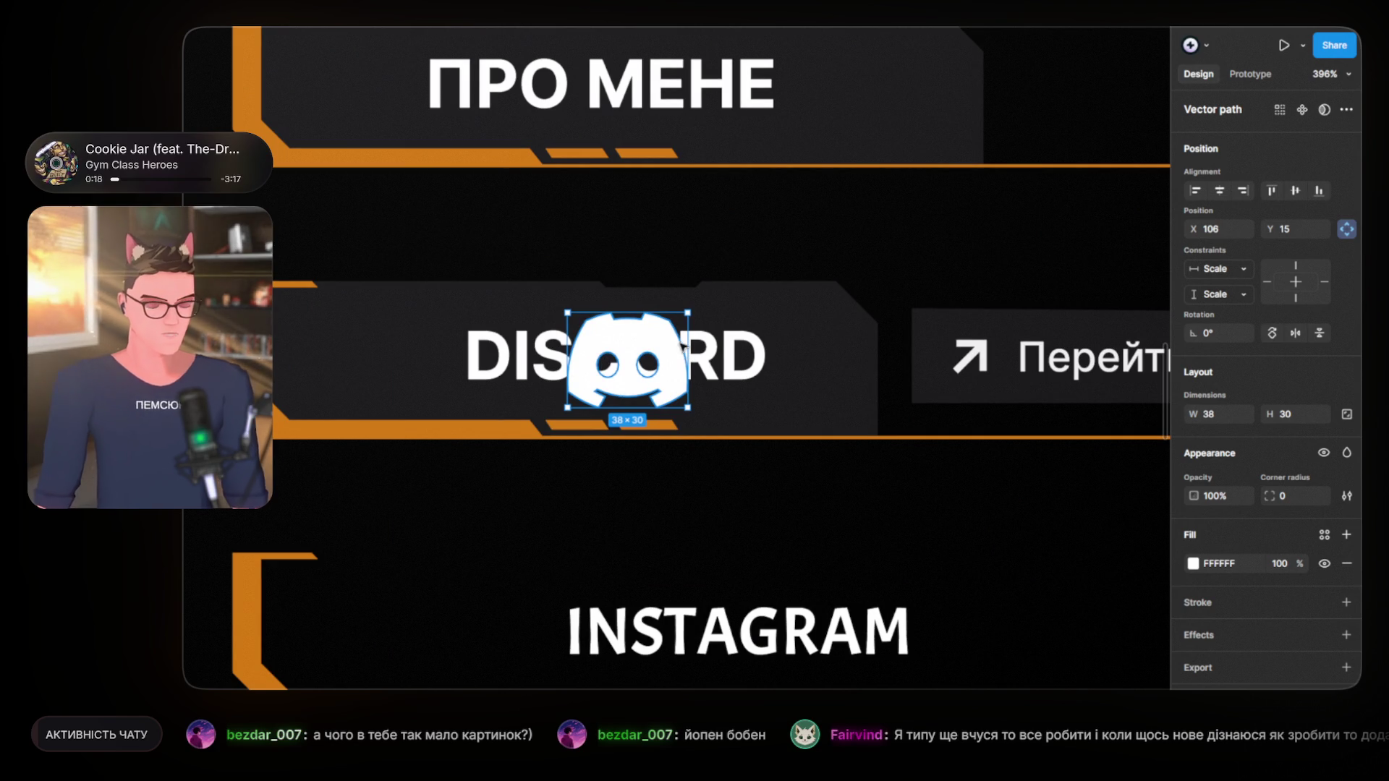
key("k")
left_click_drag(676, 358, 387, 359)
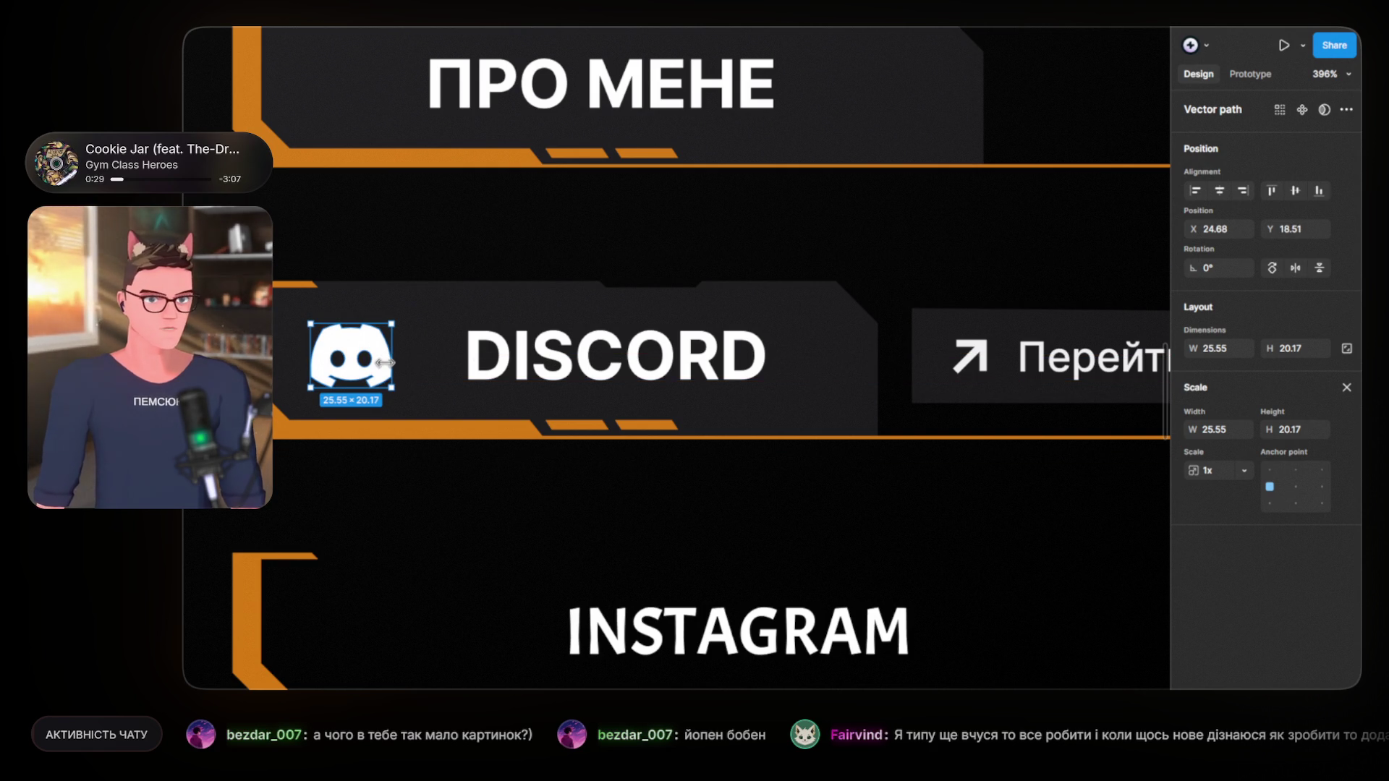
key("ctrl+z")
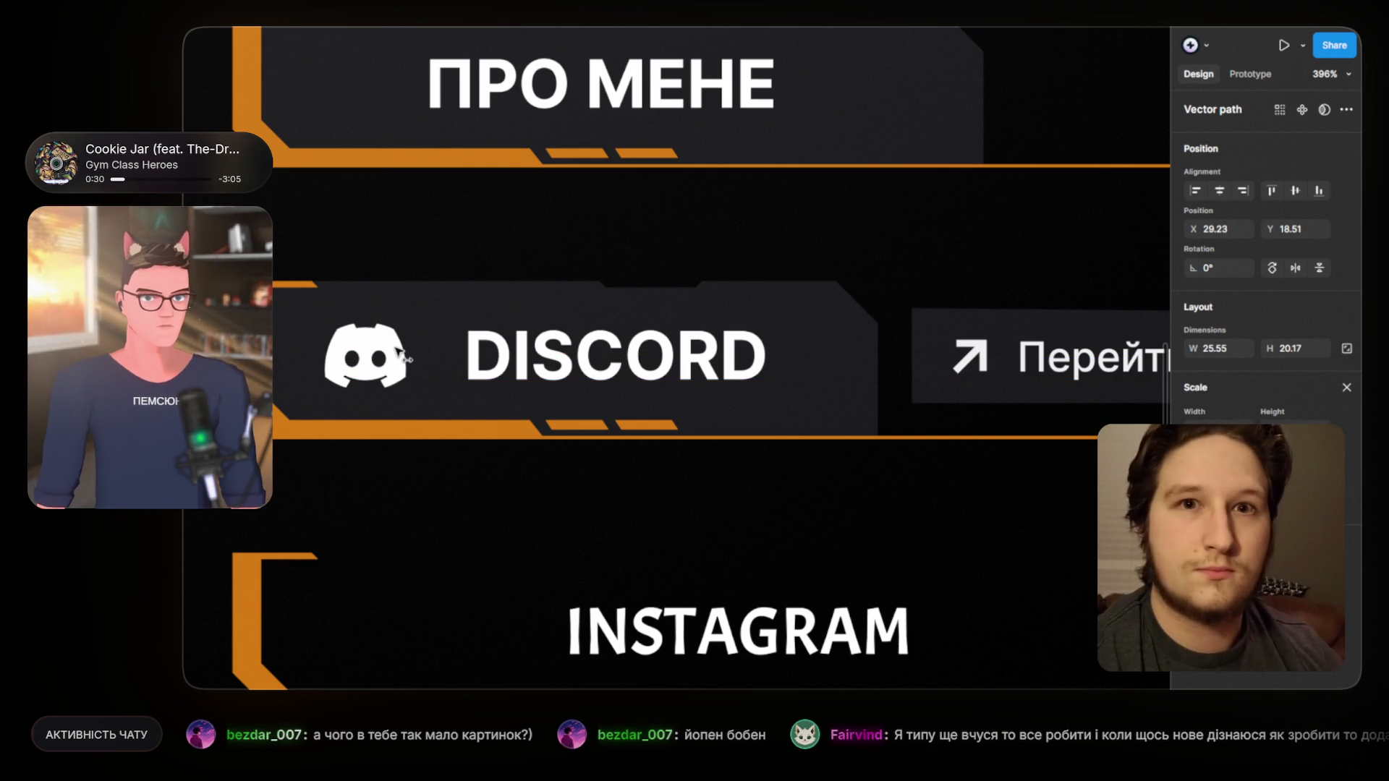
Step: Shift the DISCORD label and the dark banner shape left to make room for the logo
left_click(504, 362)
left_click(504, 362)
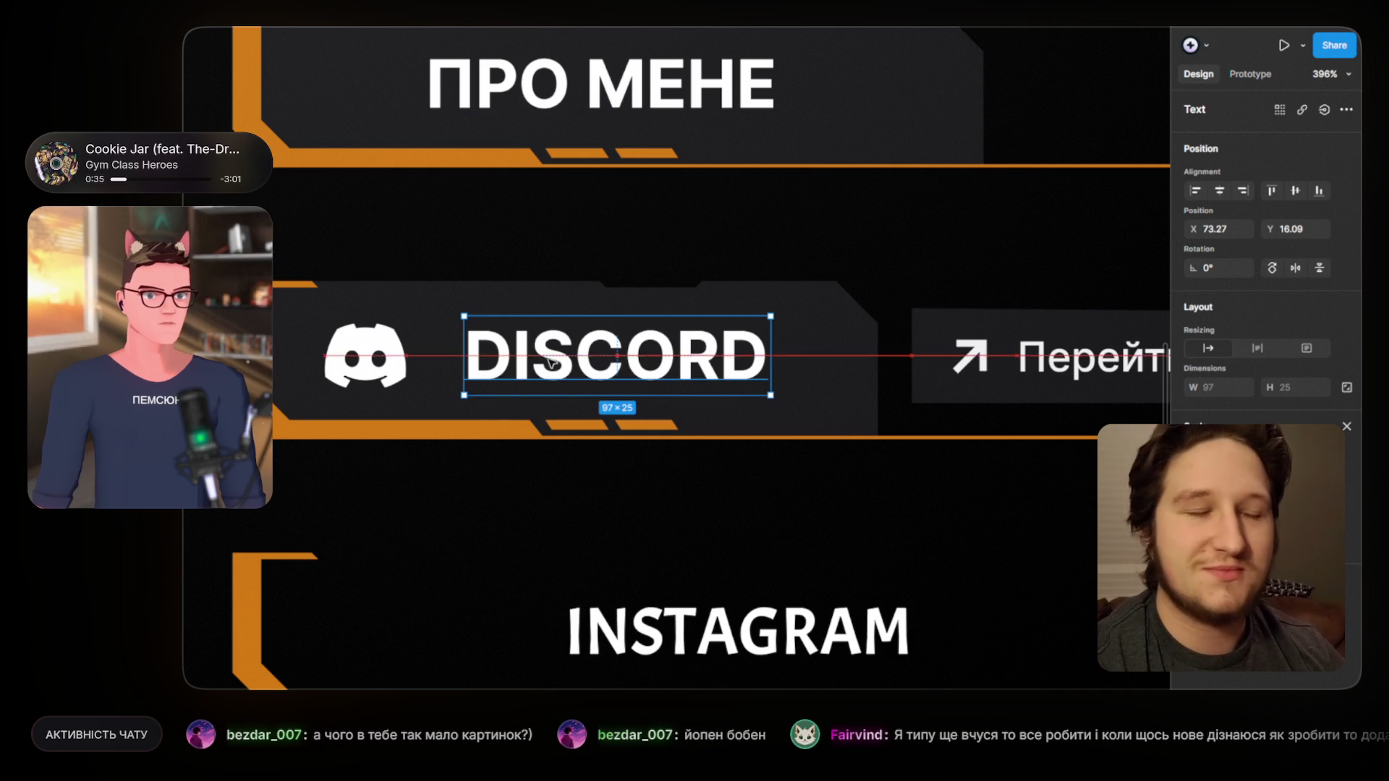
left_click_drag(555, 366, 531, 365)
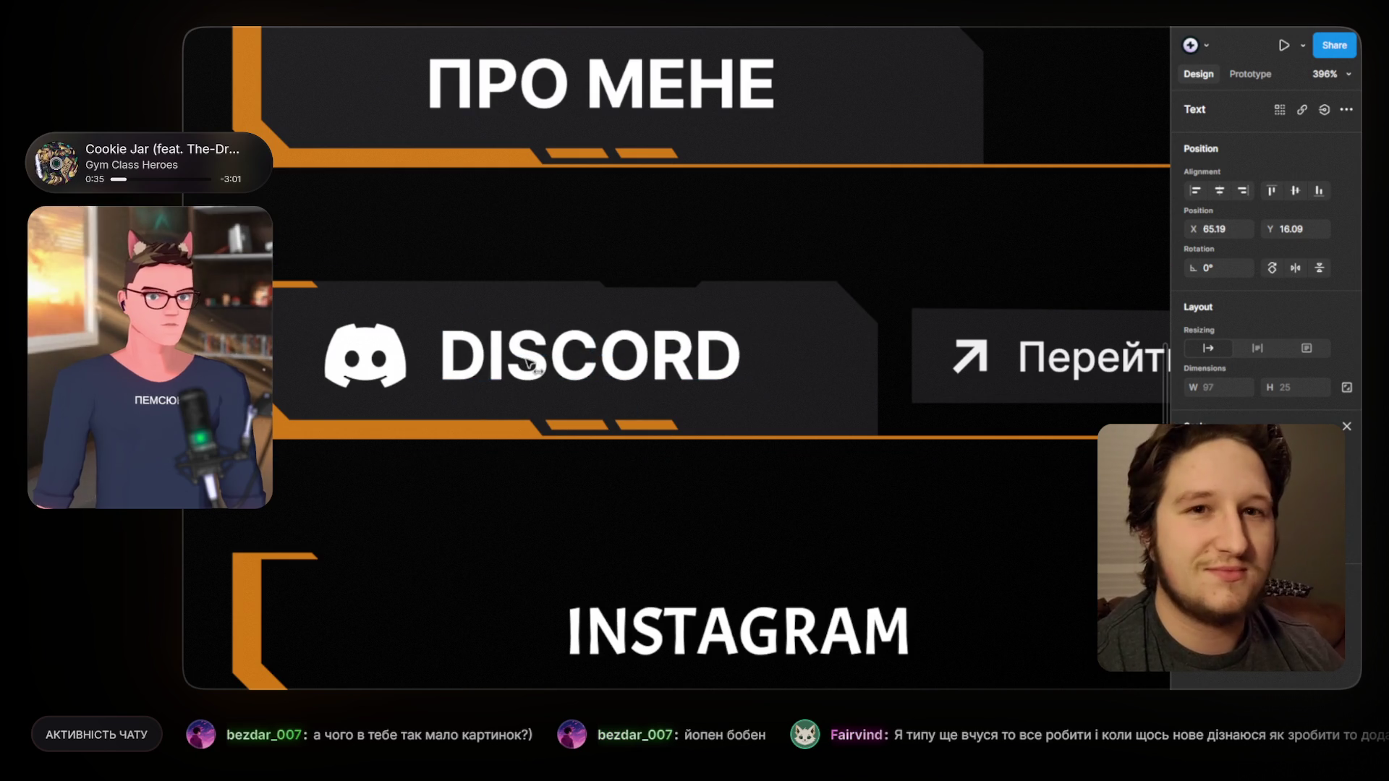
left_click(839, 370)
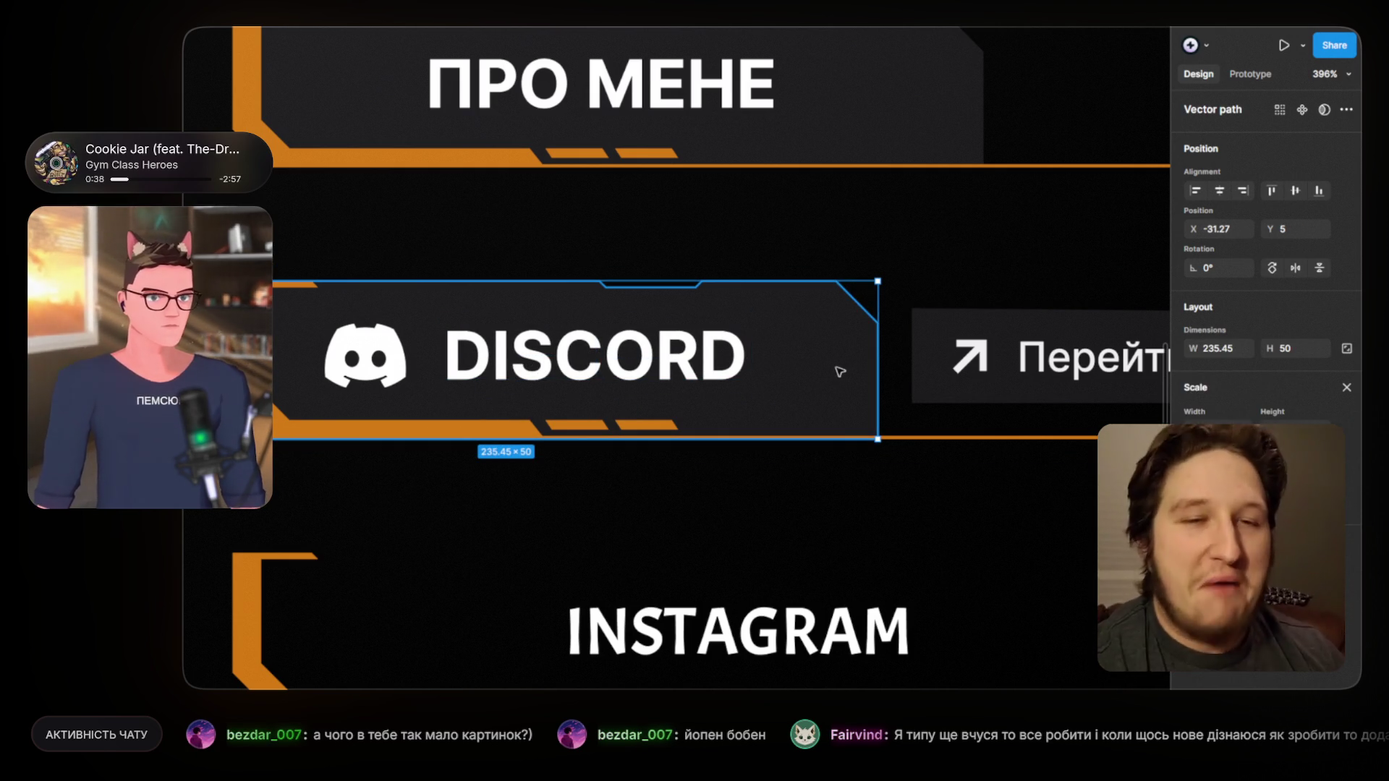
key("Escape")
left_click(816, 366)
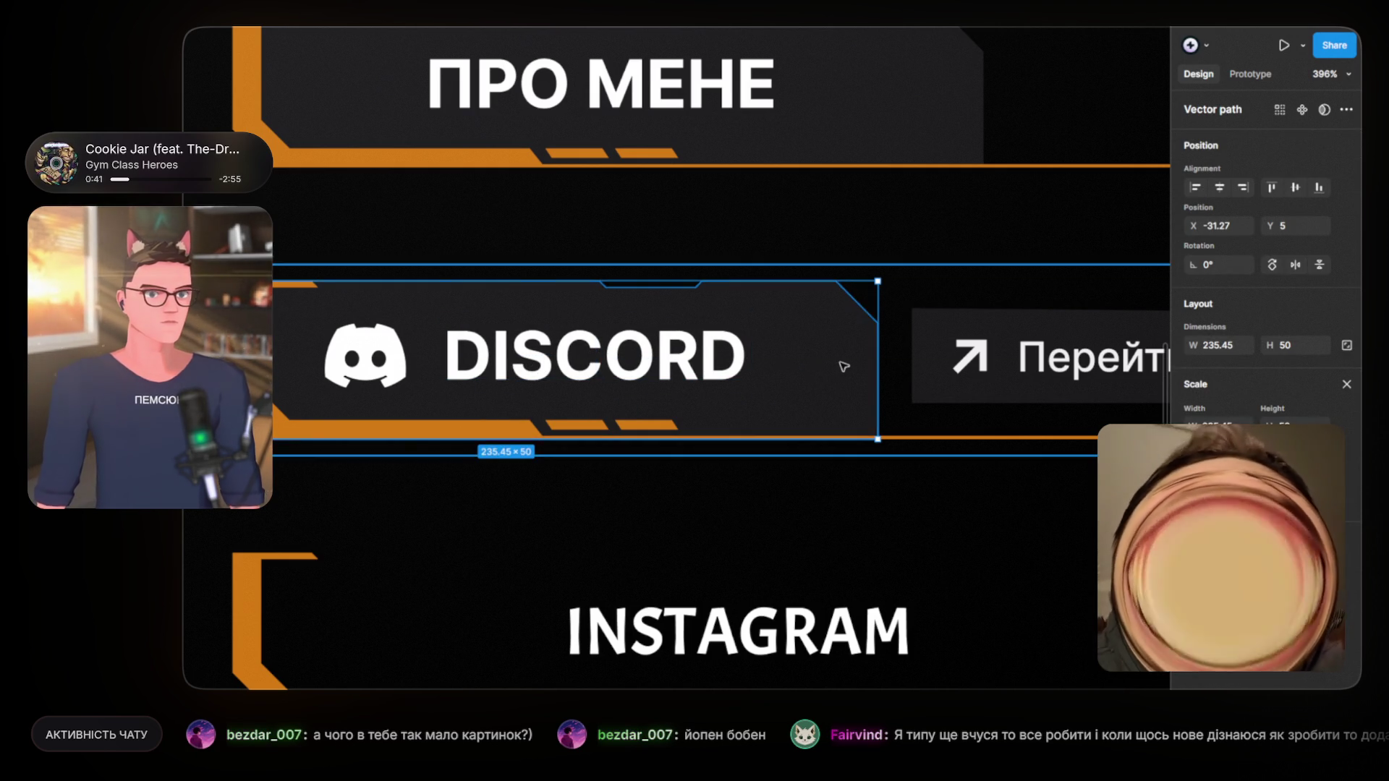
left_click_drag(815, 366, 805, 366)
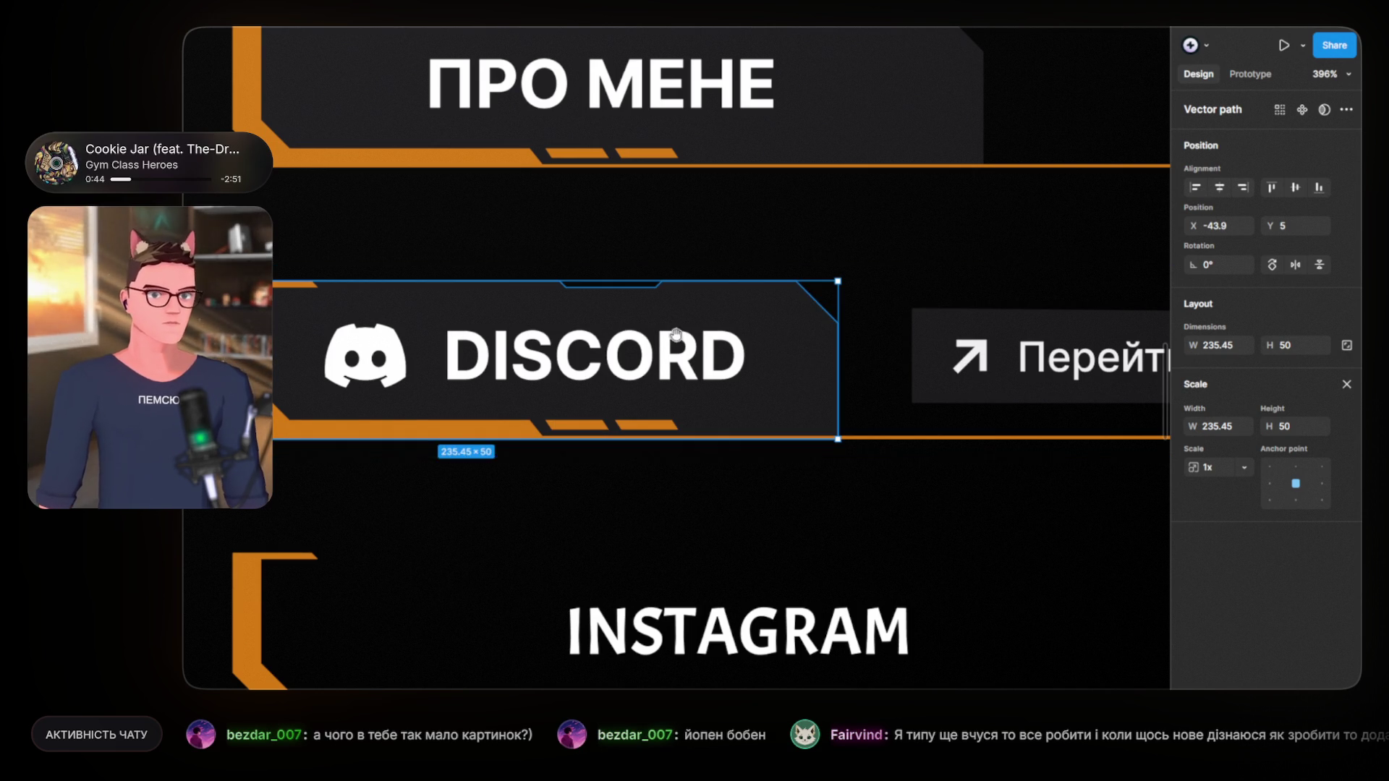
scroll(808, 369, "up", 1)
scroll(895, 375, "down", 3)
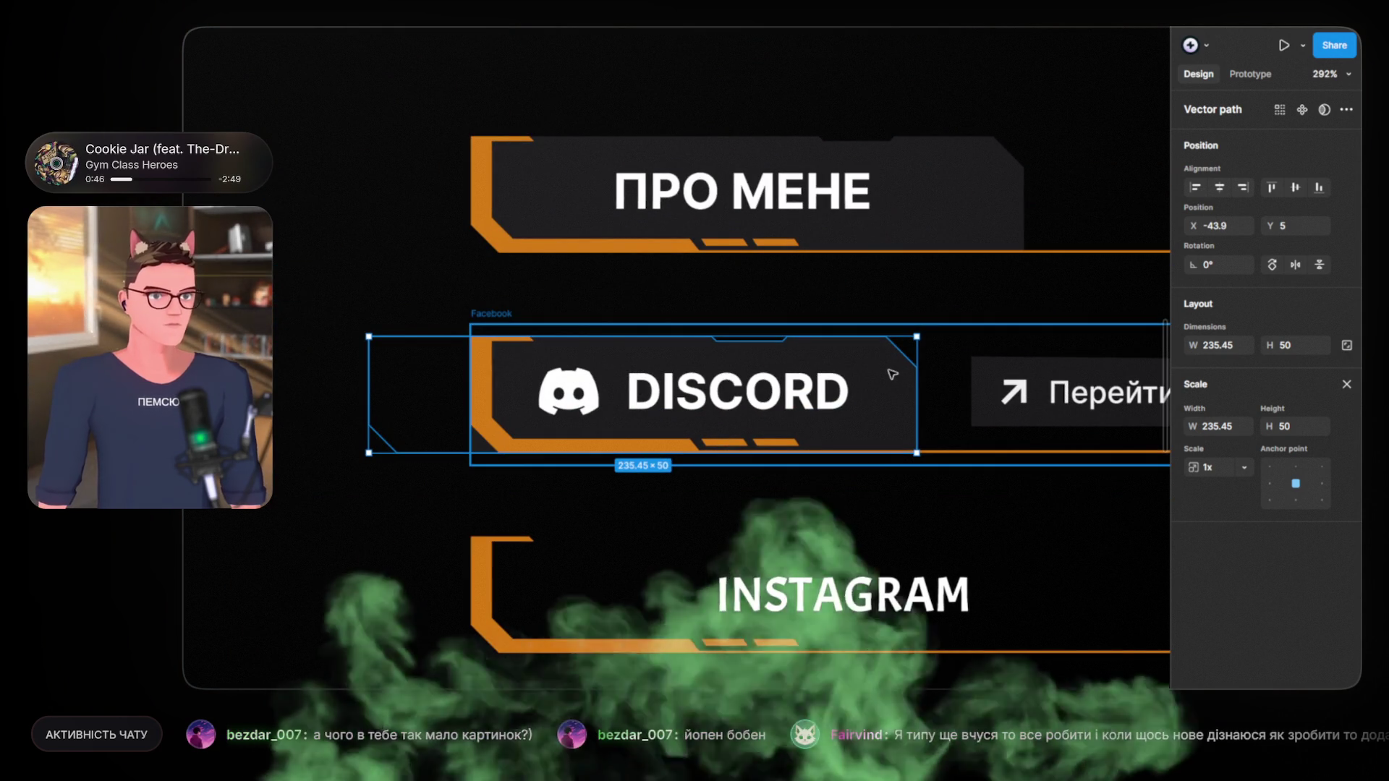
Step: Drag the banner's three left-edge vertices right so the dark background meets the orange border
double_click(895, 376)
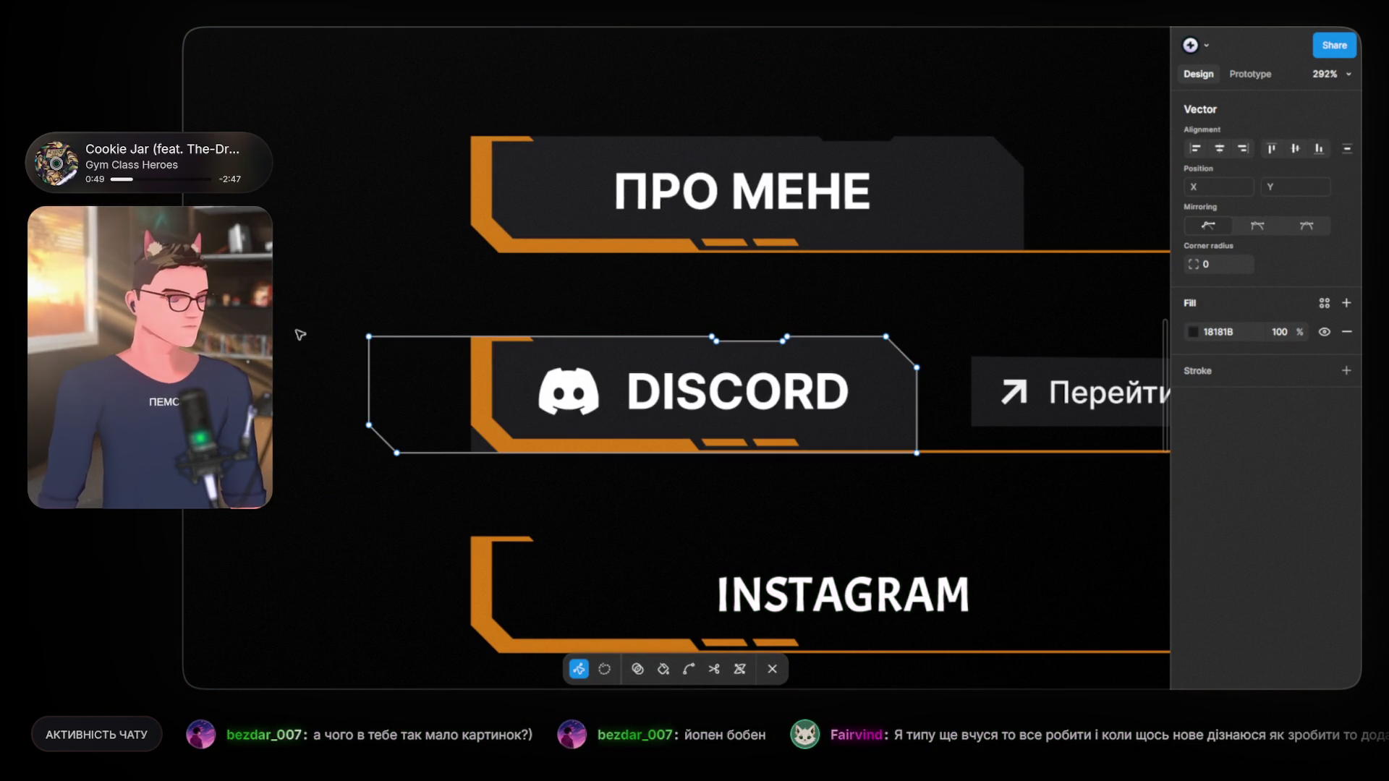
scroll(415, 362, "up", 5)
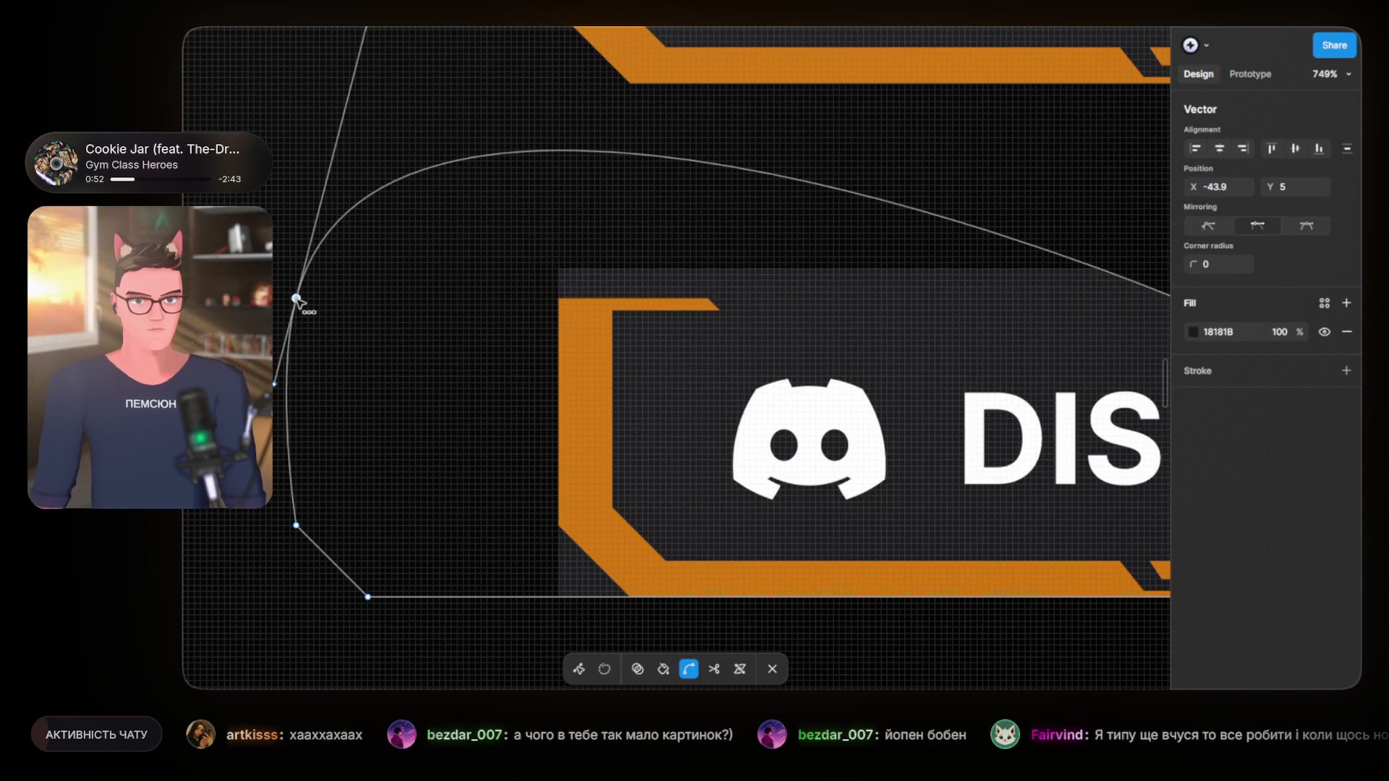
left_click_drag(297, 299, 311, 444)
key("ctrl+z")
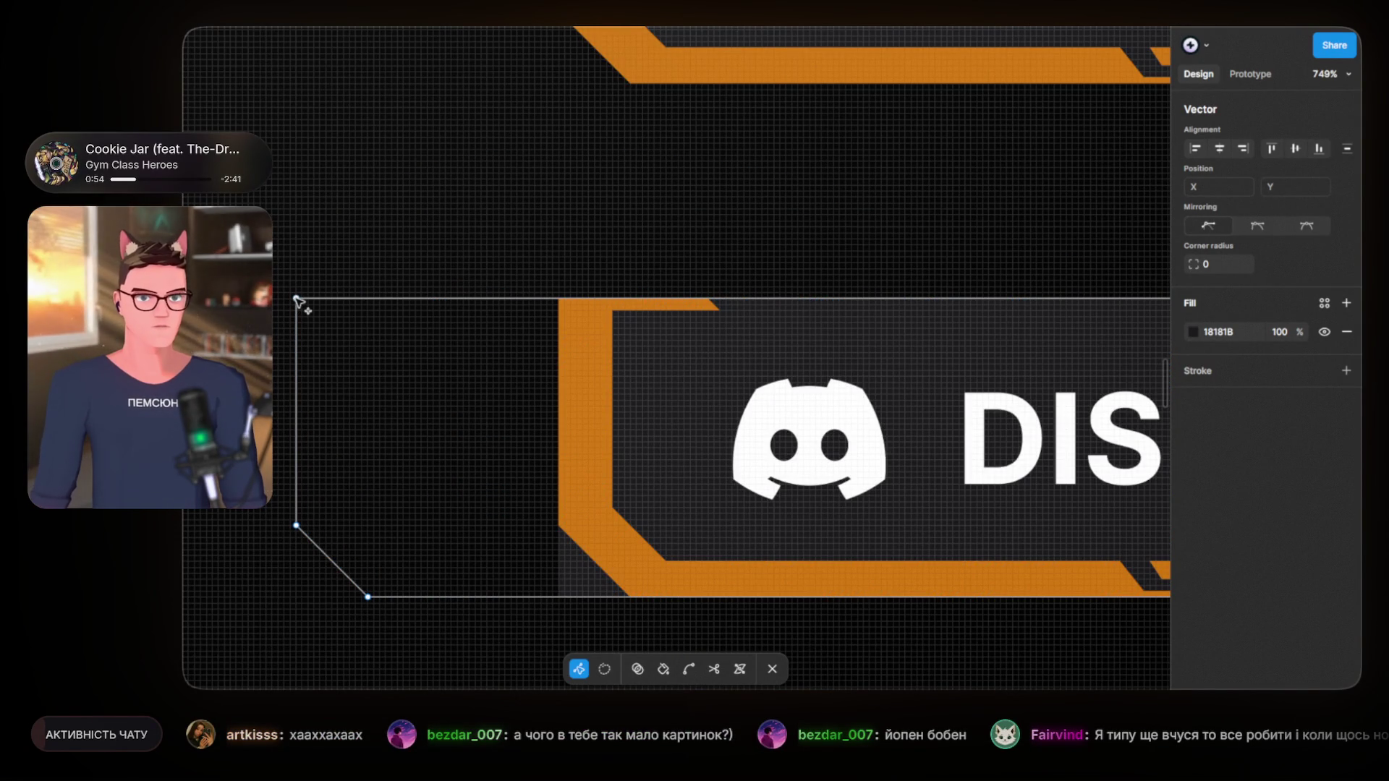
left_click(297, 299)
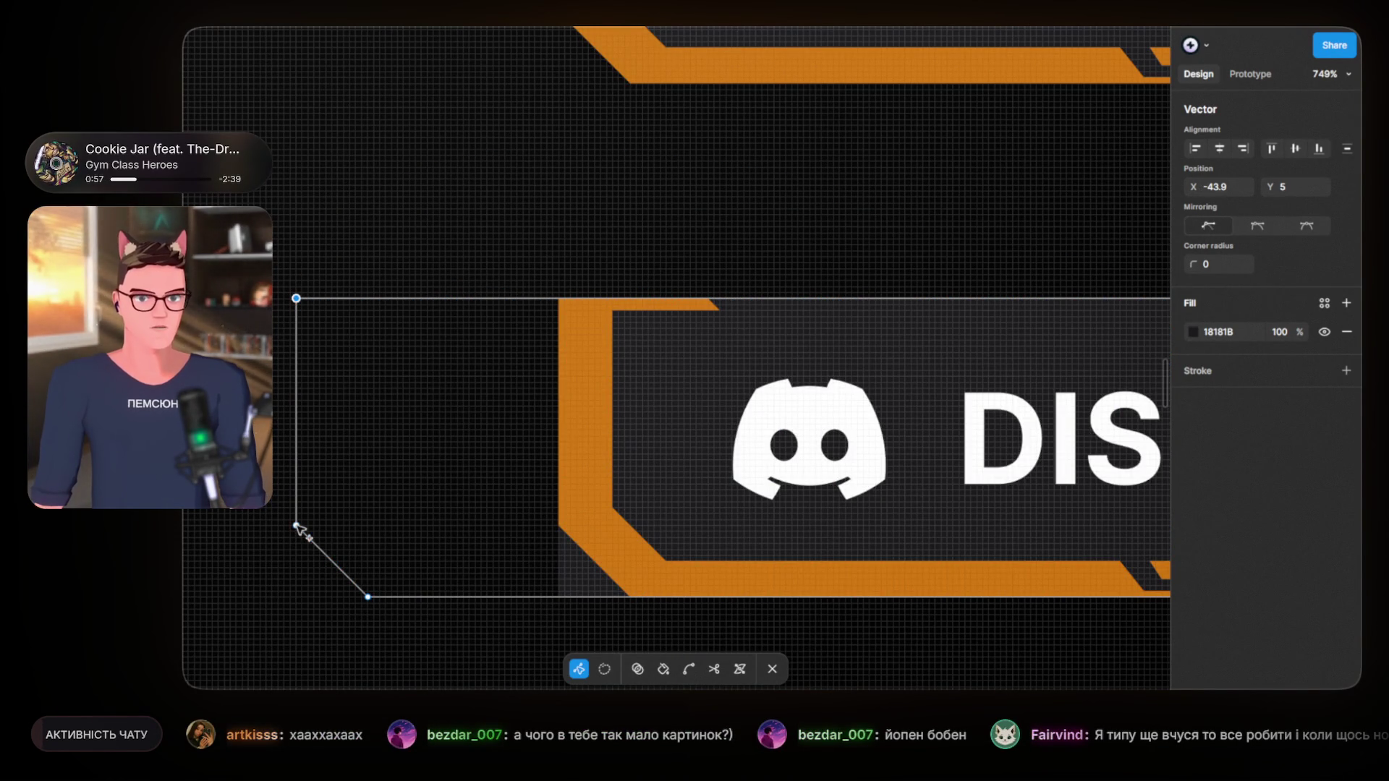
left_click(297, 526)
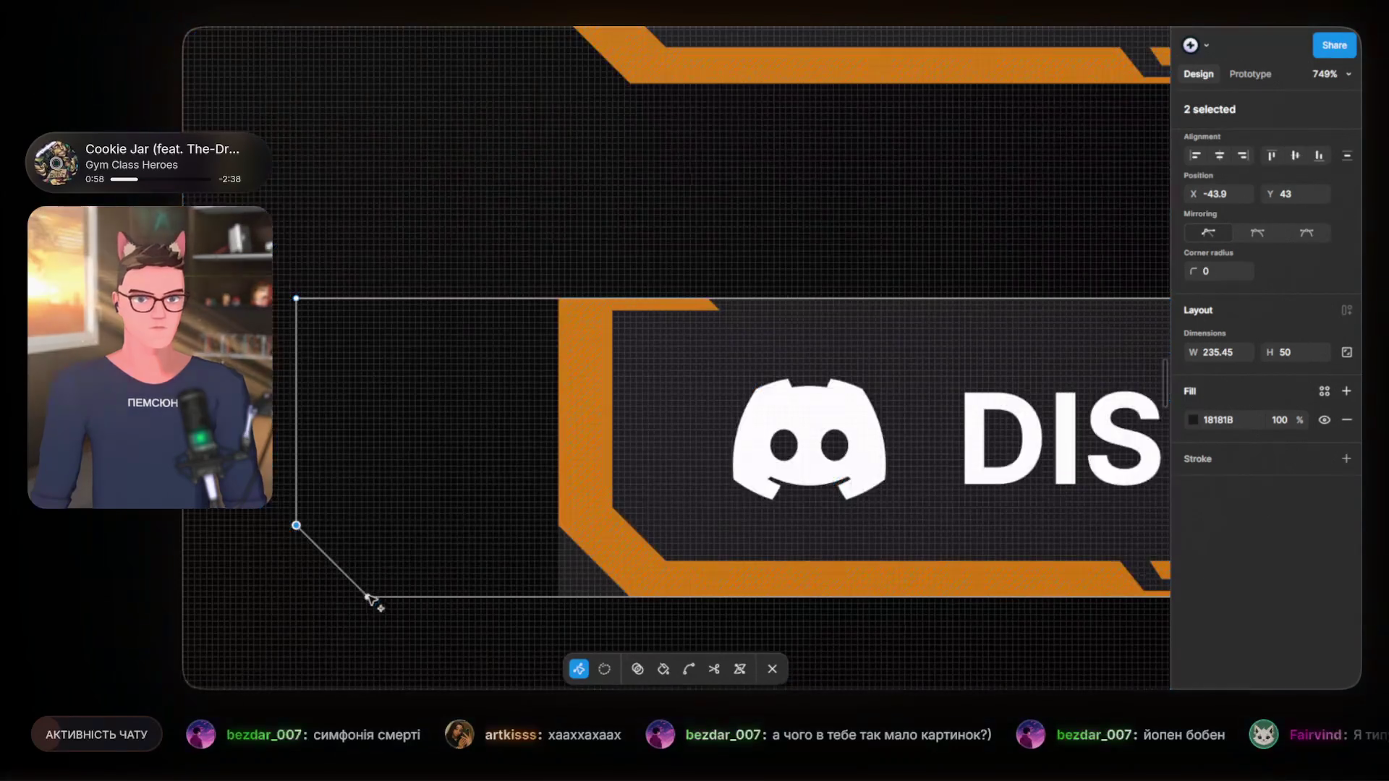
left_click(368, 598, "shift")
left_click(311, 318)
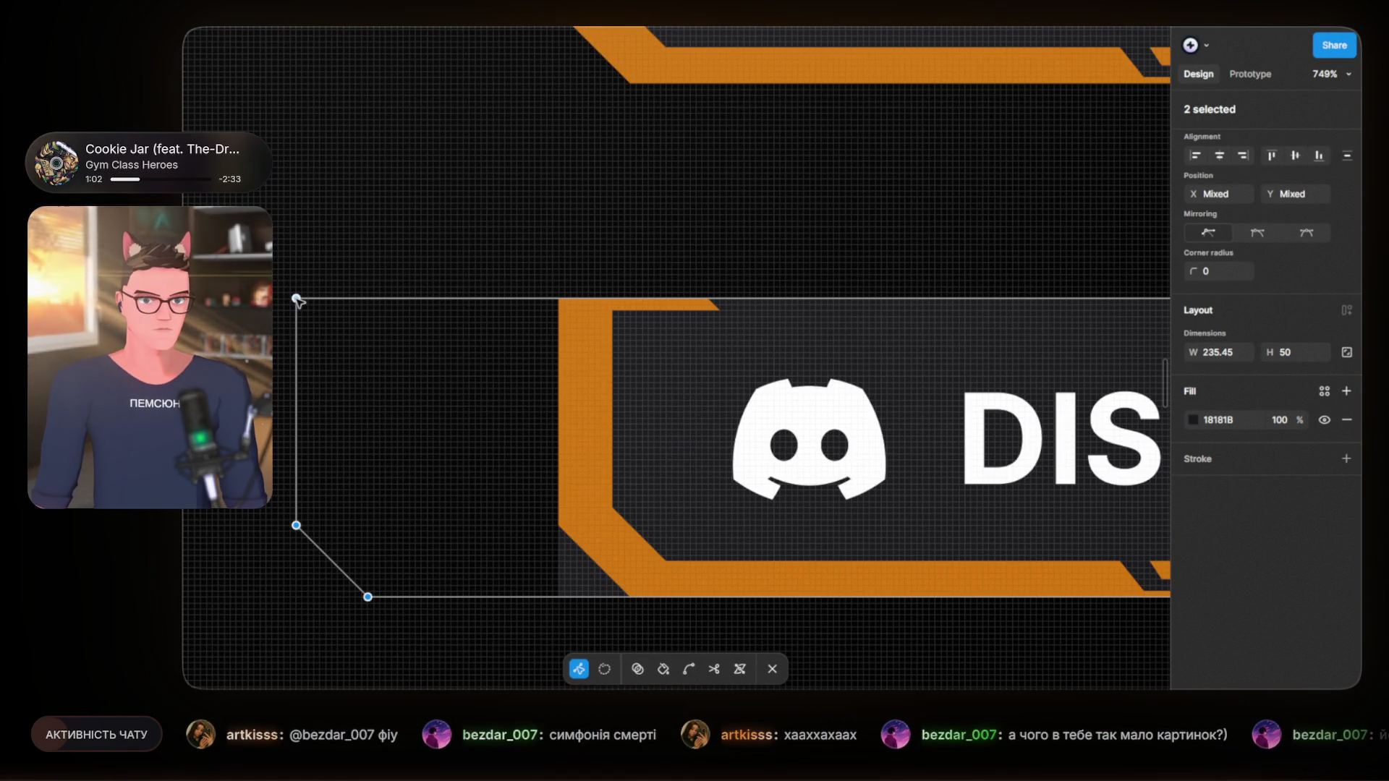
left_click_drag(297, 298, 576, 298)
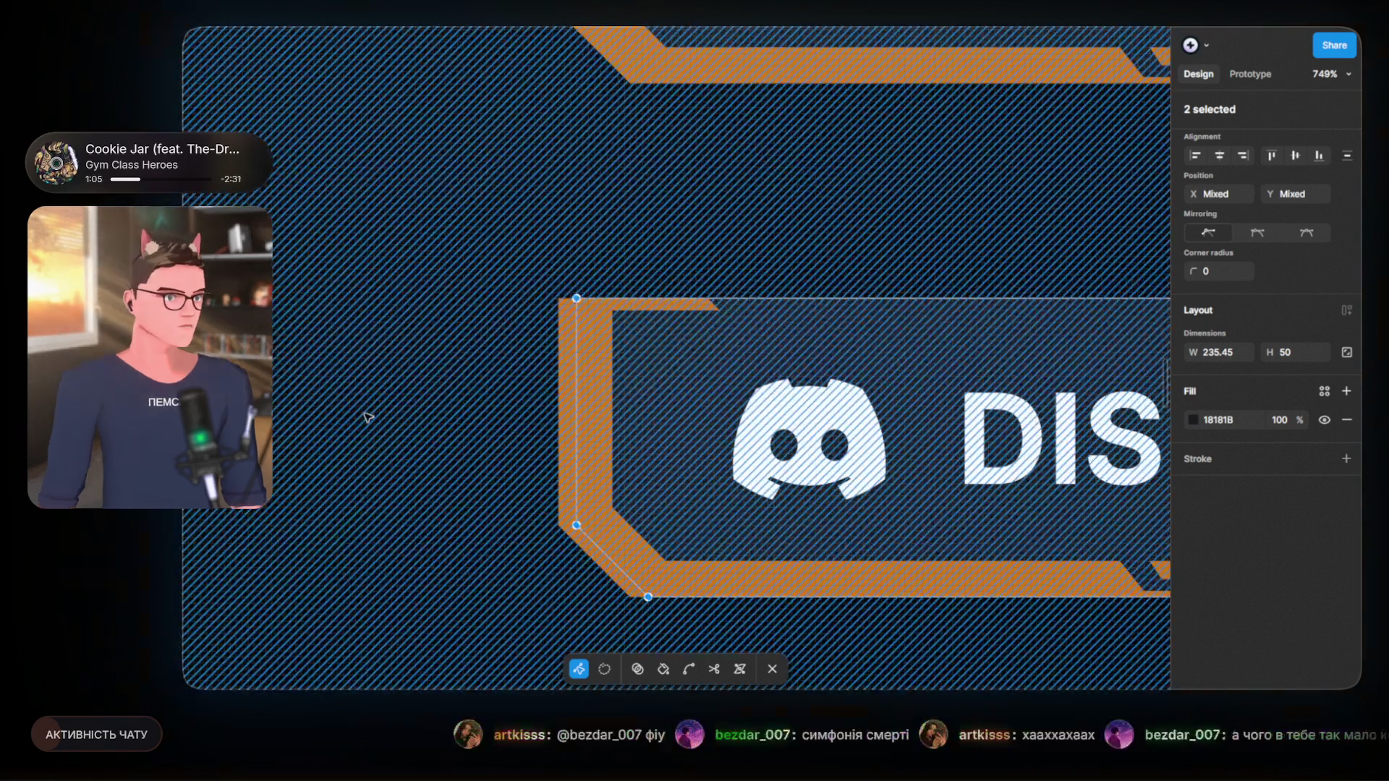
key("Escape")
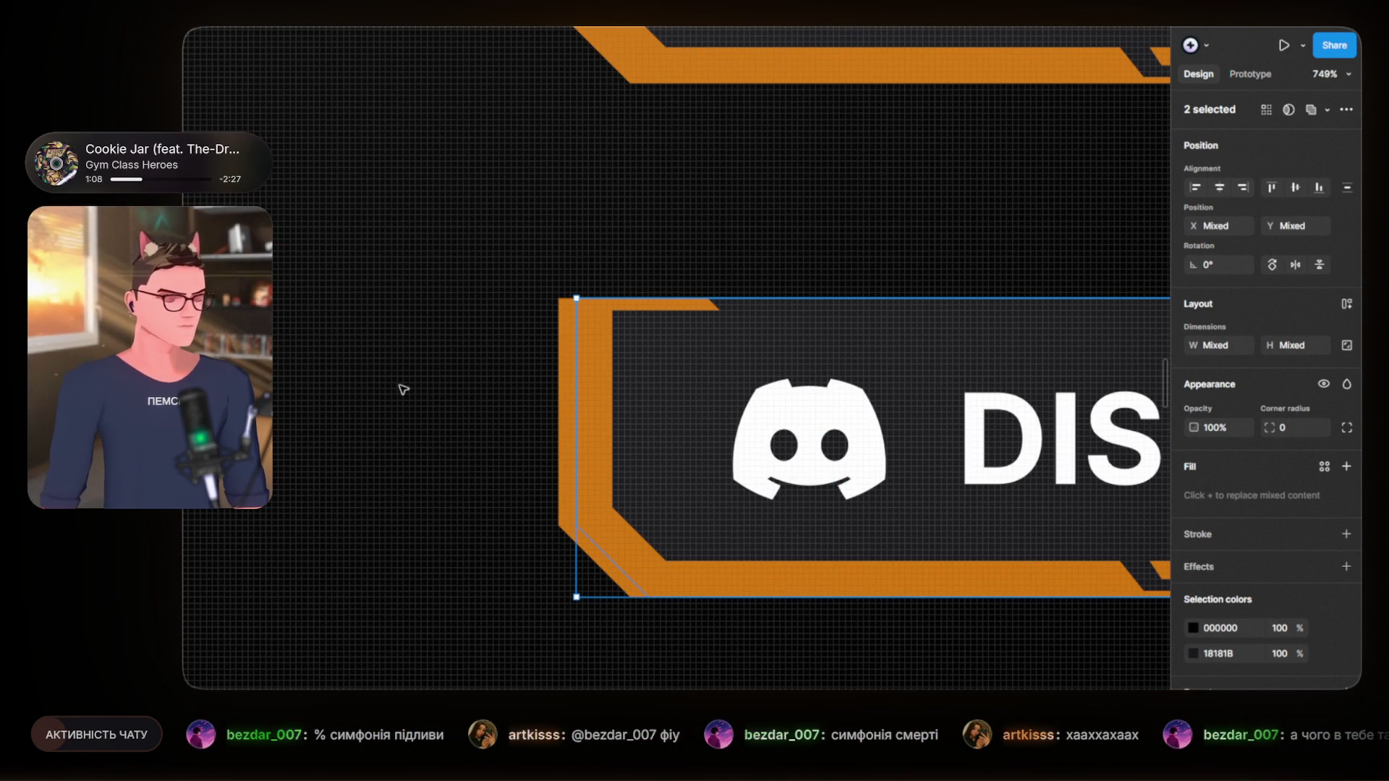
left_click(636, 198)
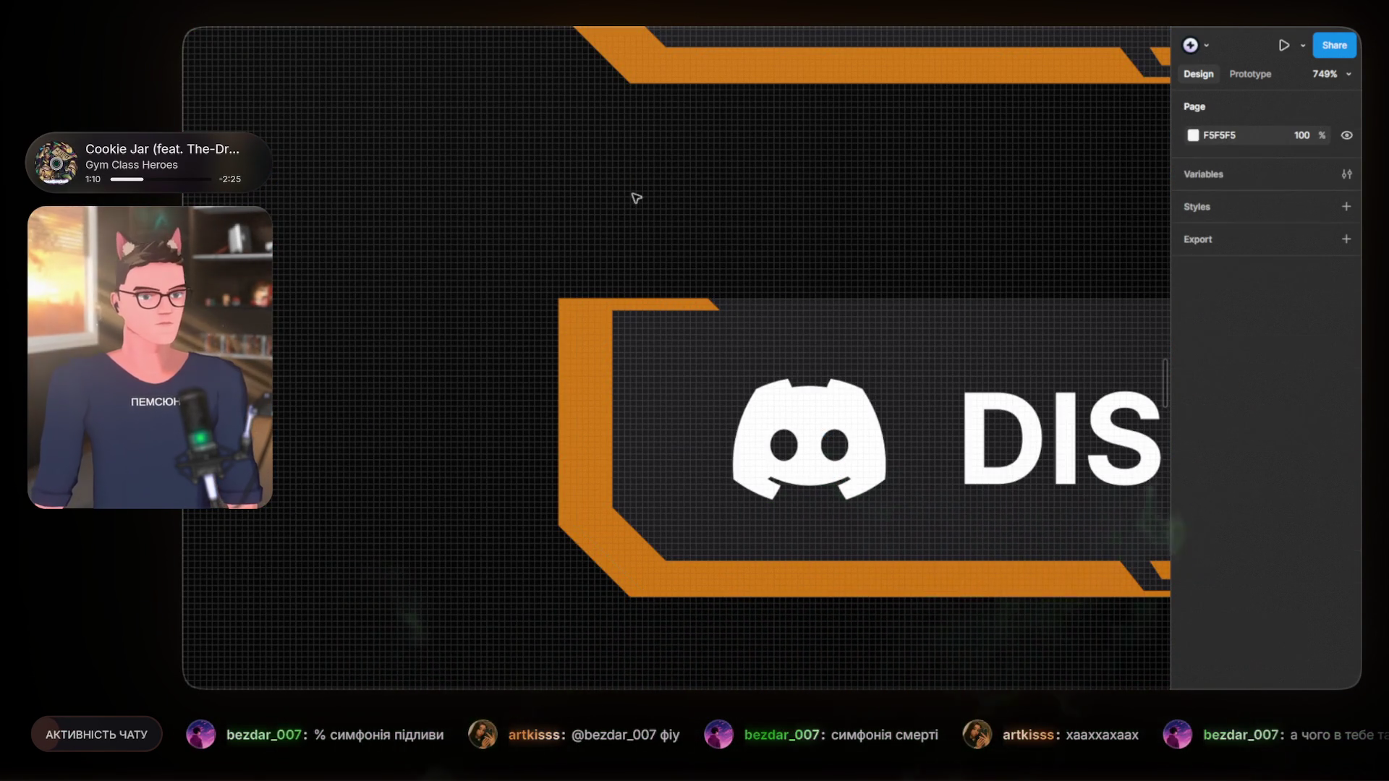
Step: Copy the 105×30 Перейти button from the DISCORD row and paste it into the ДОНАТ panel
scroll(453, 254, "down", 3)
scroll(490, 267, "down", 4)
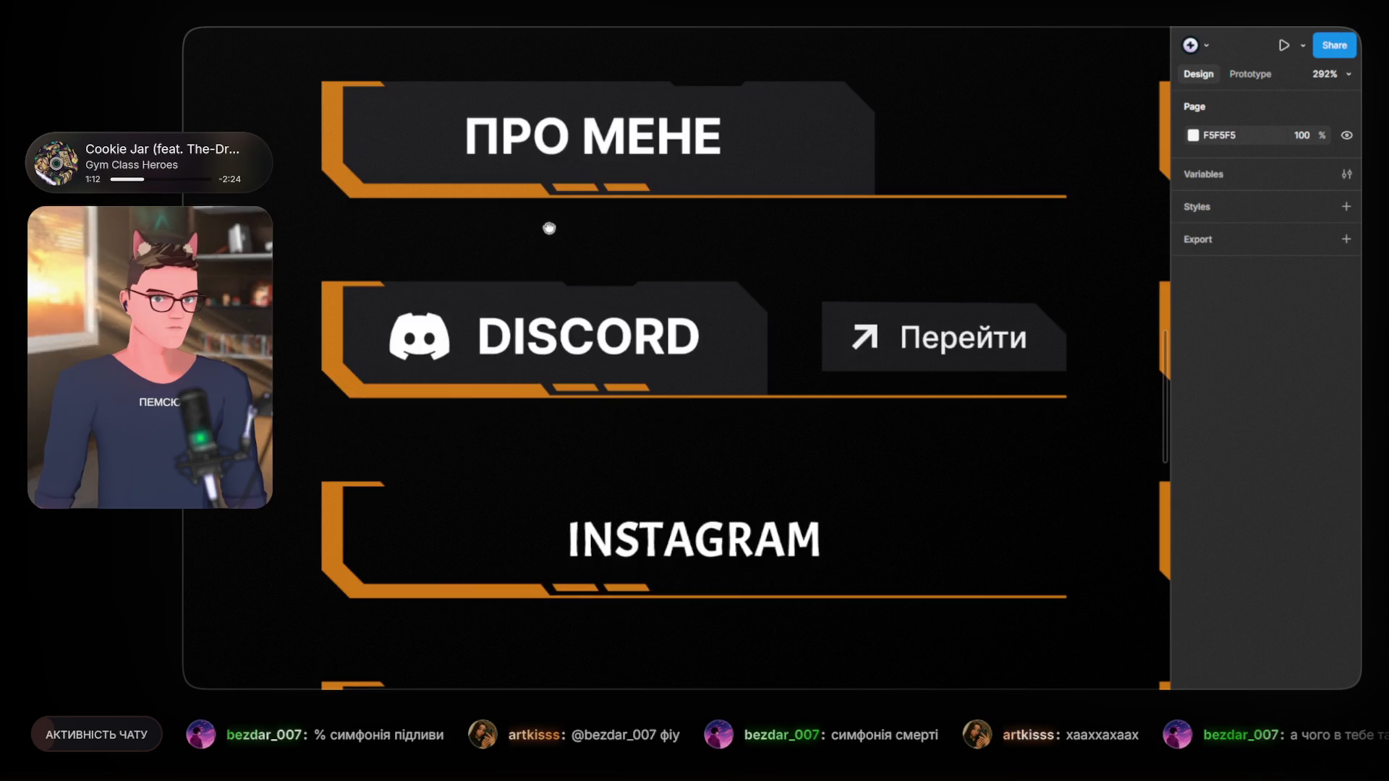
scroll(892, 323, "right", 2)
scroll(481, 319, "right", 5)
scroll(722, 379, "right", 4)
scroll(691, 412, "right", 2)
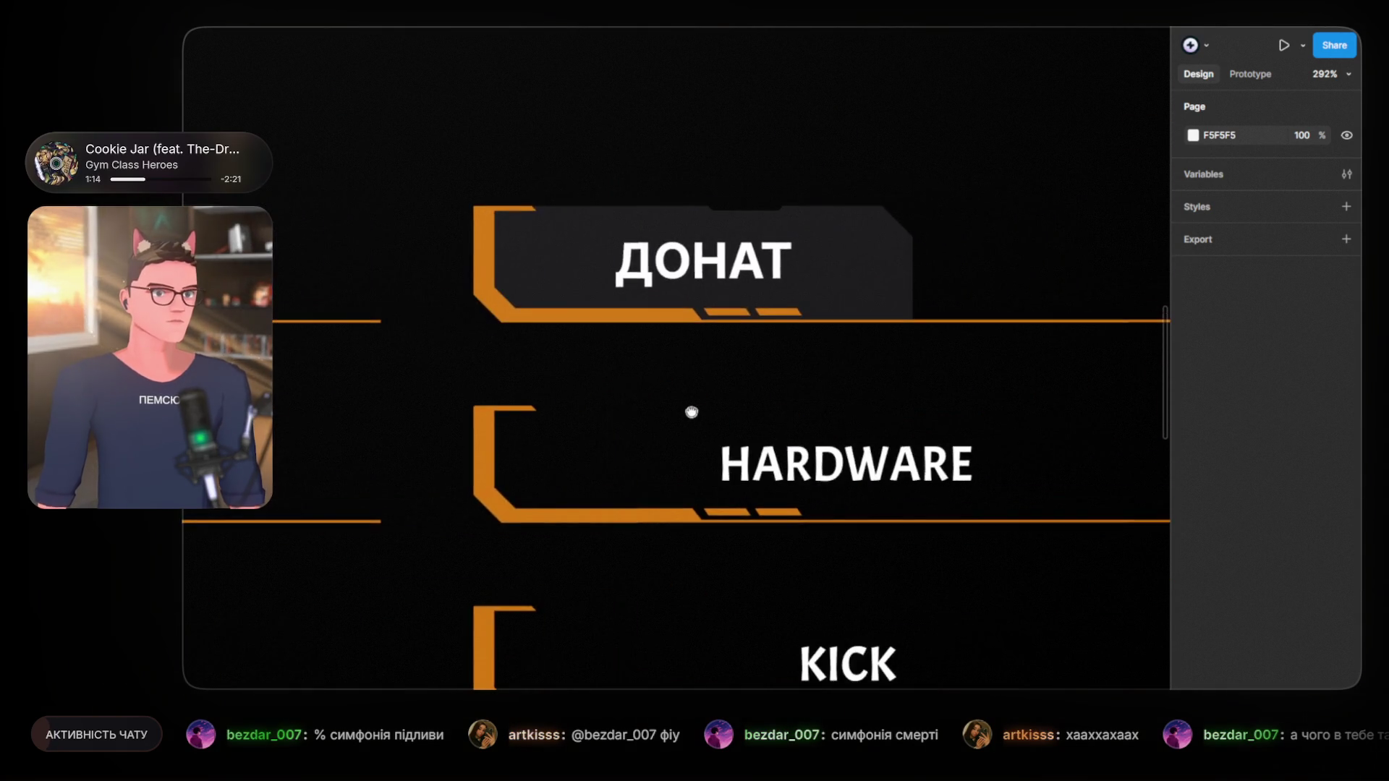
scroll(691, 413, "left", 5)
scroll(744, 378, "left", 5)
scroll(709, 369, "left", 1)
scroll(731, 366, "left", 1)
scroll(799, 372, "left", 3)
scroll(555, 427, "right", 8)
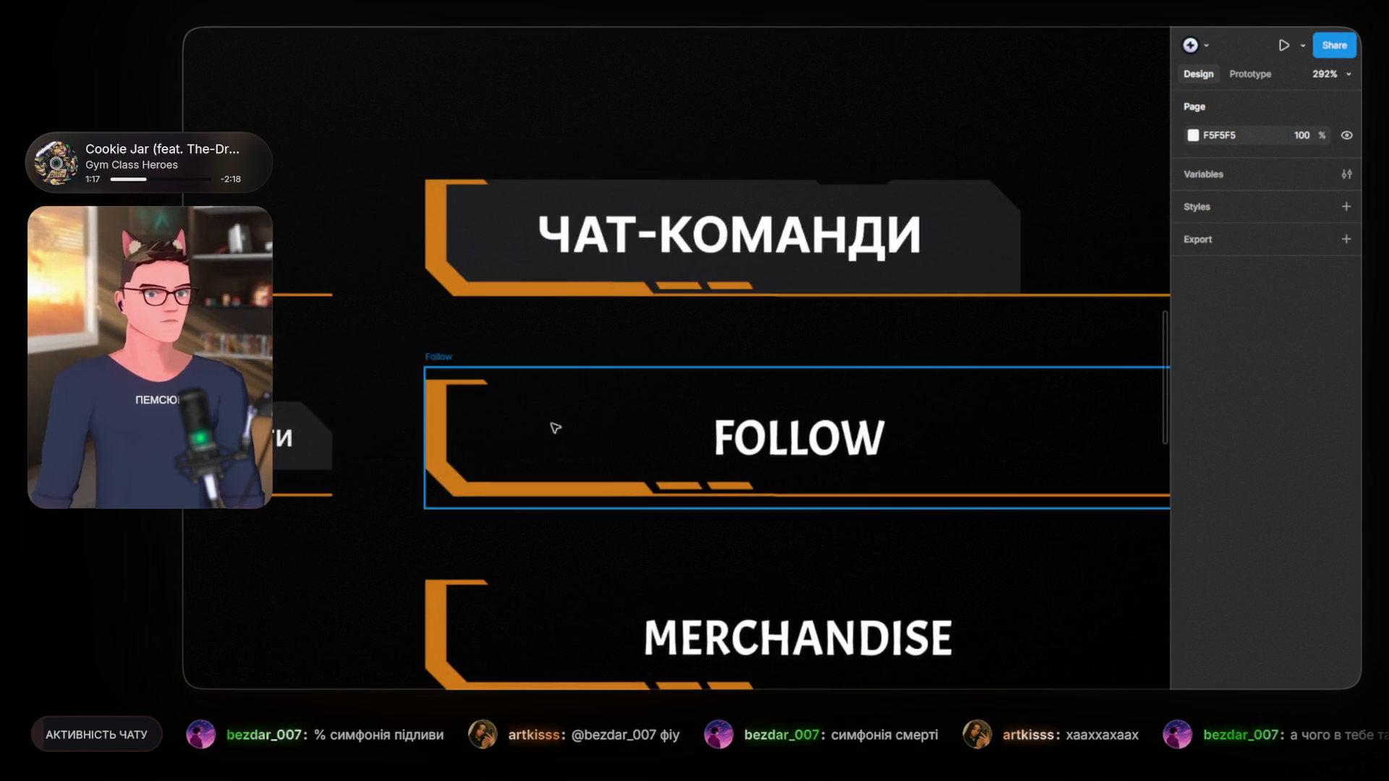
scroll(554, 426, "down", 5)
scroll(561, 424, "right", 4)
scroll(738, 406, "left", 2)
scroll(579, 435, "left", 3)
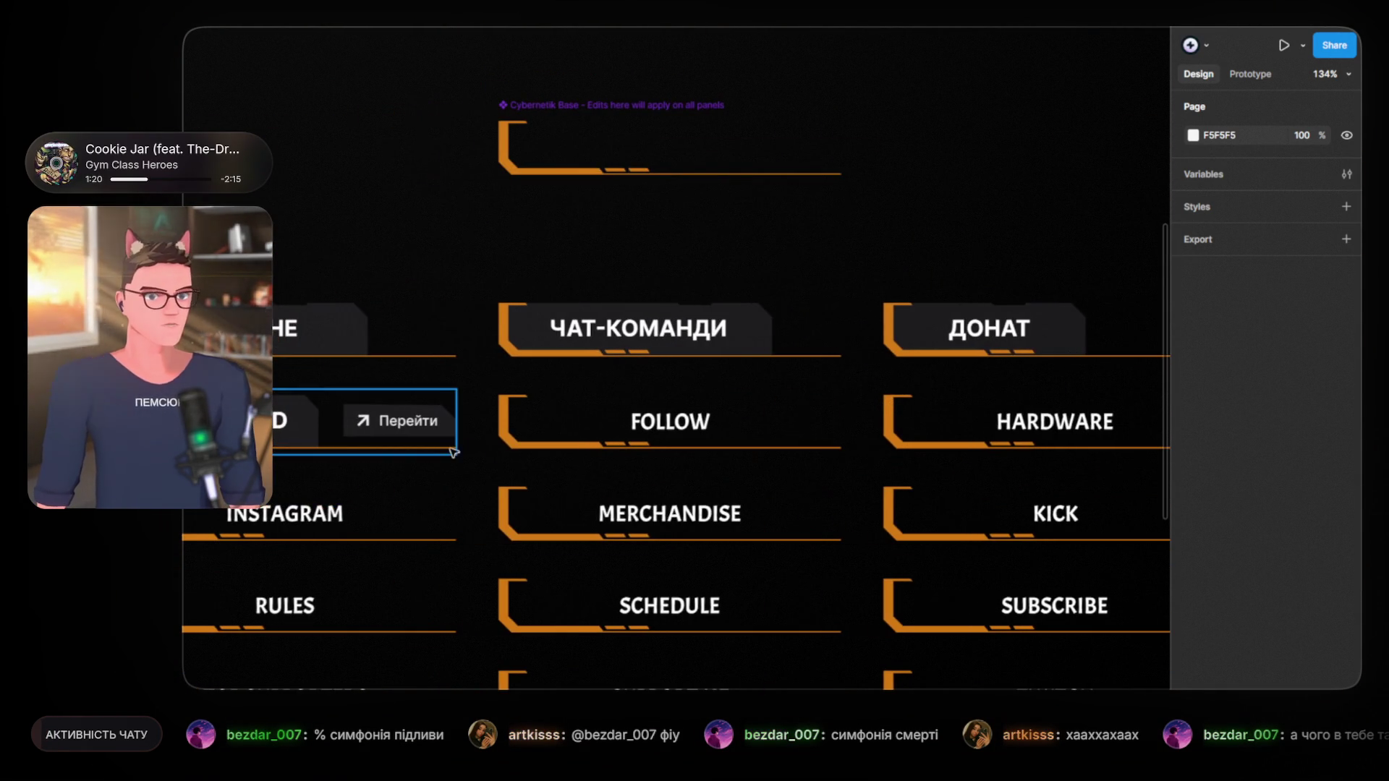
left_click(440, 427)
scroll(379, 384, "right", 8)
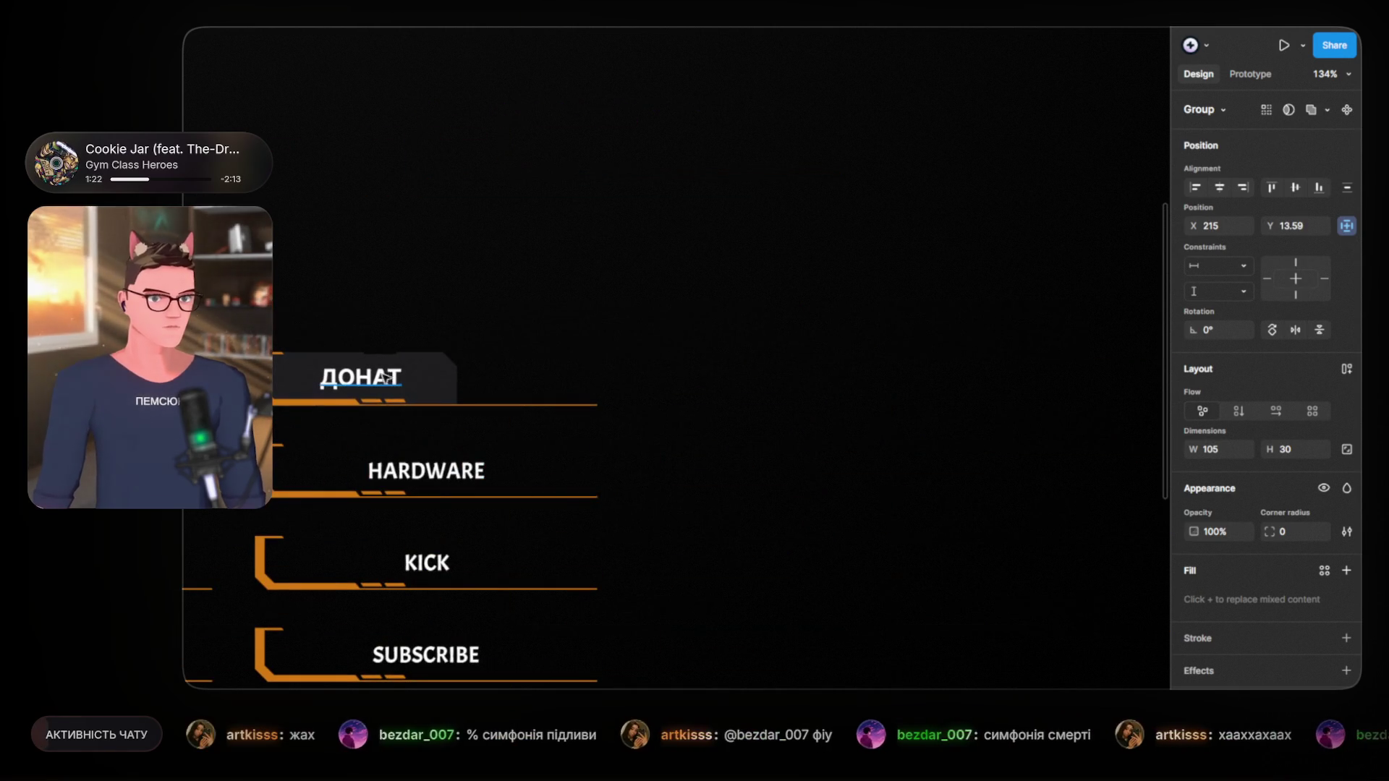
double_click(379, 384)
key("Tab")
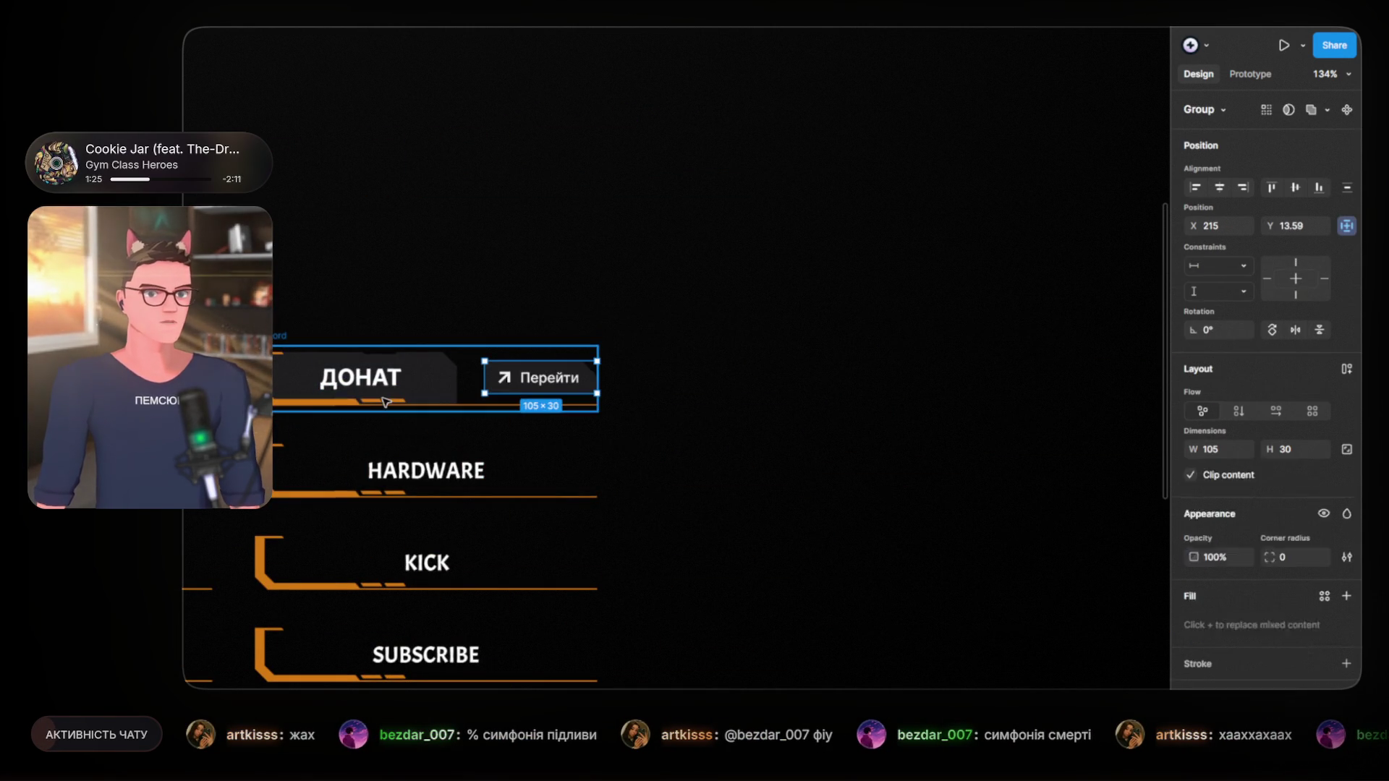
scroll(884, 443, "up", 3)
left_click(823, 471)
scroll(606, 498, "down", 3)
scroll(606, 497, "left", 1)
scroll(660, 419, "left", 5)
scroll(980, 407, "left", 4)
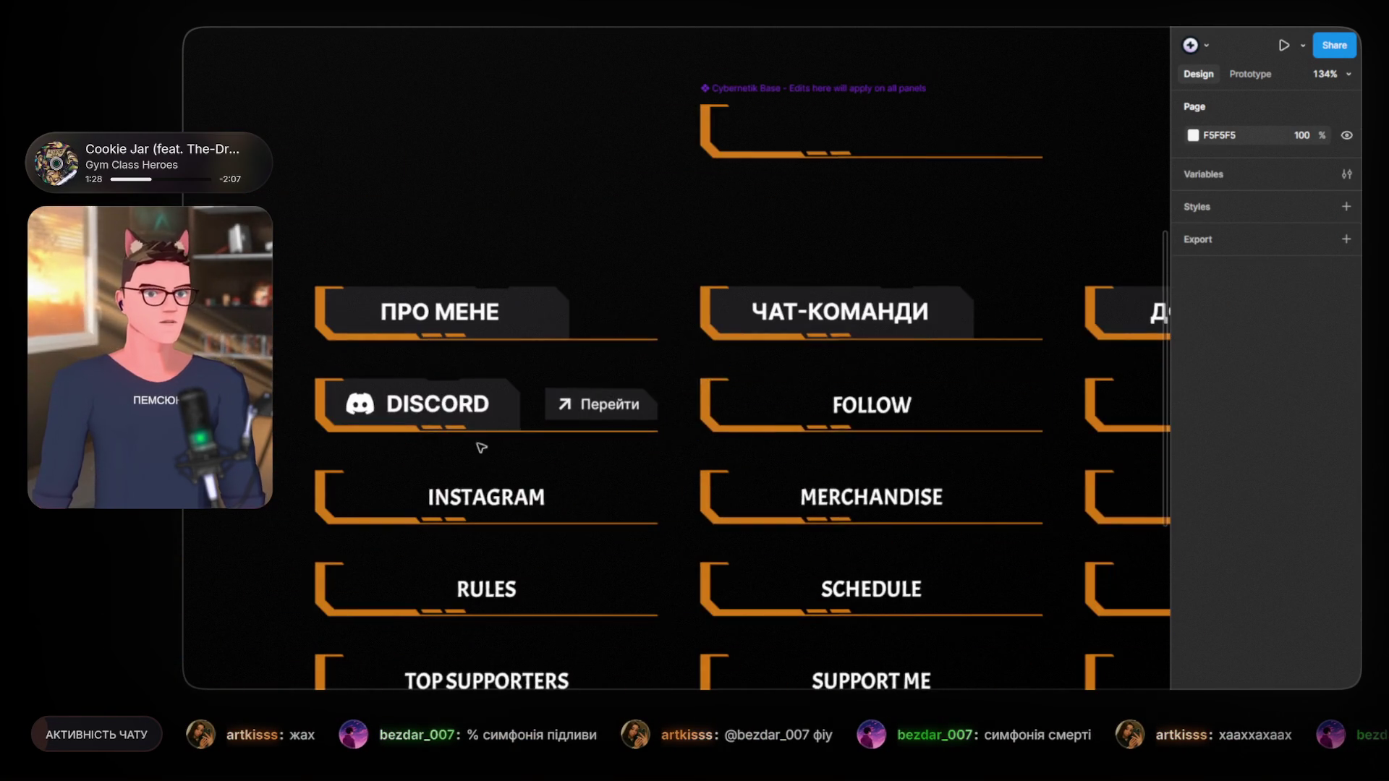
scroll(481, 448, "up", 3)
scroll(456, 430, "up", 2)
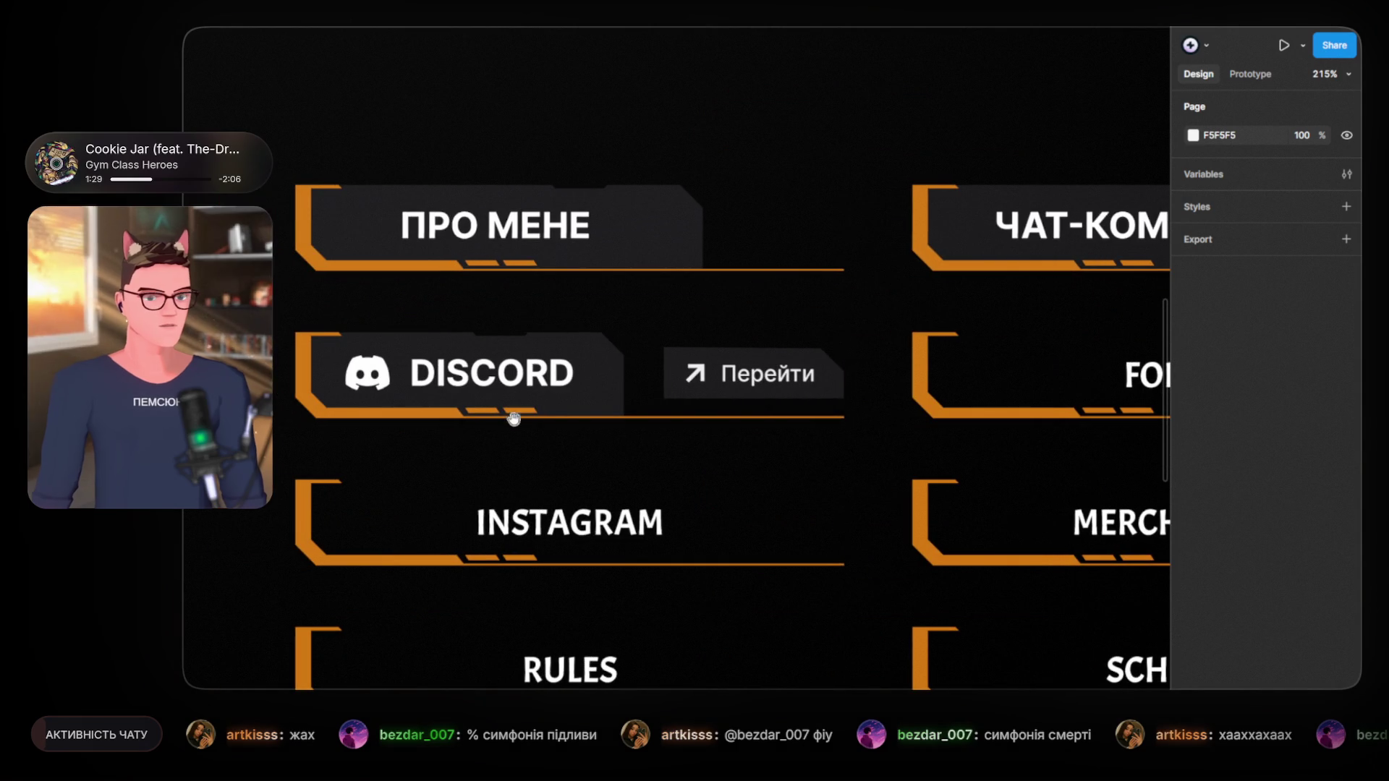
Step: Set the DISCORD panel's bracket fill to Discord purple 5865F2
left_click(441, 417)
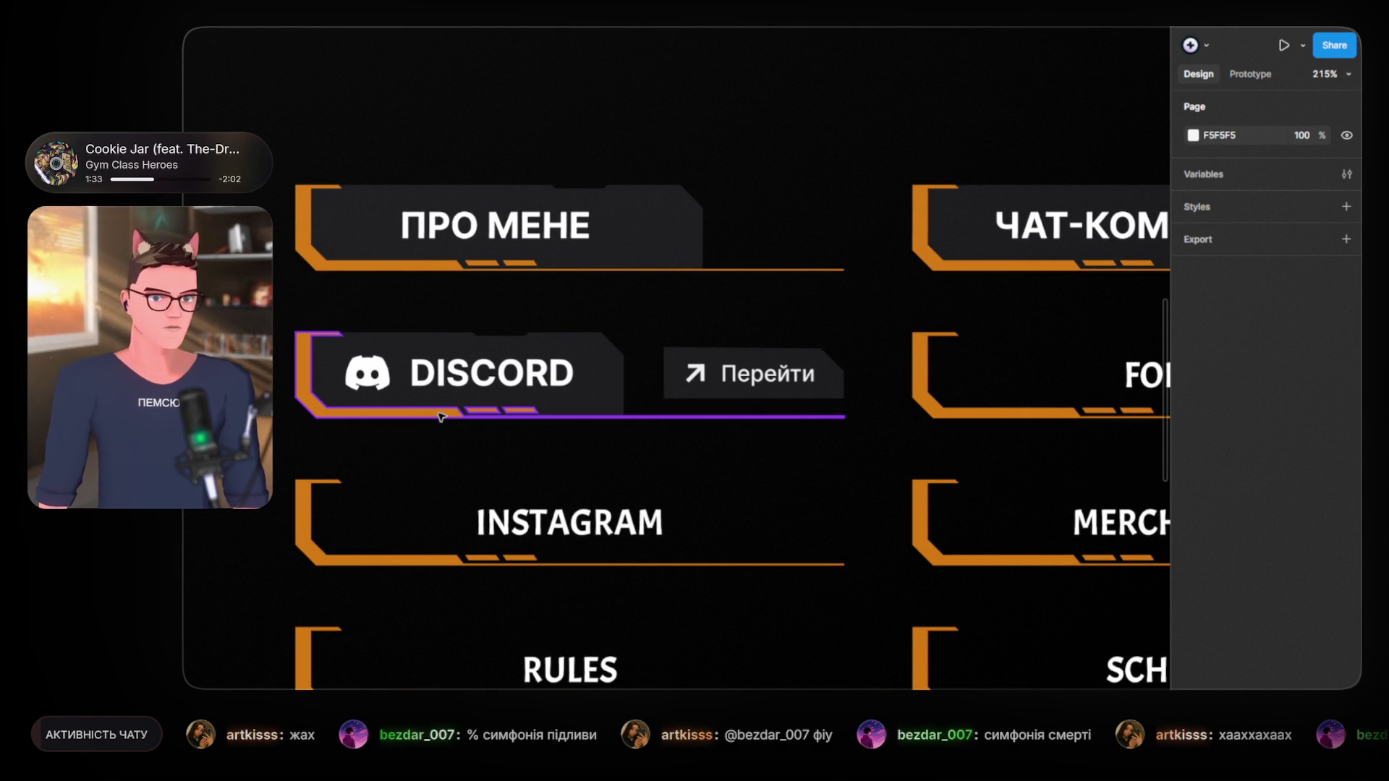
double_click(478, 418)
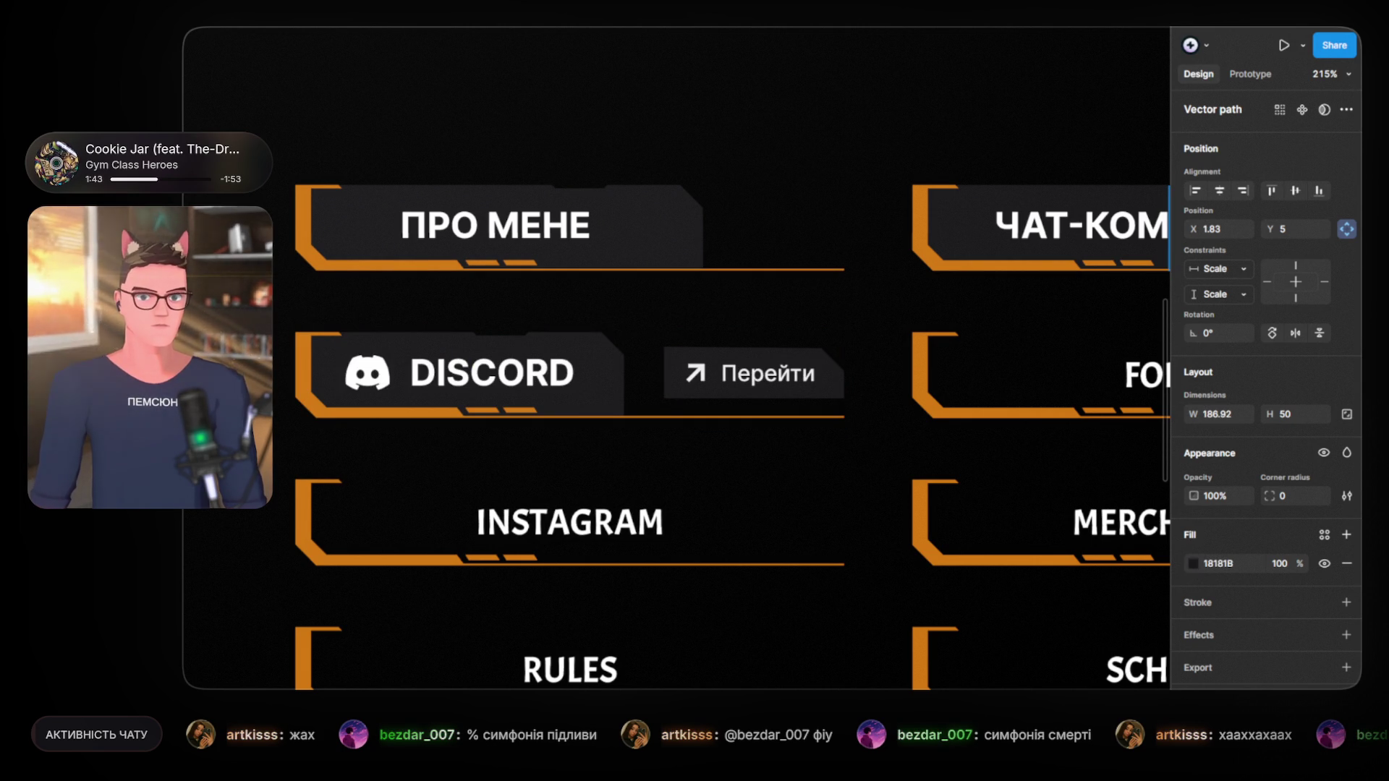
left_click(752, 373)
double_click(768, 373)
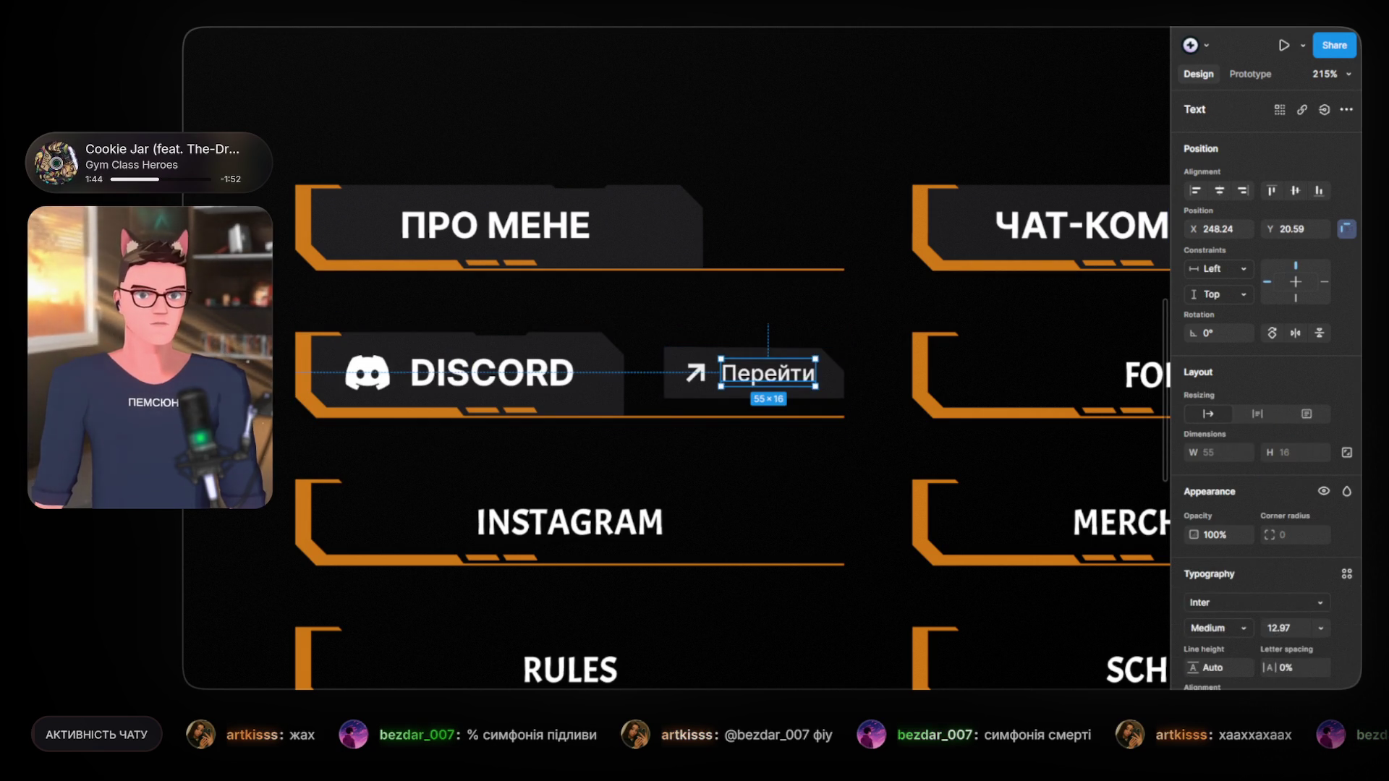
left_click(318, 405)
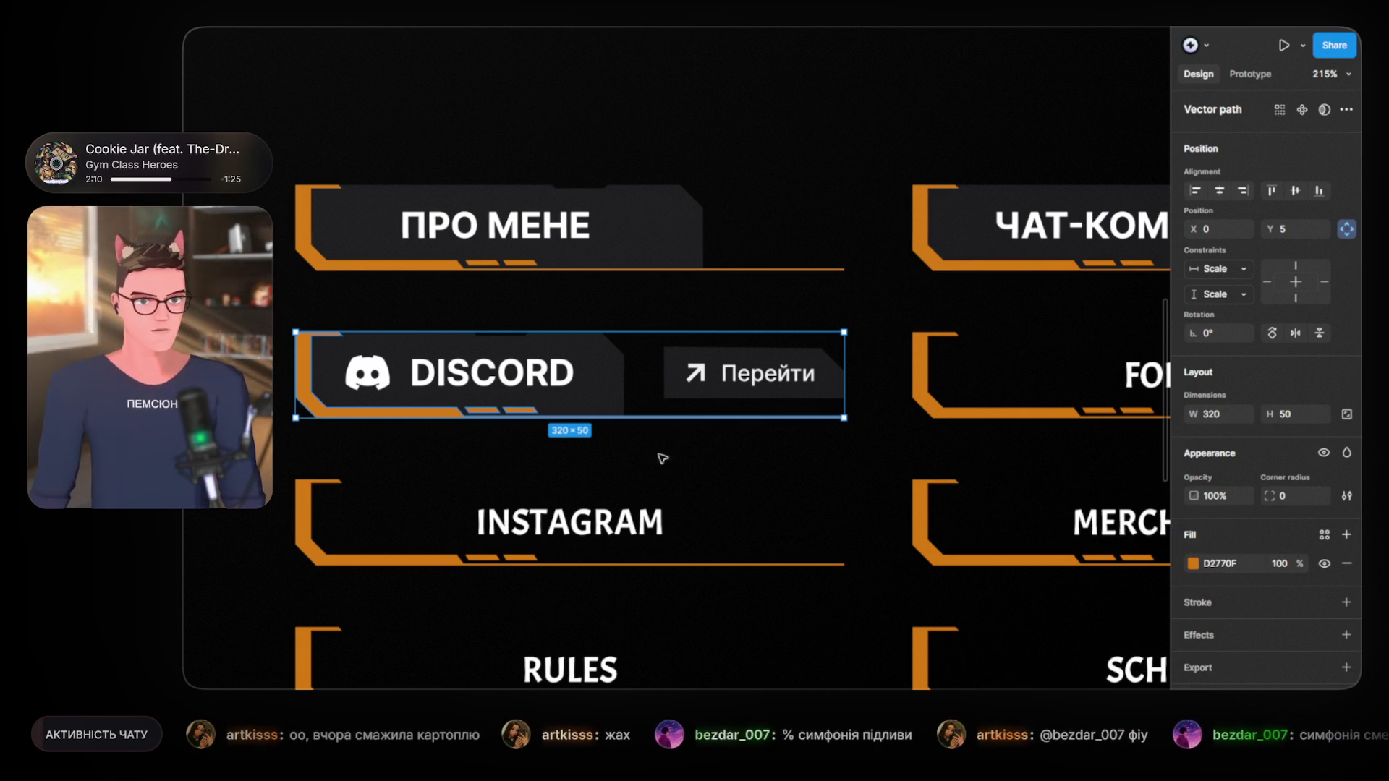
type("5865F2")
key("Return")
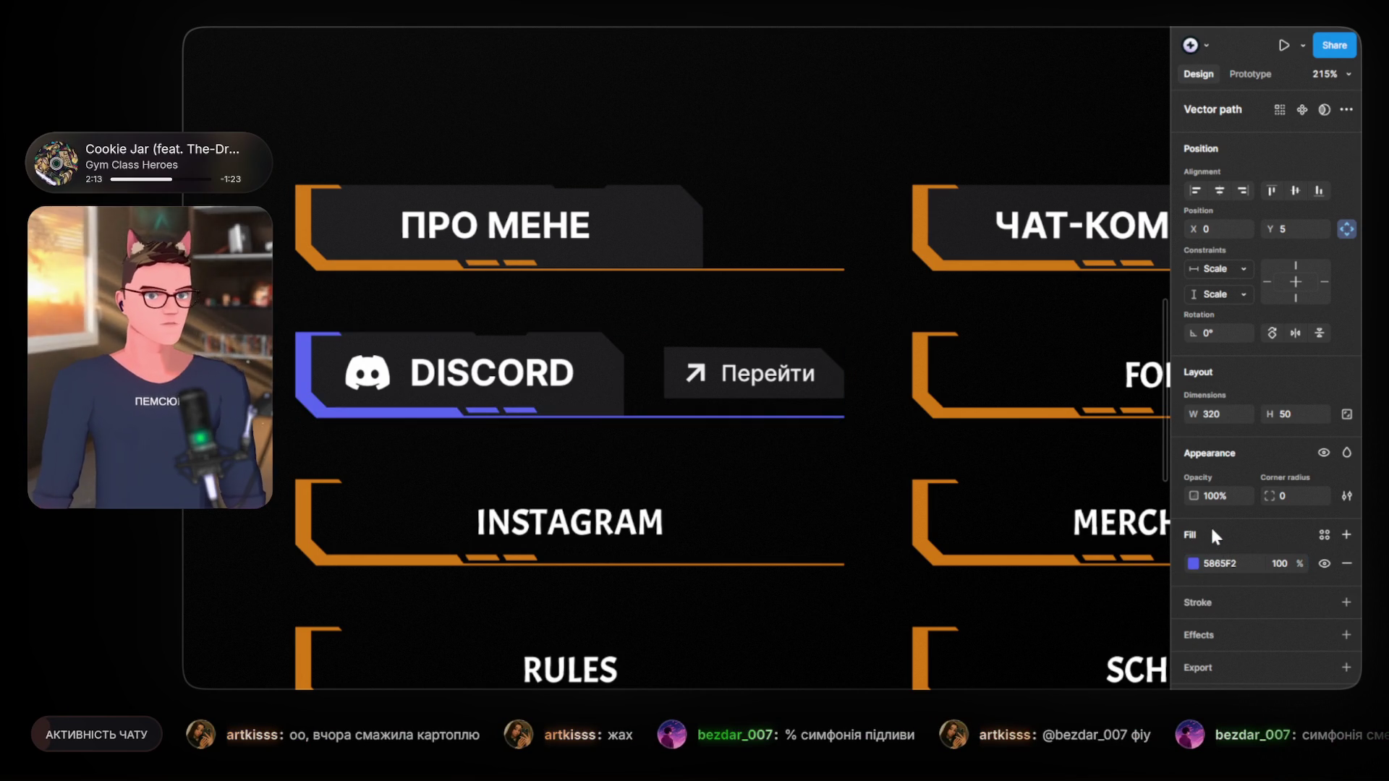
Step: Recolour the Discord logo in the panel to the same 5865F2 purple
left_click(367, 372)
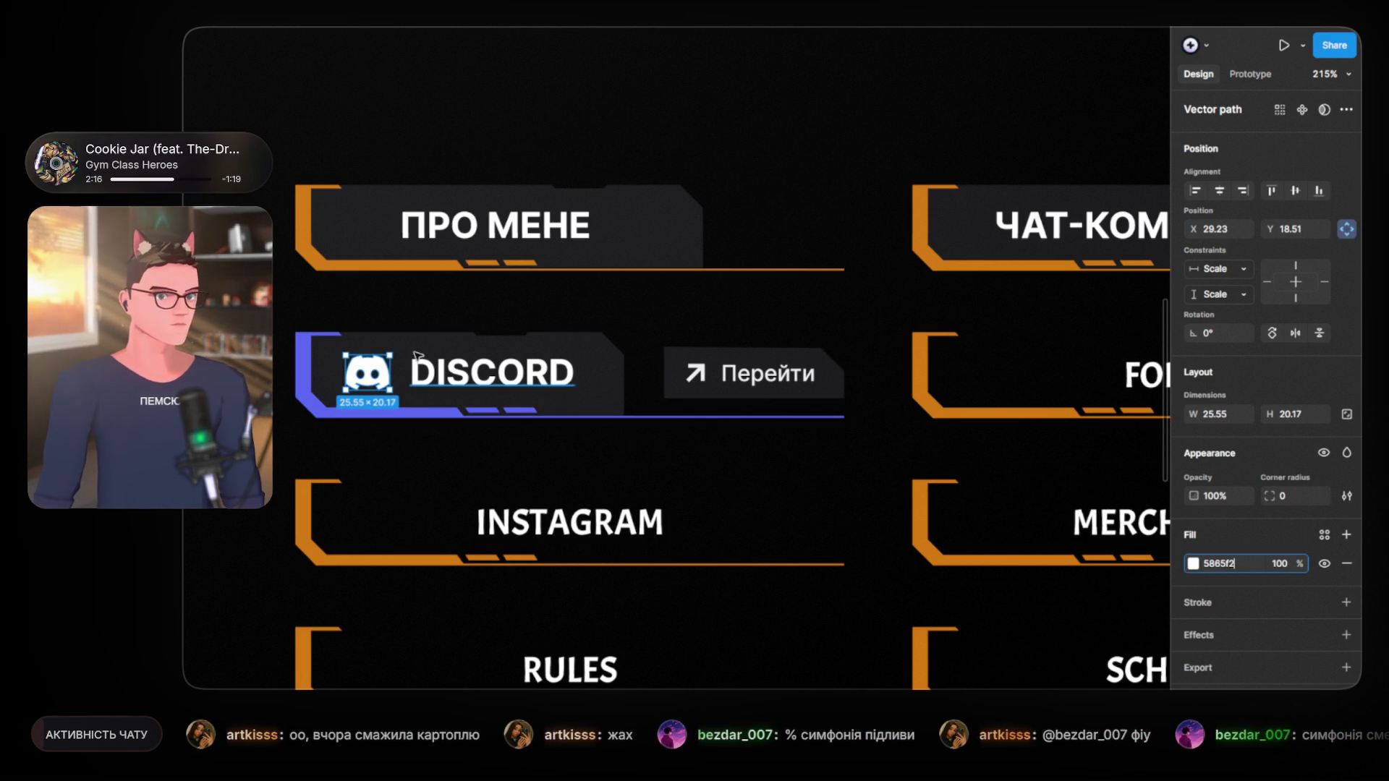
key("Escape")
scroll(646, 353, "down", 5)
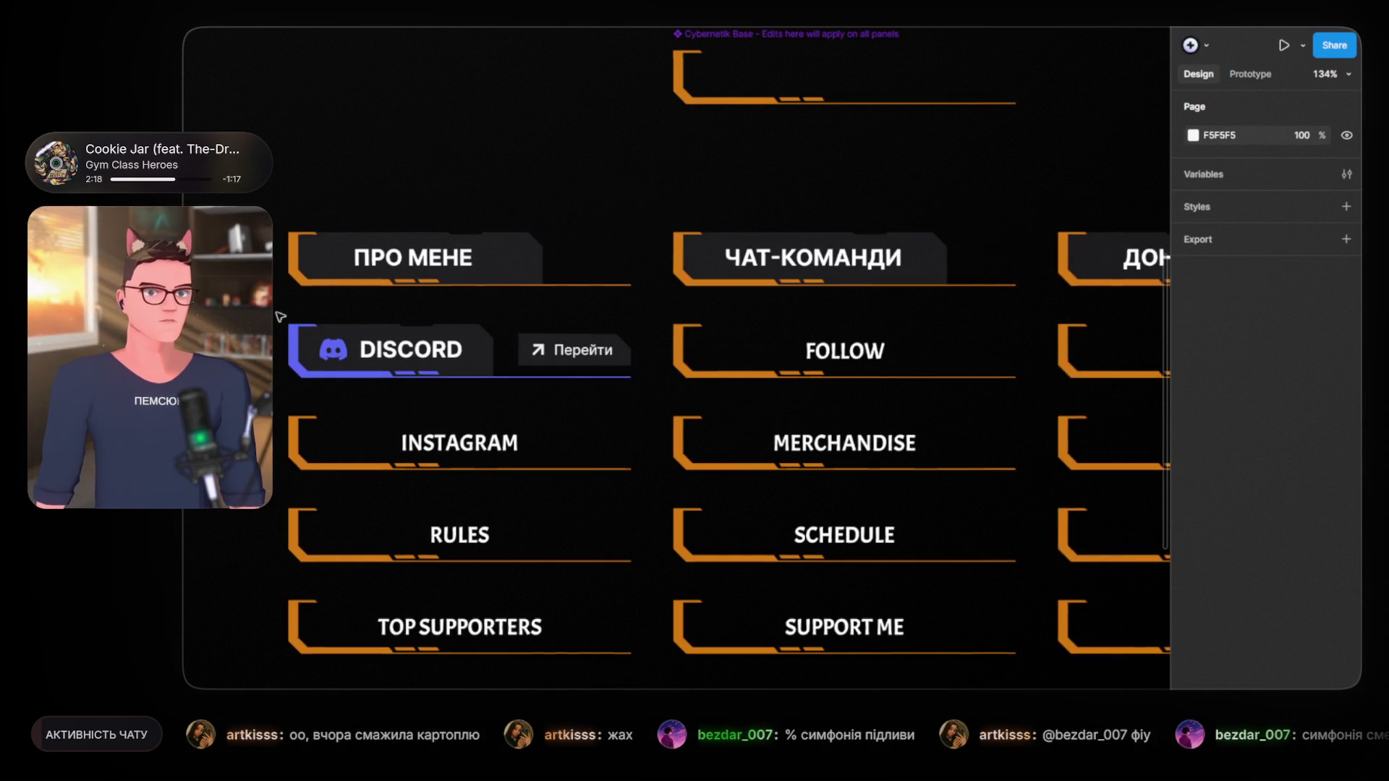
scroll(646, 353, "up", 5)
scroll(646, 353, "down", 2)
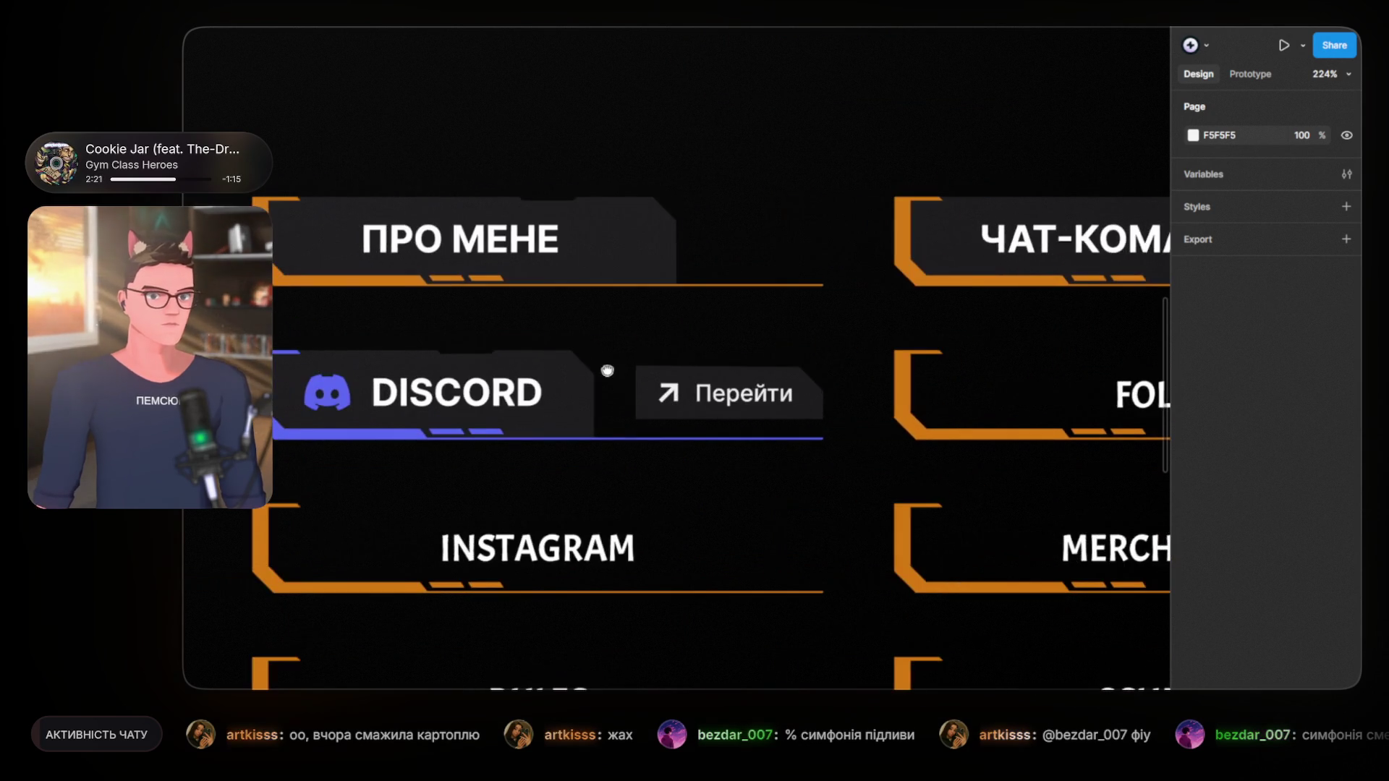
scroll(607, 384, "down", 5)
scroll(651, 474, "right", 3)
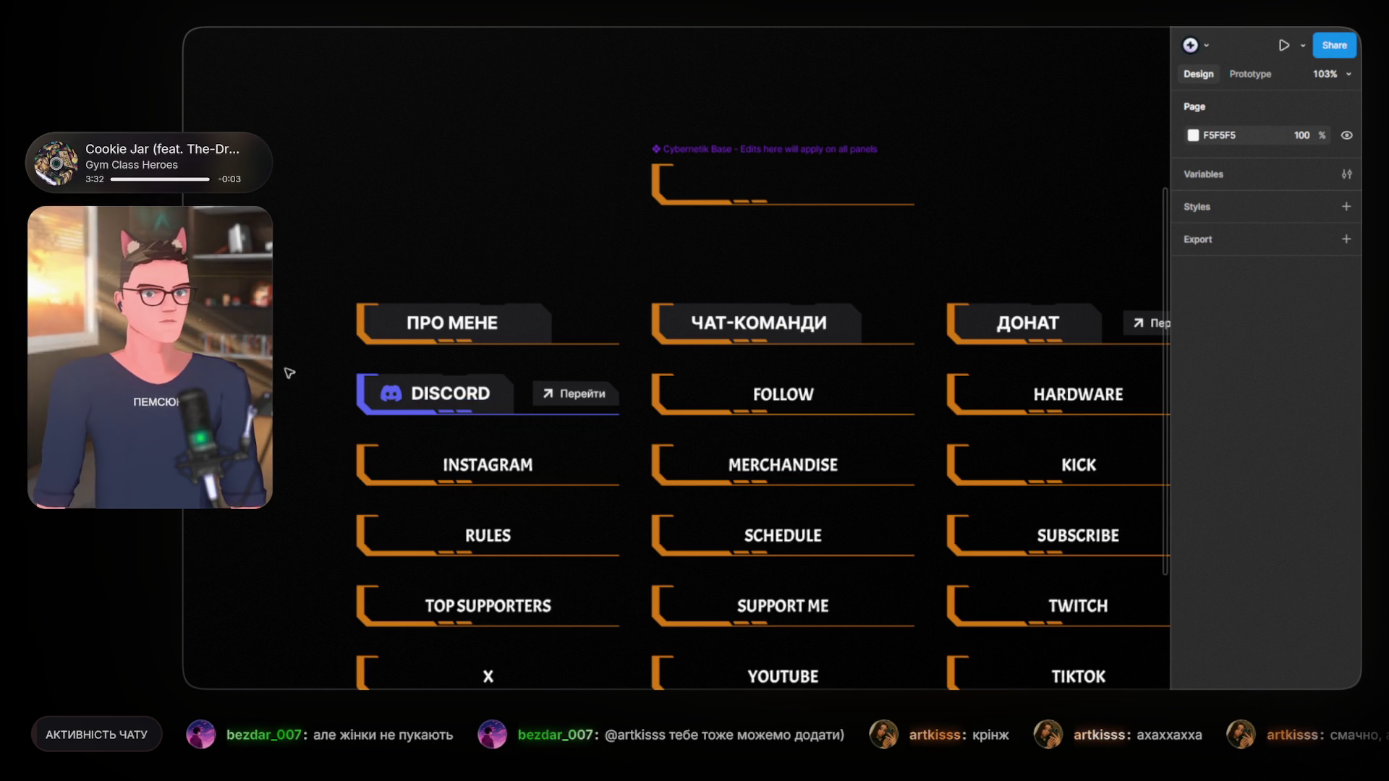
Step: Slide the DISCORD panel's 188.53×50 dark plate right so it sits inside the purple bracket
scroll(336, 431, "up", 3)
scroll(337, 431, "up", 3)
left_click_drag(806, 453, 563, 490)
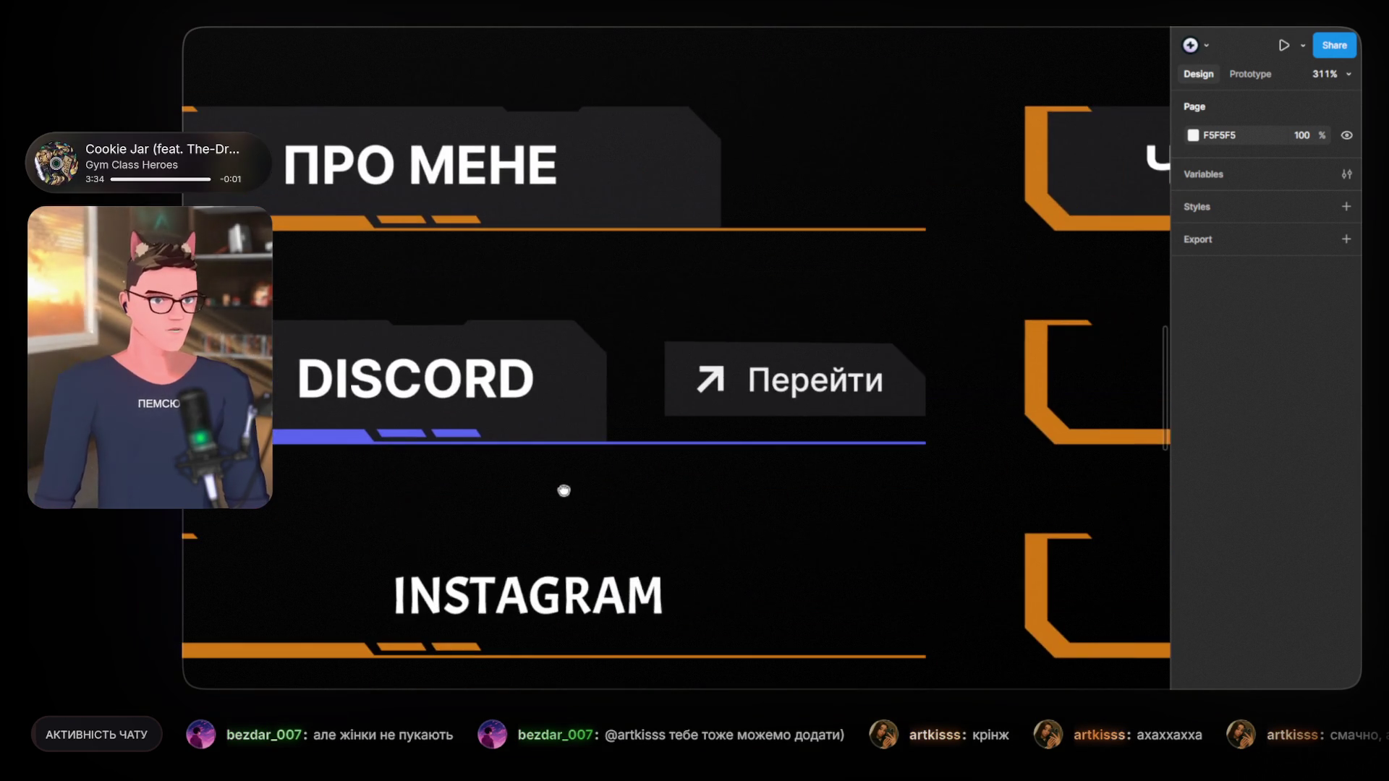
left_click(584, 390)
left_click_drag(584, 390, 617, 392)
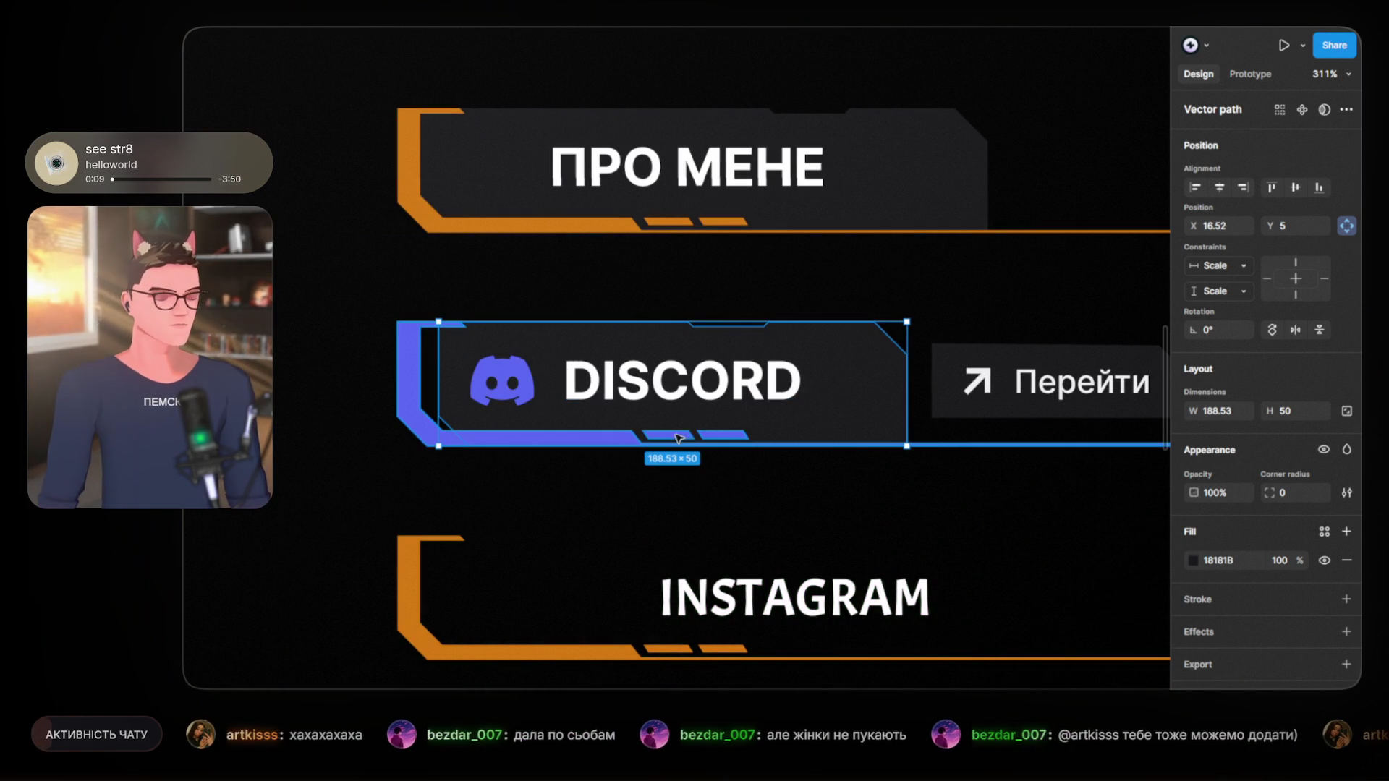
Step: Adjust the purple bracket's corner vertices in vector edit mode
scroll(445, 366, "up", 3)
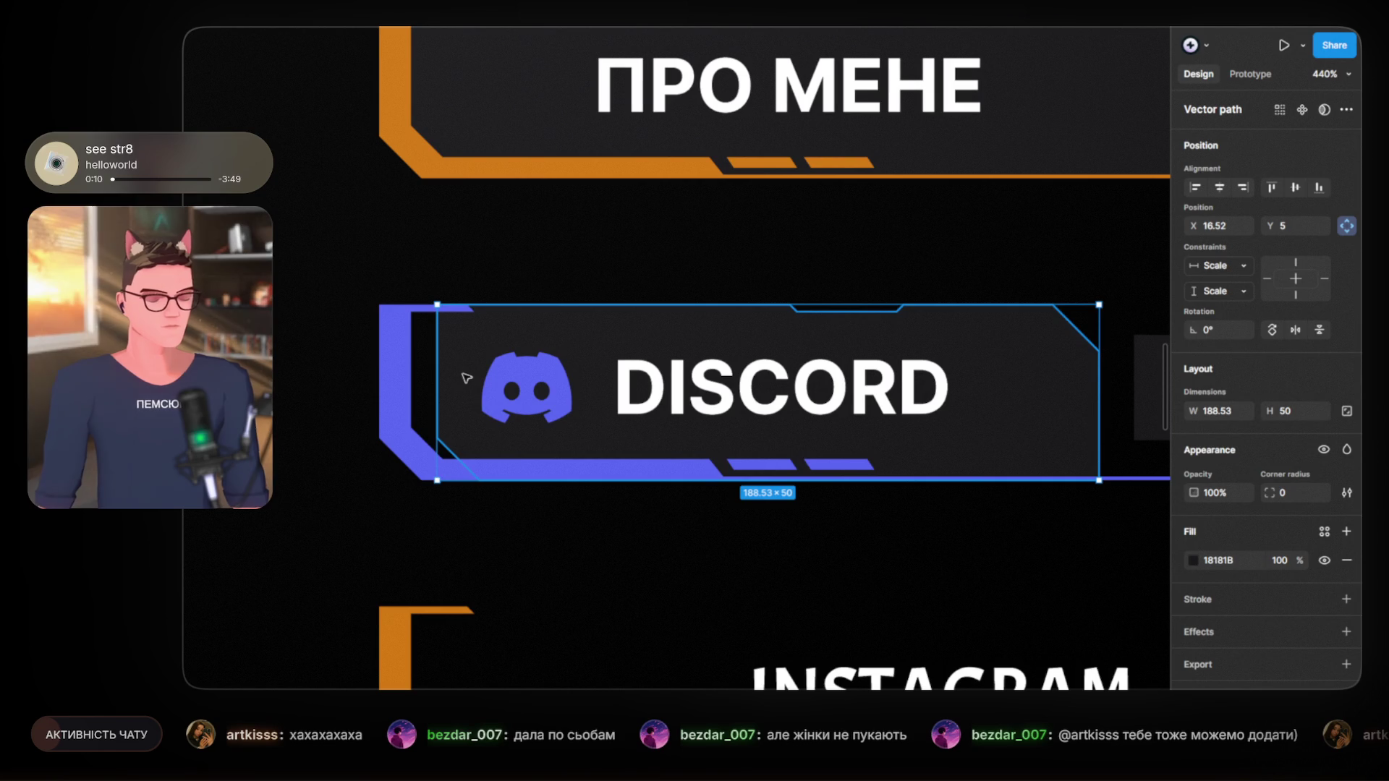
double_click(465, 375)
left_click(438, 305)
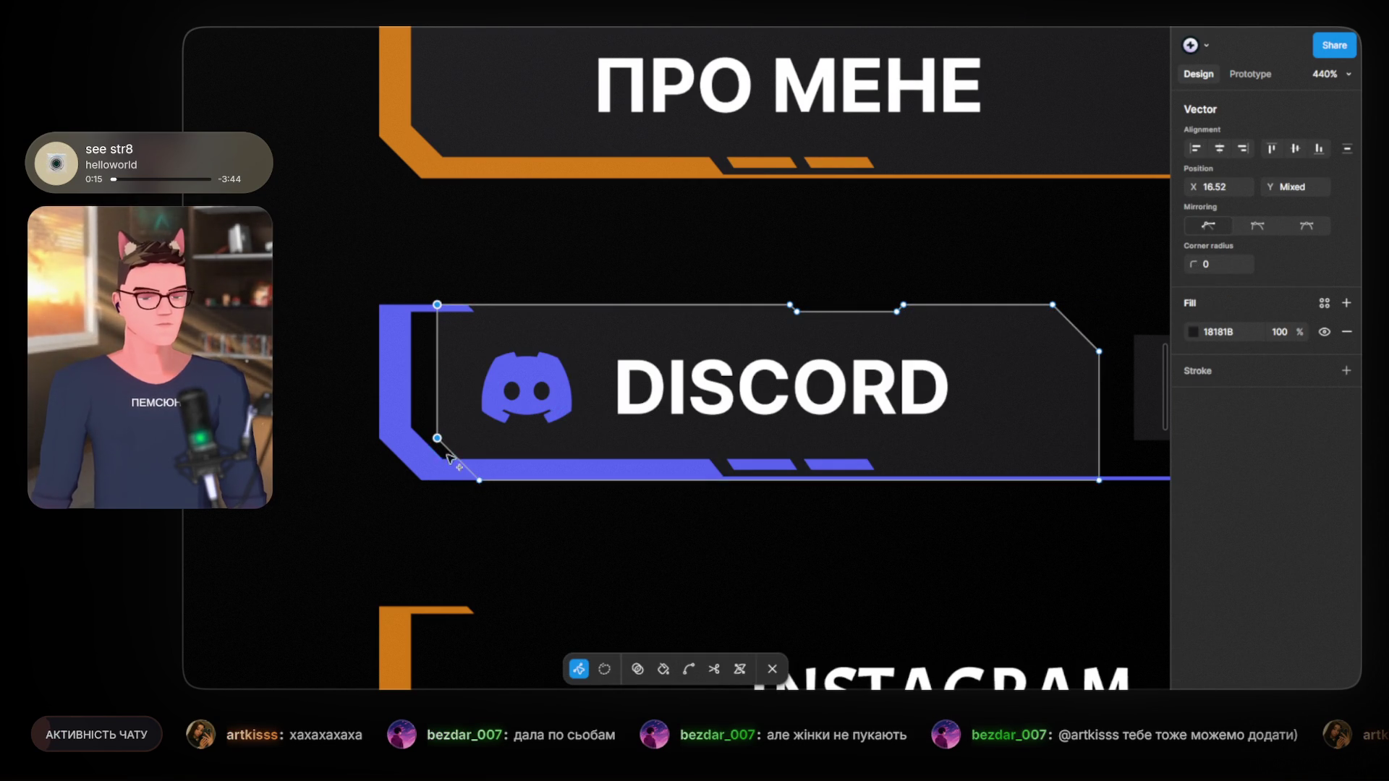
left_click(479, 480, "shift")
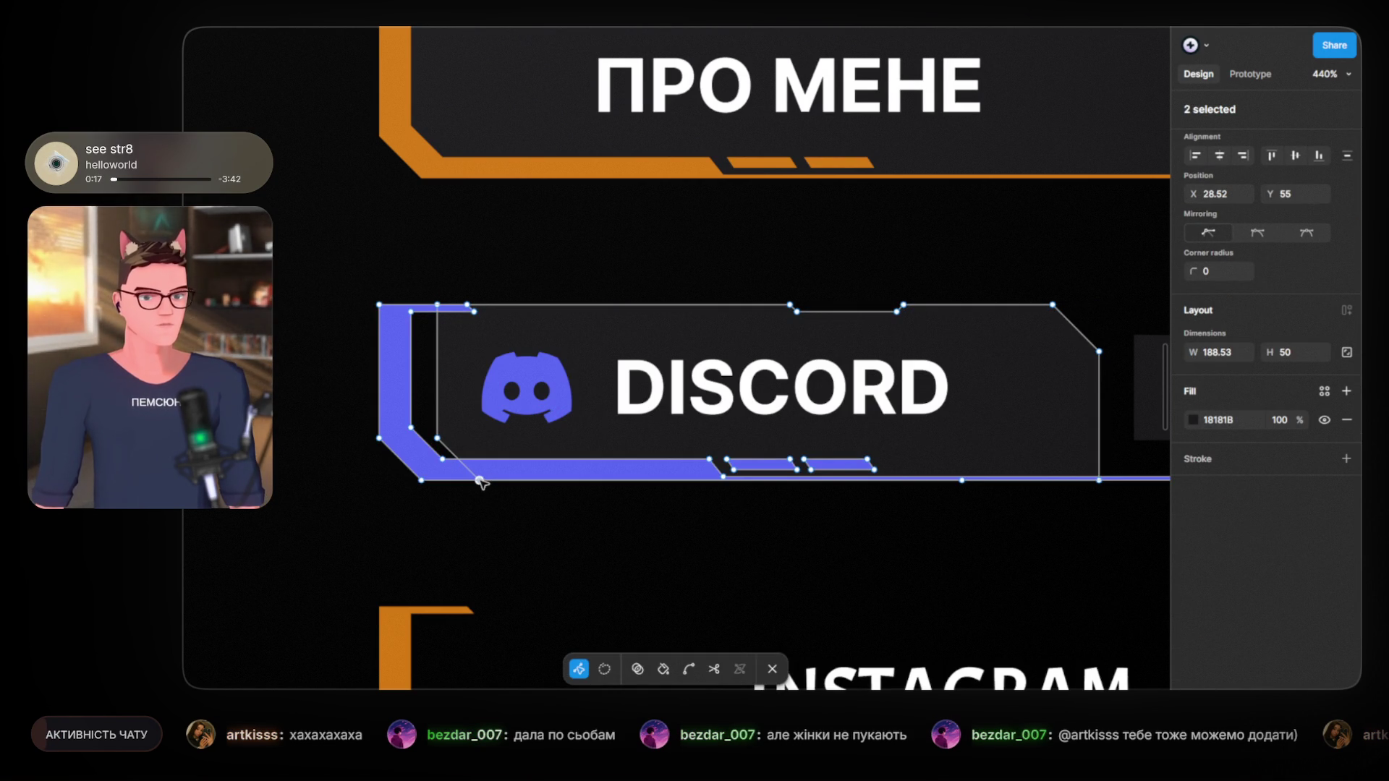
left_click(437, 438, "shift")
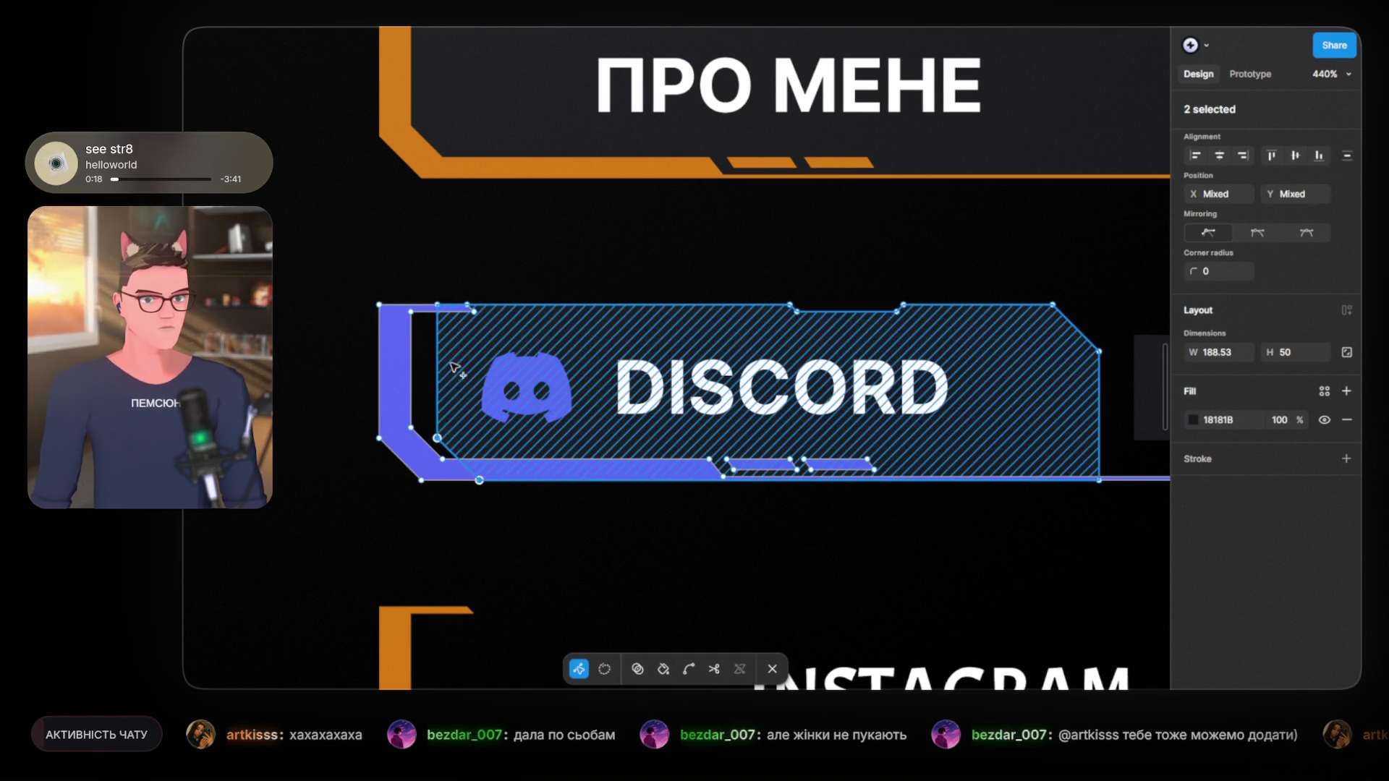
left_click(438, 305, "shift")
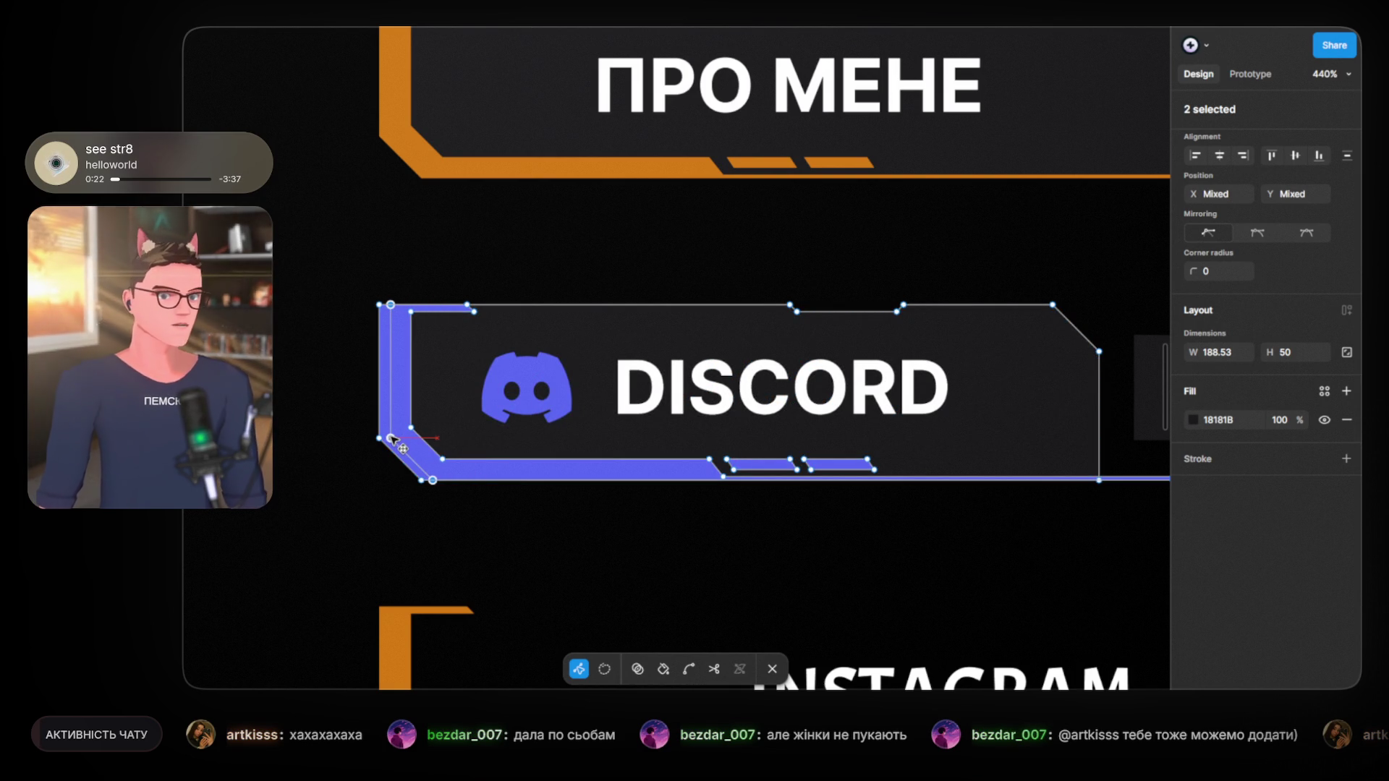
key("Escape")
key("Escape")
Step: Nudge the Discord logo and DISCORD label about 20 px right together
scroll(299, 396, "down", 5)
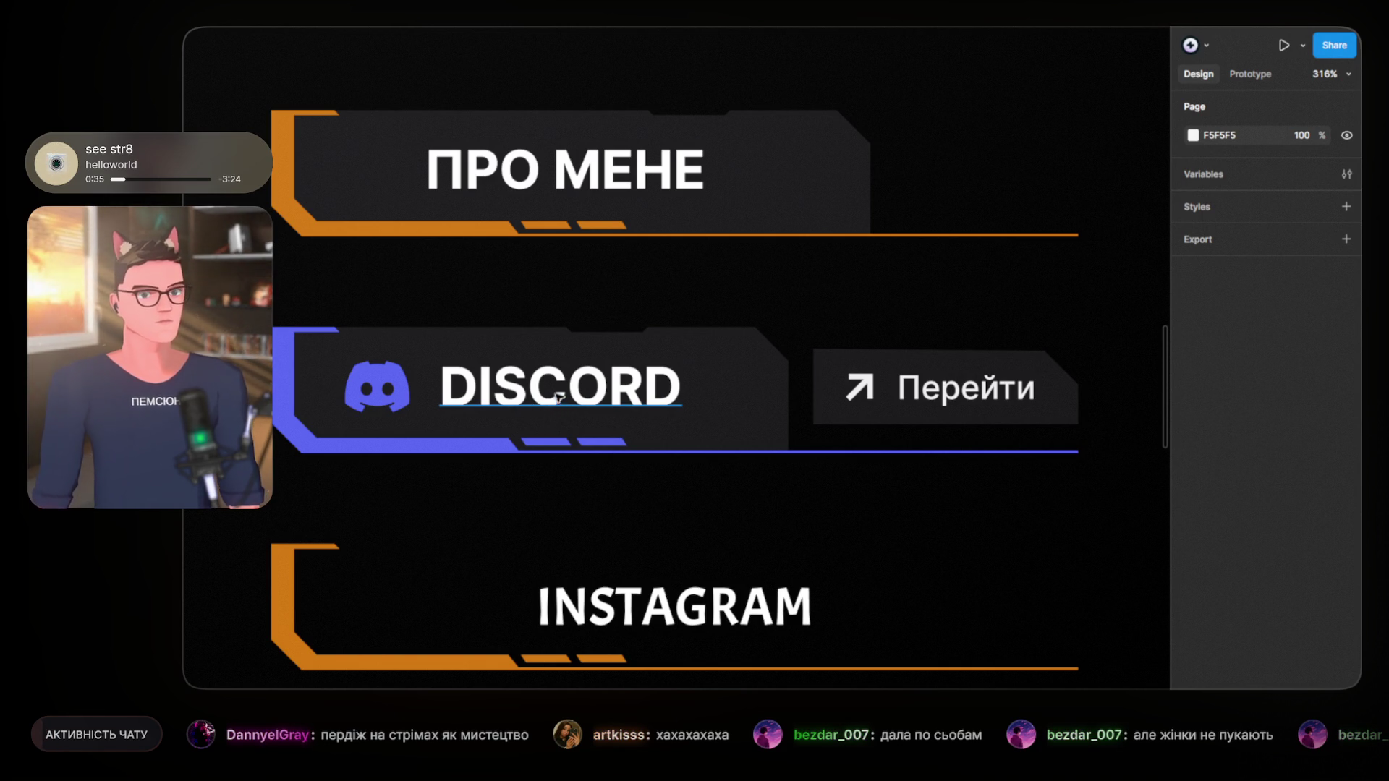
left_click(544, 394)
left_click(399, 382, "shift")
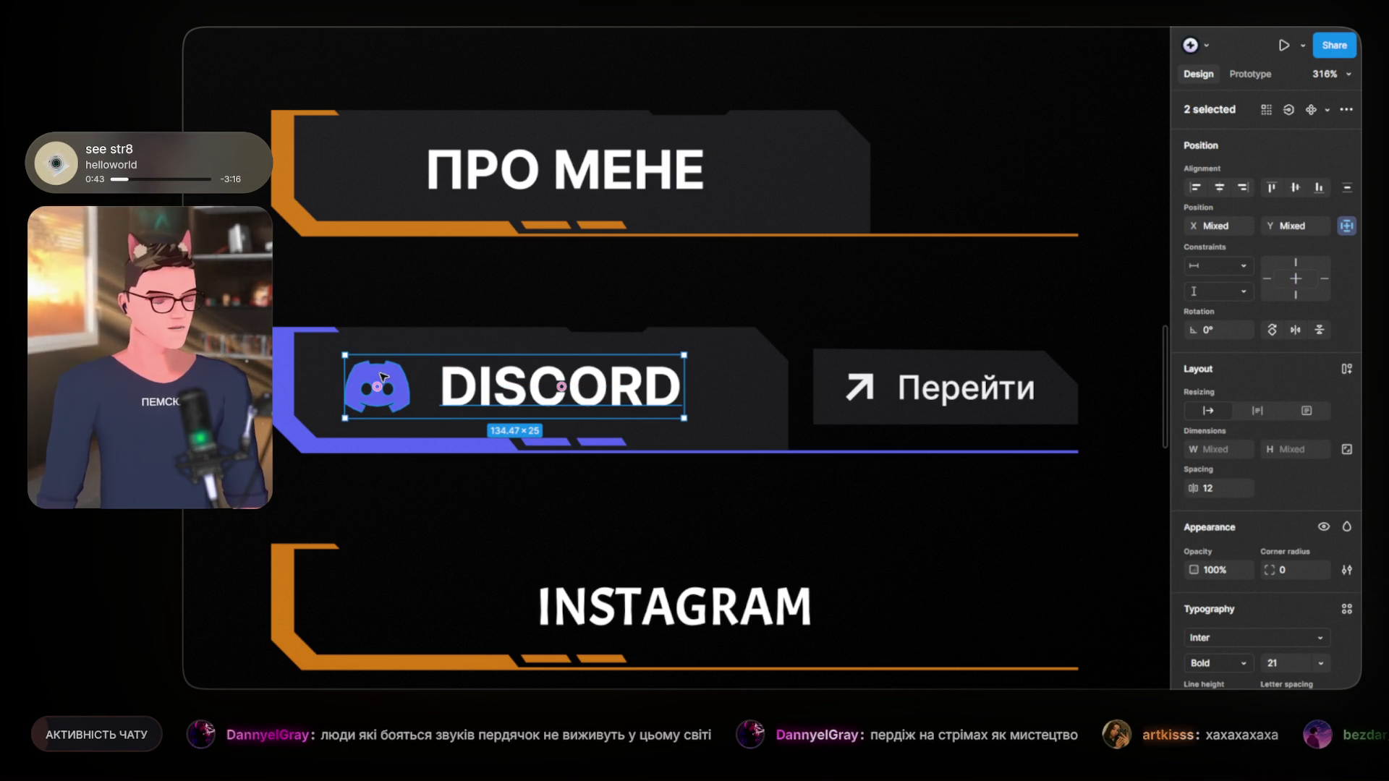
left_click_drag(399, 379, 421, 384)
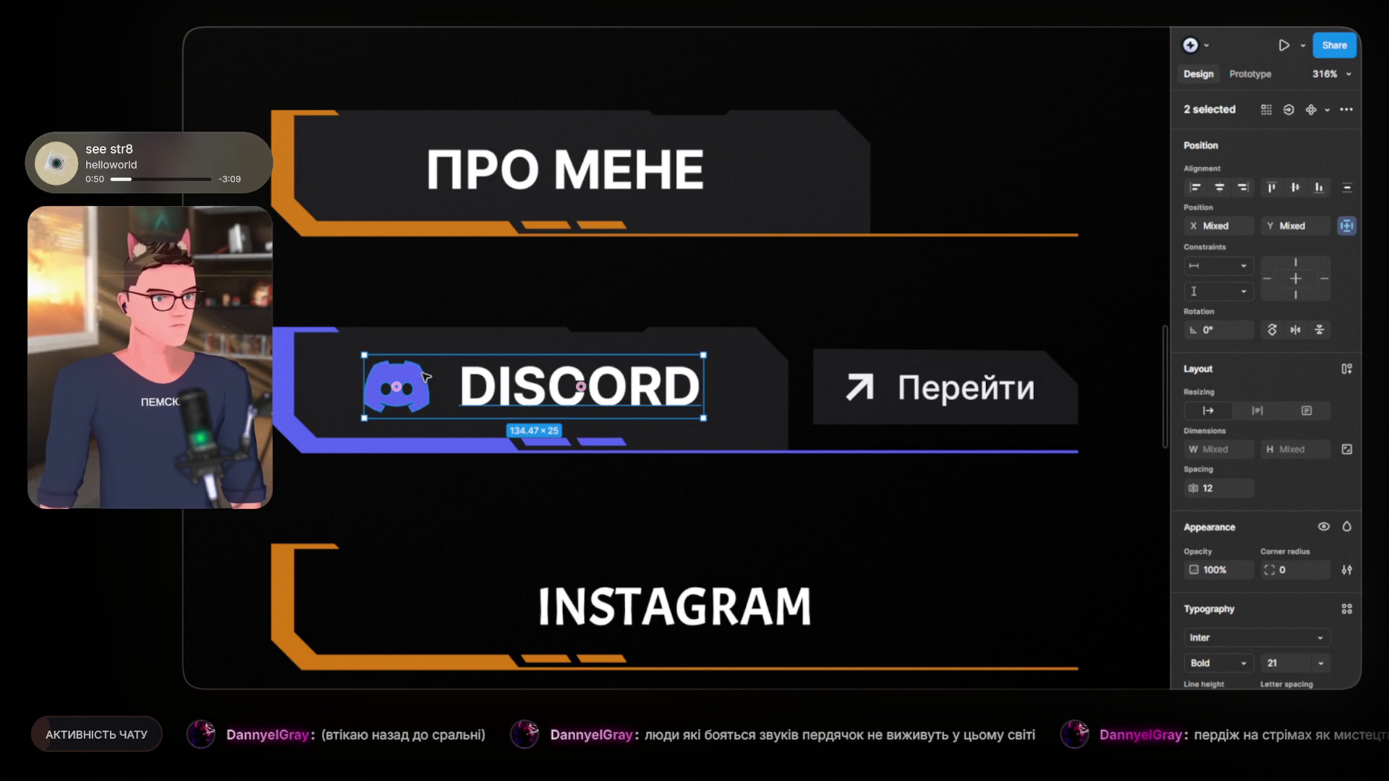
key("Escape")
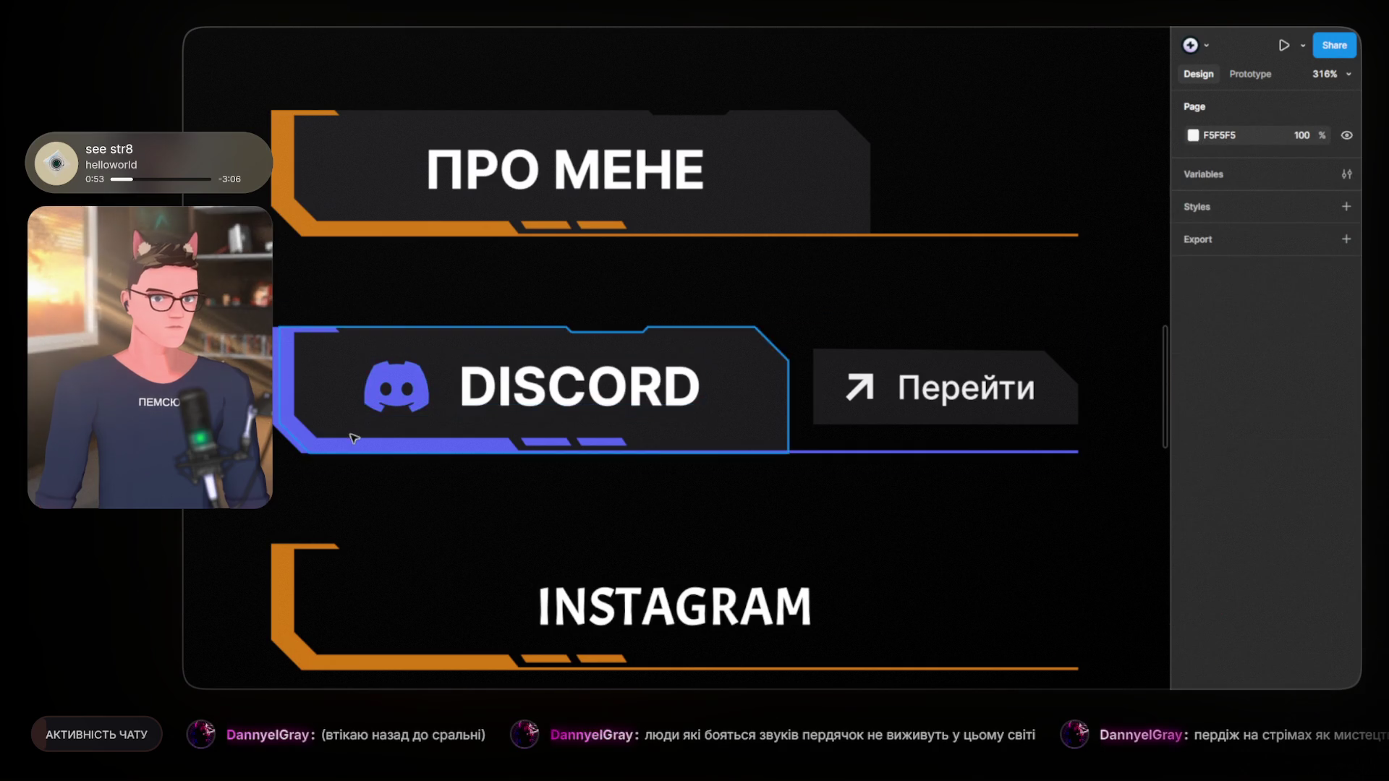
Step: Recheck the logo and label placement, then pan over to the ДОНАТ column
scroll(355, 436, "down", 3)
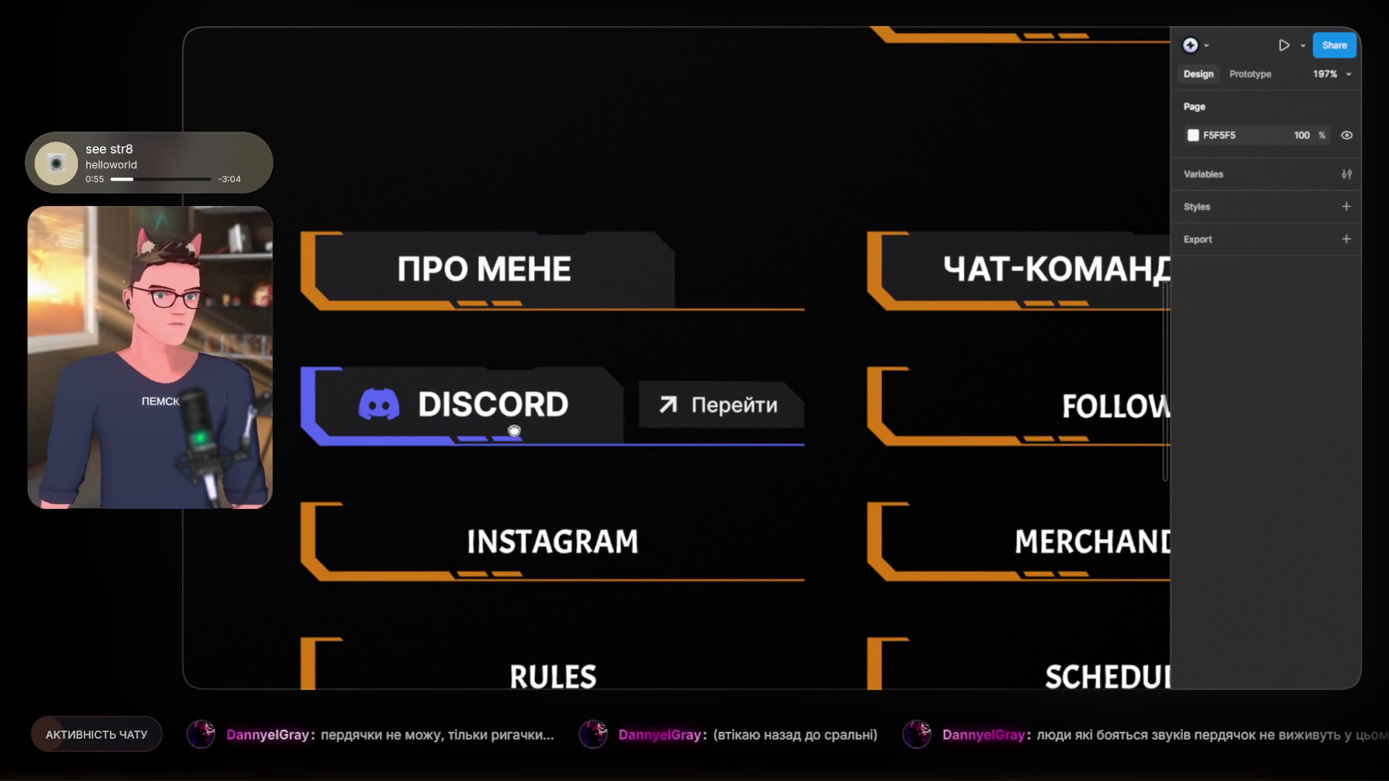
scroll(467, 444, "right", 1)
scroll(467, 444, "up", 1)
scroll(593, 397, "up", 1)
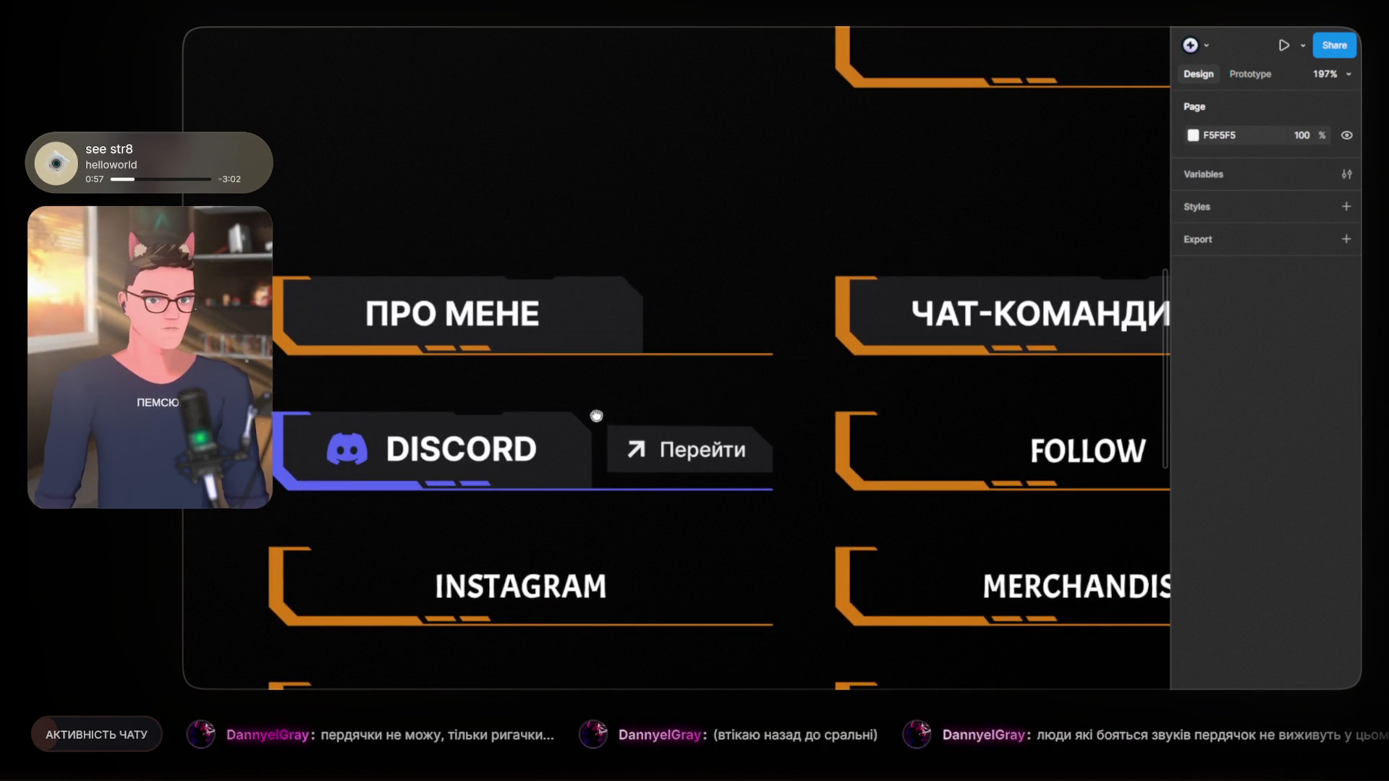
left_click(432, 452)
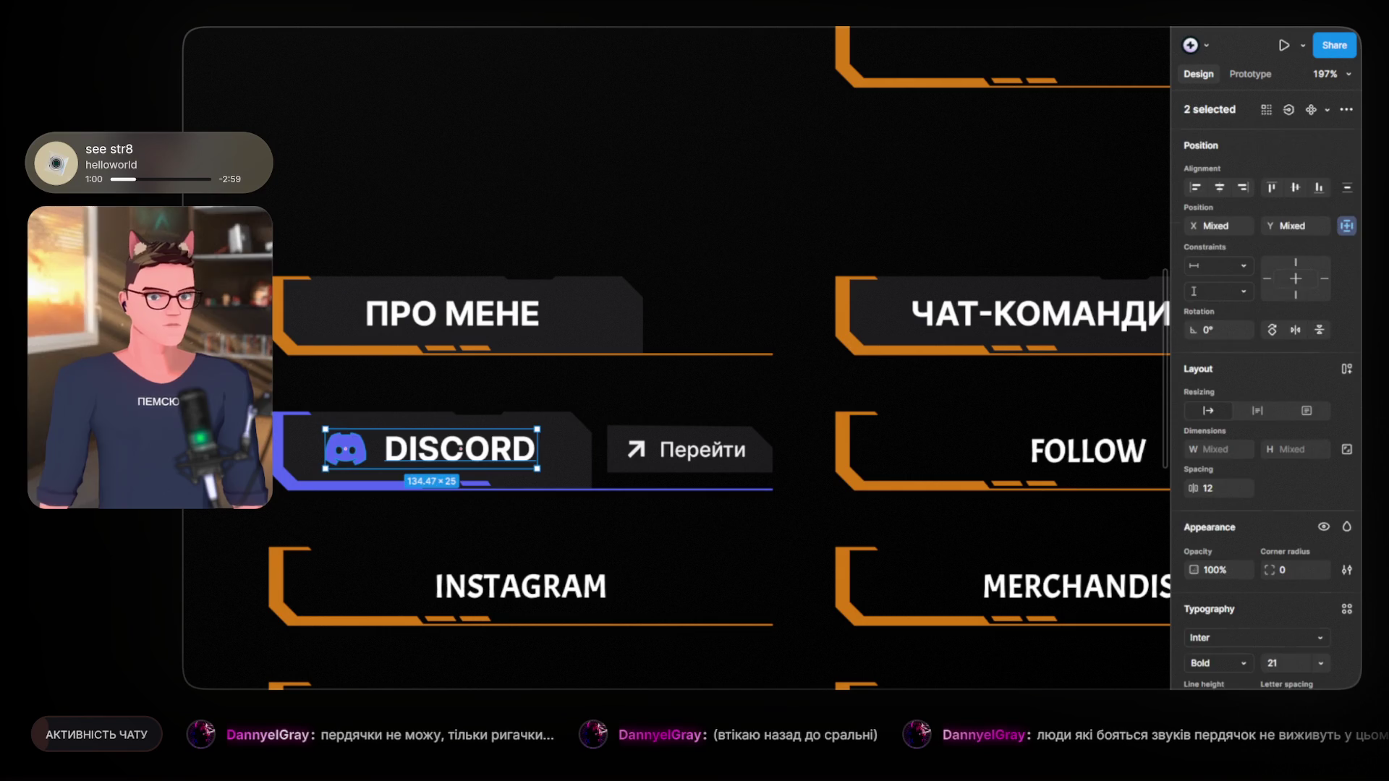
left_click(361, 398)
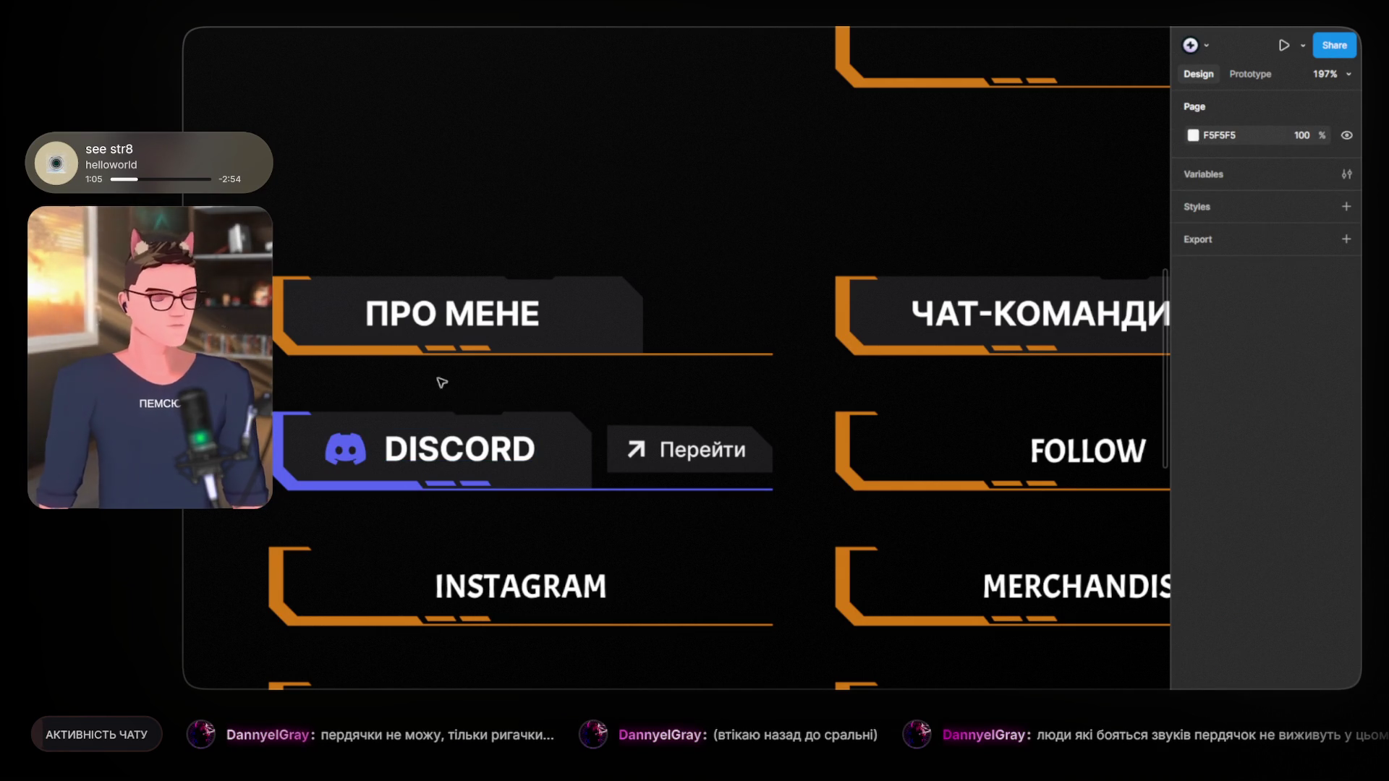
scroll(331, 395, "down", 3)
mouse_move(694, 440)
left_mouse_down()
mouse_move(455, 372)
mouse_move(651, 371)
left_mouse_up()
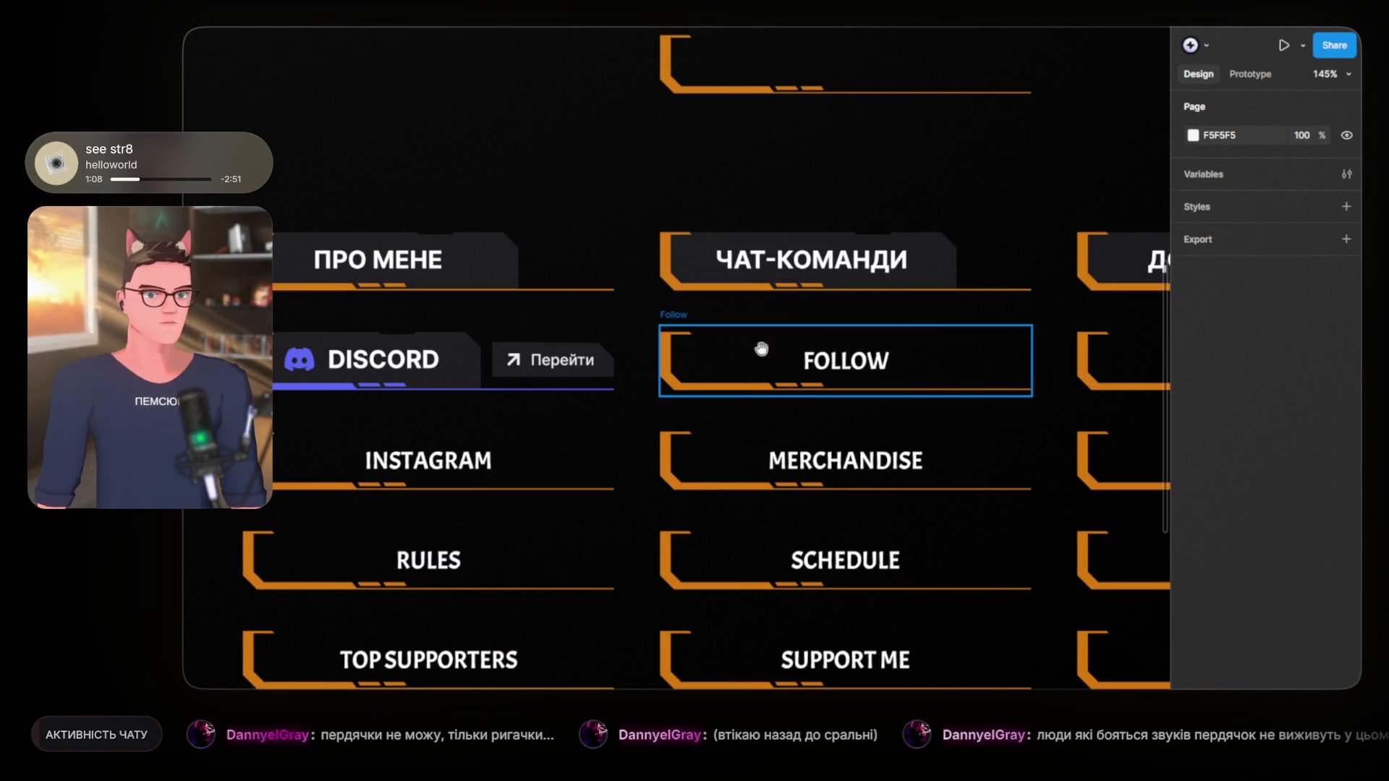
left_click_drag(868, 343, 294, 387)
mouse_move(572, 403)
left_mouse_down()
mouse_move(842, 399)
mouse_move(743, 397)
left_mouse_up()
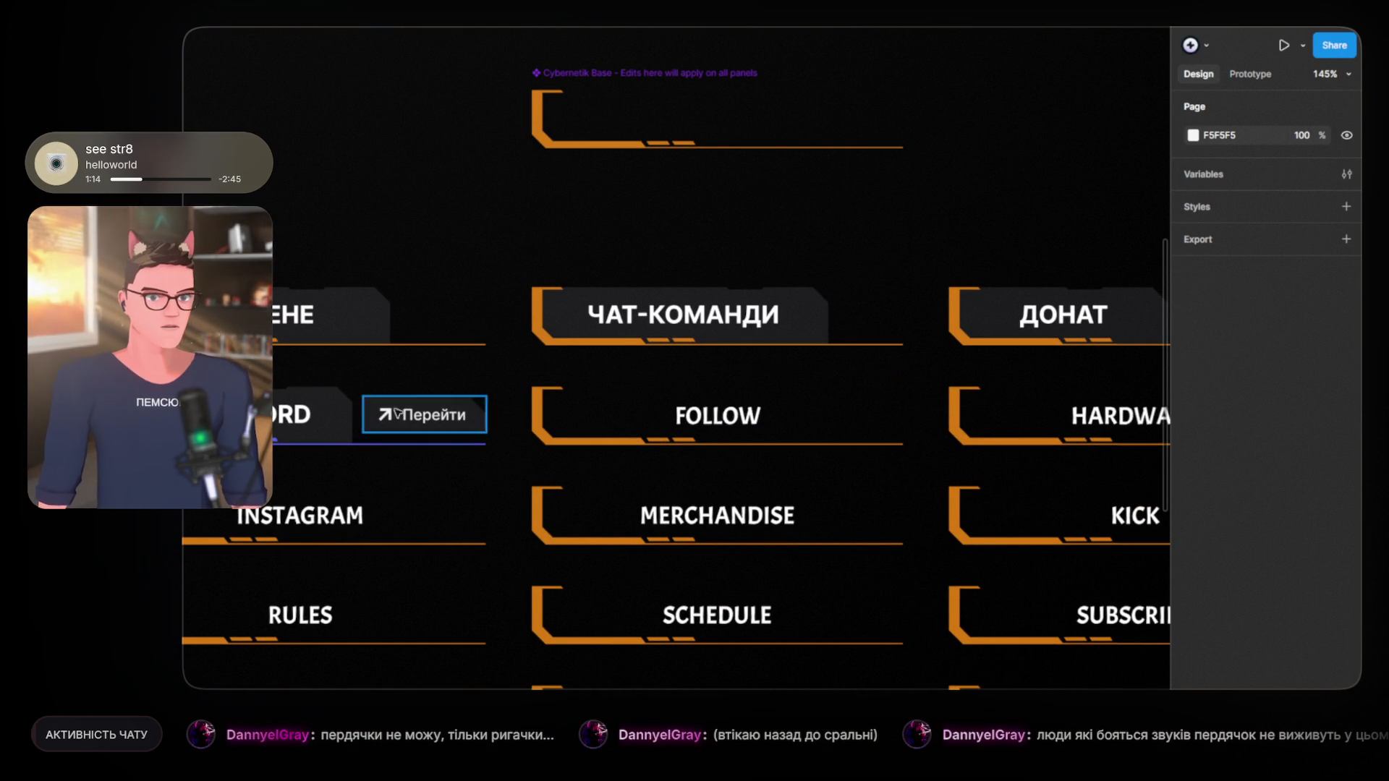
scroll(499, 385, "left", 4)
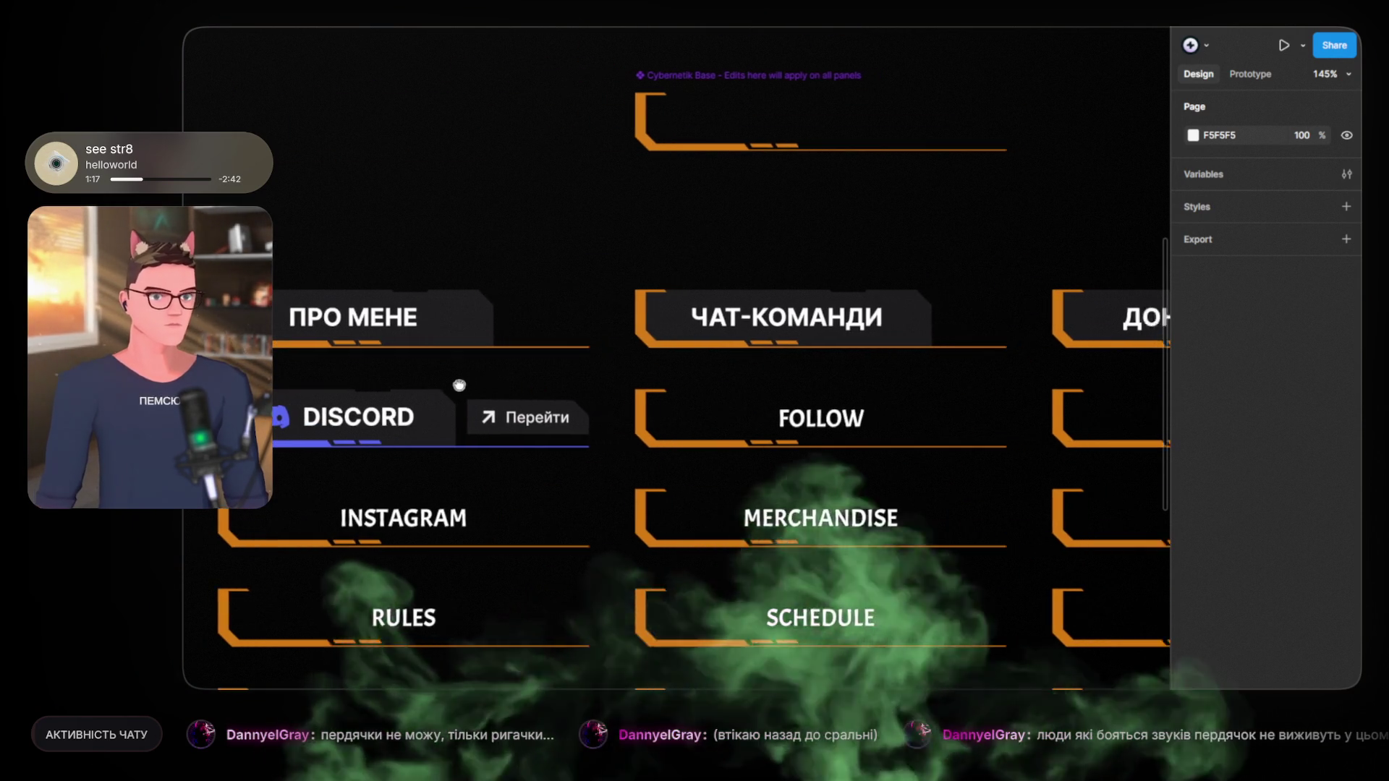
scroll(587, 372, "right", 4)
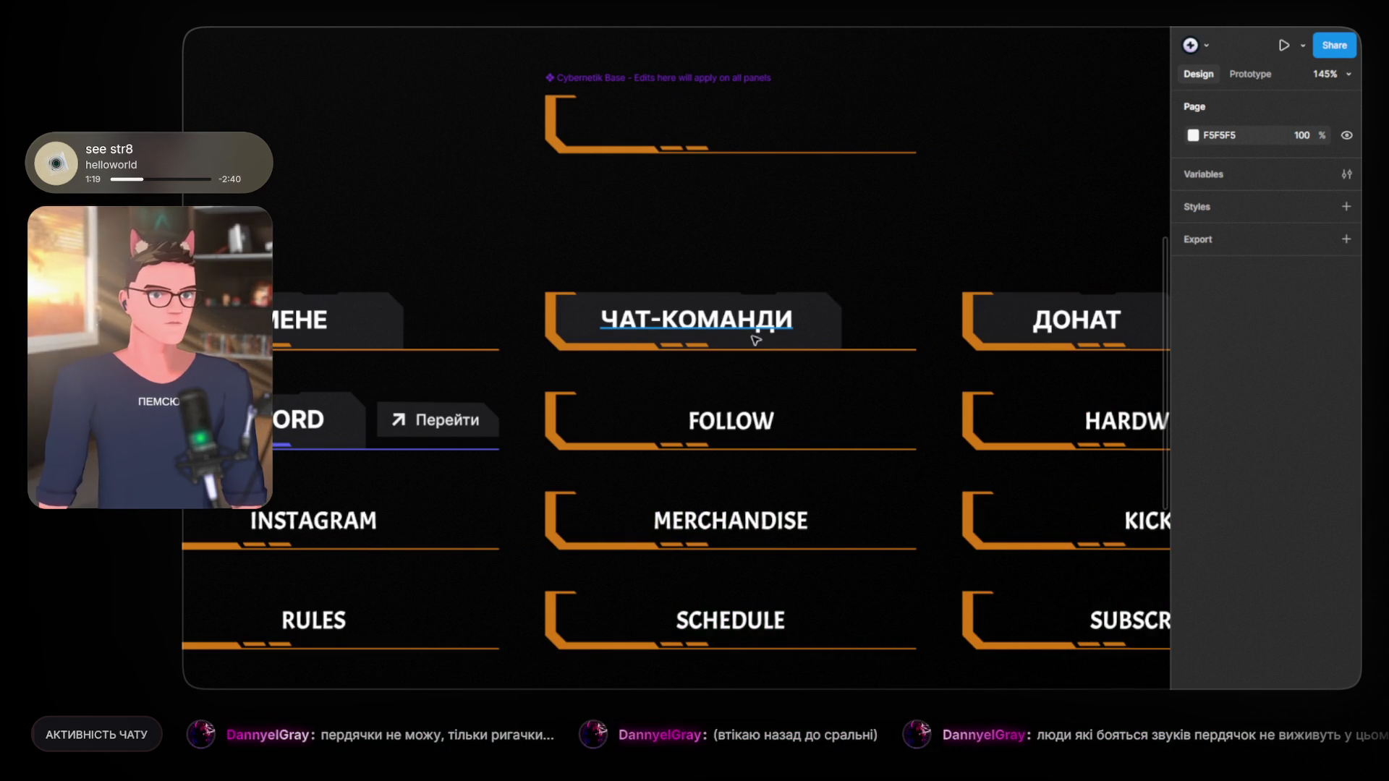
left_click(756, 340)
scroll(651, 329, "right", 4)
scroll(589, 322, "right", 5)
scroll(723, 340, "left", 15)
scroll(603, 307, "right", 3)
key("Escape")
scroll(506, 325, "right", 6)
scroll(622, 290, "right", 2)
double_click(631, 274)
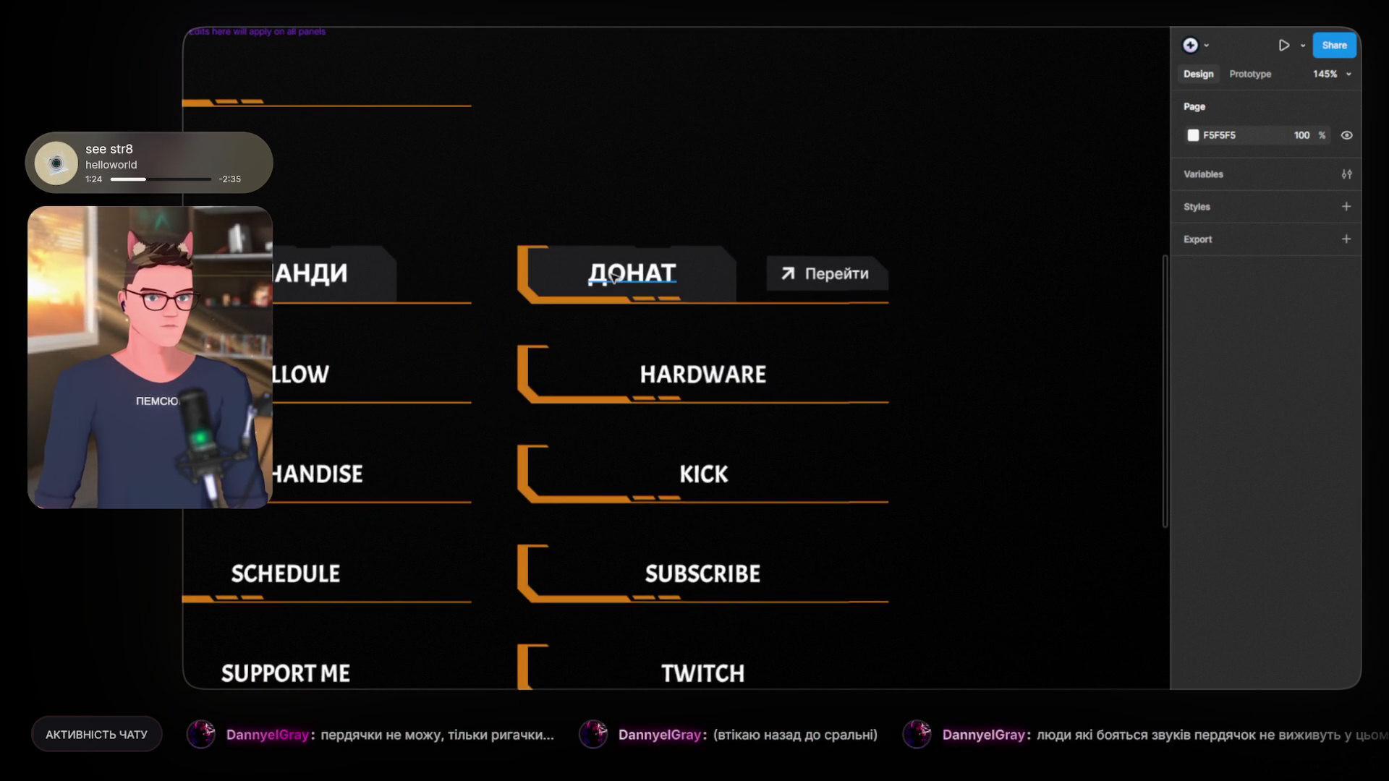
left_click(724, 272, "shift")
left_click(496, 194)
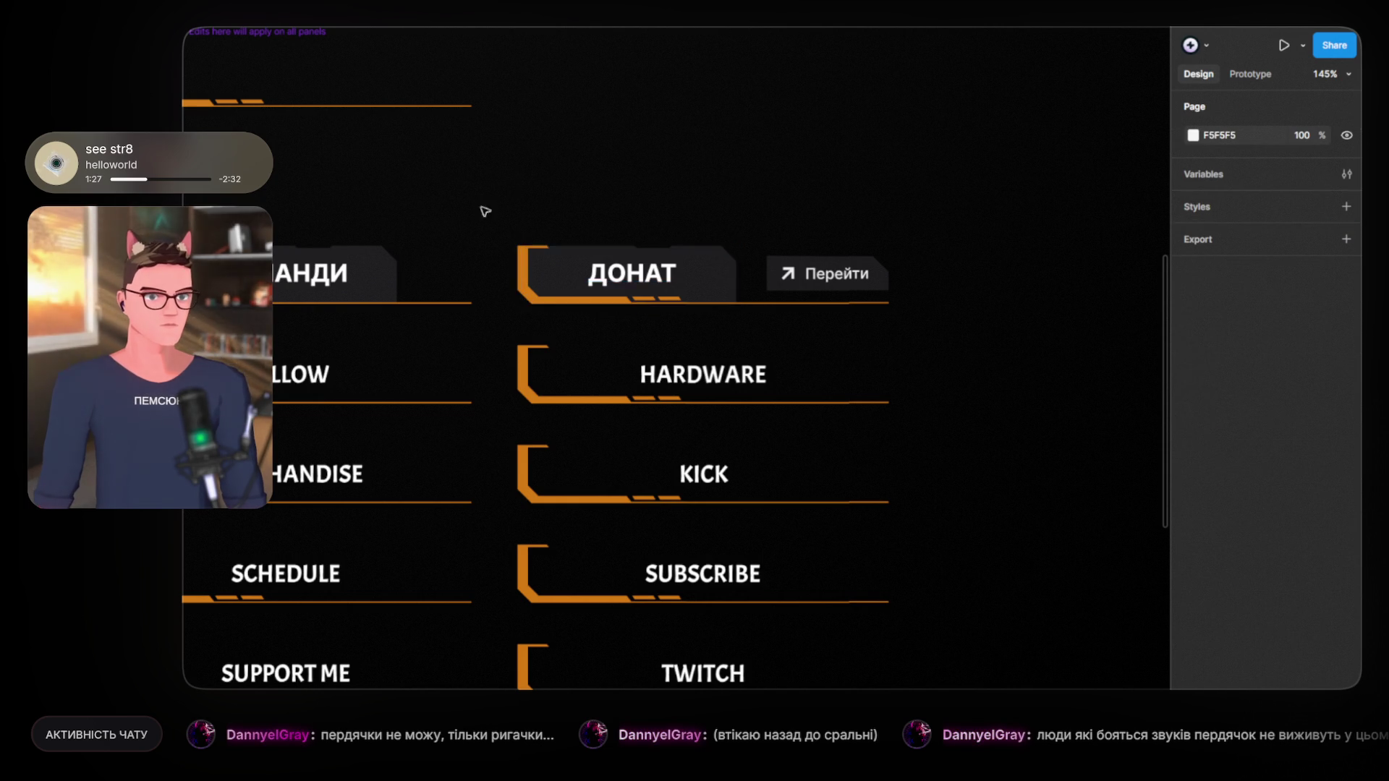
Step: Paste the copied ДОНАТ header plate onto the FOLLOW row and delete the FOLLOW text
scroll(940, 215, "left", 5)
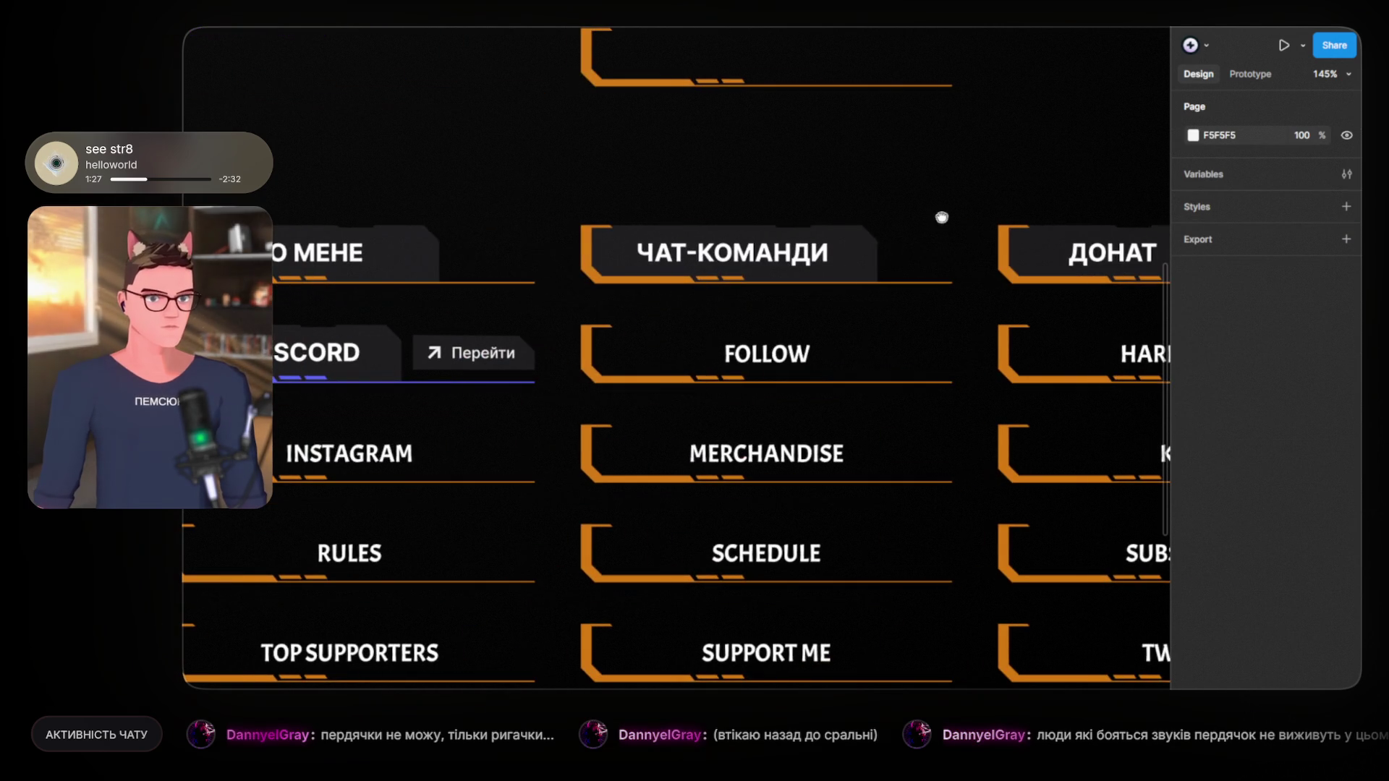
left_click(600, 322)
key("ctrl+v")
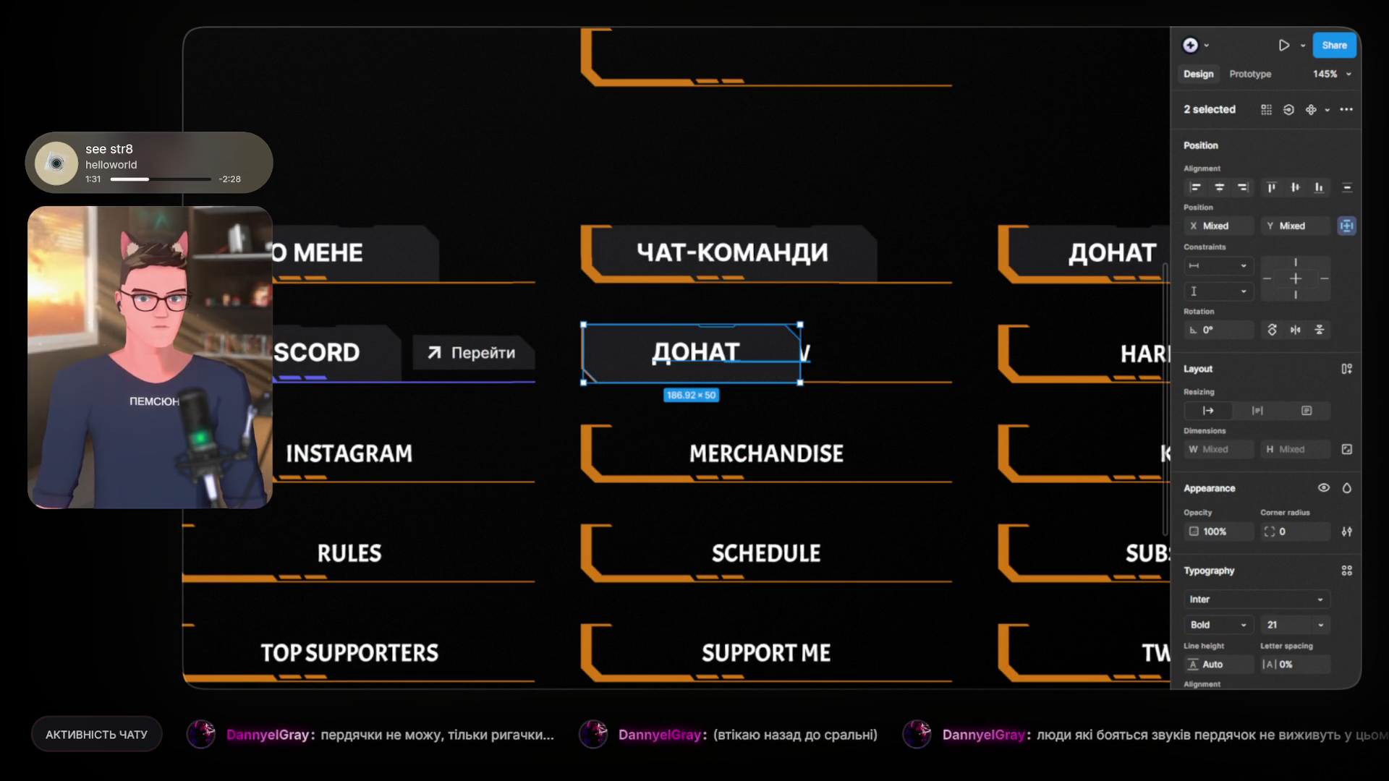
key("ctrl+z")
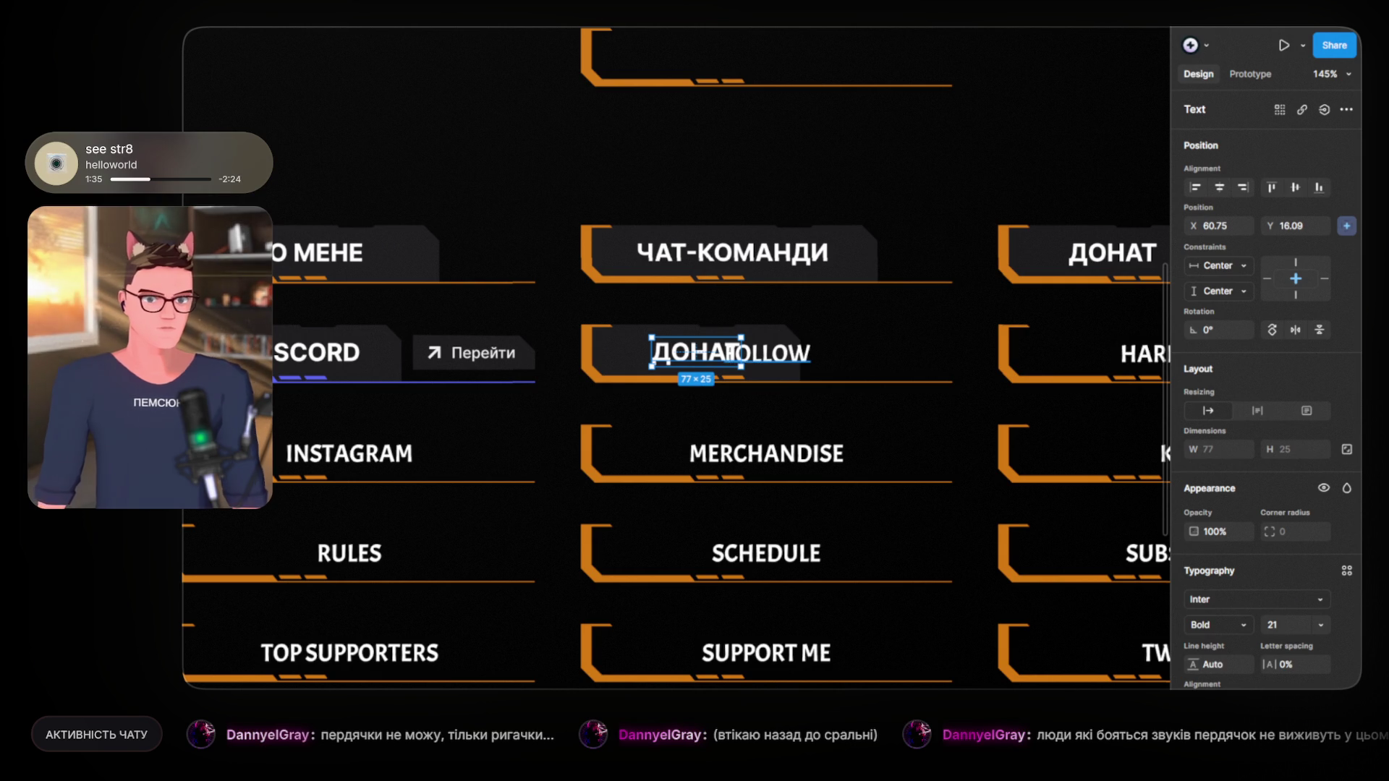
left_click(767, 353)
key("Delete")
Step: Rename the pasted label to МІЙ ПК and nudge it slightly left into line
scroll(724, 340, "up", 5)
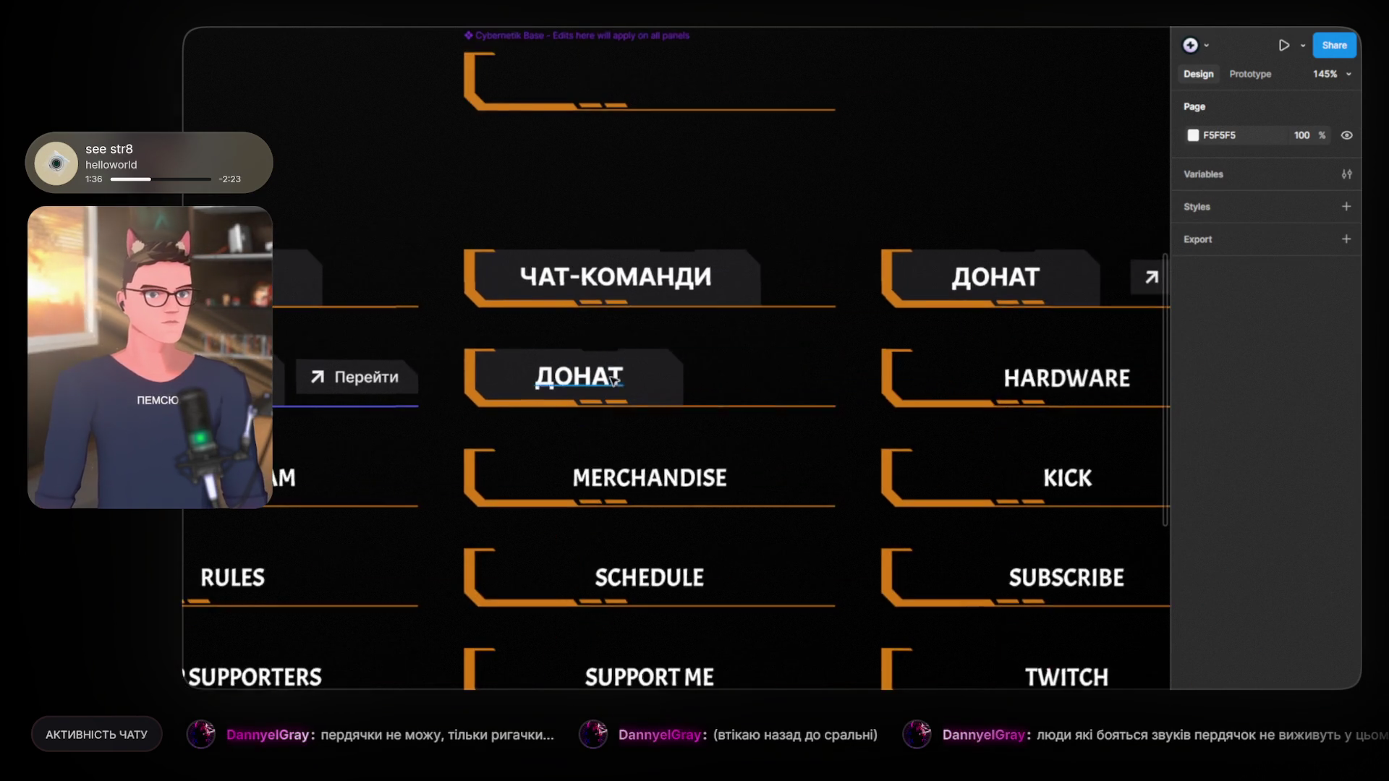
left_click(607, 384)
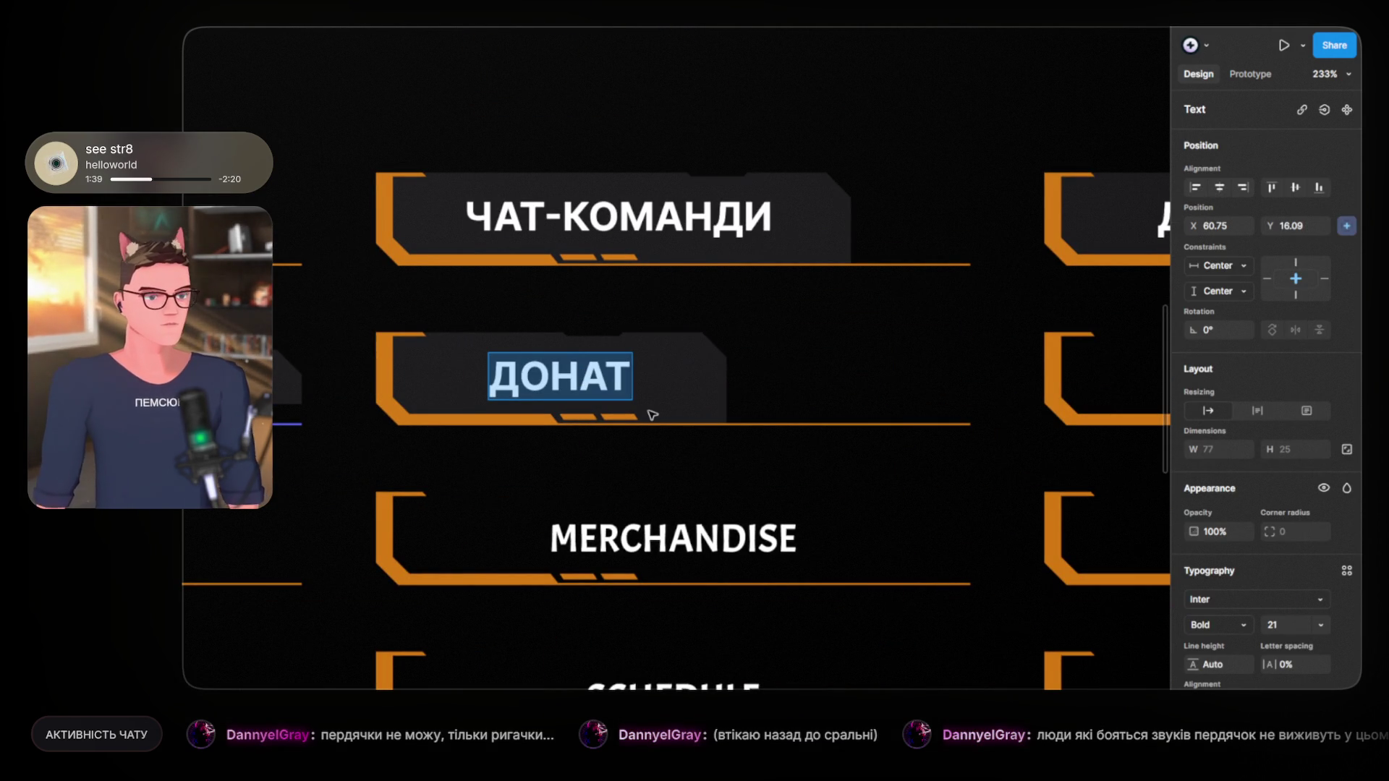
type("МІЙ ")
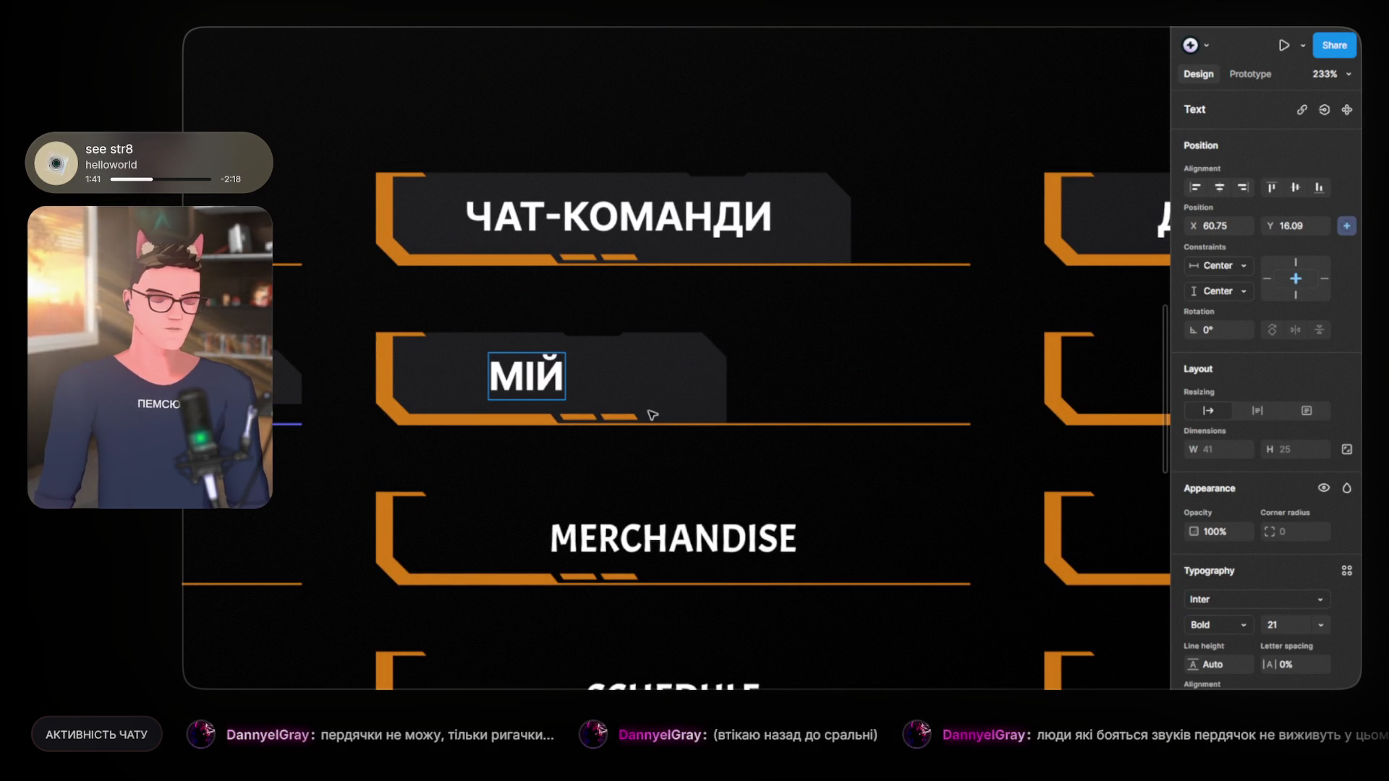
type("ПК")
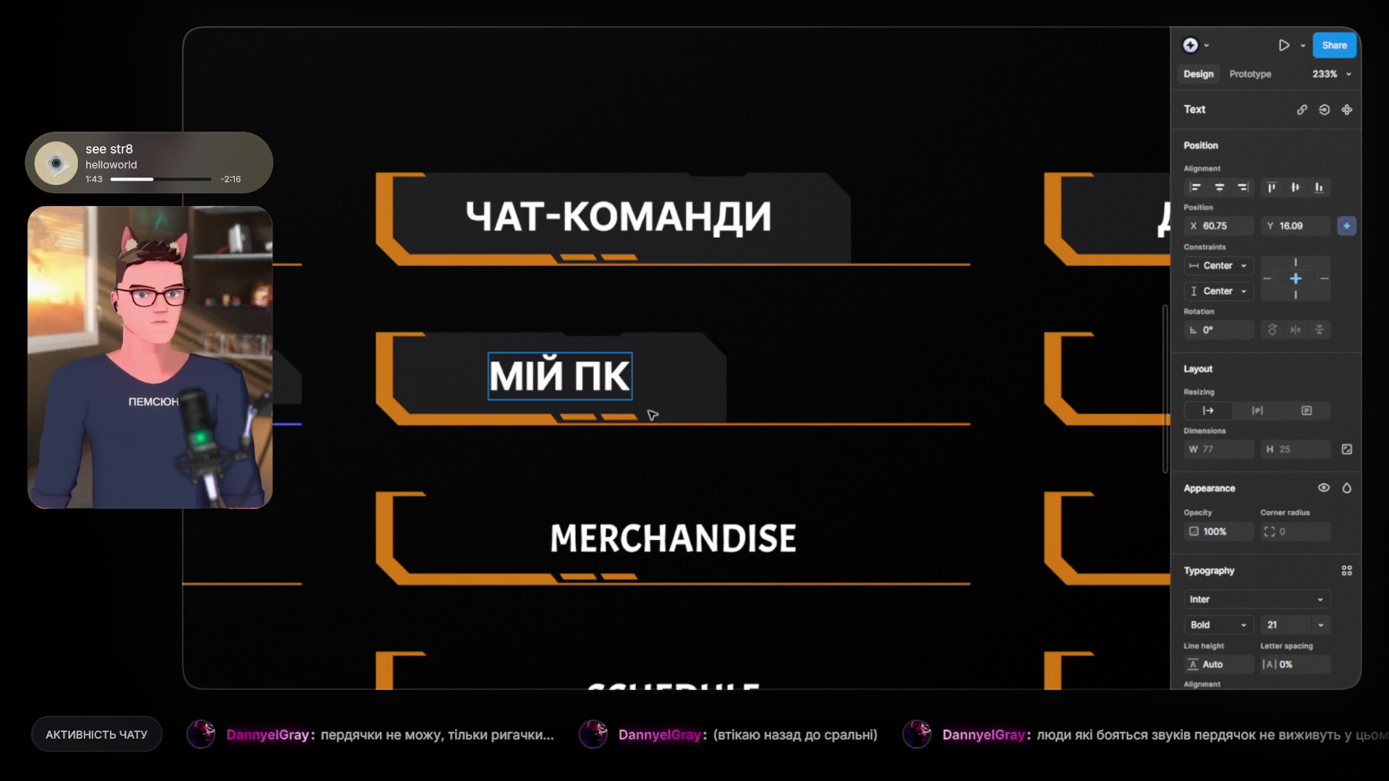
key("Escape")
left_click_drag(609, 357, 597, 376)
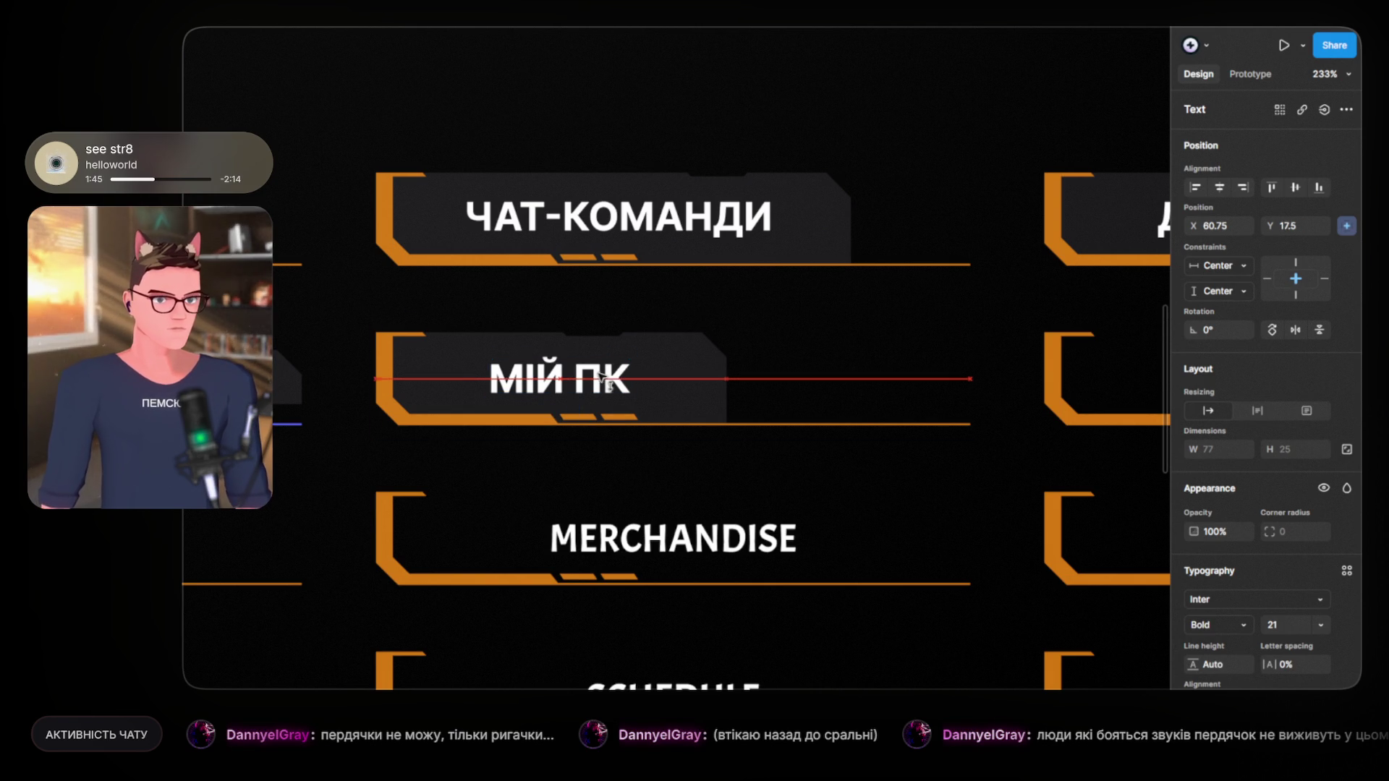
left_click(680, 313)
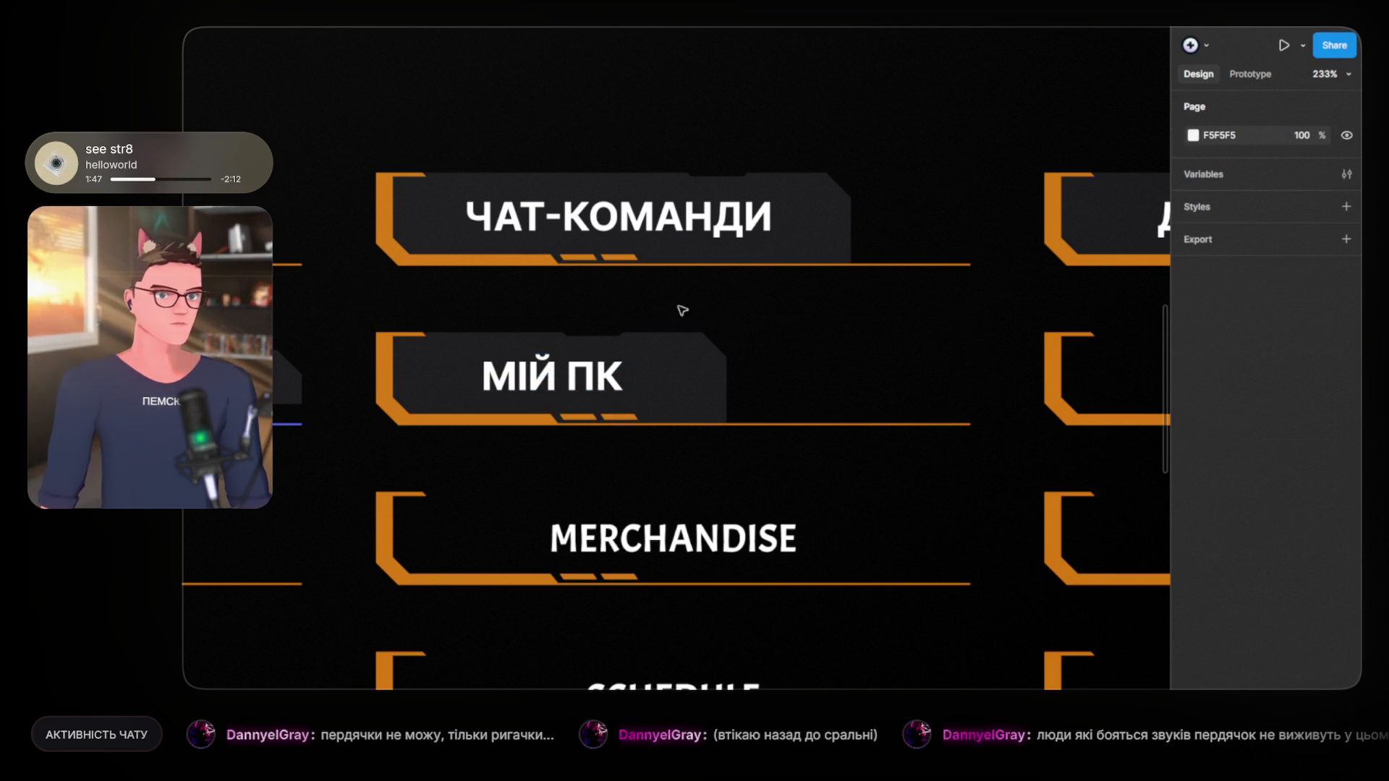
scroll(616, 412, "down", 5)
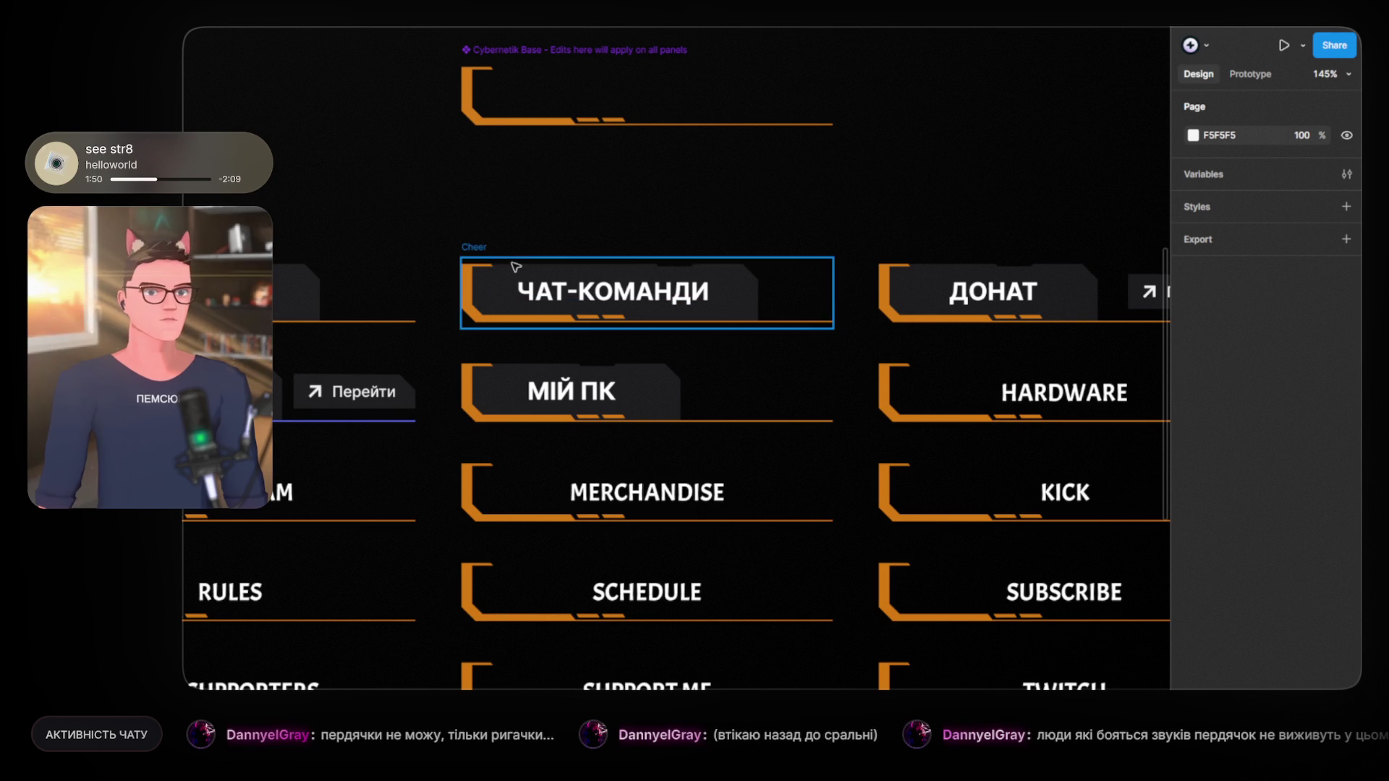
left_click_drag(502, 217, 635, 199)
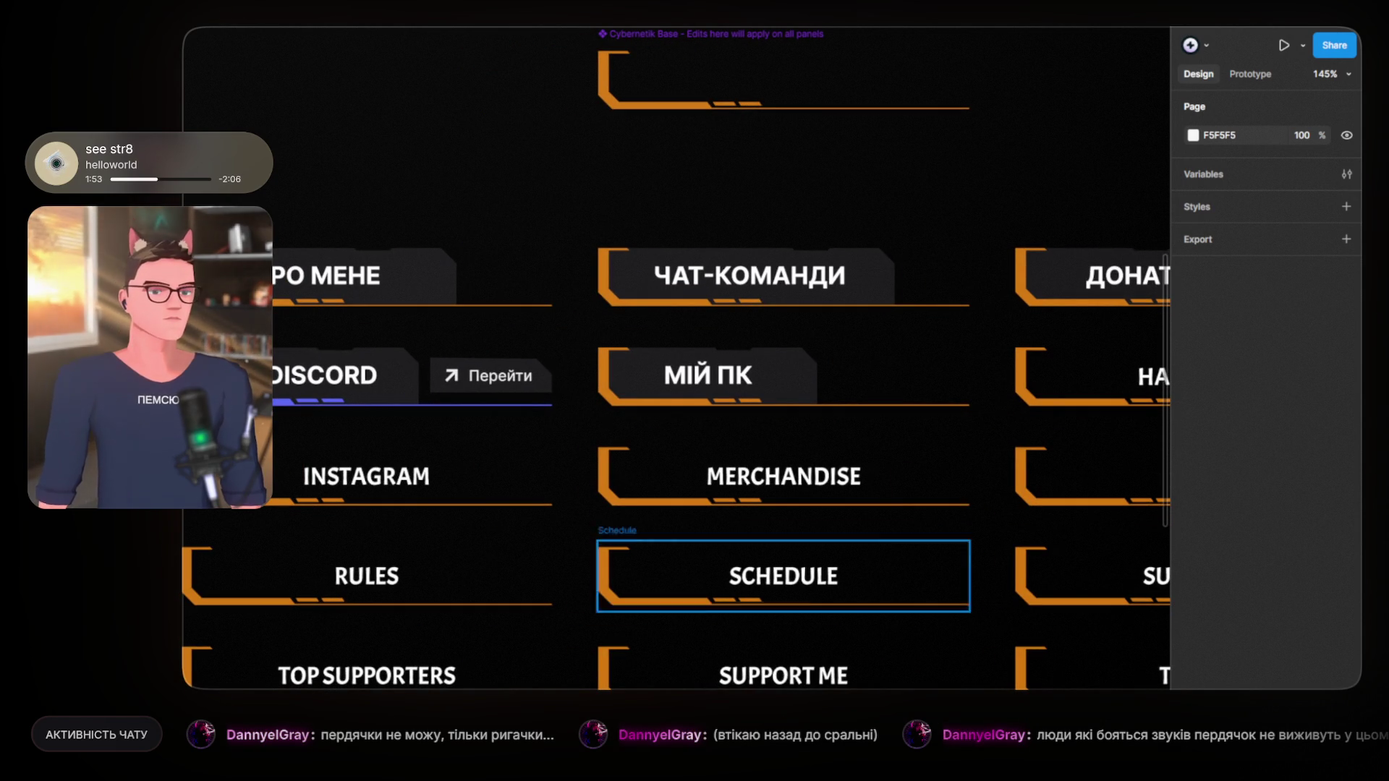
key("Page_Down")
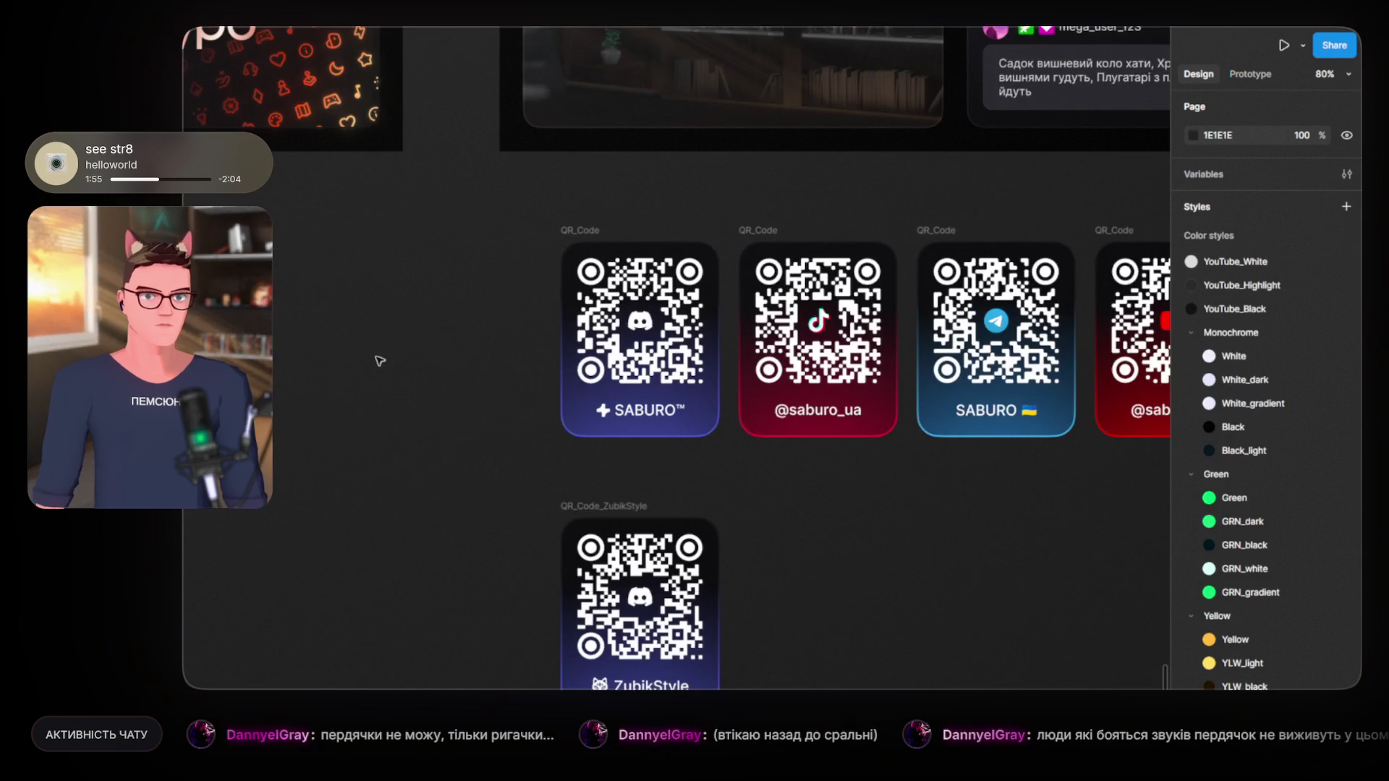
key("Page_Down")
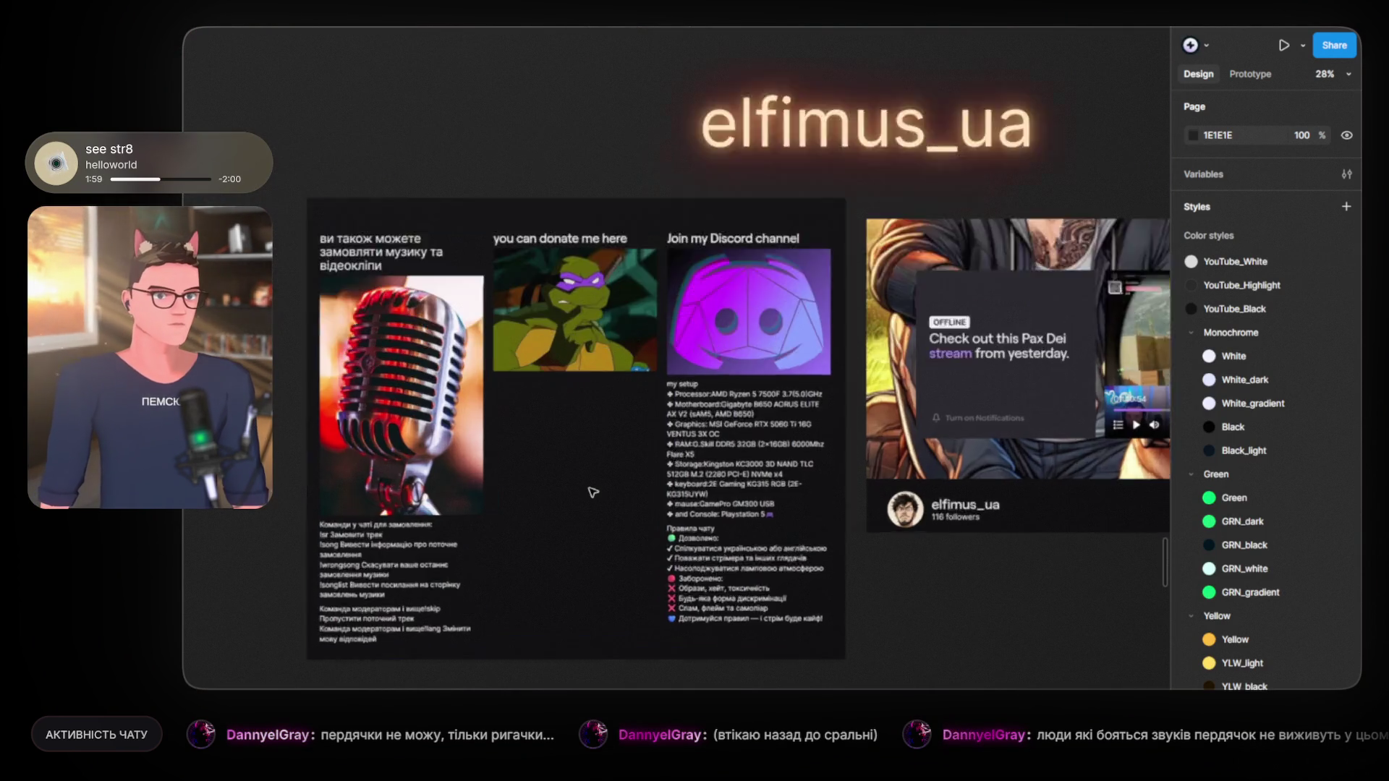
scroll(589, 487, "up", 5)
scroll(558, 383, "down", 3)
scroll(557, 383, "down", 2)
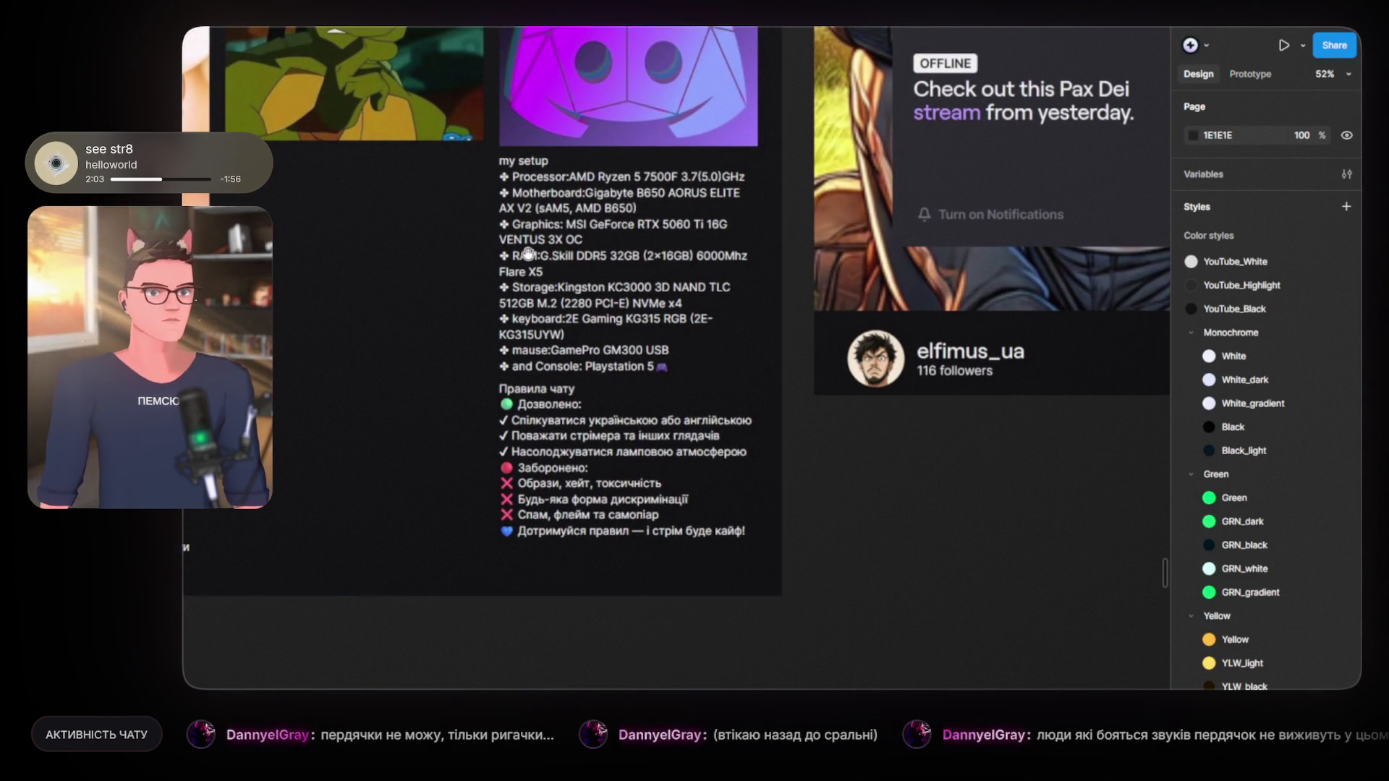
scroll(535, 340, "up", 3)
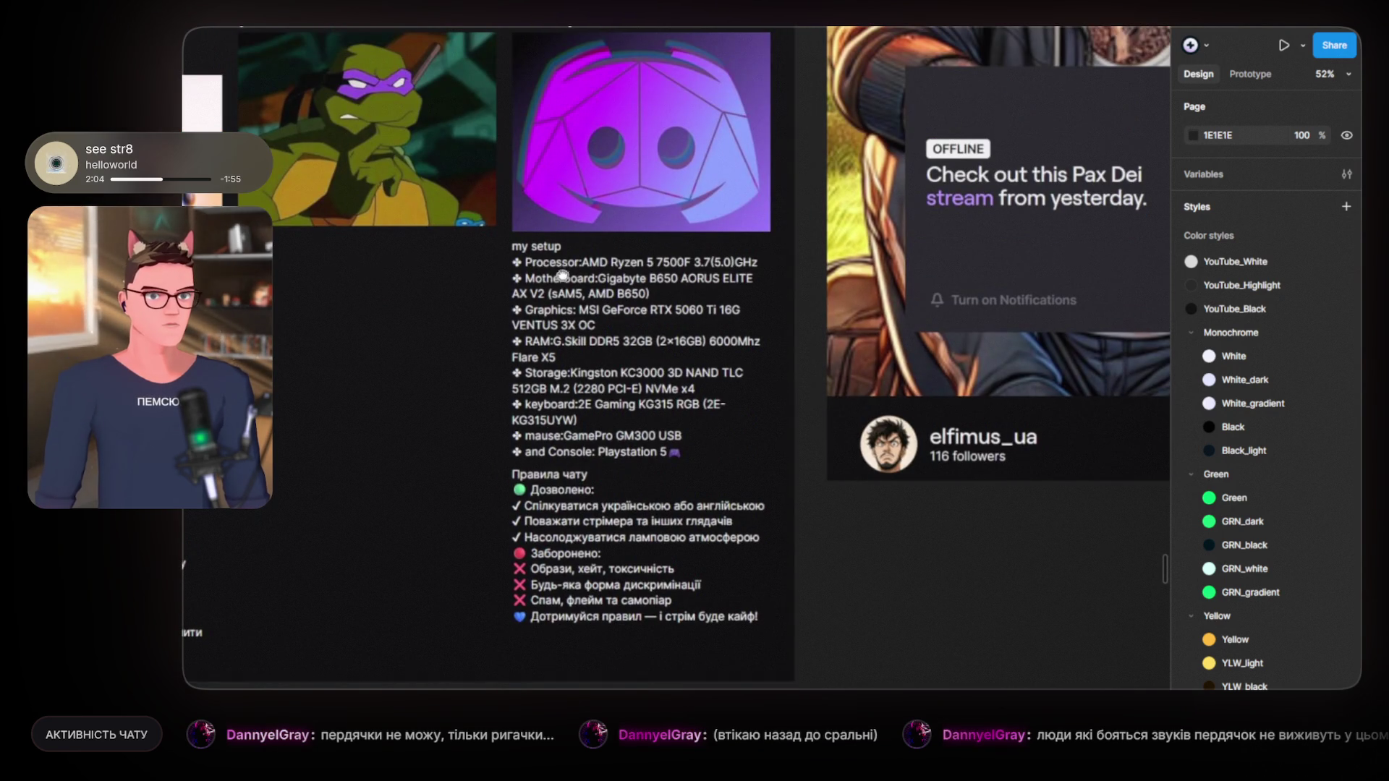
scroll(659, 131, "up", 3)
scroll(667, 225, "left", 3)
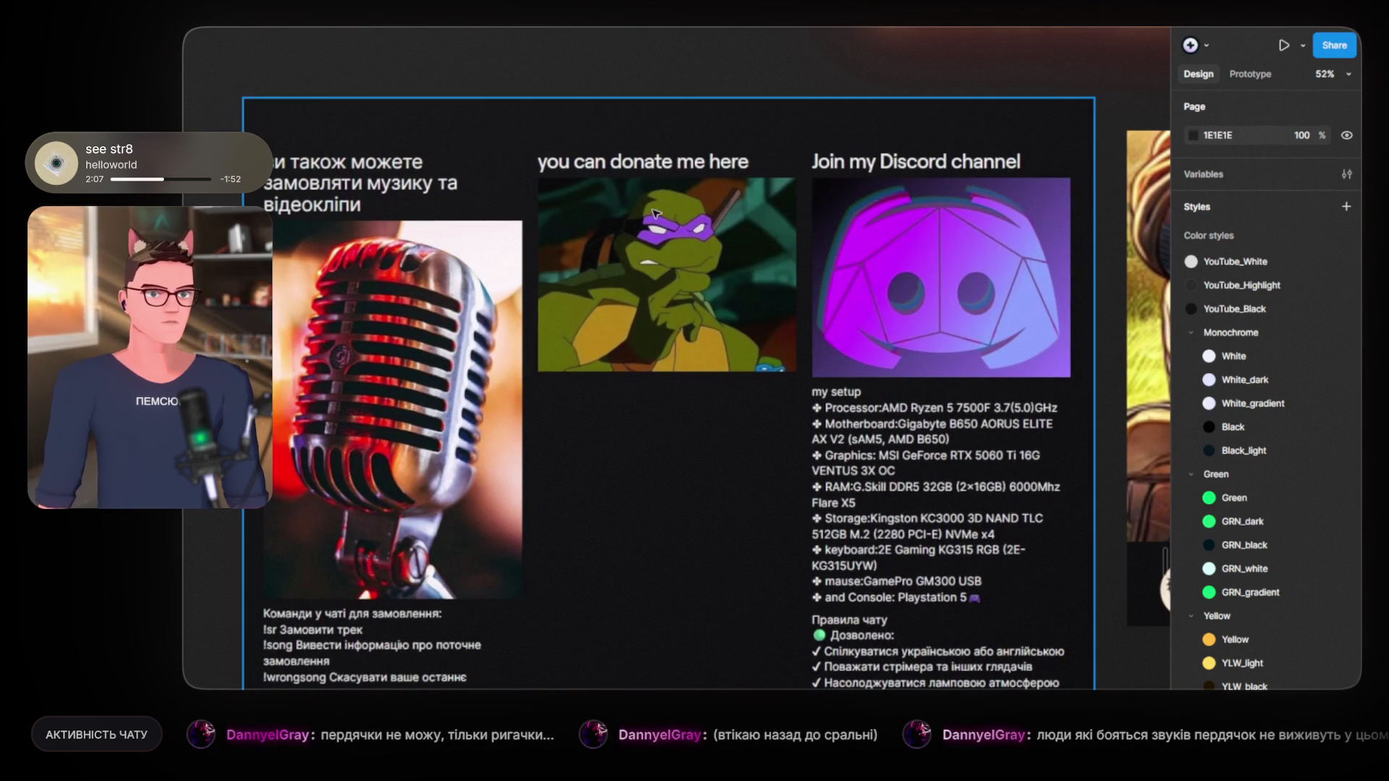
scroll(559, 360, "down", 3)
scroll(506, 434, "left", 2)
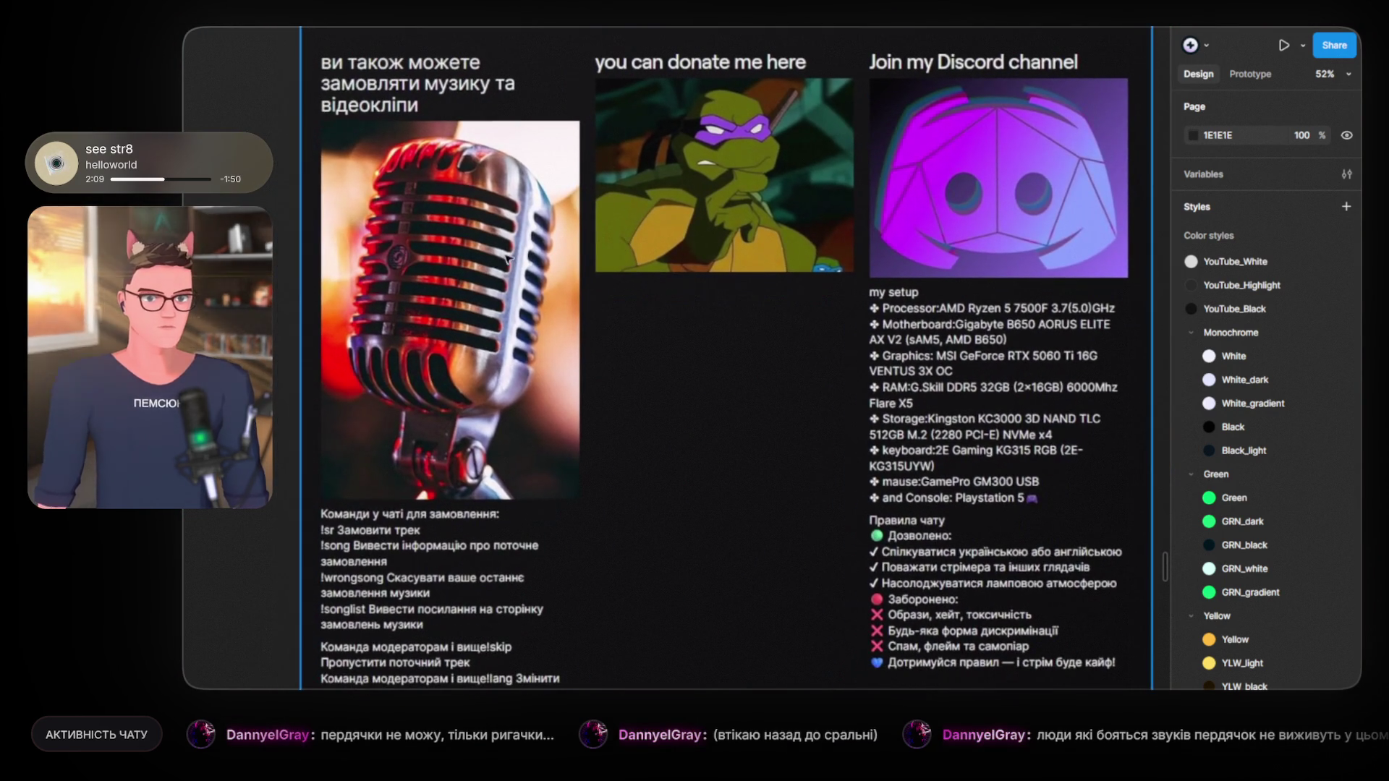
scroll(379, 403, "down", 3)
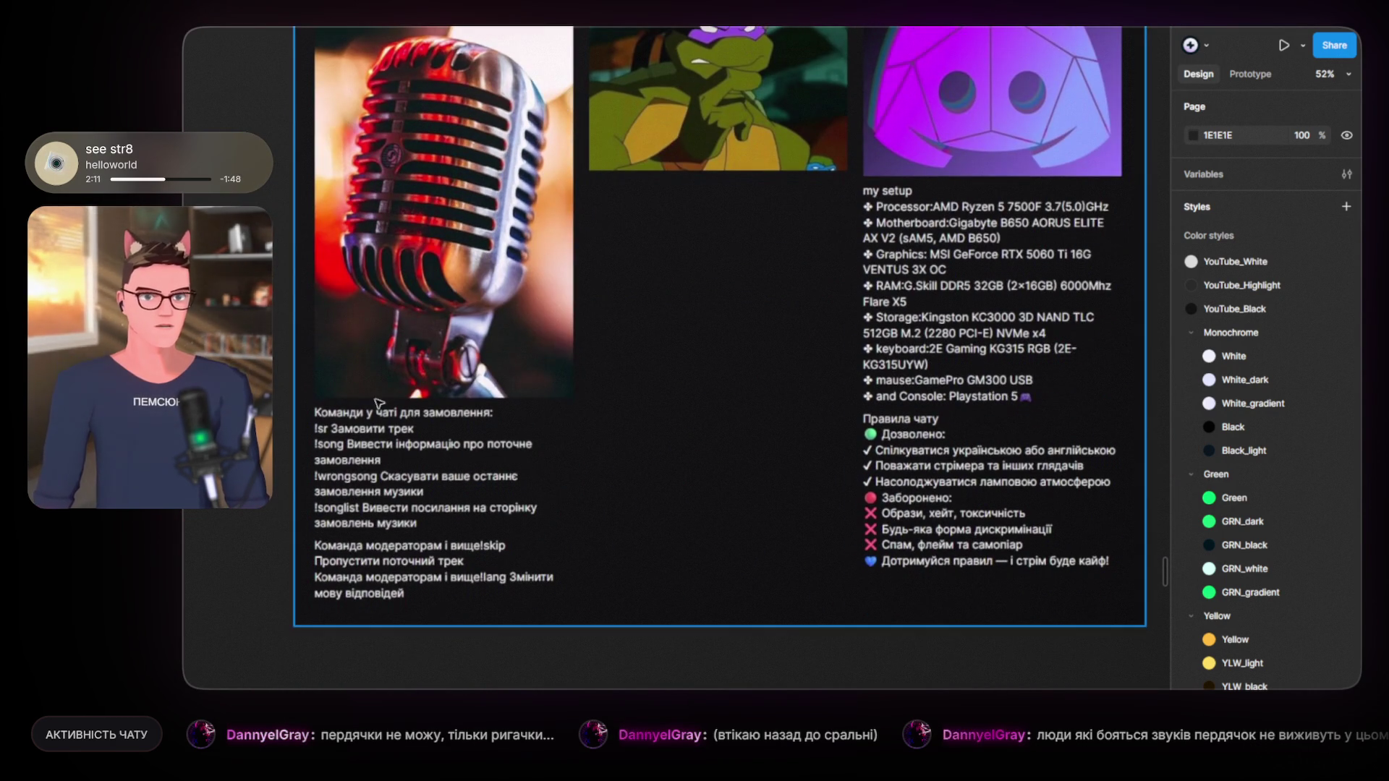
left_click_drag(713, 455, 428, 473)
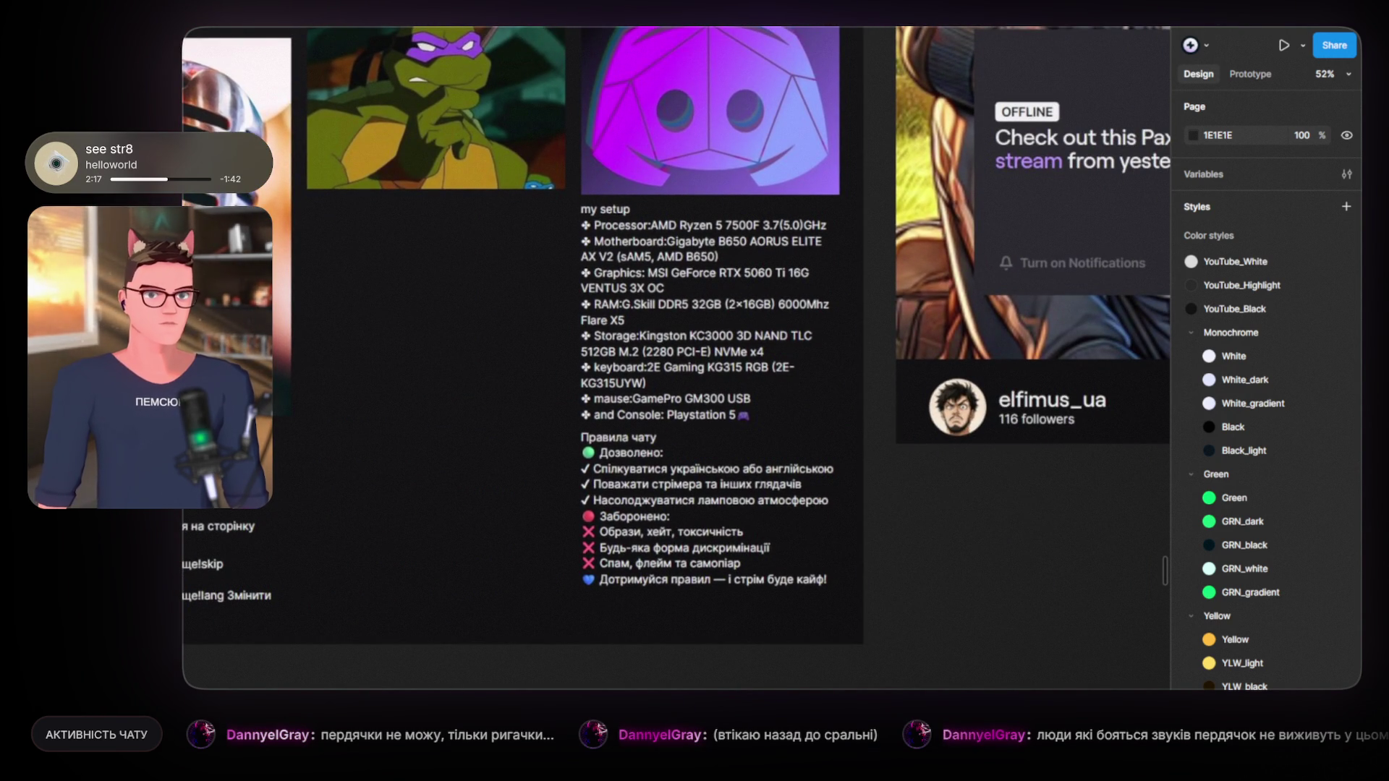
key("Page_Down")
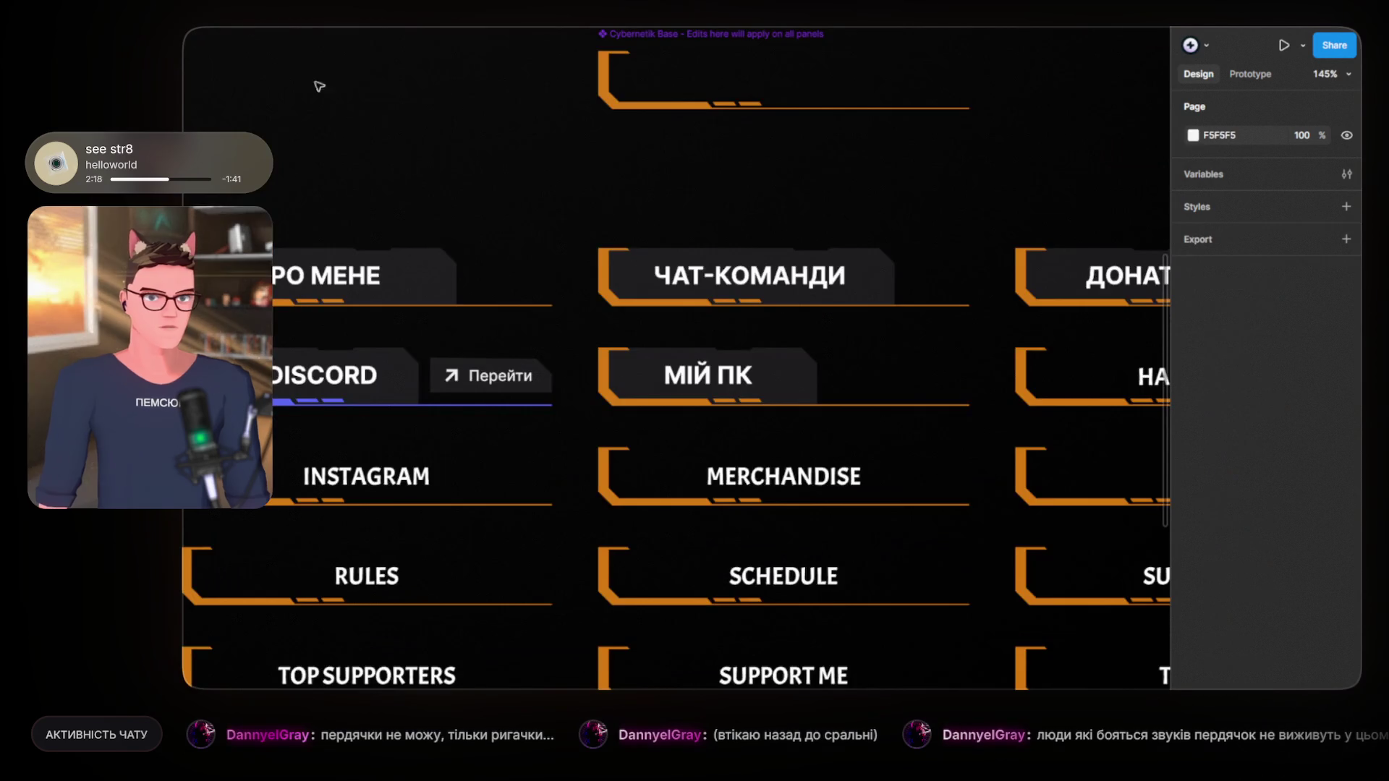
Step: Pan across to the ДОНАТ panel column, then switch to the elfimus_ua board page
left_click_drag(781, 359, 543, 361)
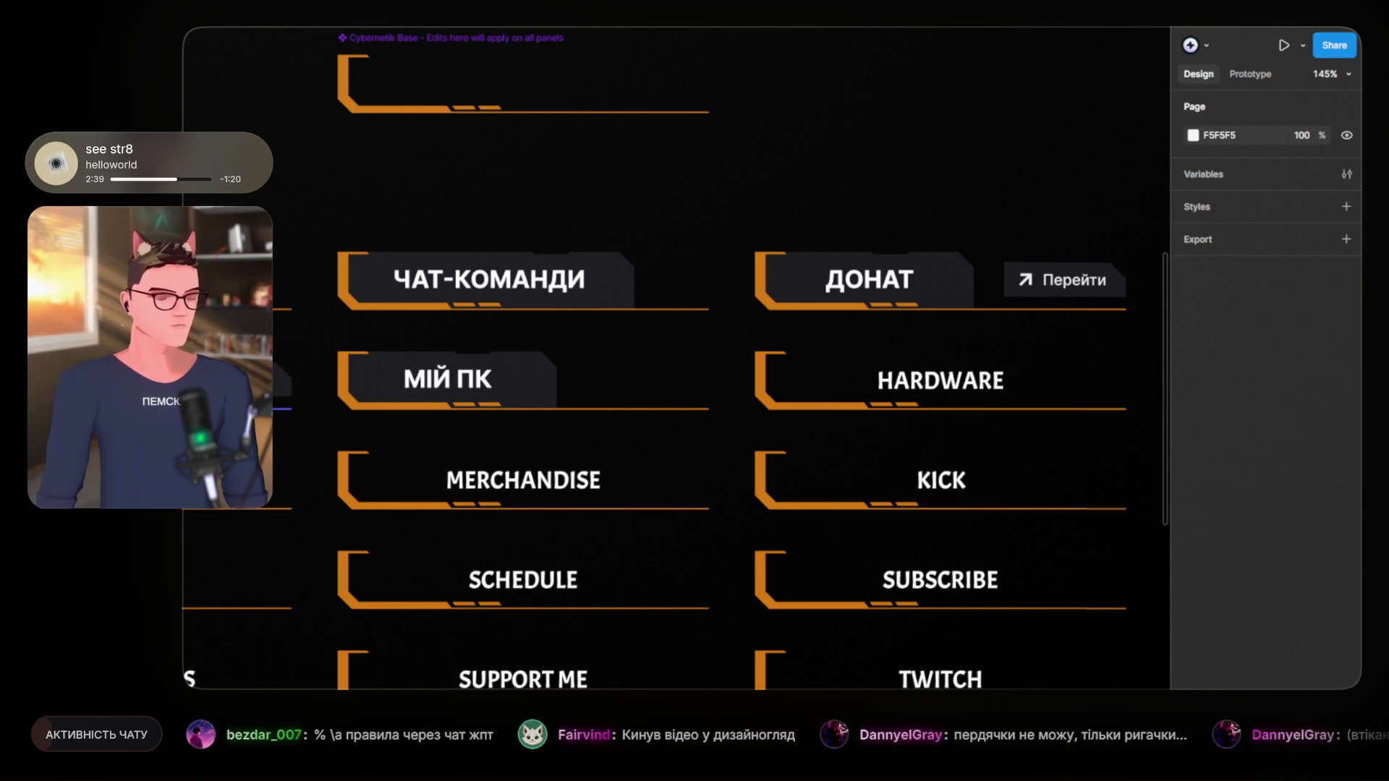
key("Page_Down")
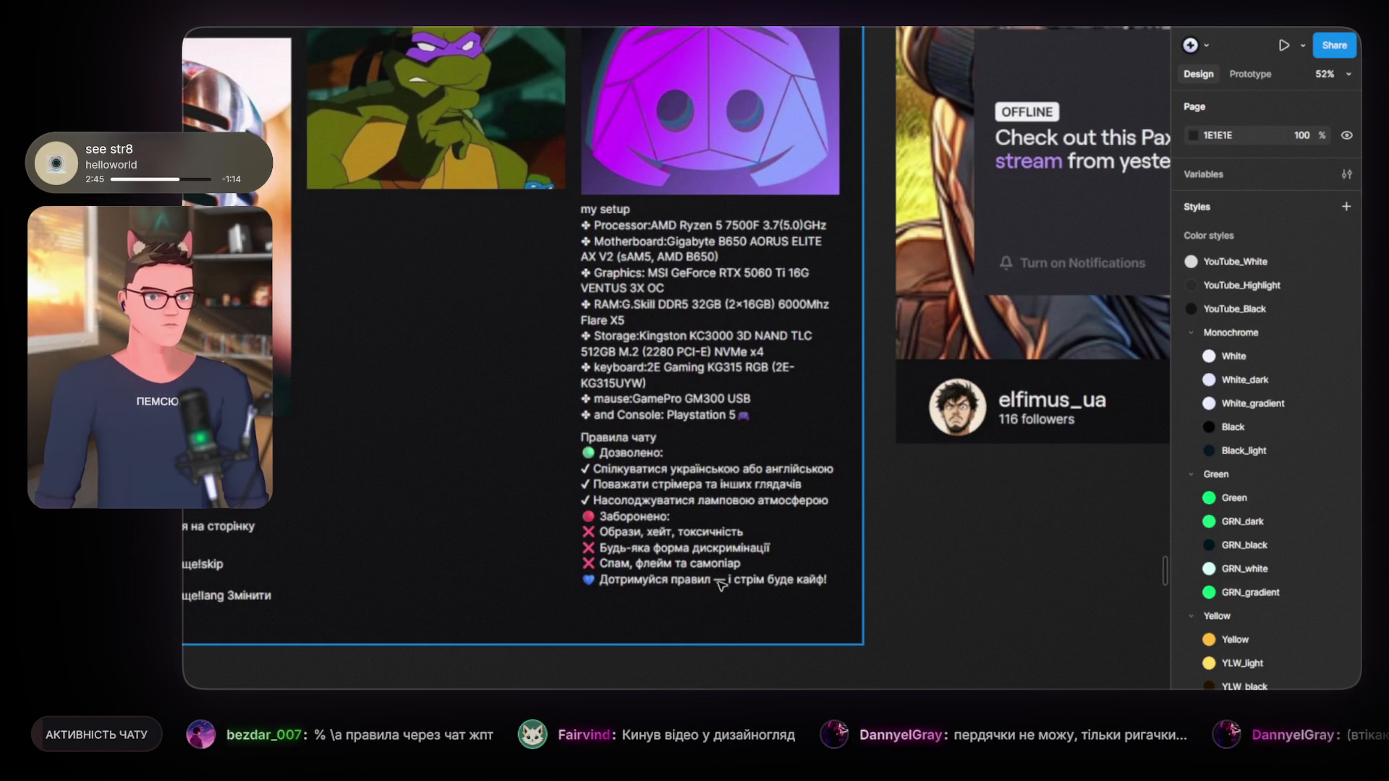
Step: Read through the setup list and chat-rules text, then return to the Cybernetik panels file
scroll(709, 590, "up", 3)
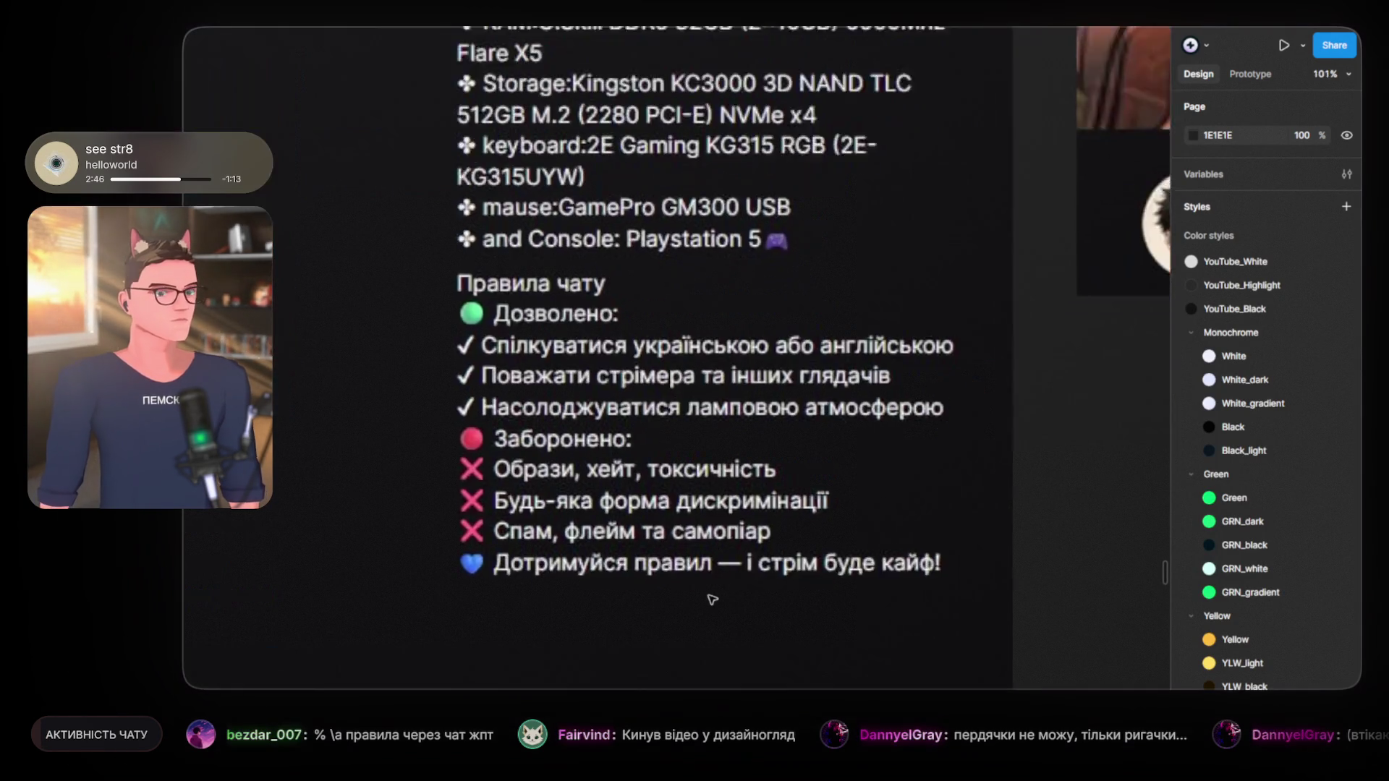
scroll(730, 593, "up", 3)
scroll(737, 564, "up", 3)
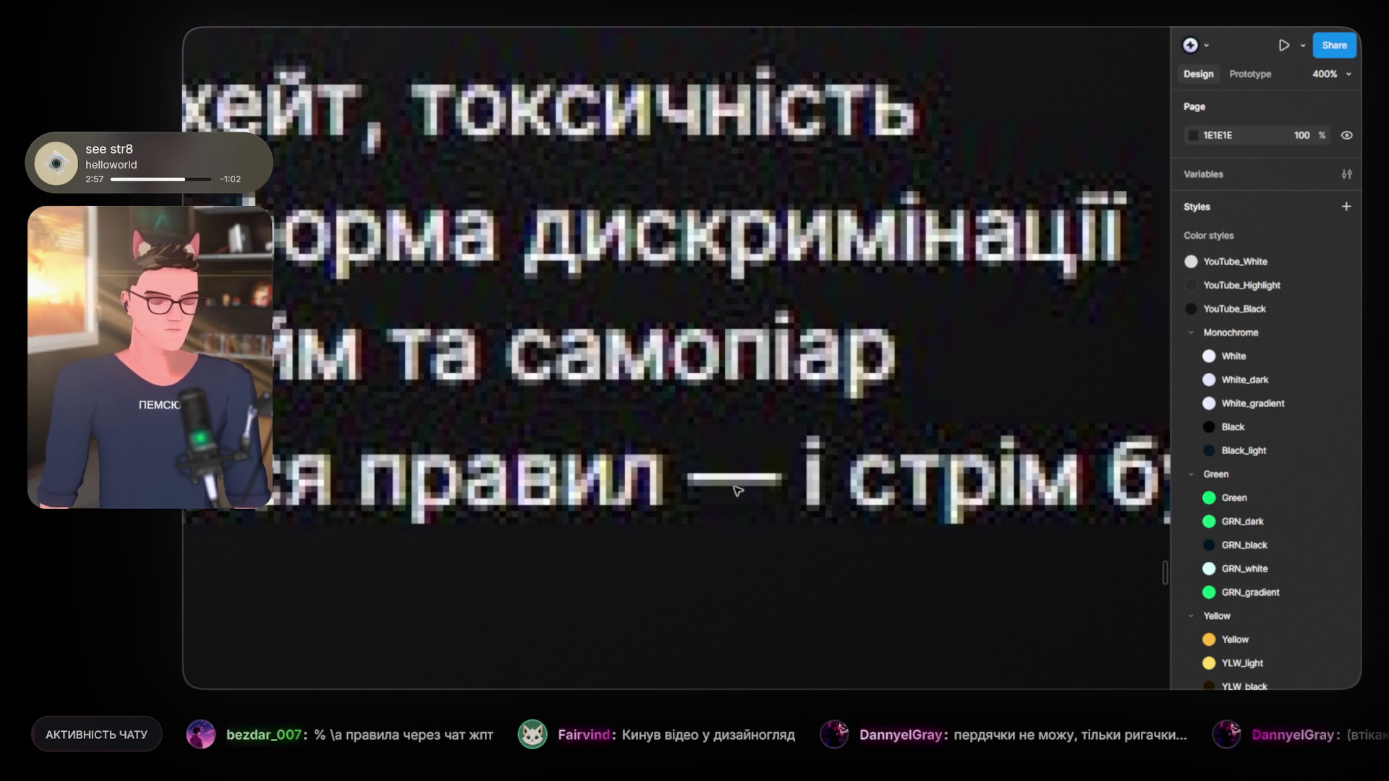
scroll(737, 492, "down", 10)
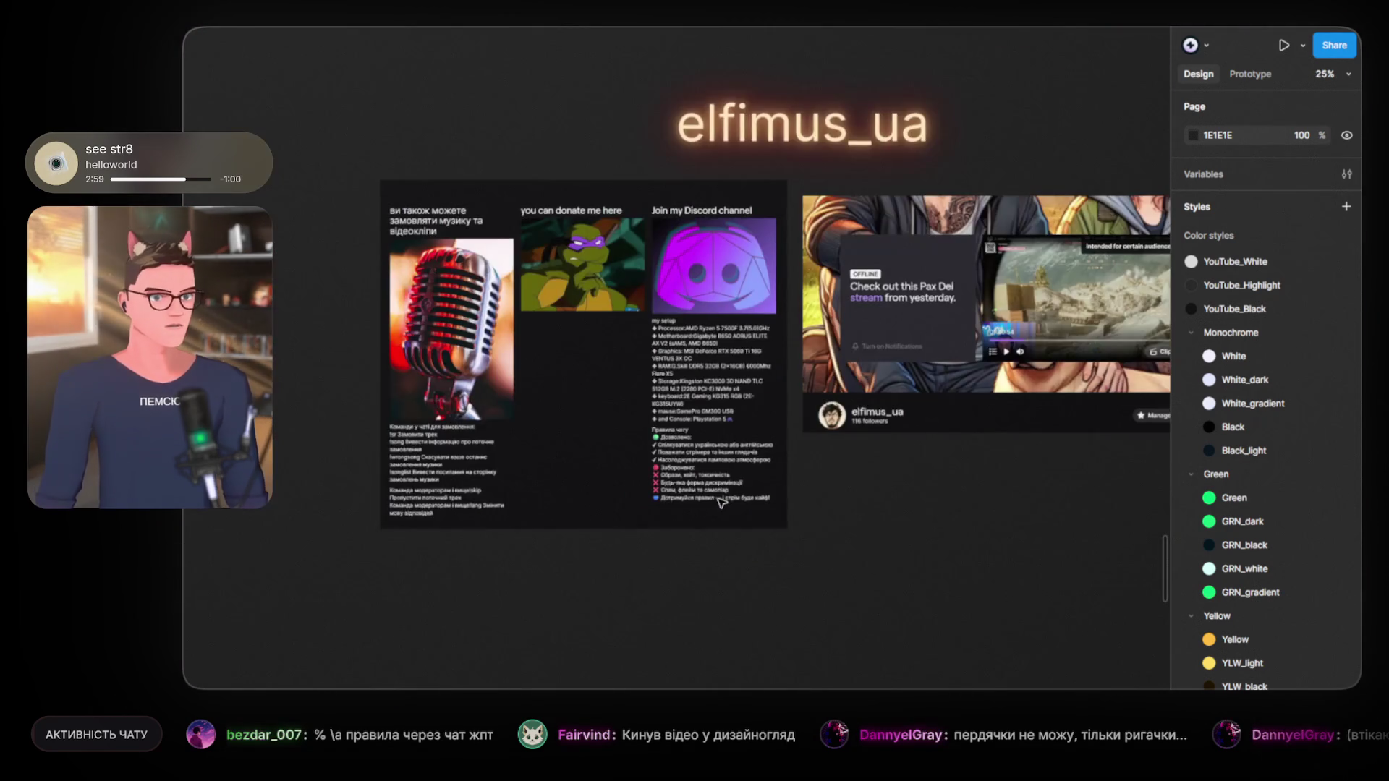
scroll(722, 500, "up", 5)
scroll(783, 501, "up", 3)
scroll(783, 501, "down", 1)
scroll(784, 501, "down", 1)
scroll(784, 501, "down", 1)
scroll(783, 501, "up", 2)
scroll(784, 501, "up", 2)
scroll(767, 463, "up", 2)
scroll(746, 419, "down", 1)
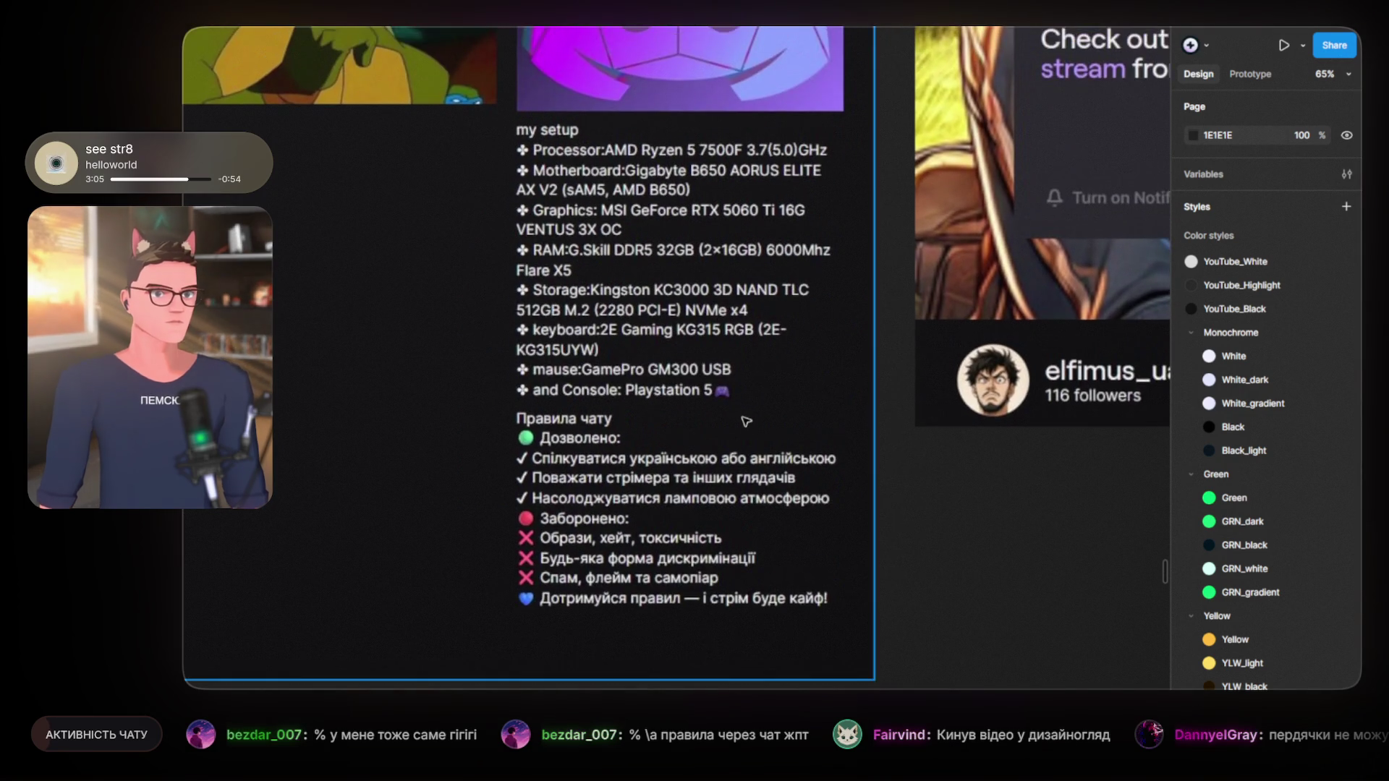
scroll(763, 486, "down", 1)
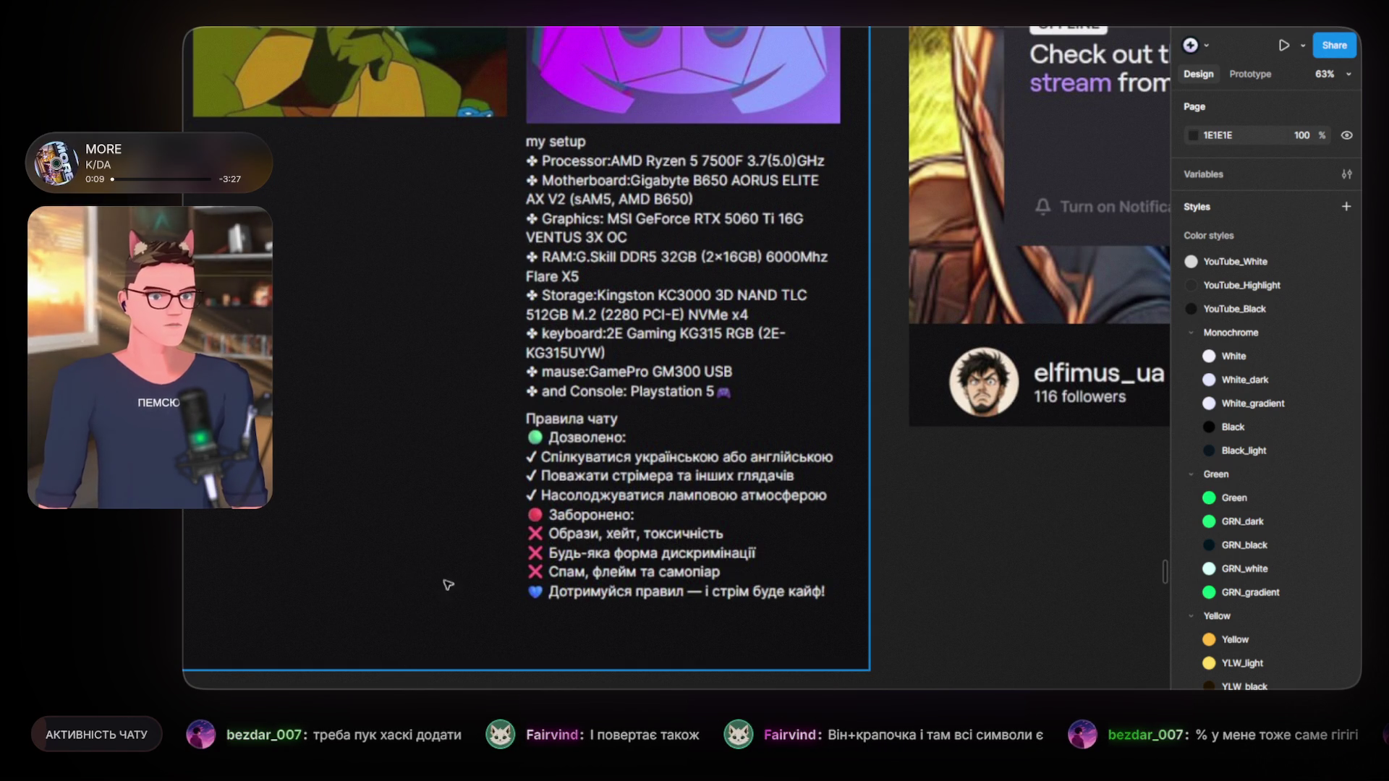
scroll(929, 525, "down", 3)
scroll(933, 530, "up", 2)
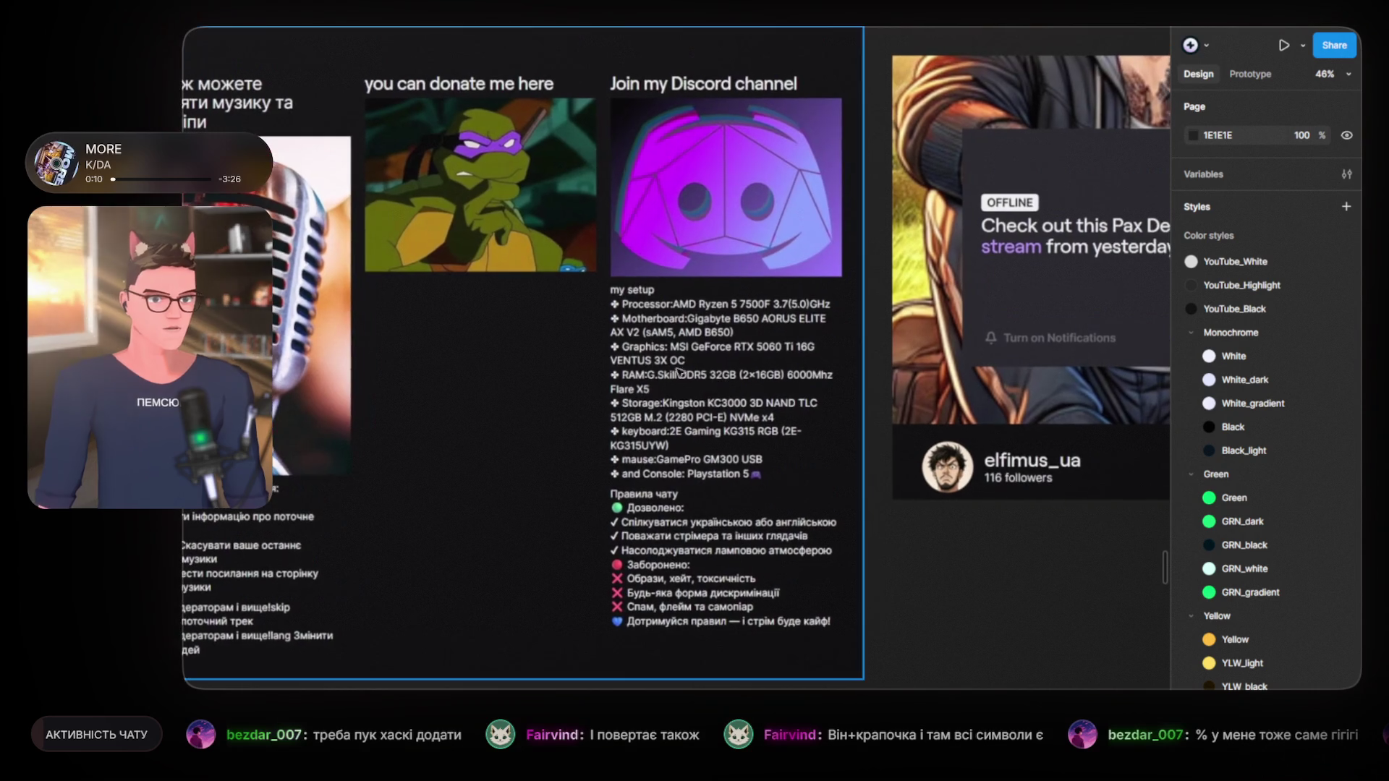
left_click(229, 27)
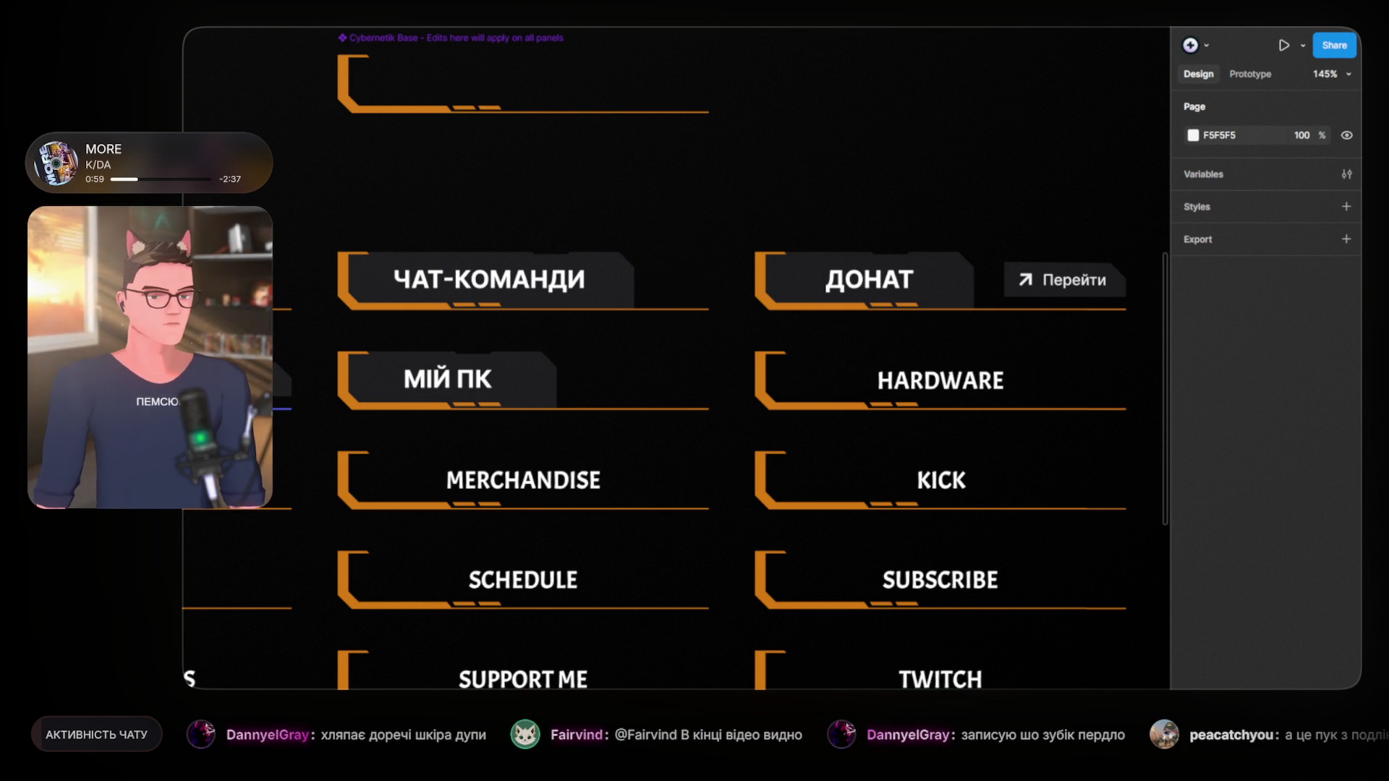
scroll(460, 362, "down", 3)
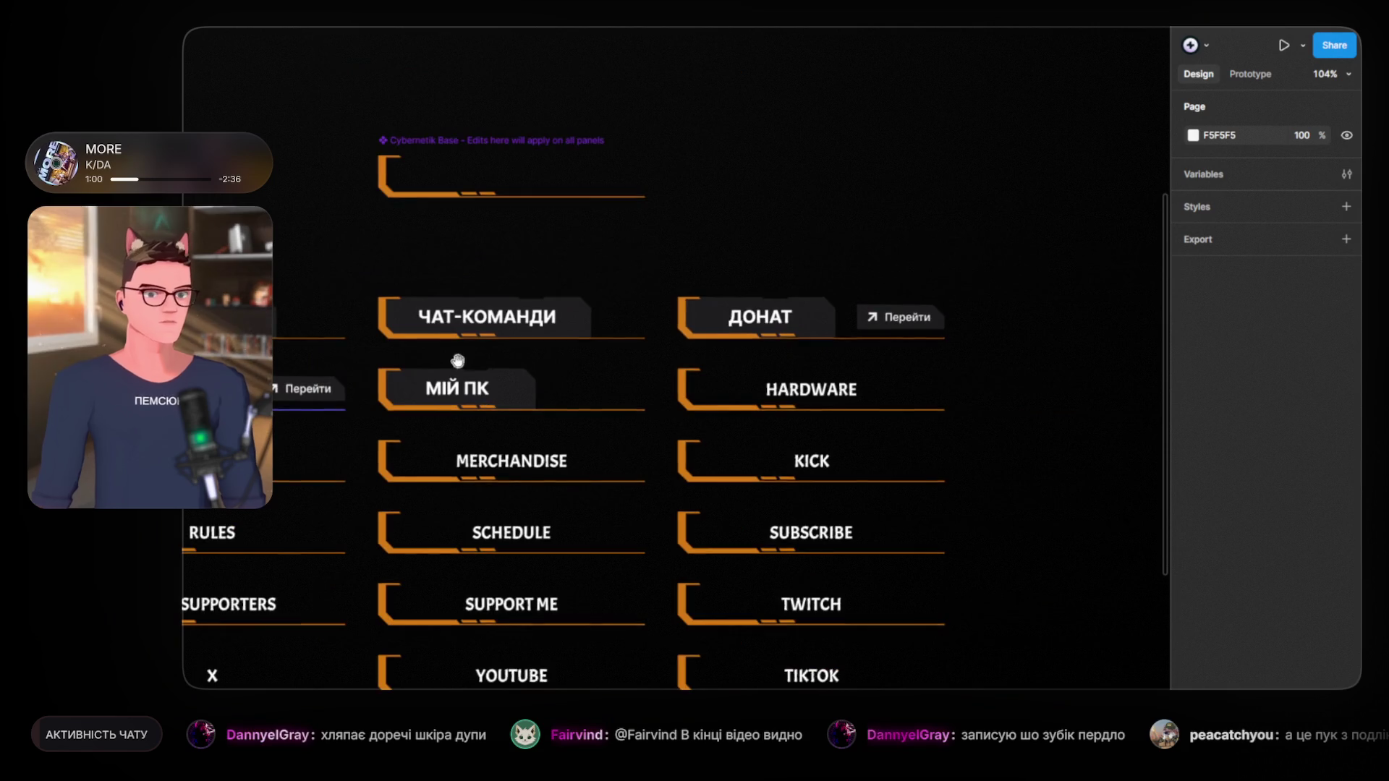
left_click_drag(459, 362, 602, 370)
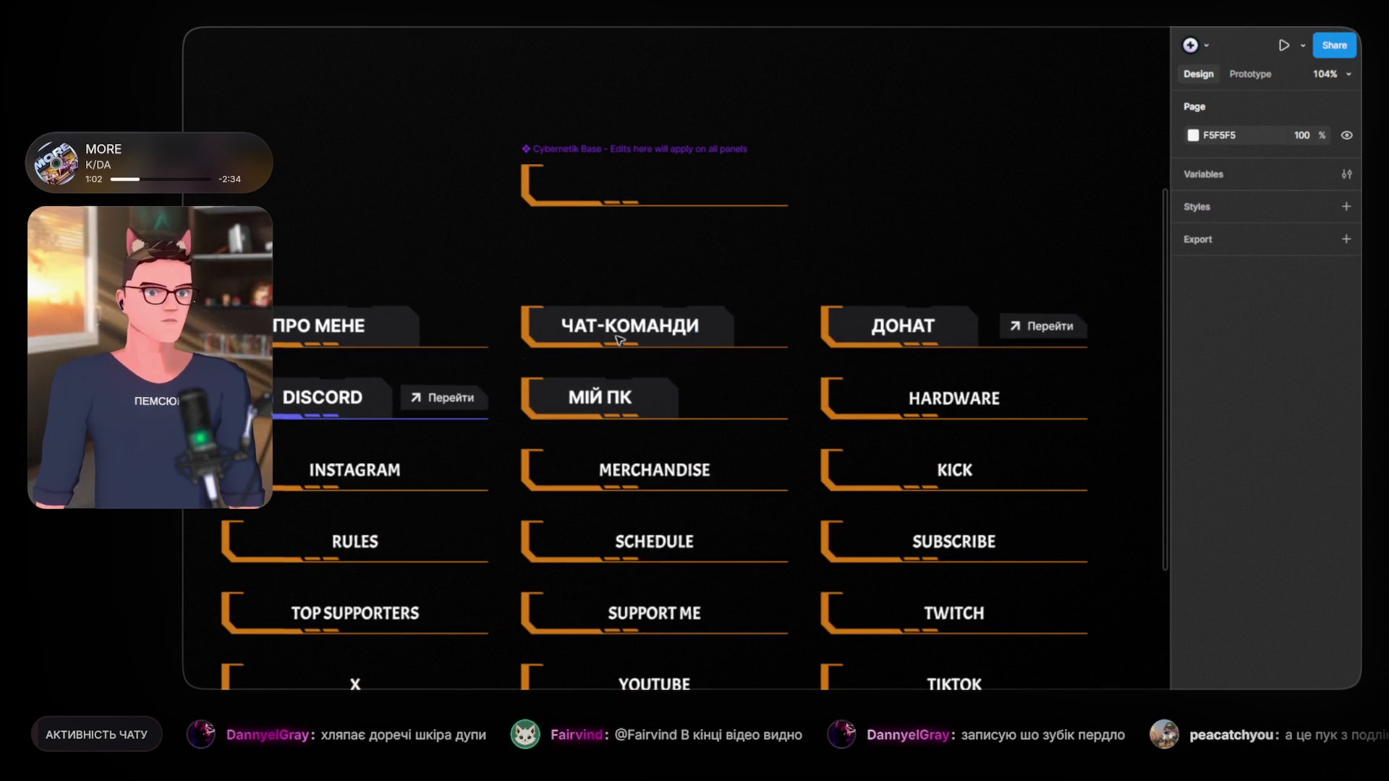
scroll(625, 355, "up", 3)
mouse_move(837, 335)
left_mouse_down()
mouse_move(511, 307)
mouse_move(812, 329)
left_mouse_up()
scroll(608, 409, "down", 2)
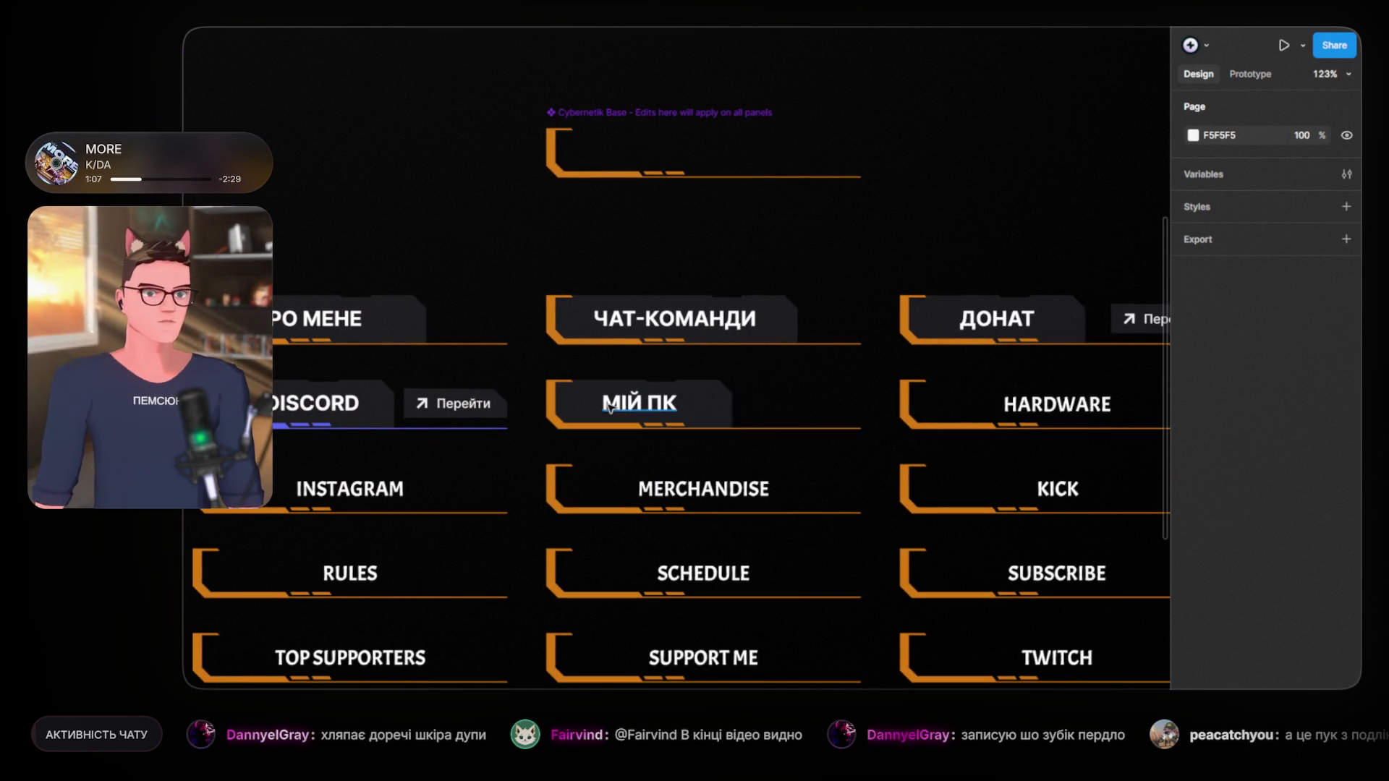
scroll(607, 409, "up", 1)
left_click_drag(747, 397, 396, 396)
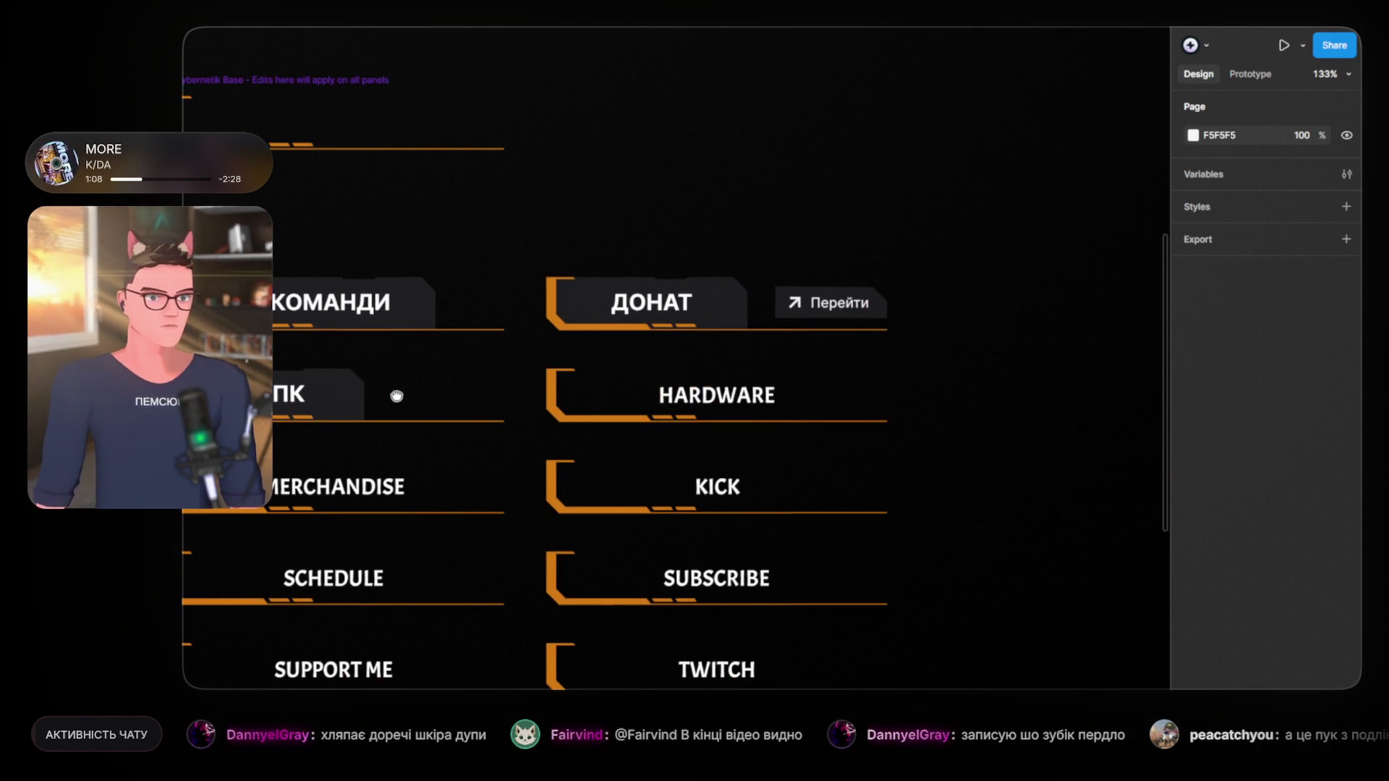
left_click_drag(277, 396, 766, 408)
scroll(766, 408, "right", 2)
scroll(561, 388, "right", 3)
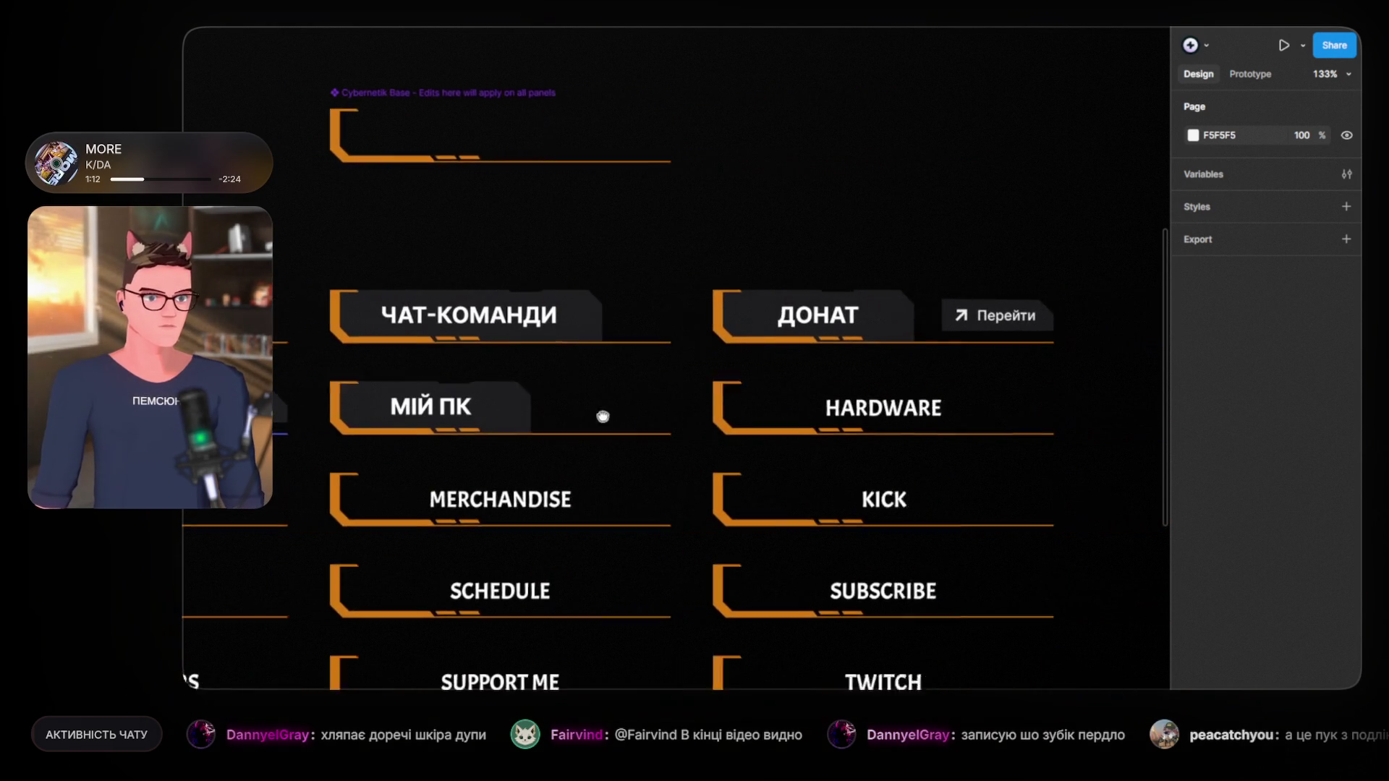
Step: Paste a copy of the ДОНАТ button onto the HARDWARE panel and delete the HARDWARE label
left_click(767, 320)
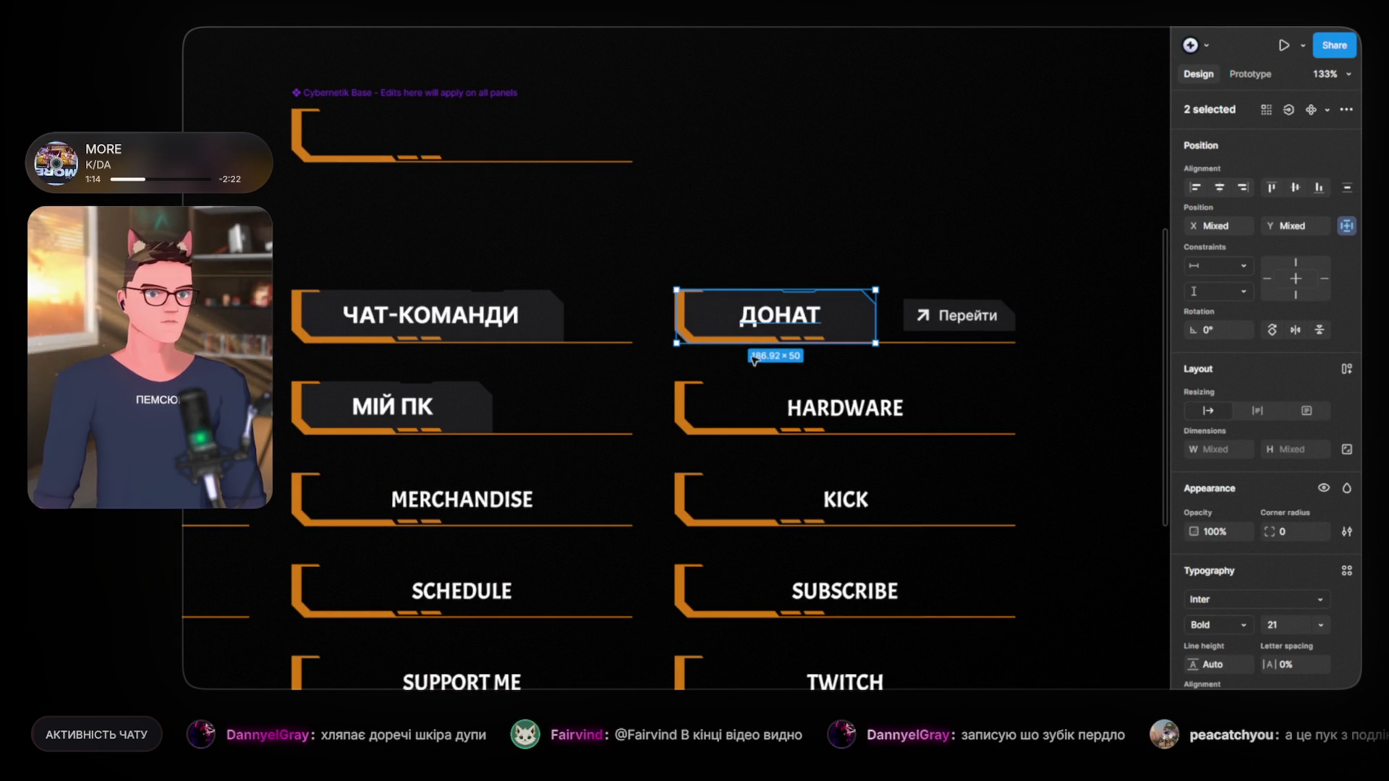
left_click(739, 410)
key("ctrl+v")
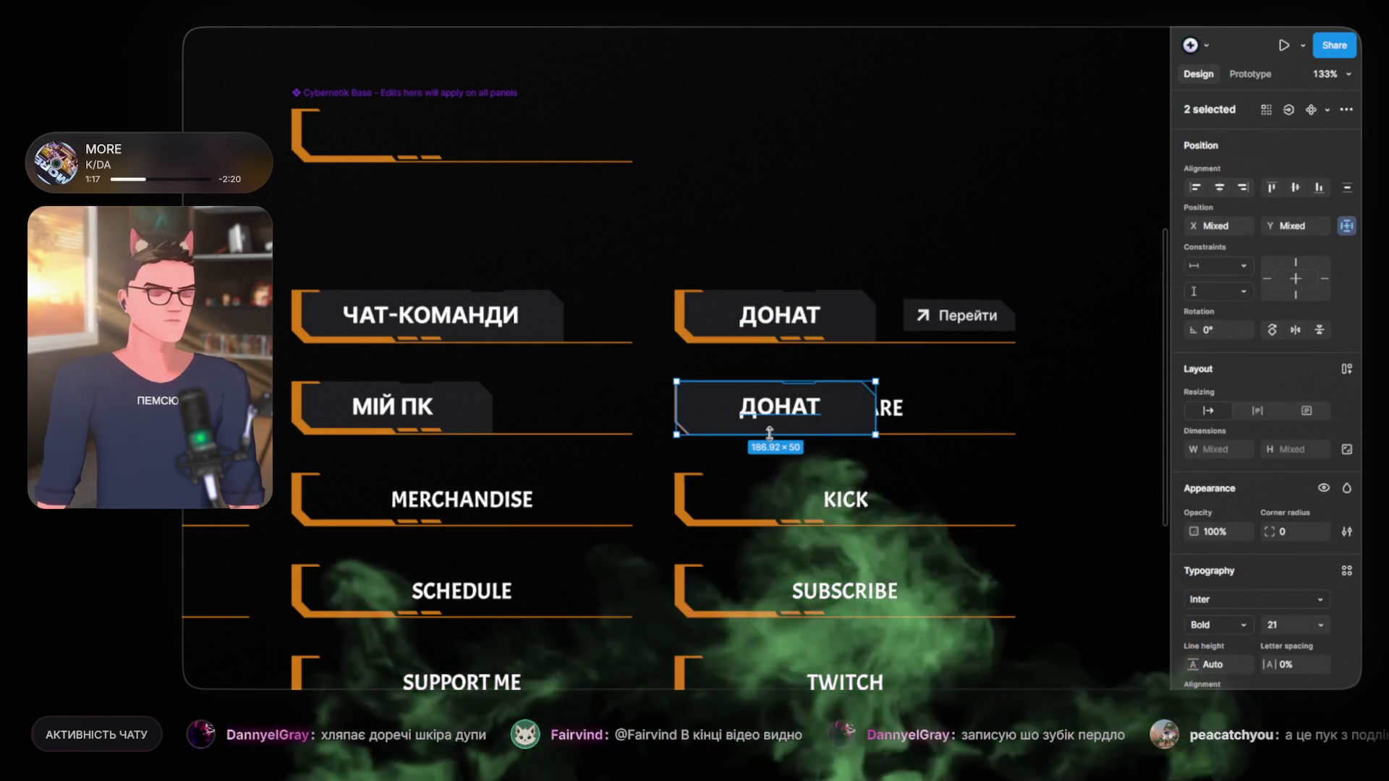
left_click(890, 408)
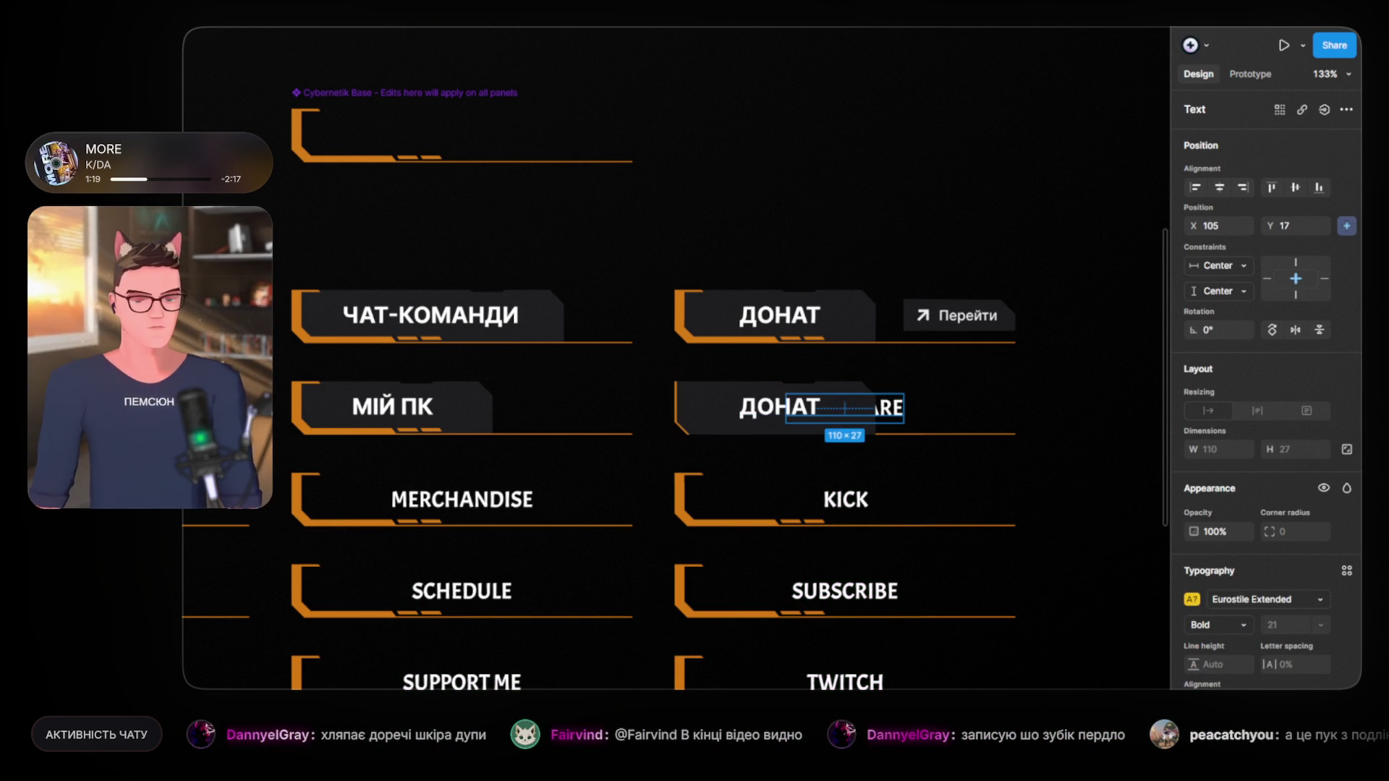
key("Delete")
left_click(775, 407)
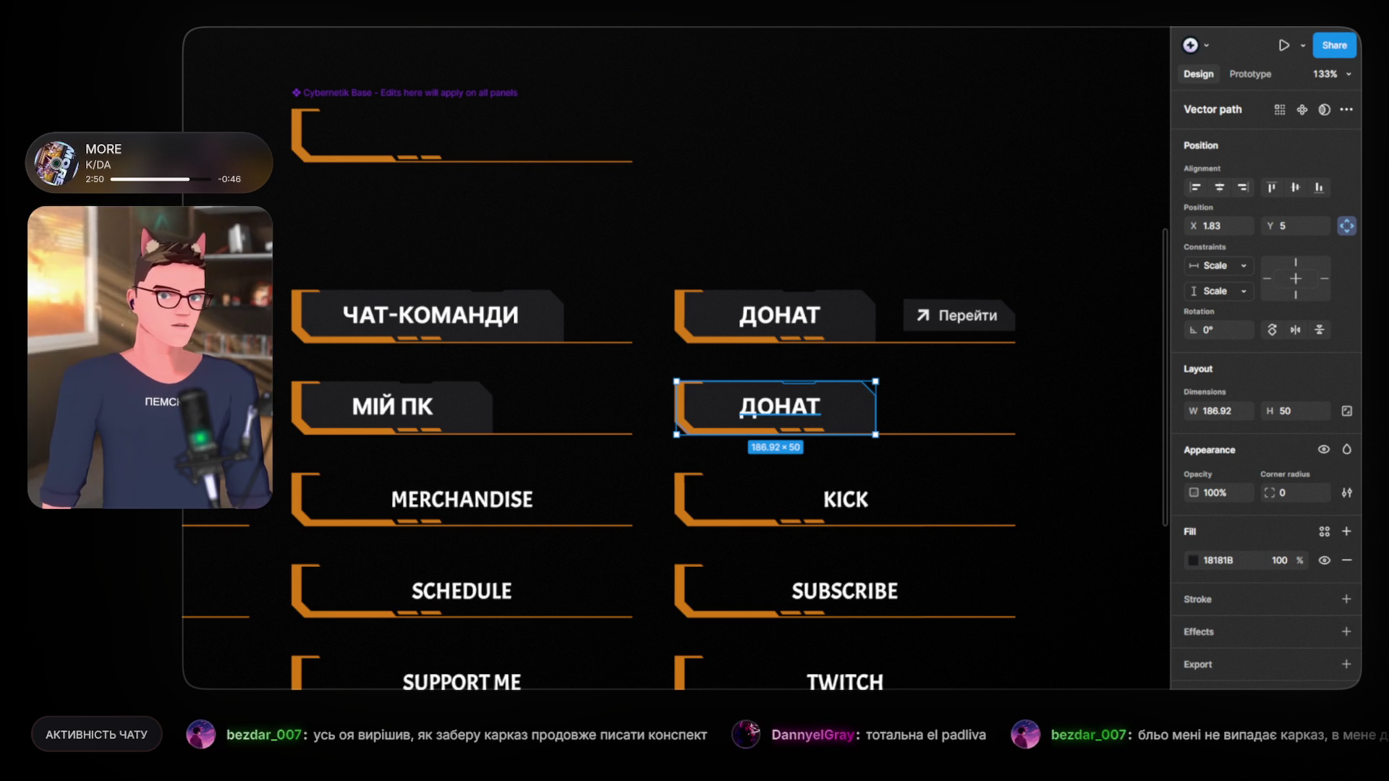
Step: Retype the copied ДОНАТ label as ПРАВИЛА В ЧАТІ and deselect it
double_click(779, 407)
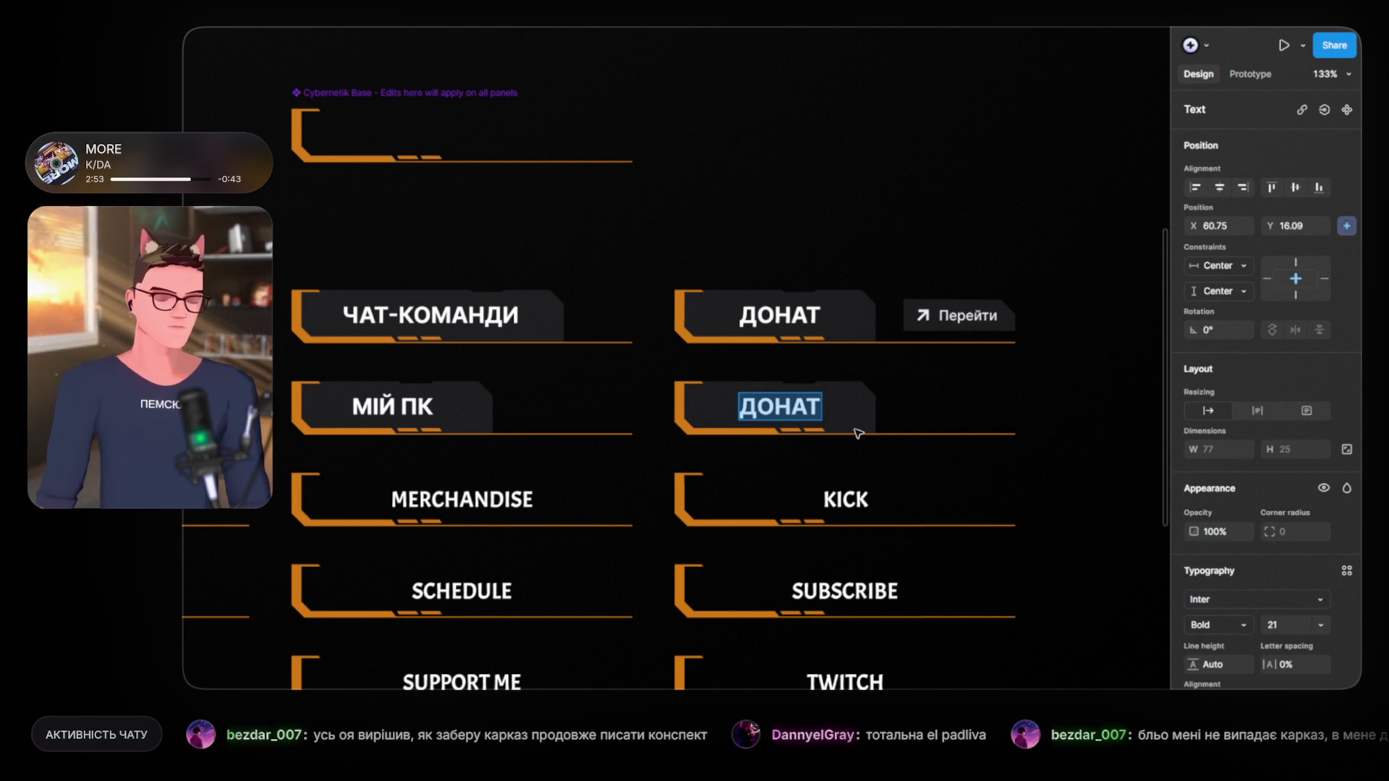
type("ПРА")
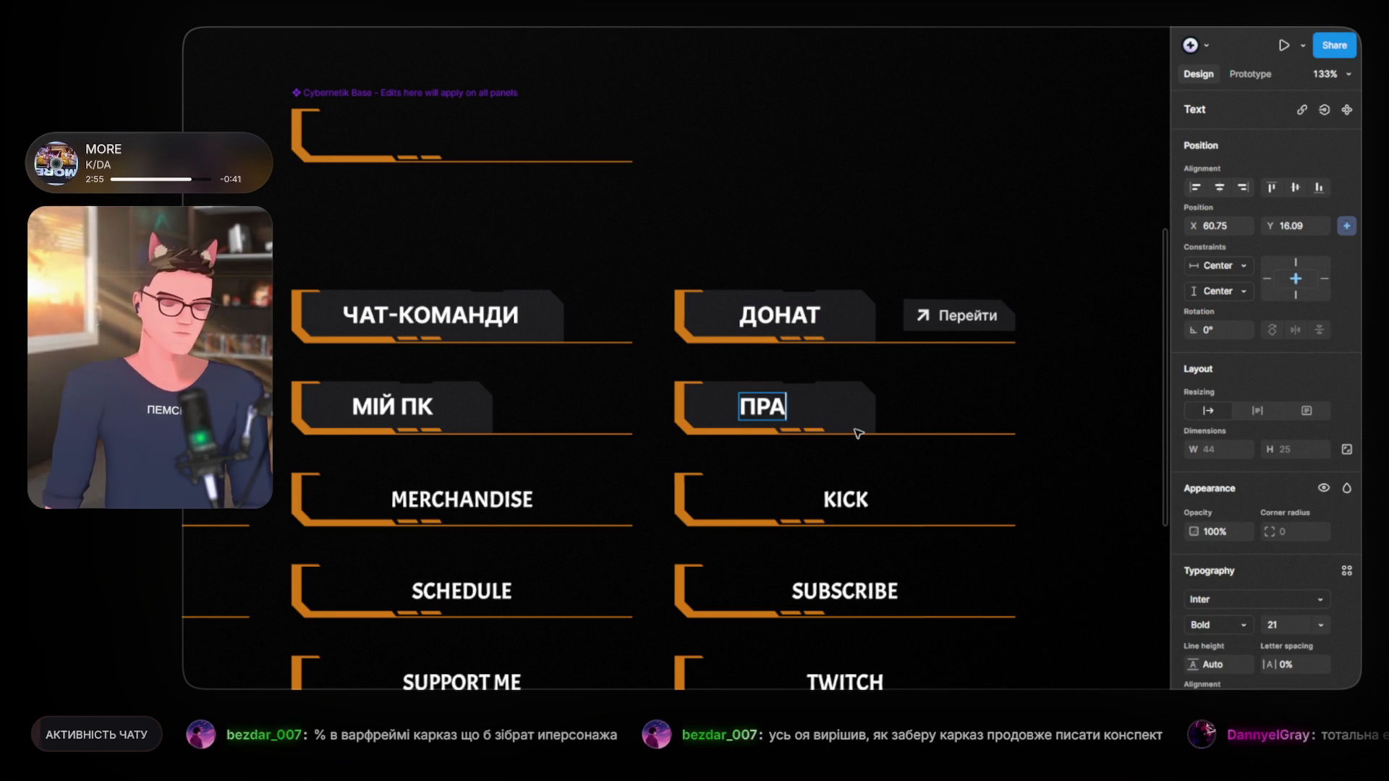
type("ВИЛА В ")
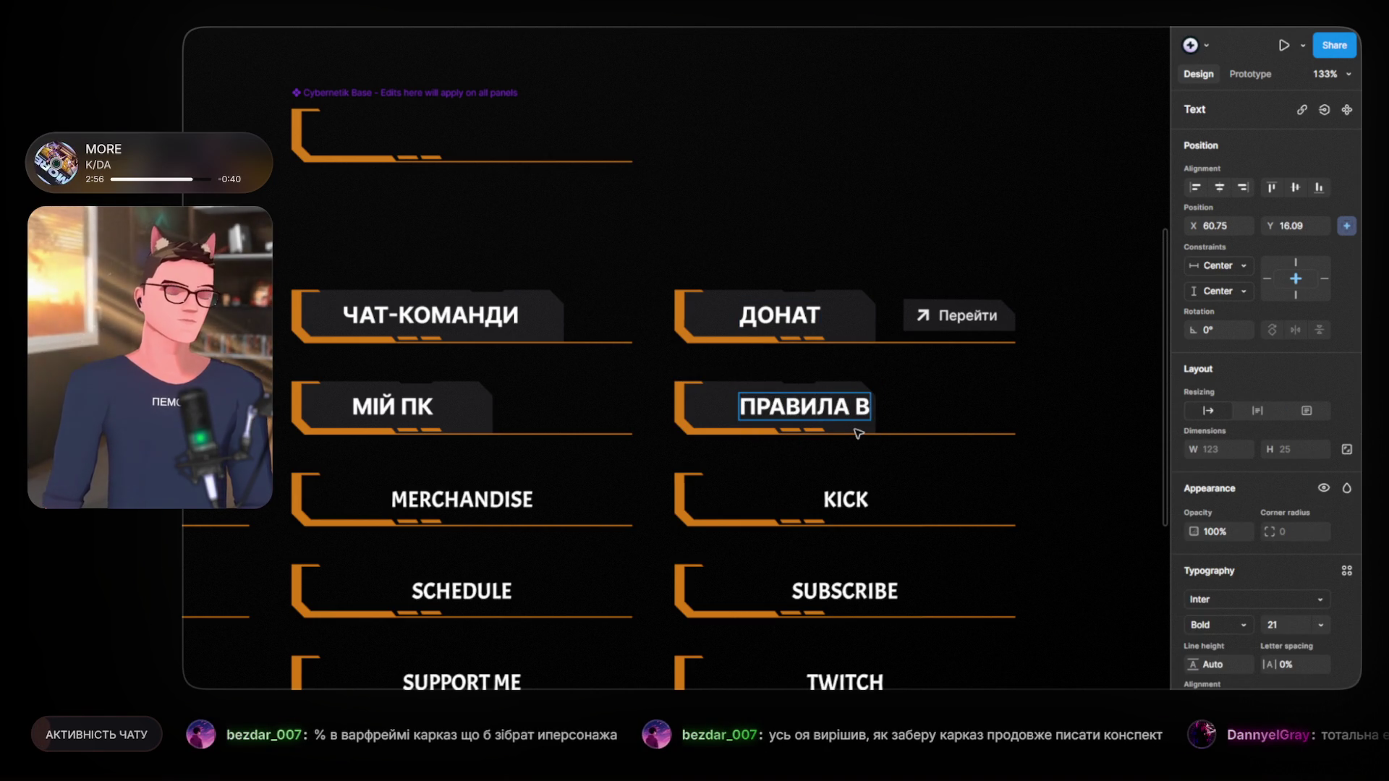
type("ЧАТІ")
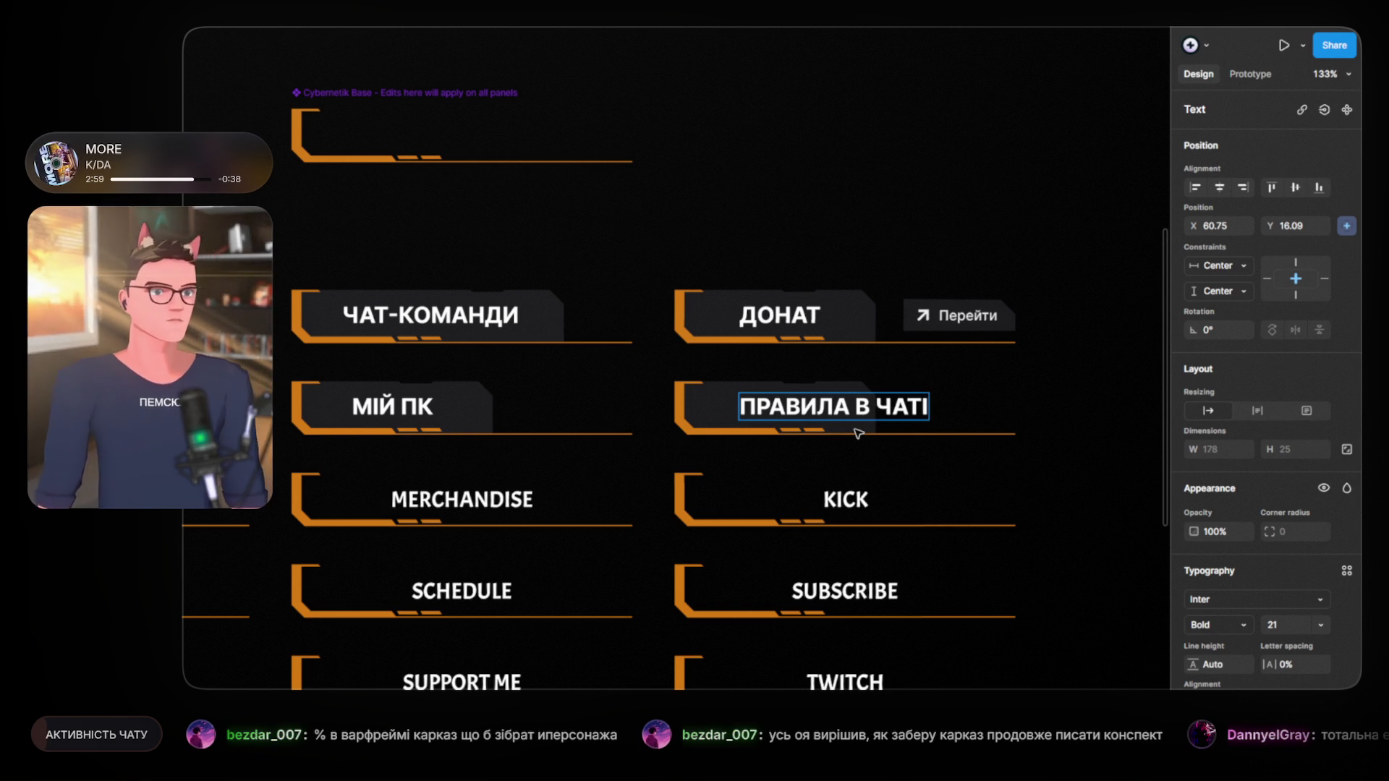
key("Escape")
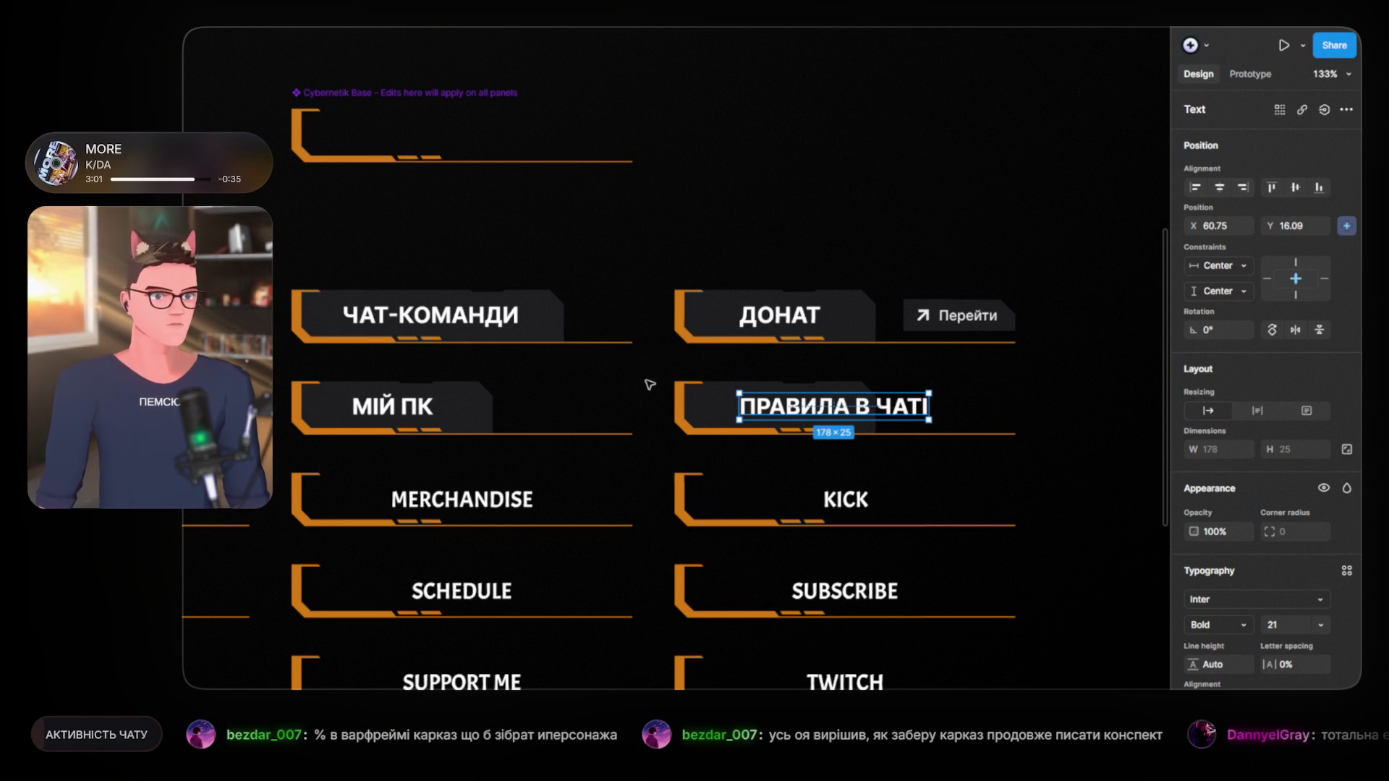
left_click(635, 422)
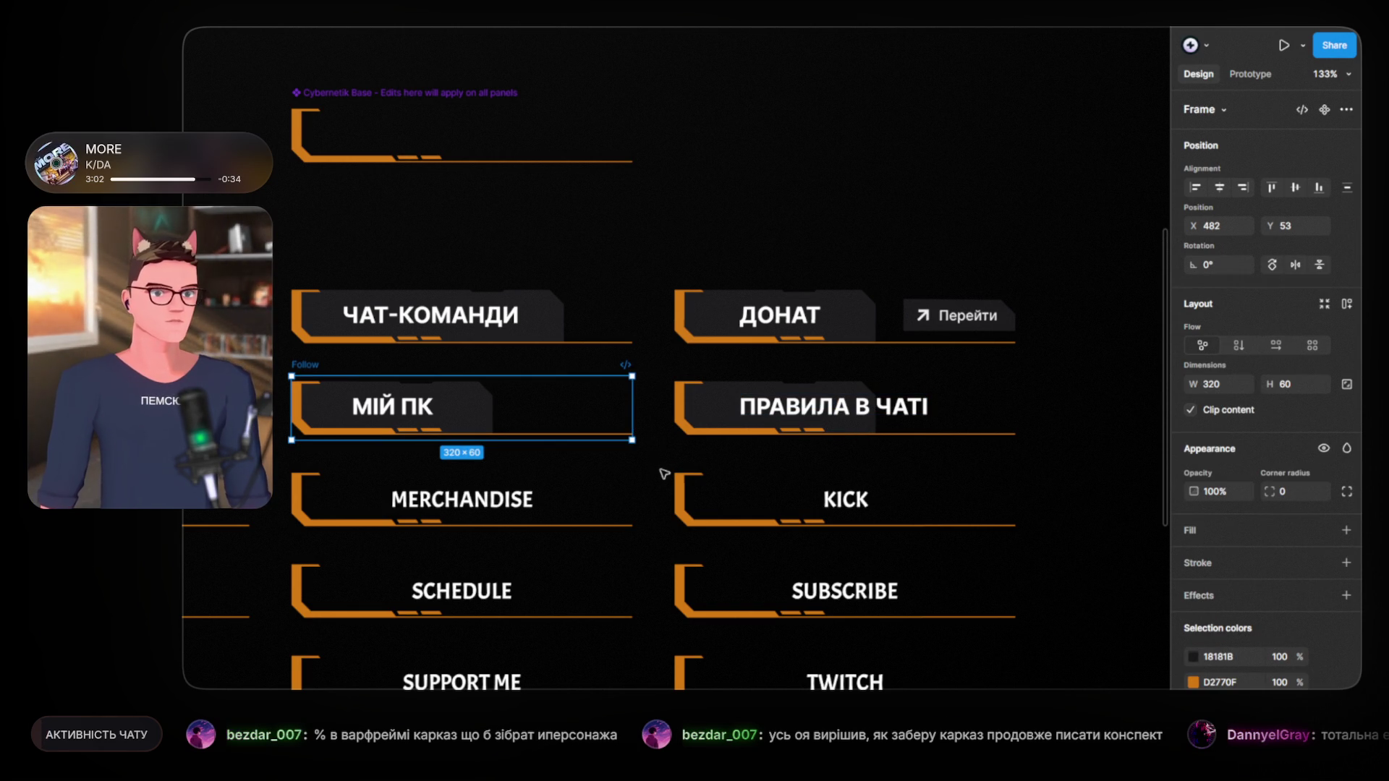
left_click(669, 463)
left_click_drag(670, 463, 775, 453)
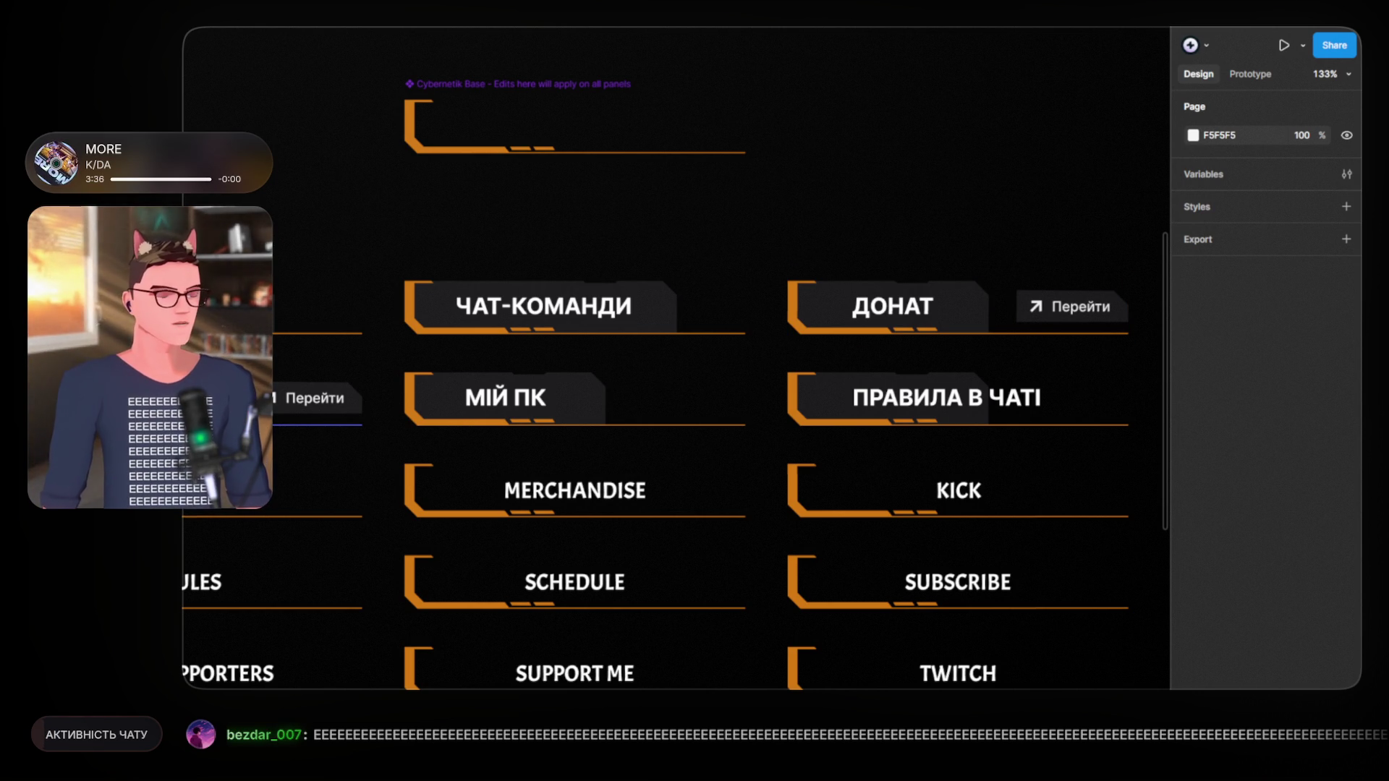
Step: Nudge the ДОНАТ button's backing shape two pixels to the right
scroll(921, 226, "up", 3)
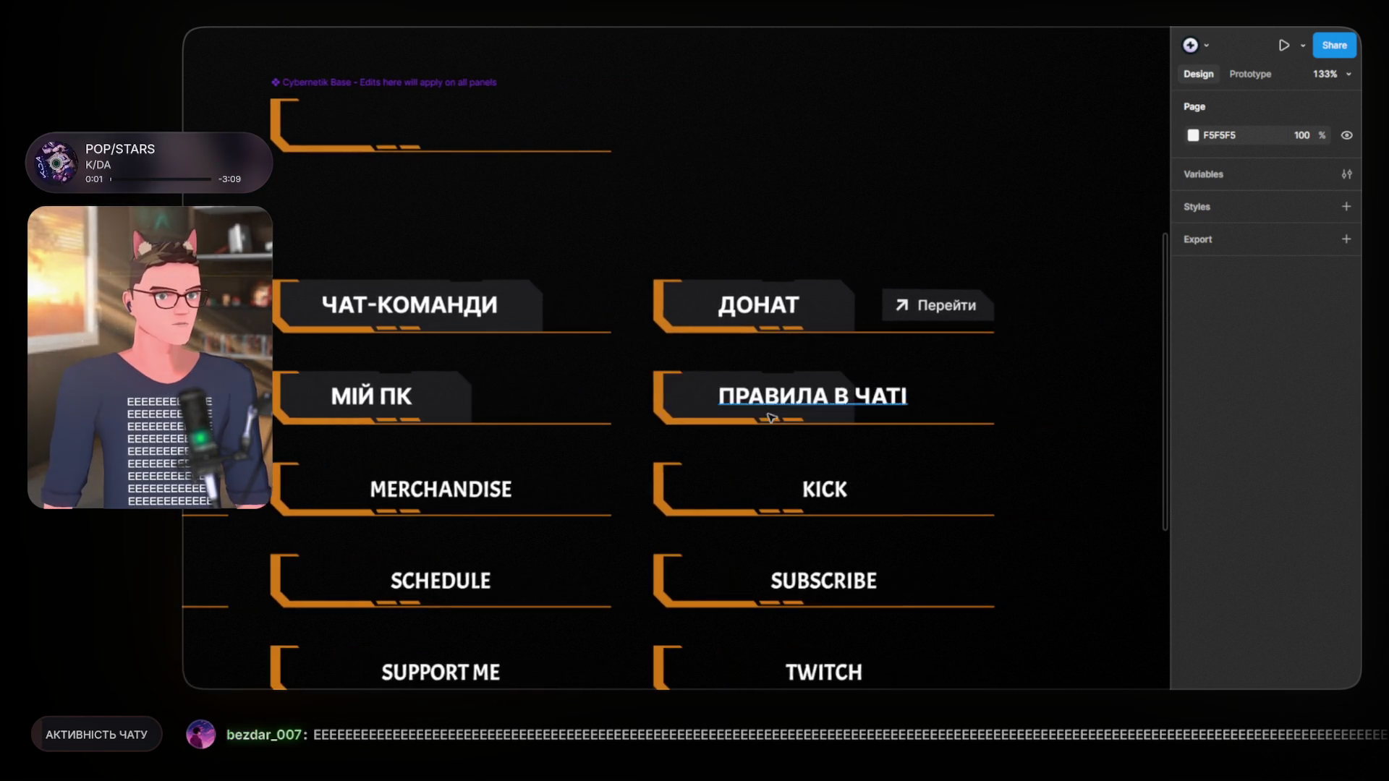
scroll(835, 311, "up", 2)
scroll(837, 272, "up", 1)
scroll(747, 279, "up", 4)
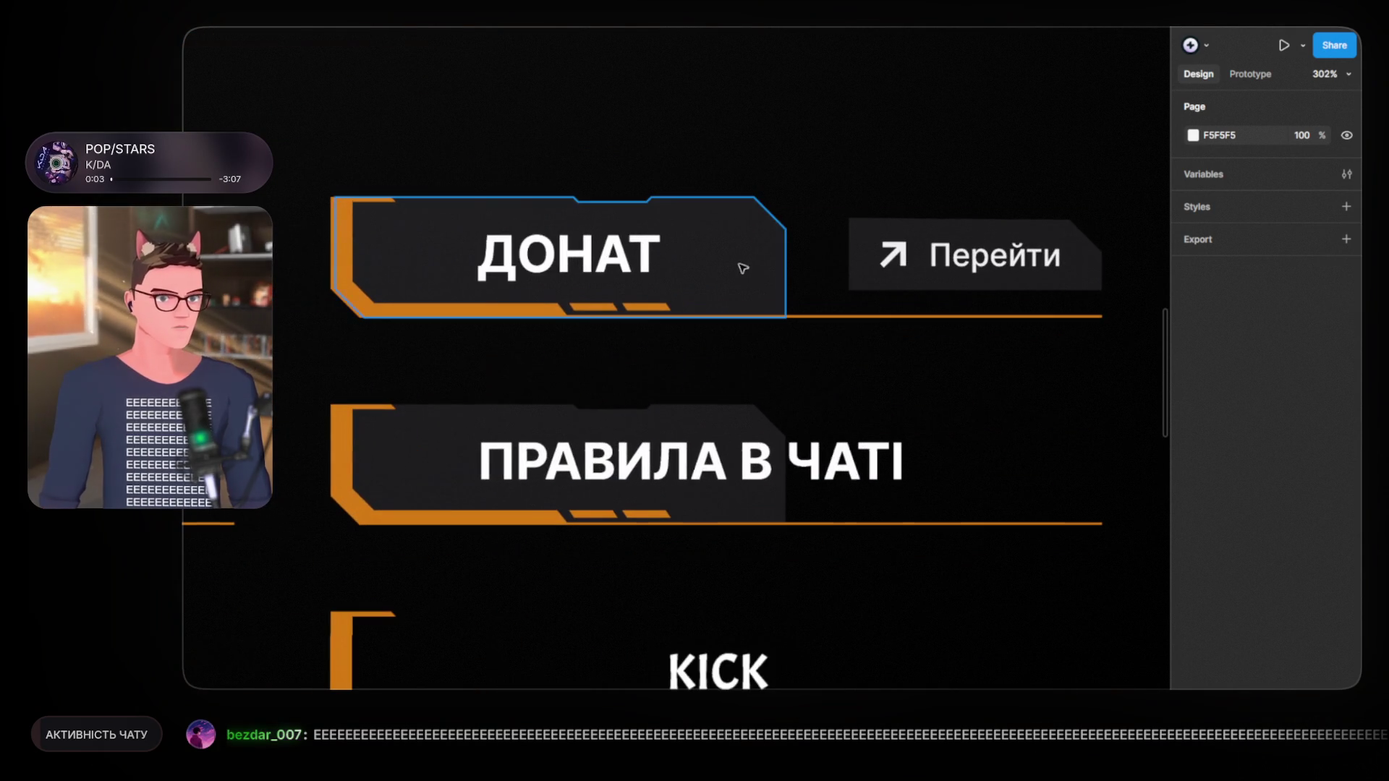
left_click(763, 270)
key("Right")
key("Right")
key("Right")
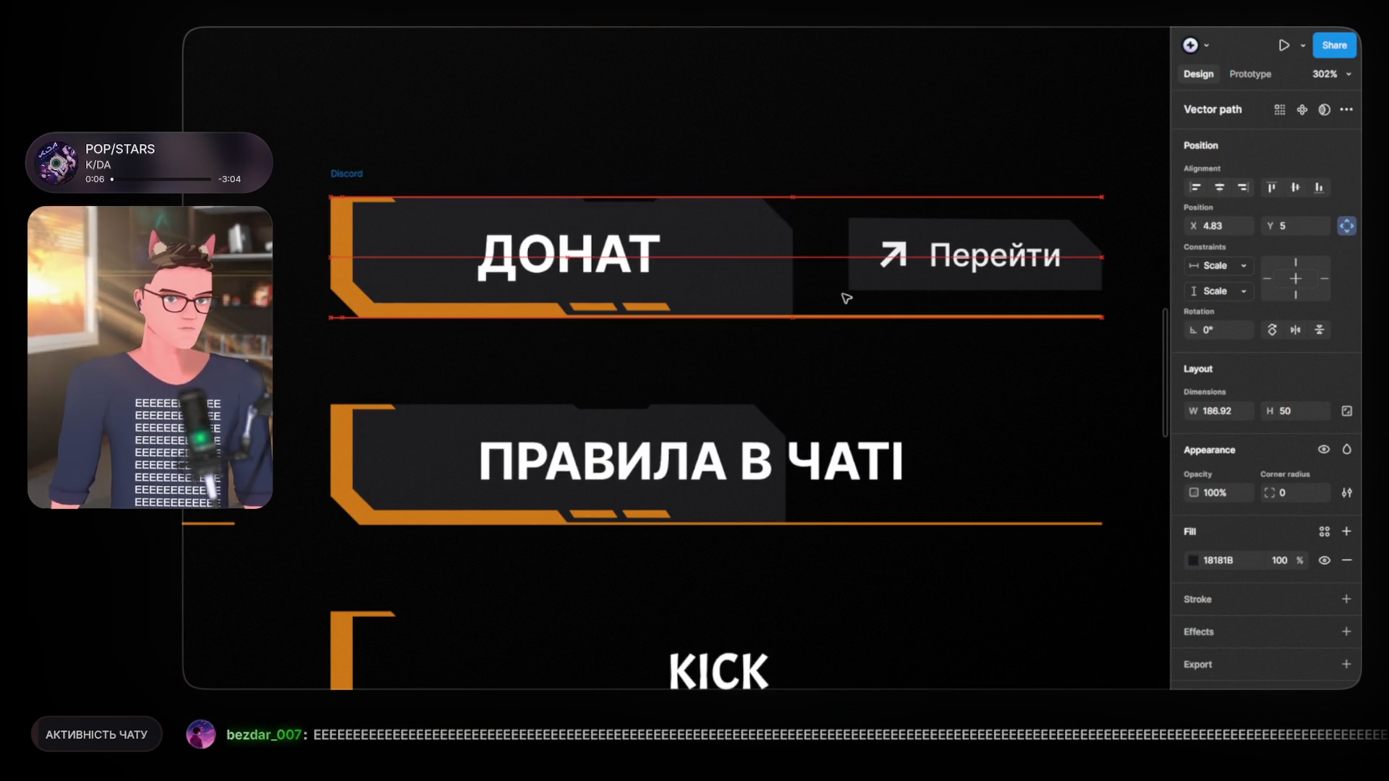
key("Right")
left_click(764, 106)
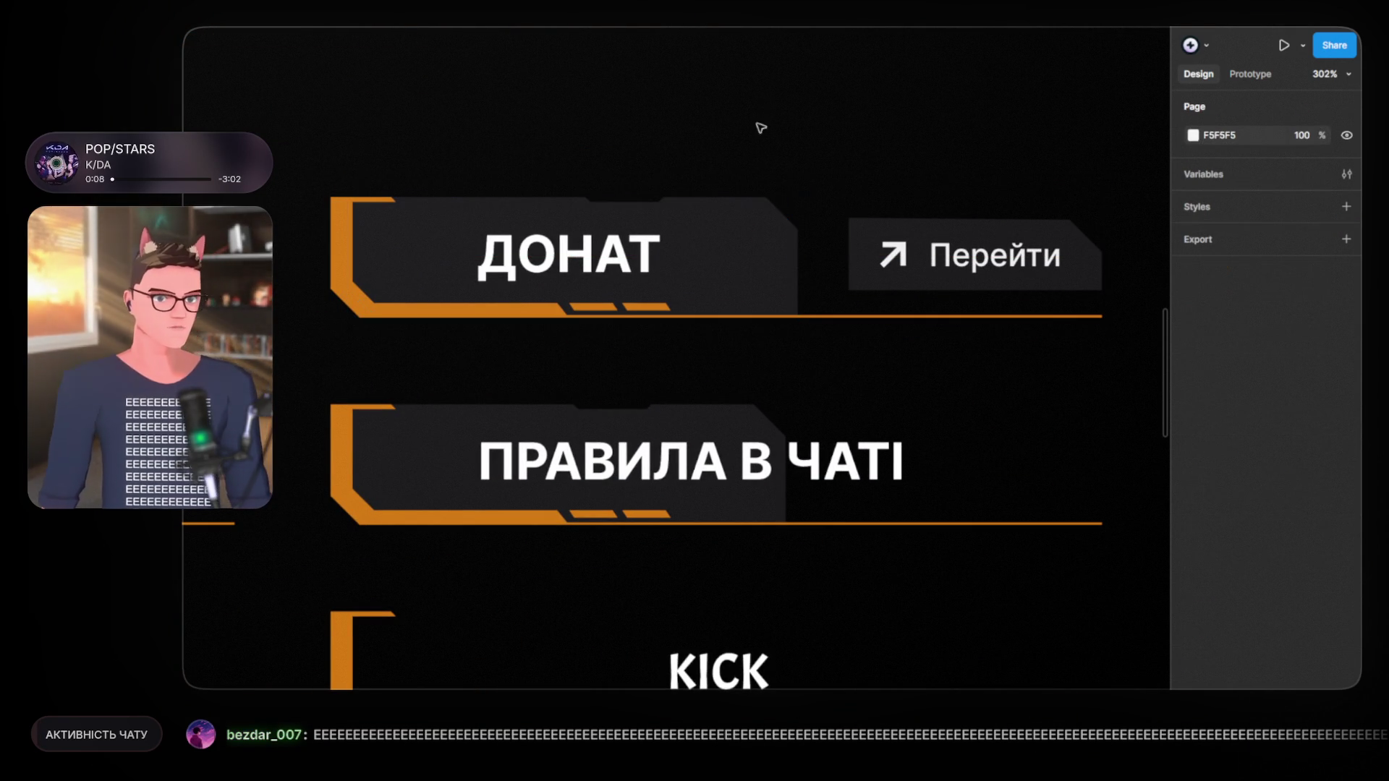
Step: Shorten the ПРАВИЛА В ЧАТІ label to just ПРАВИЛА
double_click(688, 463)
left_click(724, 463)
key("shift+End")
key("BackSpace")
key("Escape")
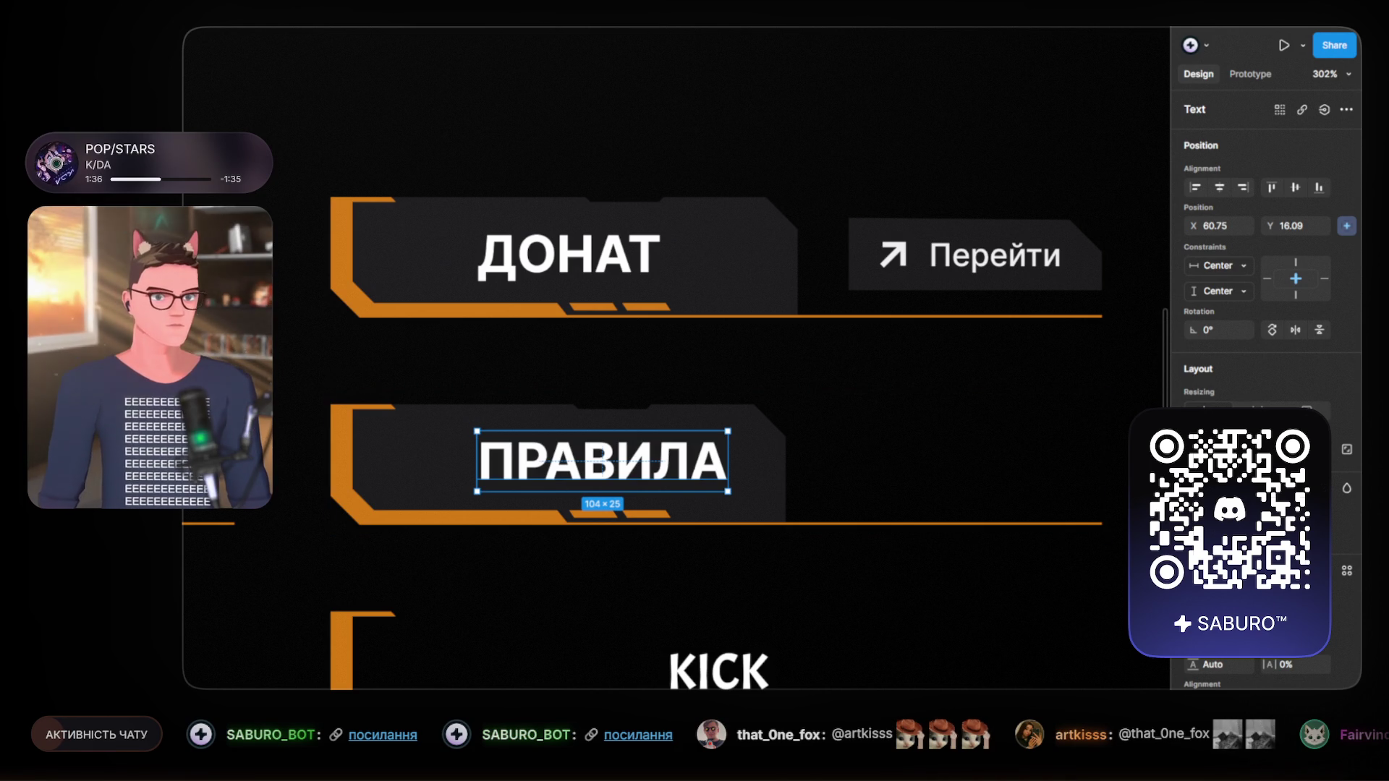
Step: Slide the dark plate behind ПРАВИЛА to the right within its panel
left_click(596, 362)
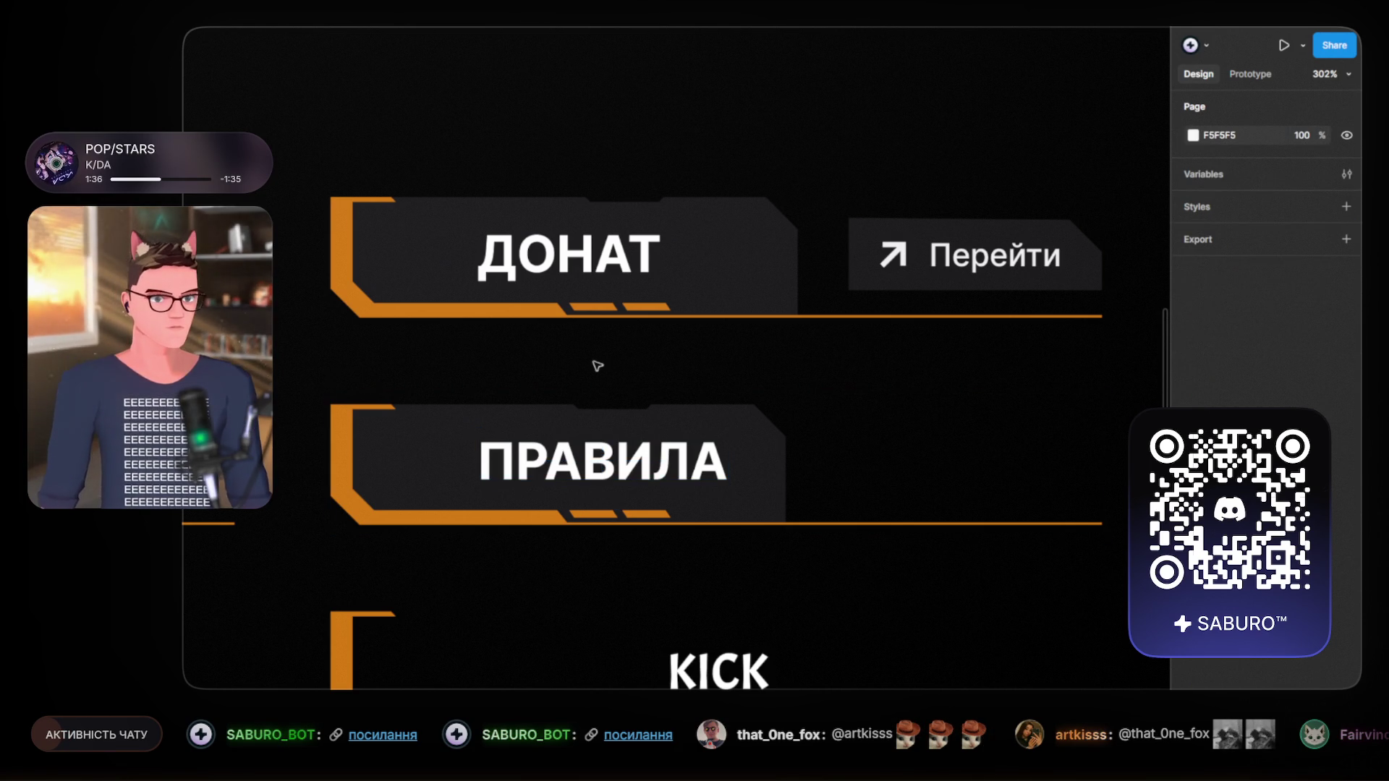
left_click(777, 457)
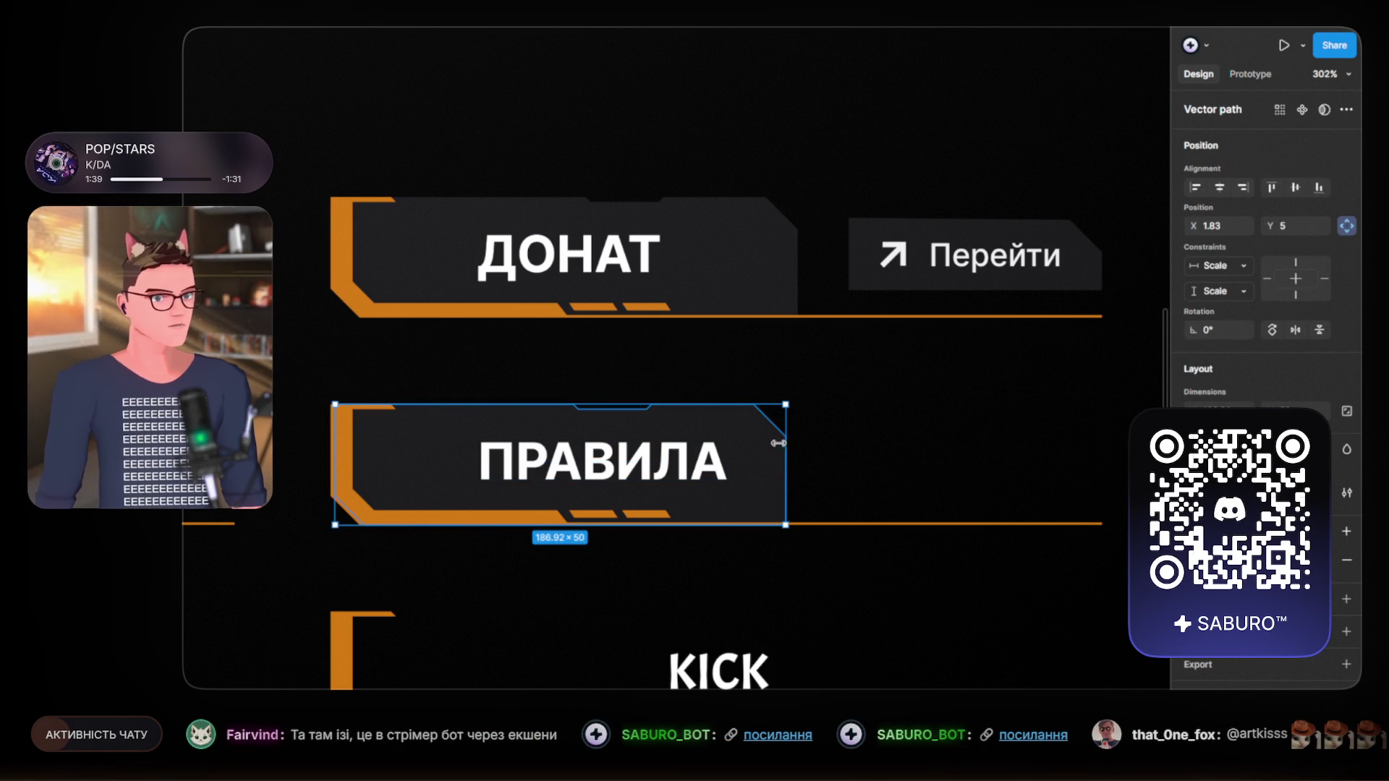
left_click_drag(770, 444, 832, 447)
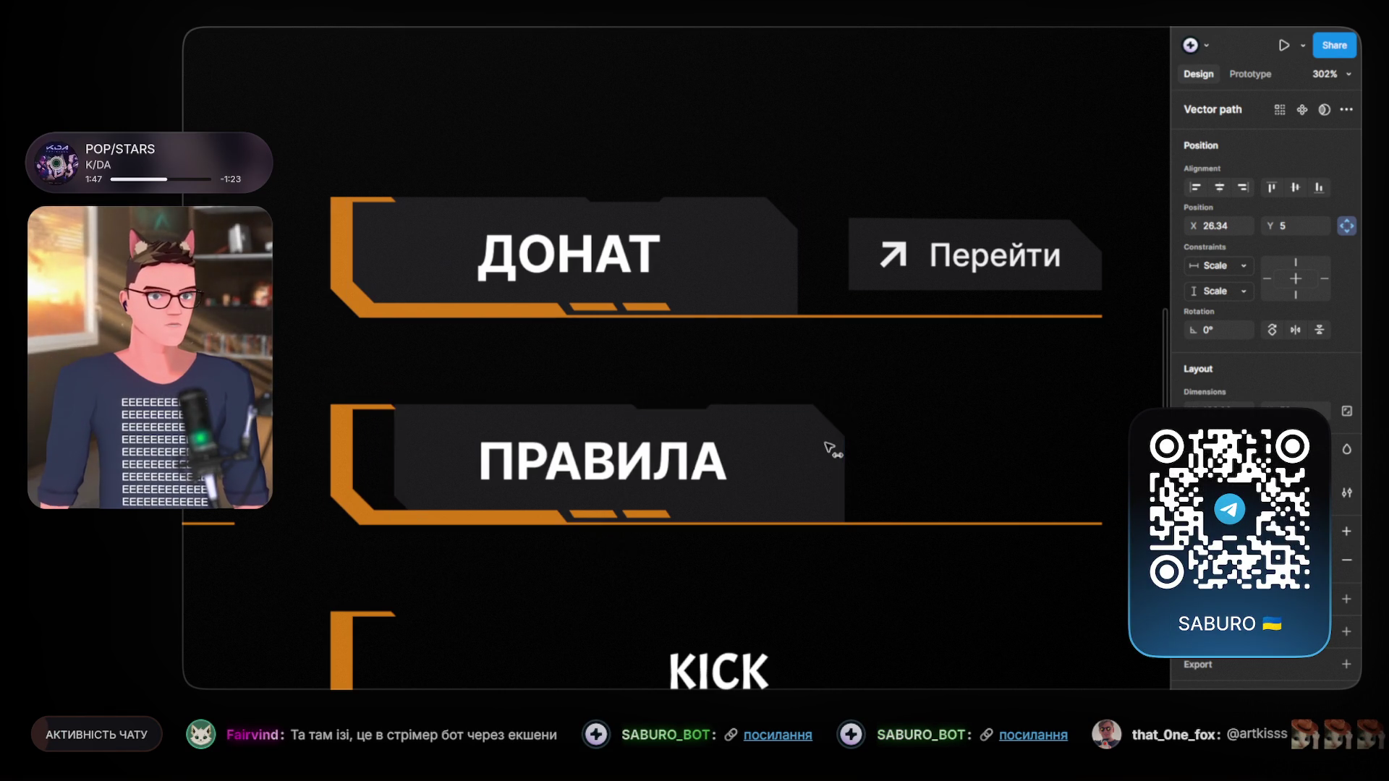
left_click(557, 422)
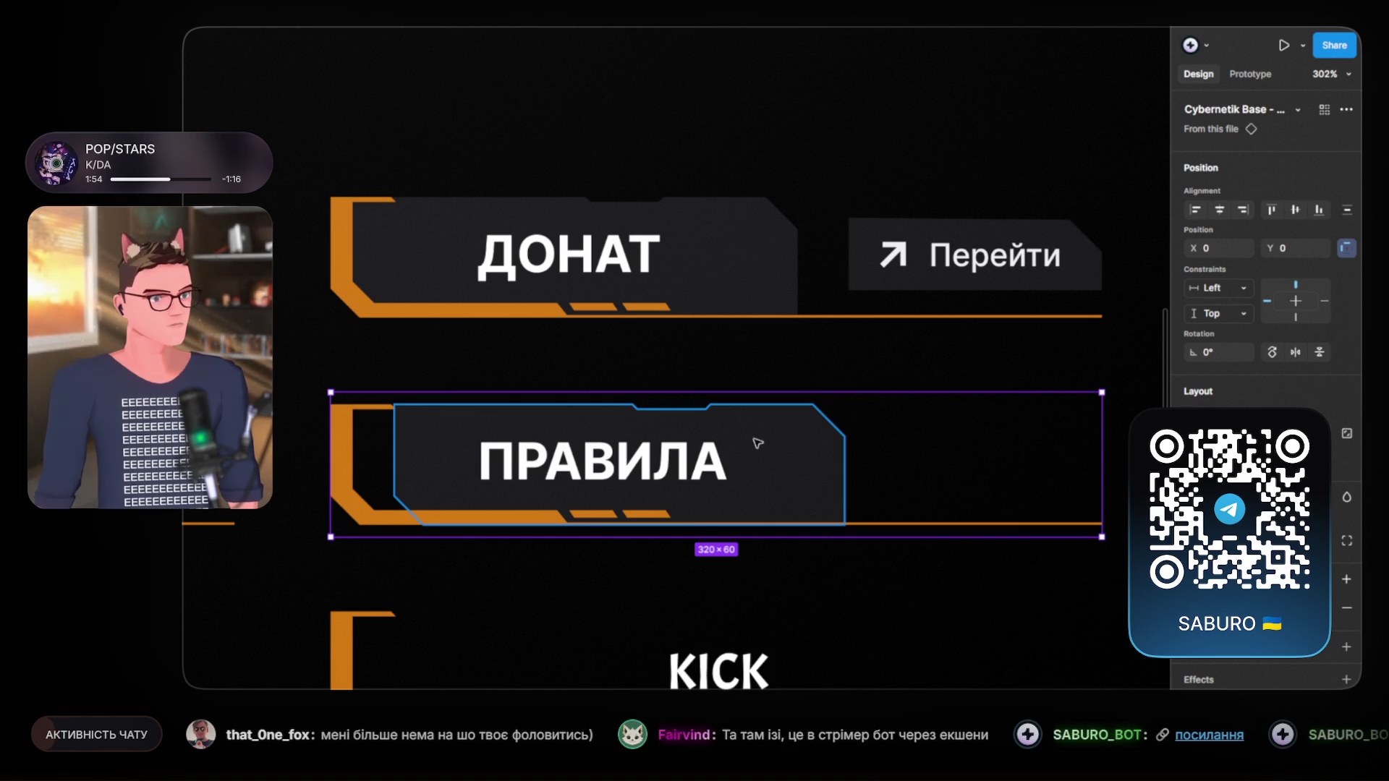
Step: Drag the plate's three left vertices out to the orange bracket's edge
double_click(763, 437)
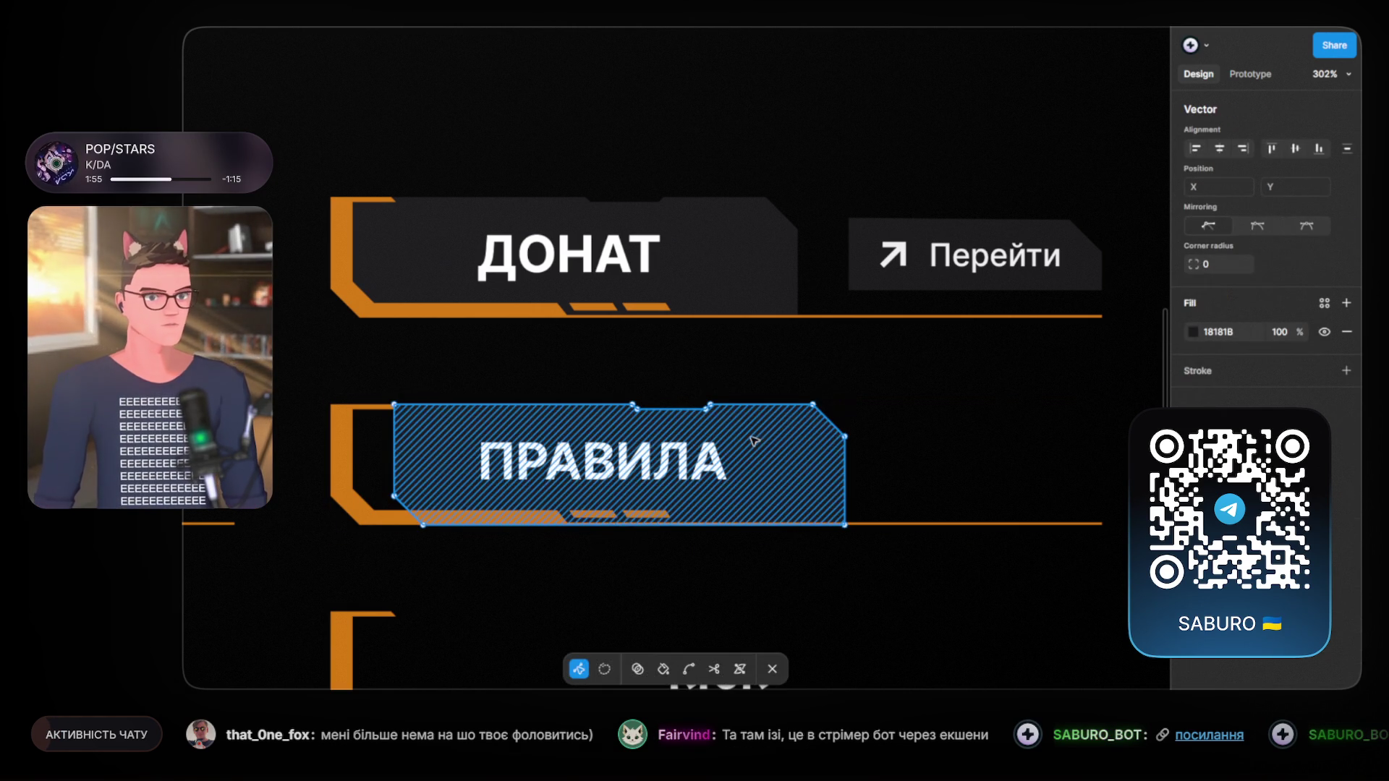
scroll(395, 419, "up", 3)
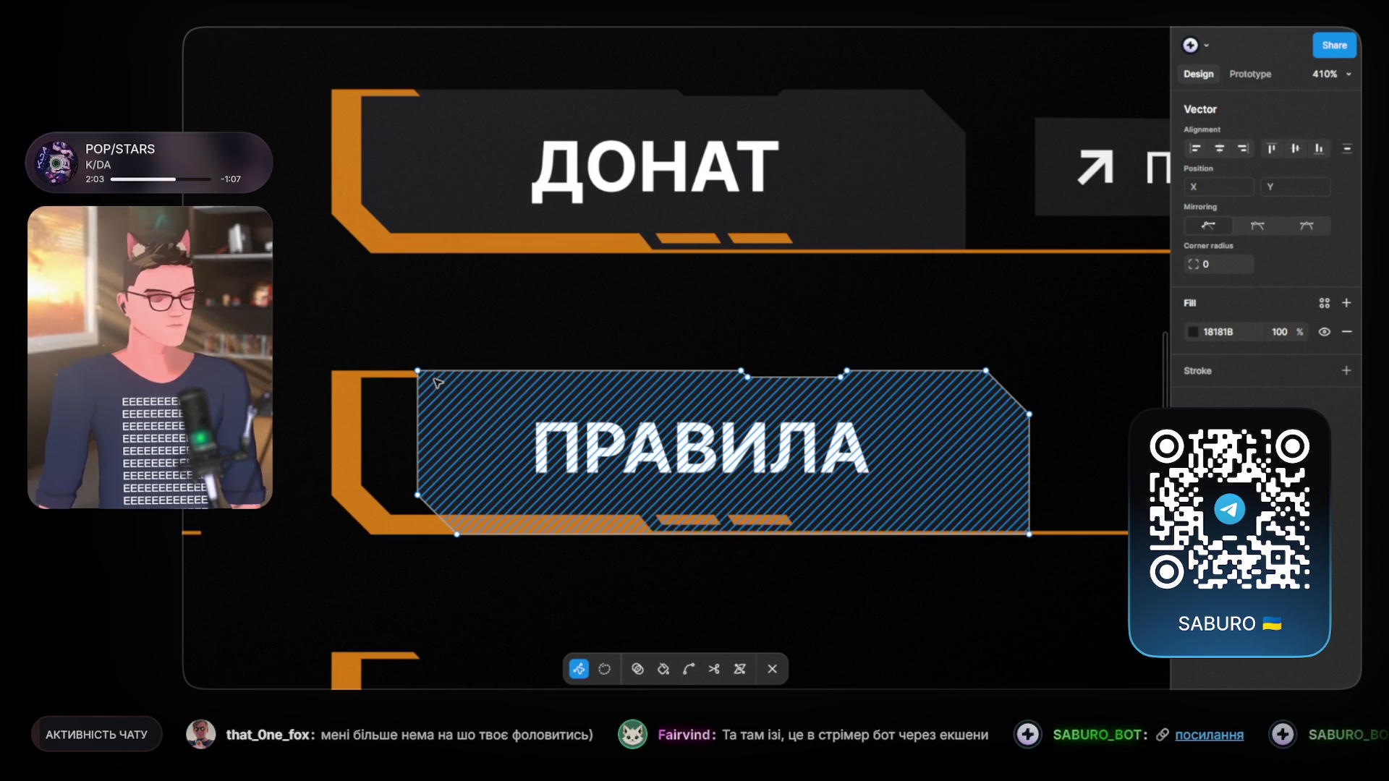
left_click(417, 370)
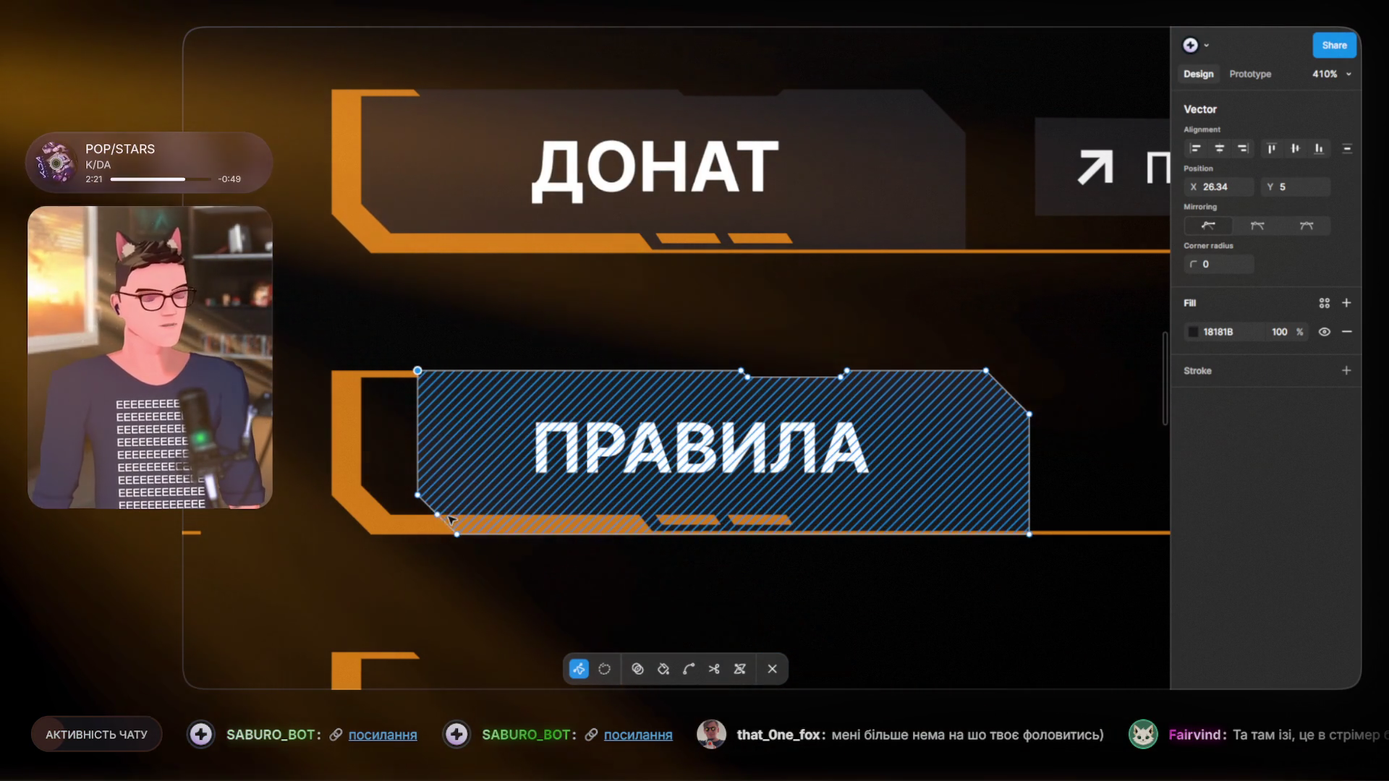
left_click(417, 496, "shift")
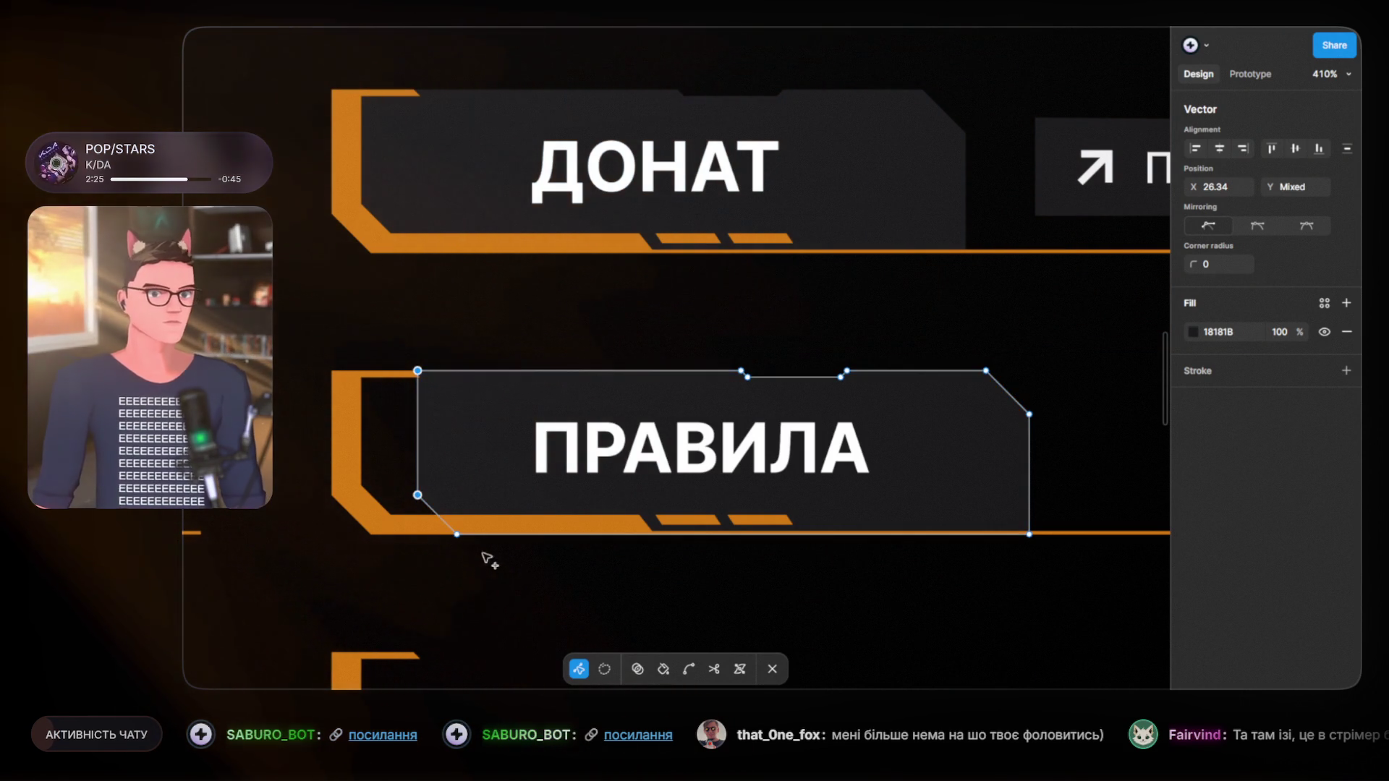
left_click(458, 536, "shift")
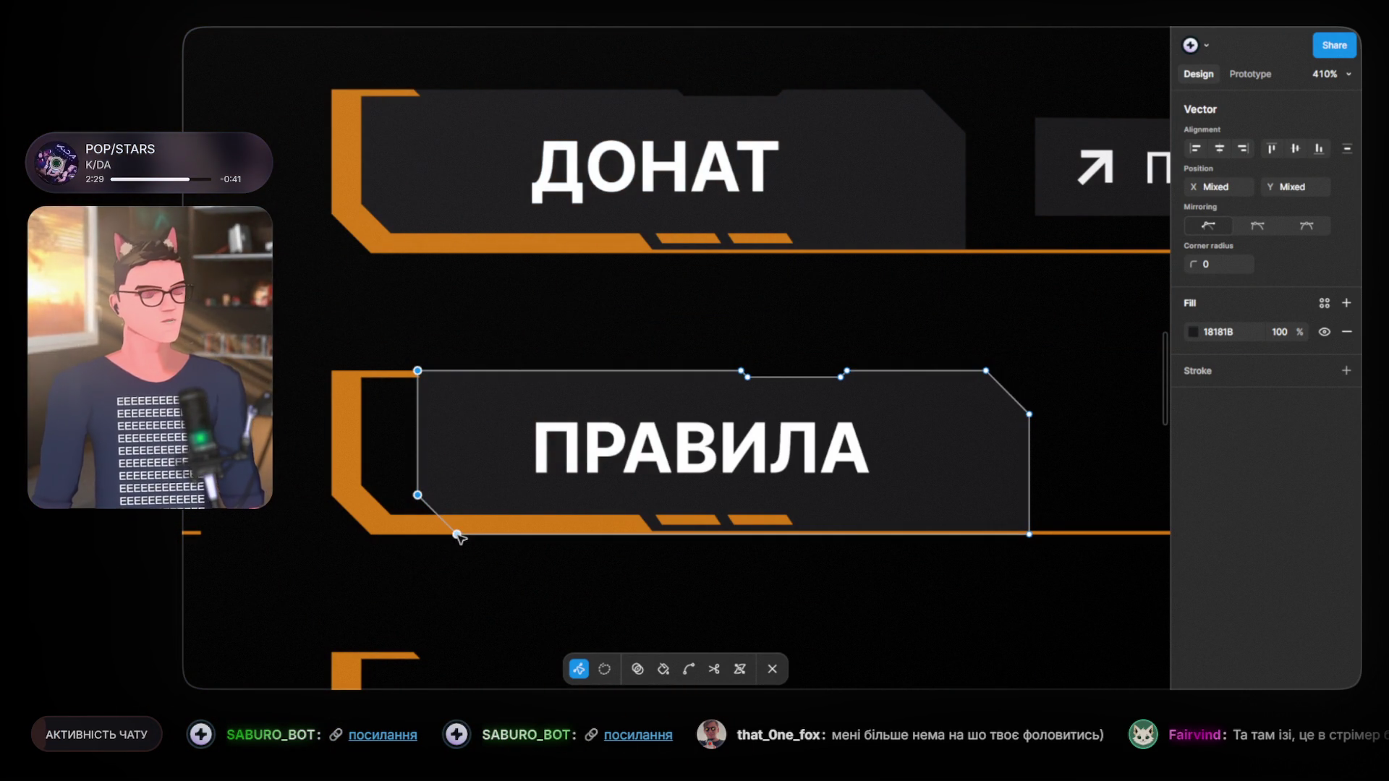
left_click_drag(458, 536, 379, 536)
left_click(391, 332)
key("Escape")
left_click(410, 351)
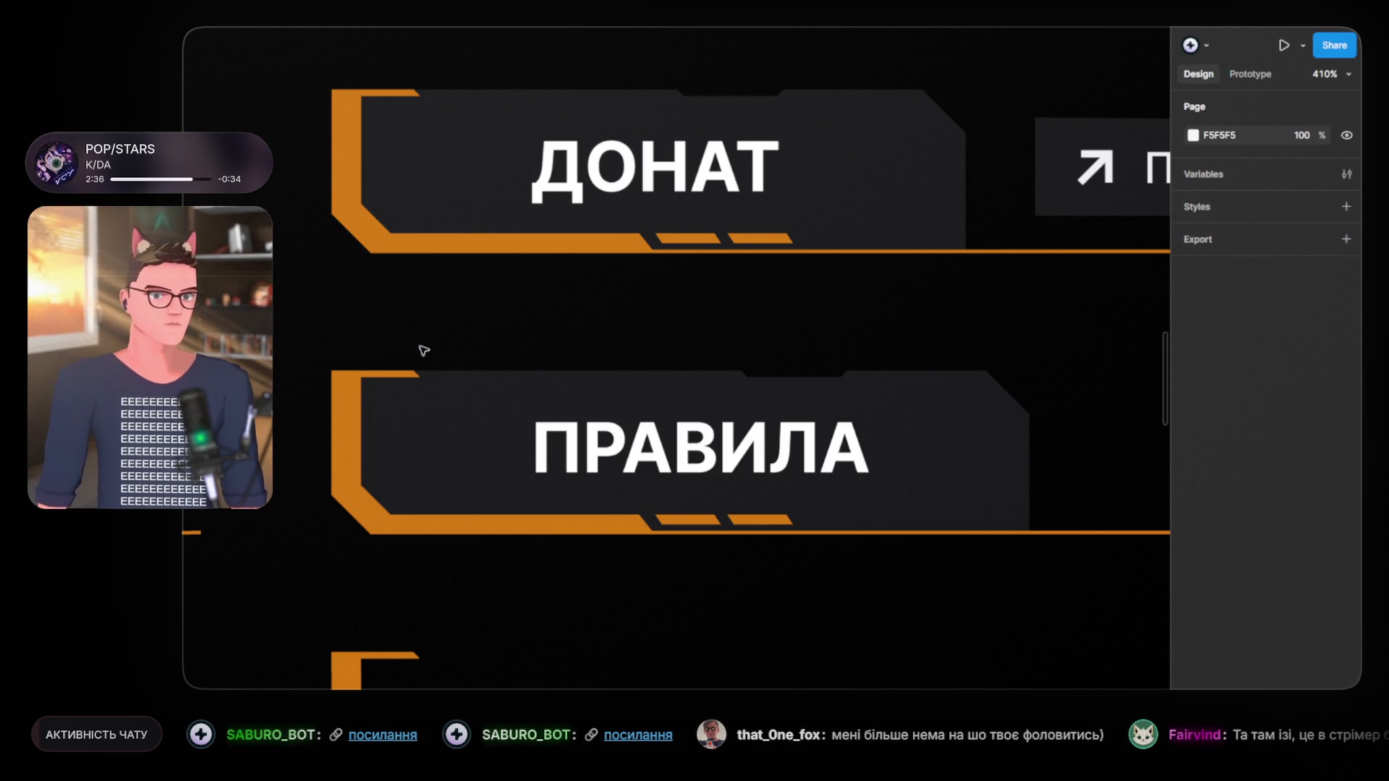
Step: Nudge the ПРАВИЛА label left, moving X from 60.75 to 56.75
scroll(685, 464, "down", 3)
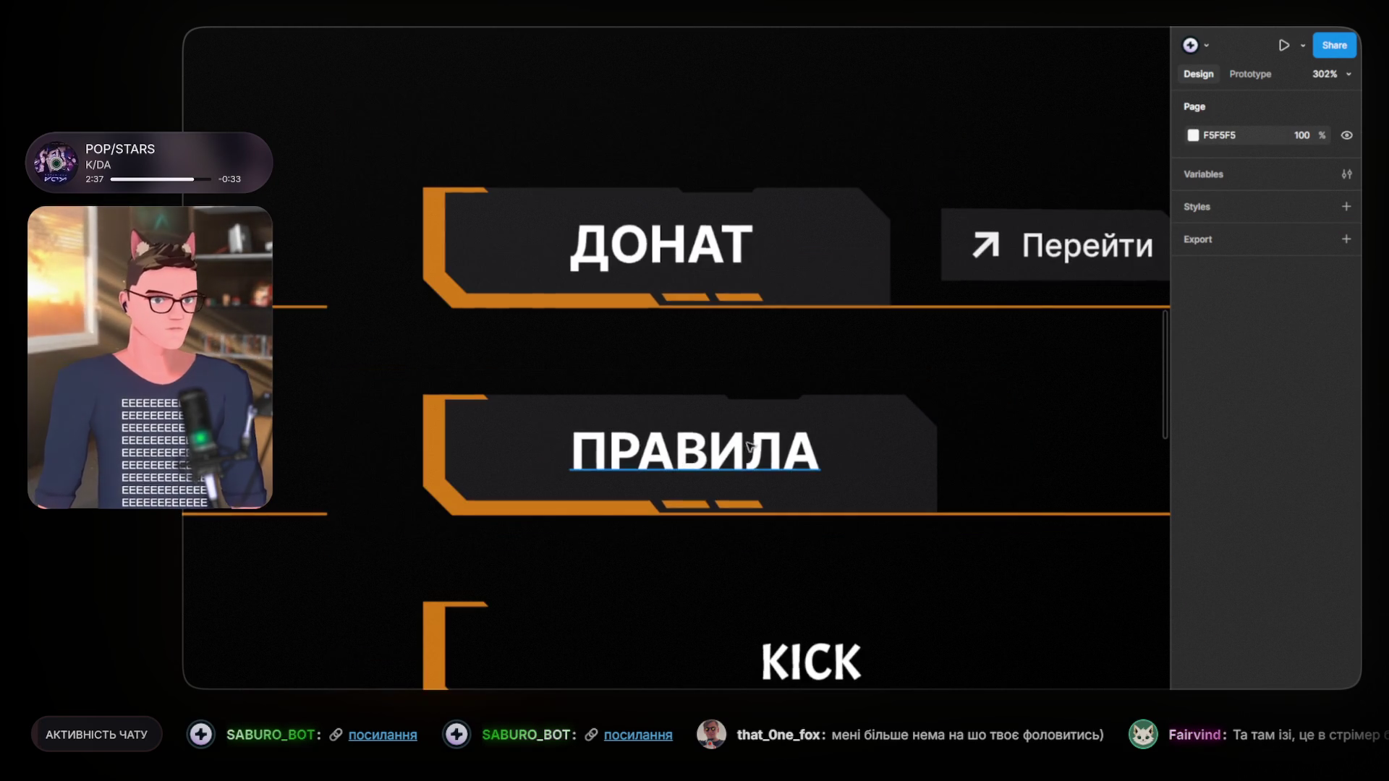
scroll(636, 443, "right", 4)
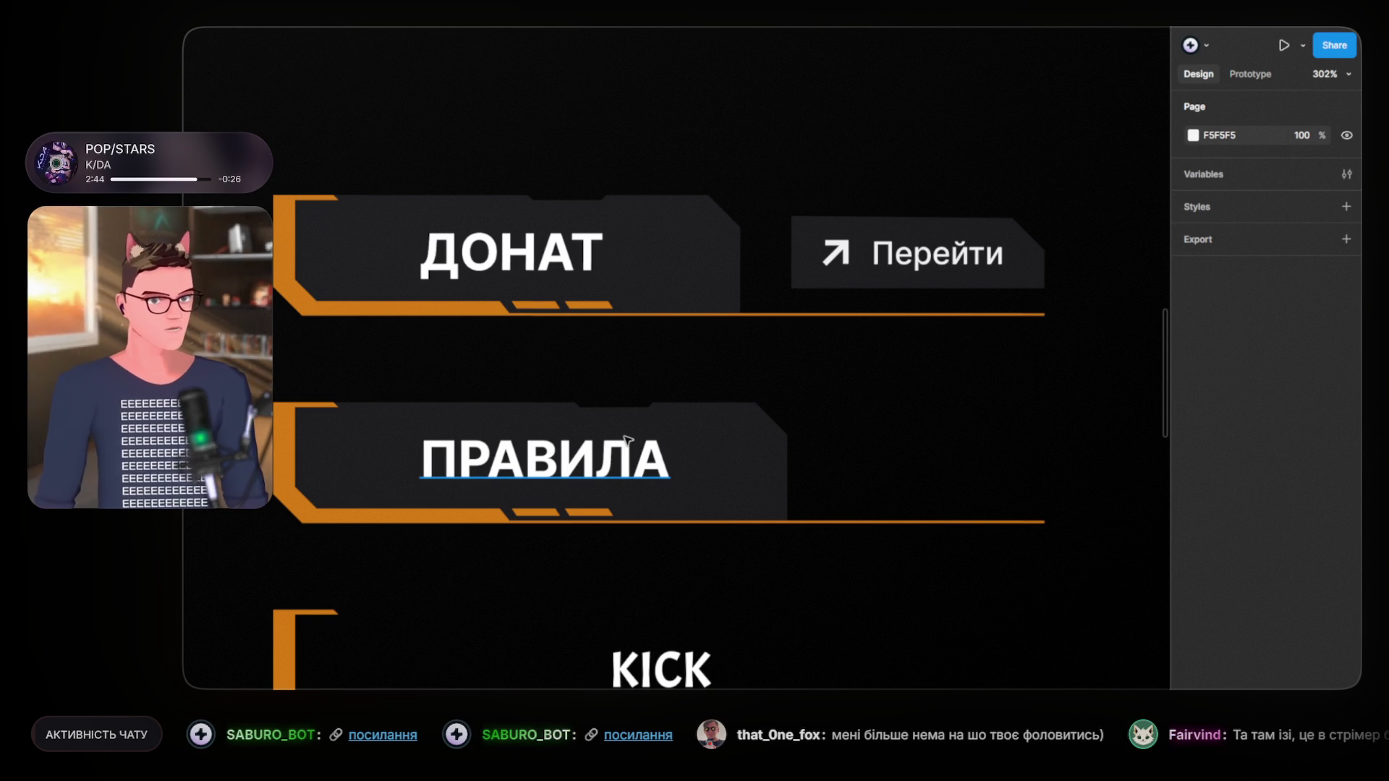
left_click(616, 460)
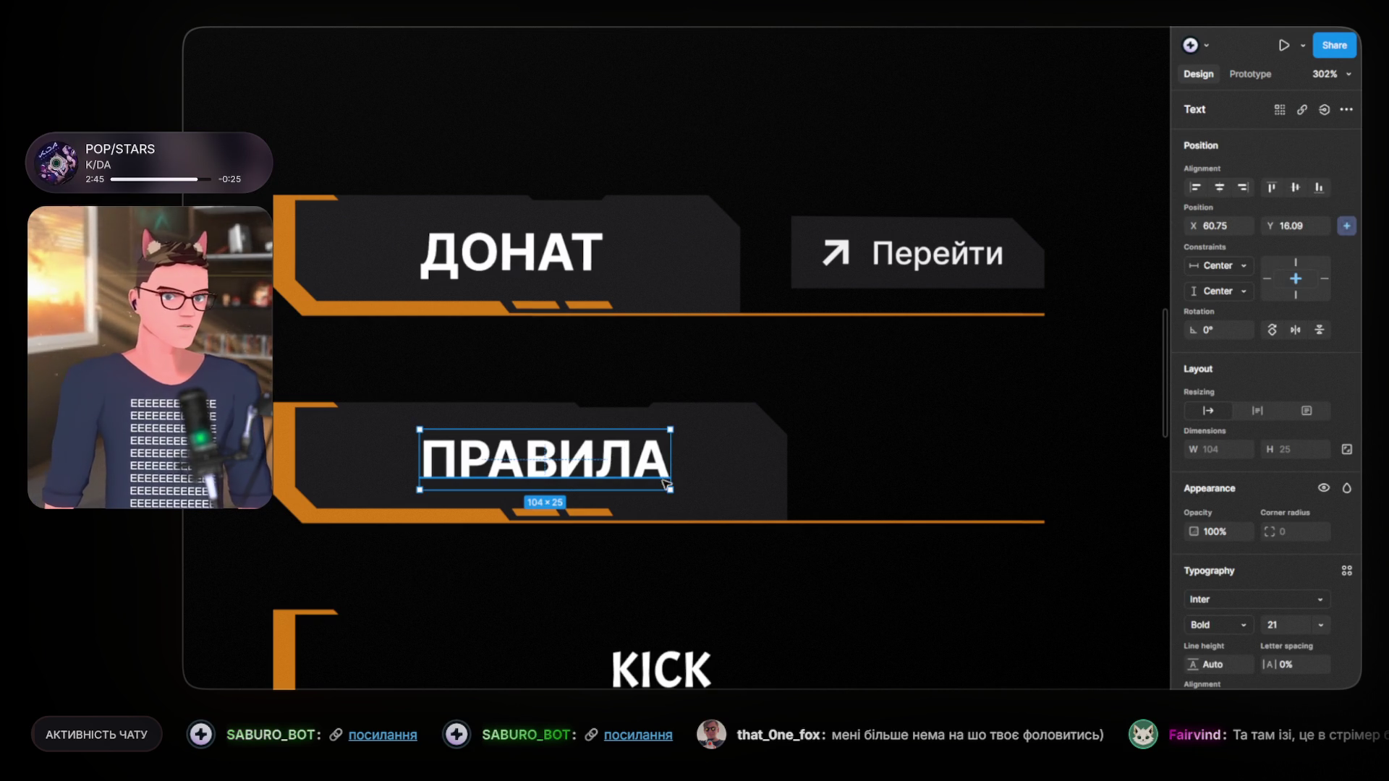
key("Left")
key("Left")
key("Left")
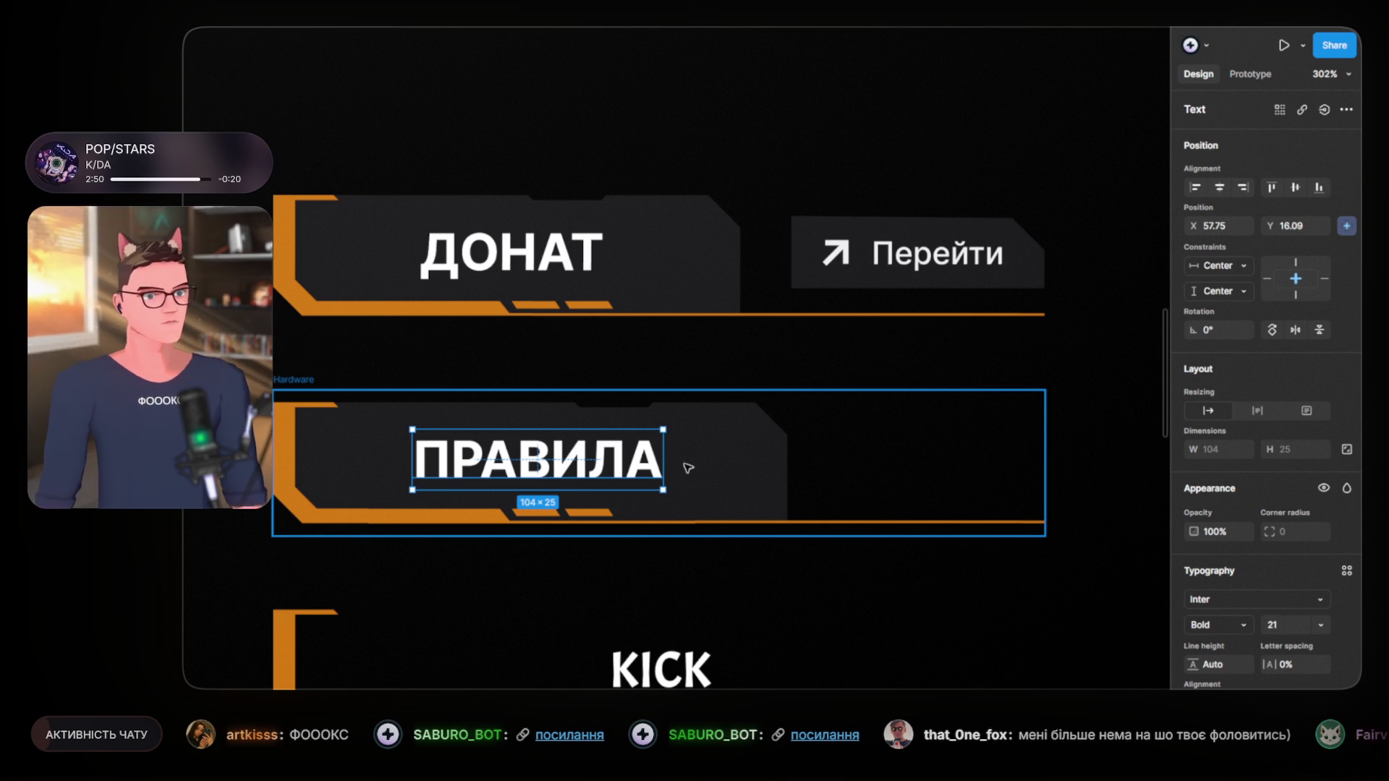
key("Left")
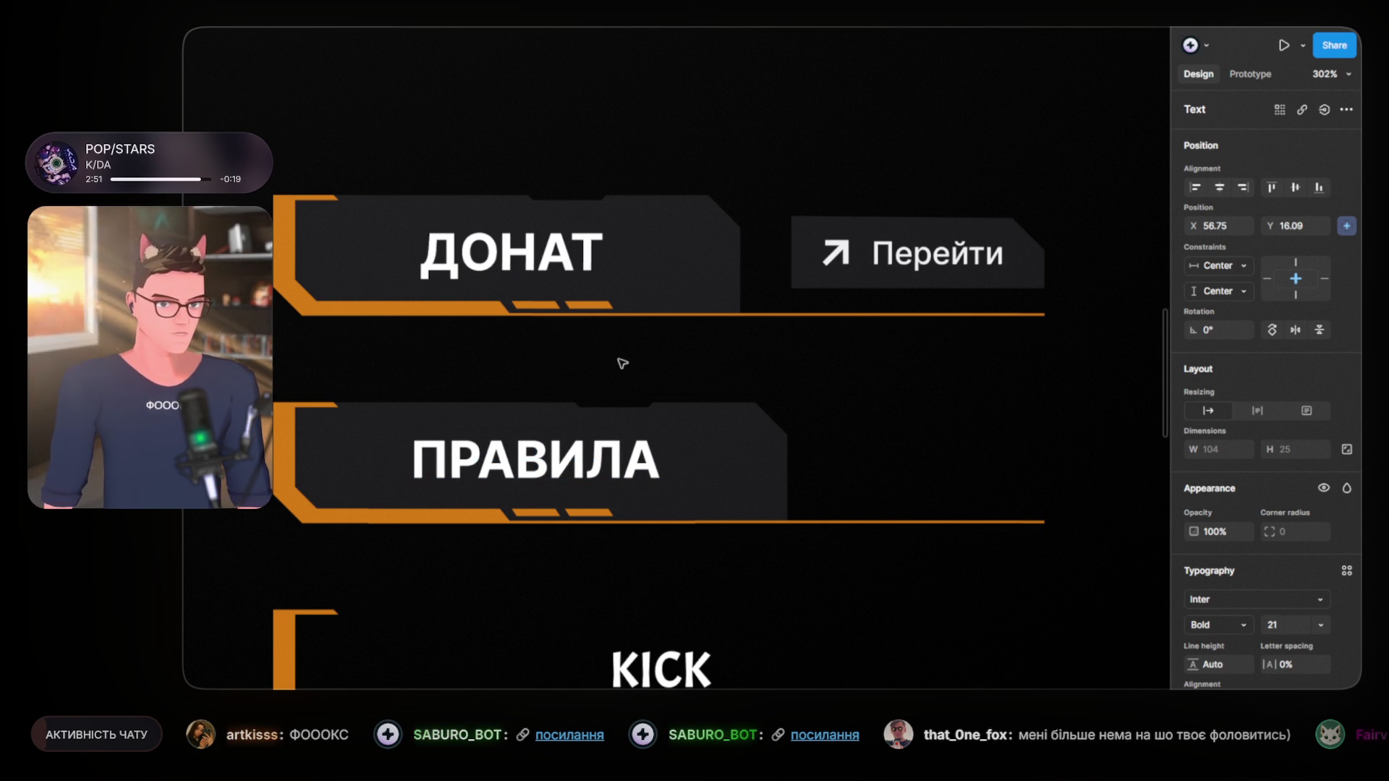
left_click(613, 392)
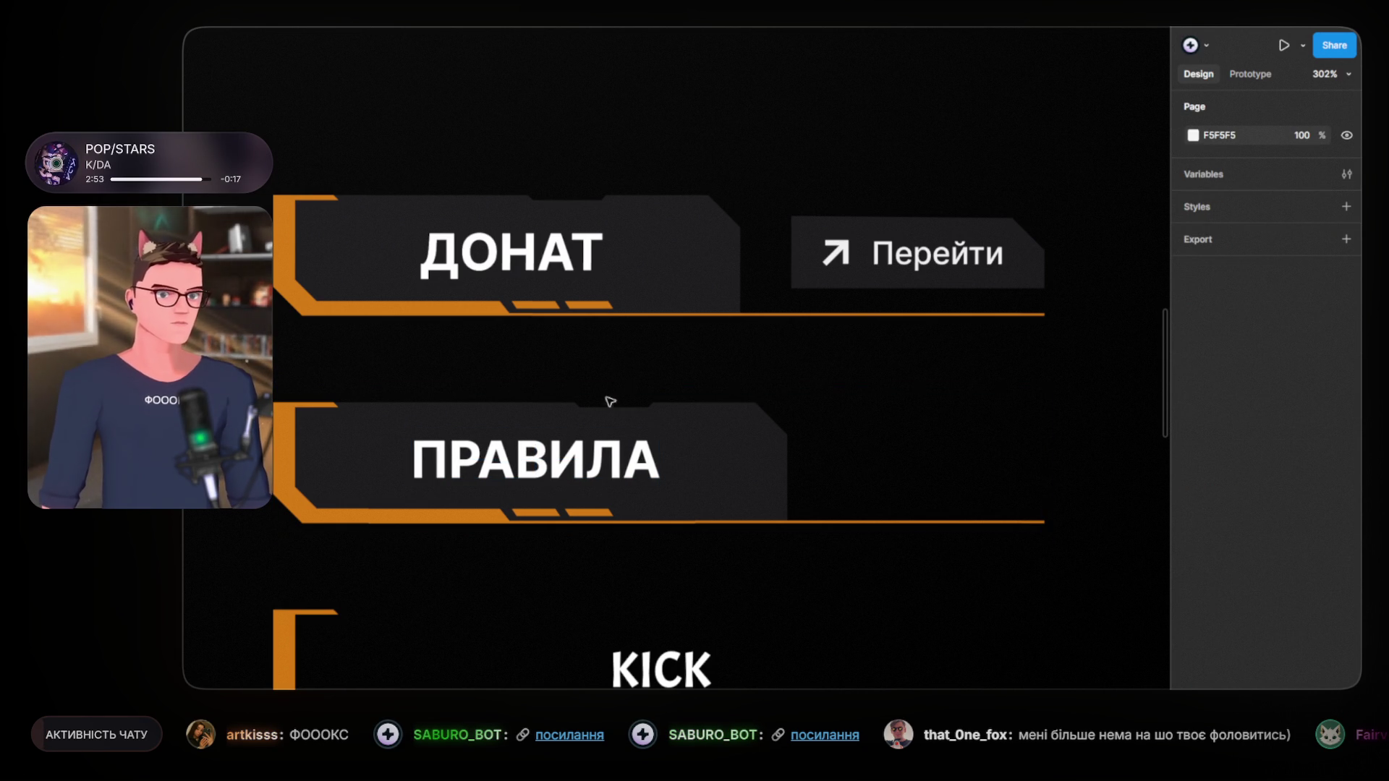
Step: Compare the ДОНАТ label's position, leave it unchanged, and pan across the button panels
left_click(561, 275)
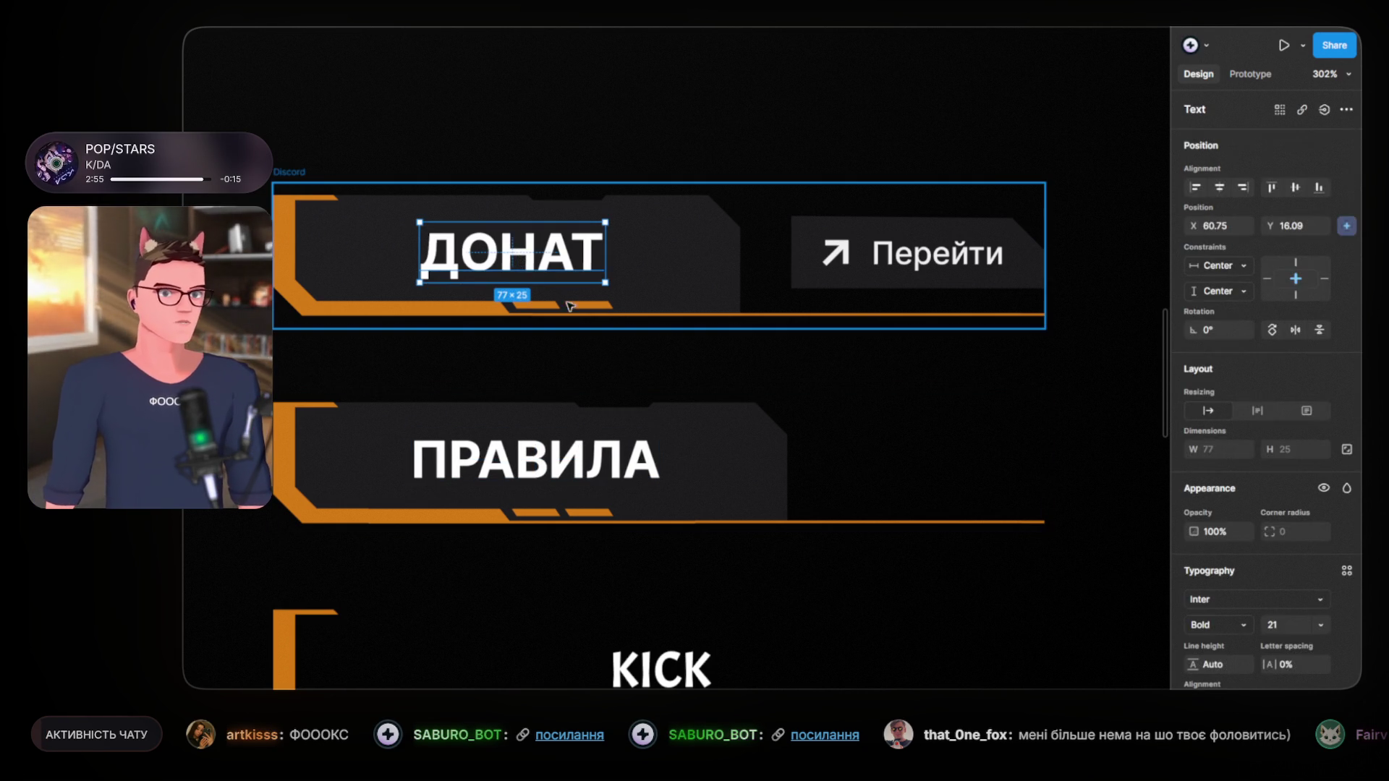
key("Left")
key("Right")
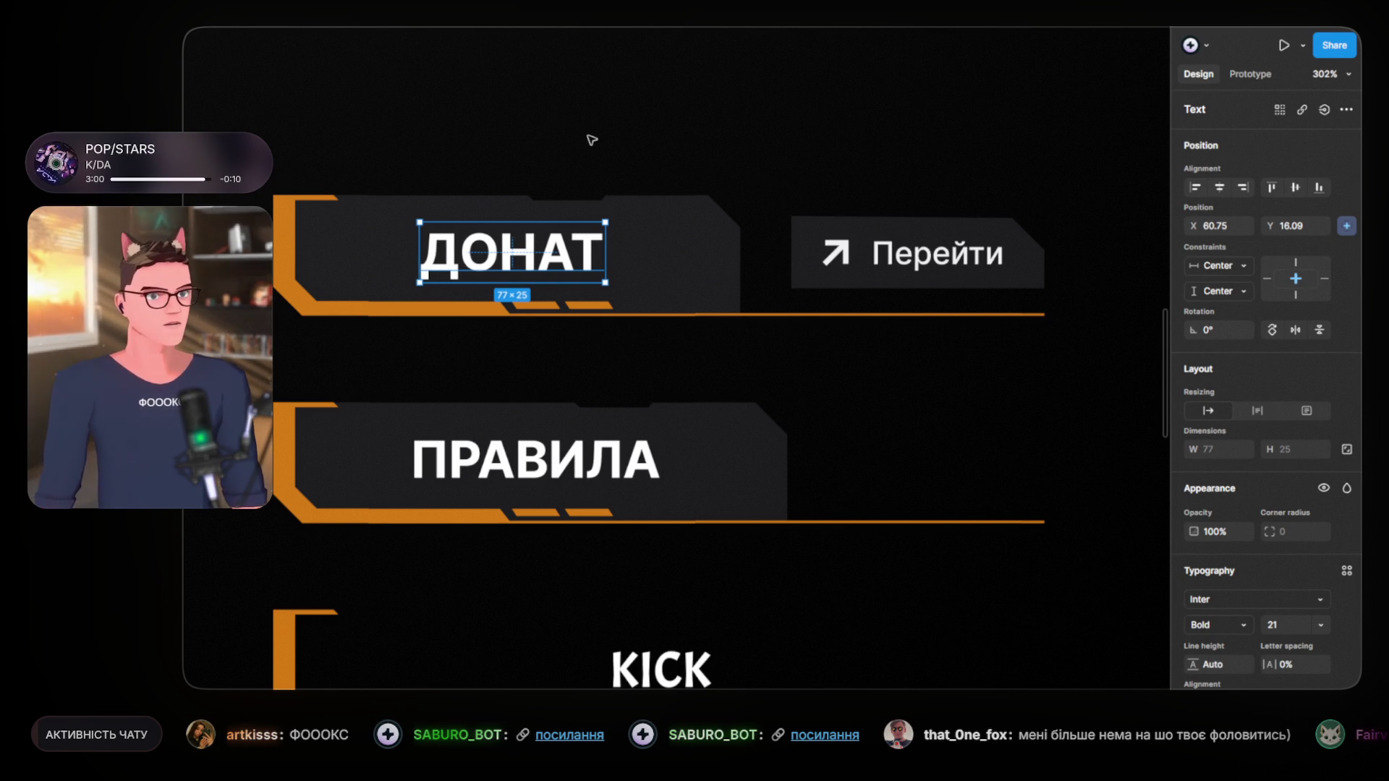
left_click(591, 140)
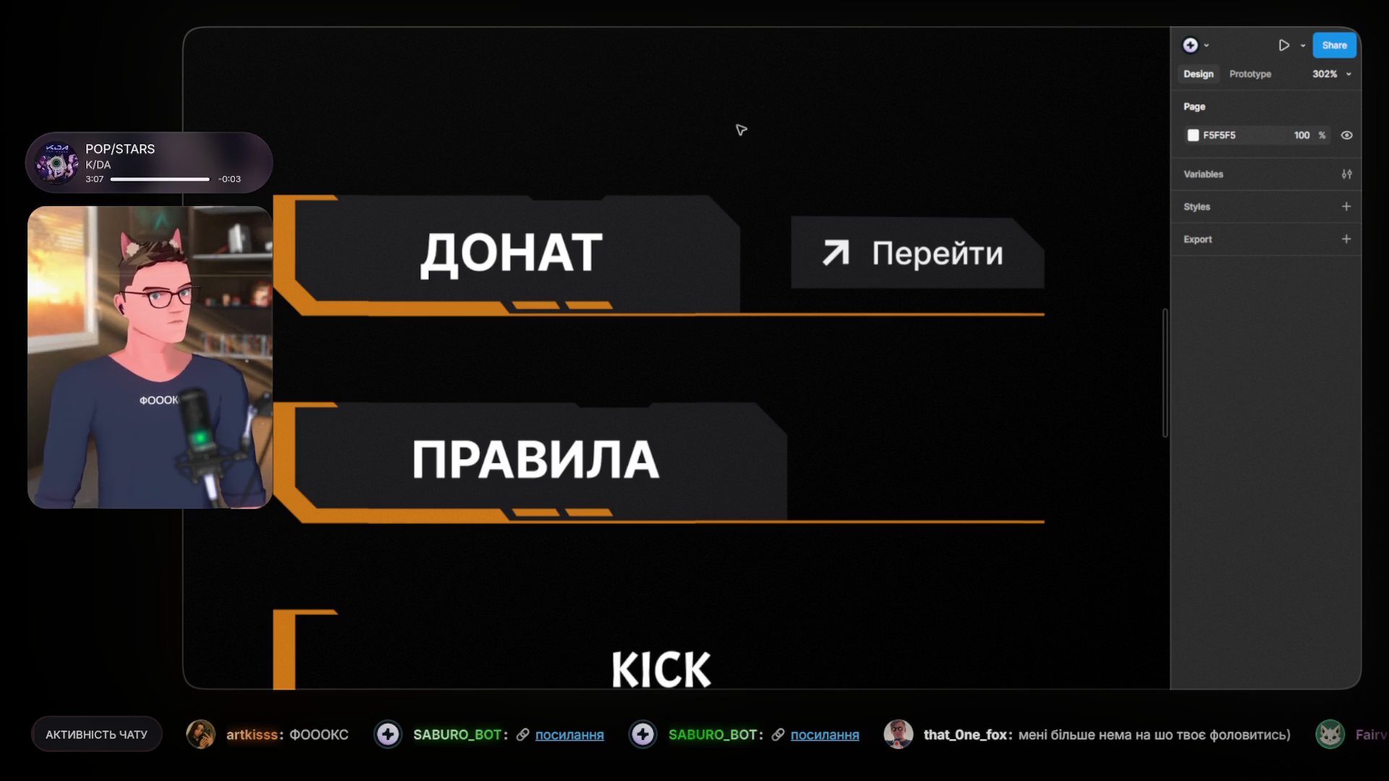
scroll(699, 306, "down", 5)
scroll(718, 364, "down", 3)
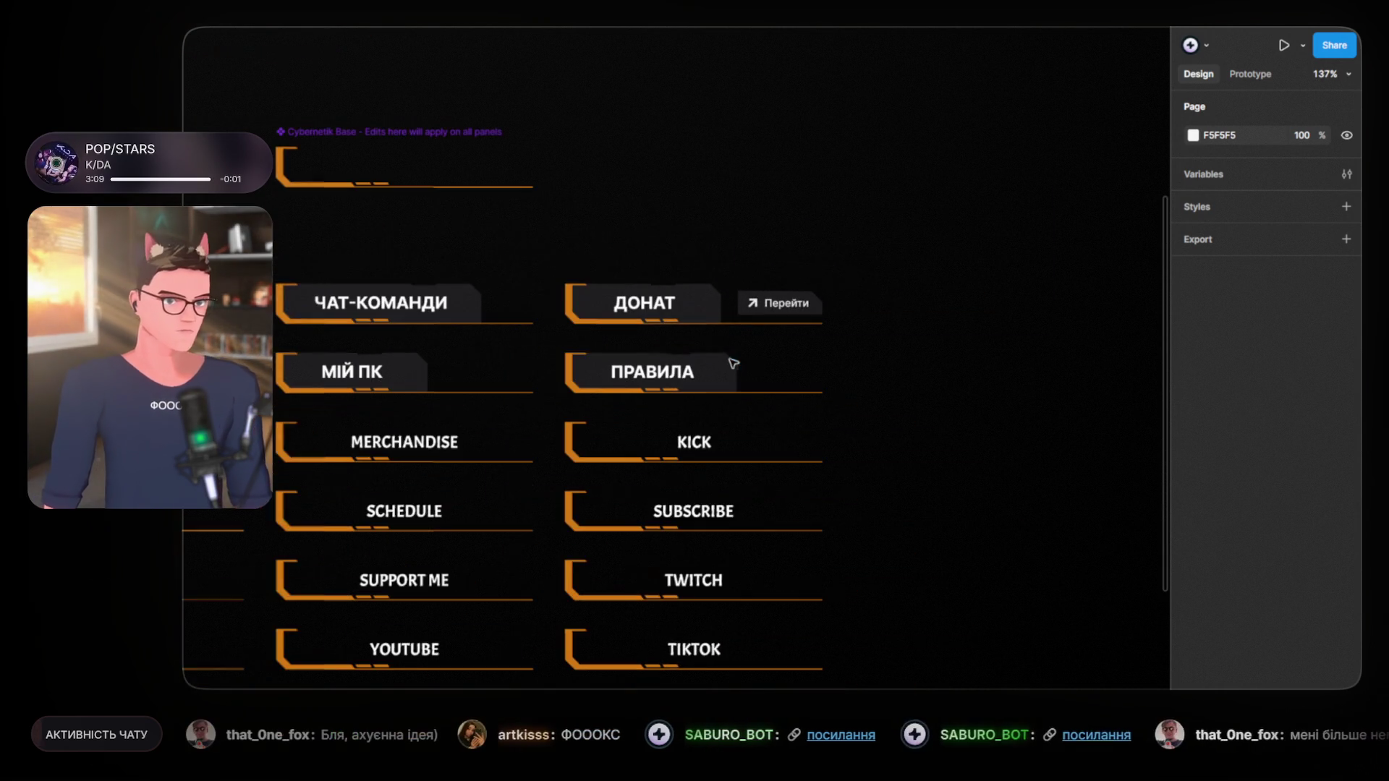
mouse_move(719, 366)
left_mouse_down()
mouse_move(852, 362)
mouse_move(842, 358)
left_mouse_up()
scroll(666, 431, "up", 3)
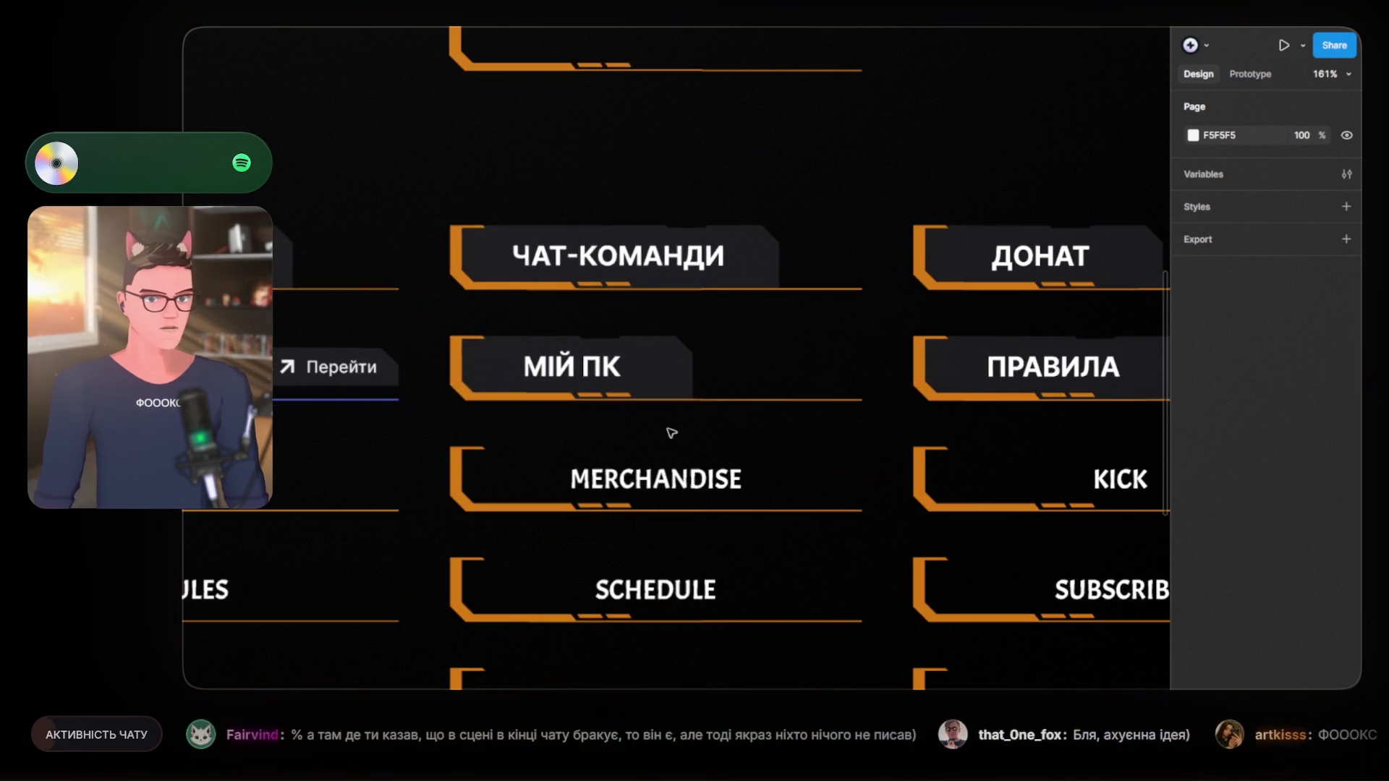
scroll(632, 406, "up", 2)
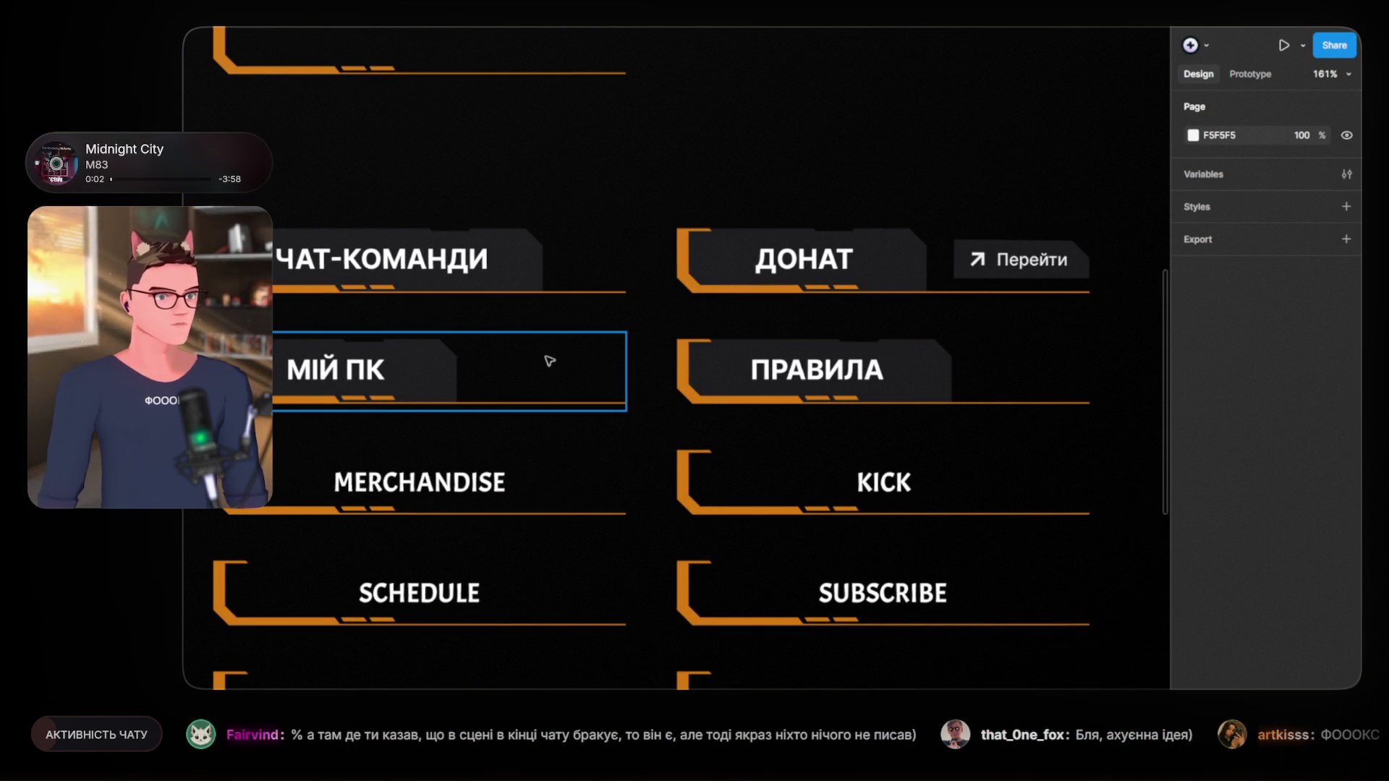
scroll(475, 350, "right", 5)
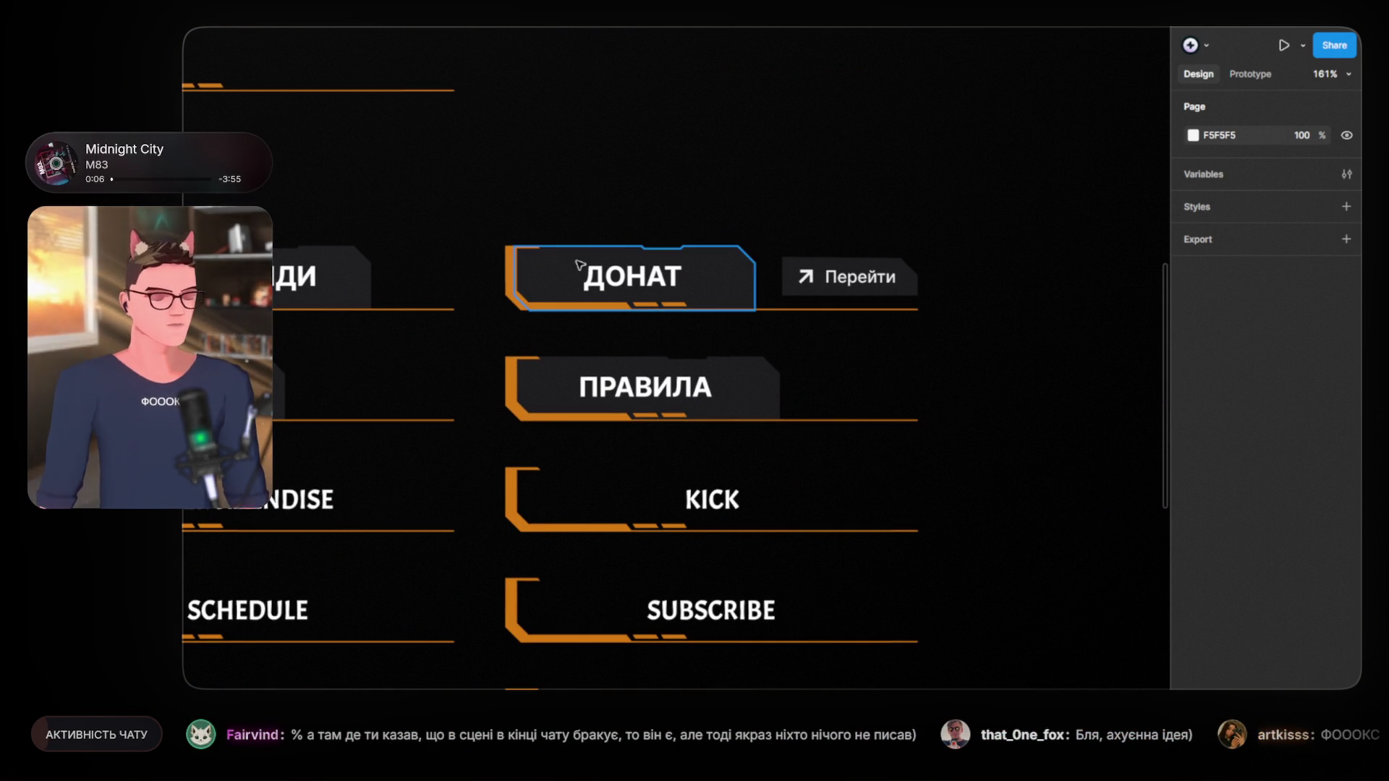
scroll(598, 284, "up", 3)
scroll(729, 329, "right", 2)
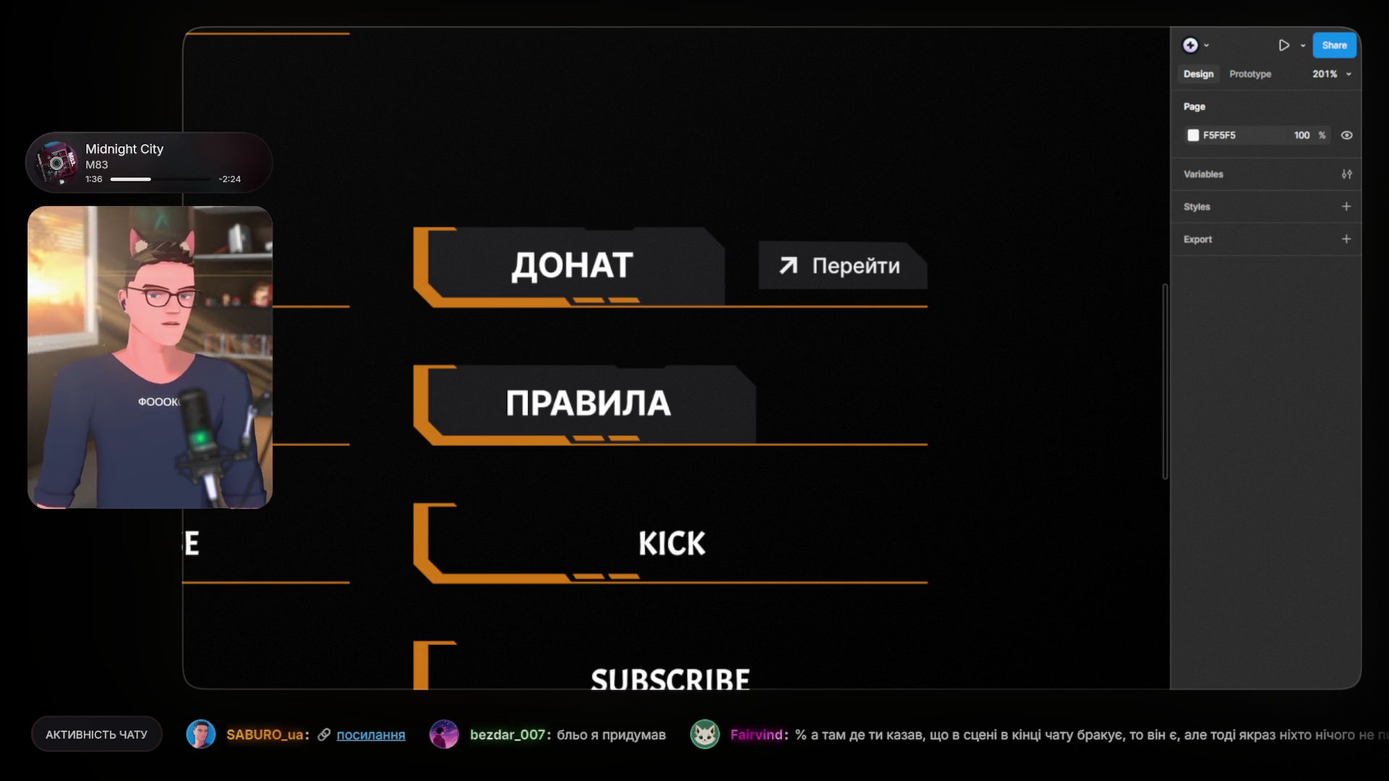
scroll(980, 521, "down", 3)
scroll(1001, 502, "up", 3)
scroll(993, 493, "up", 2)
scroll(688, 393, "down", 5)
mouse_move(565, 266)
left_mouse_down()
mouse_move(888, 256)
mouse_move(808, 272)
left_mouse_up()
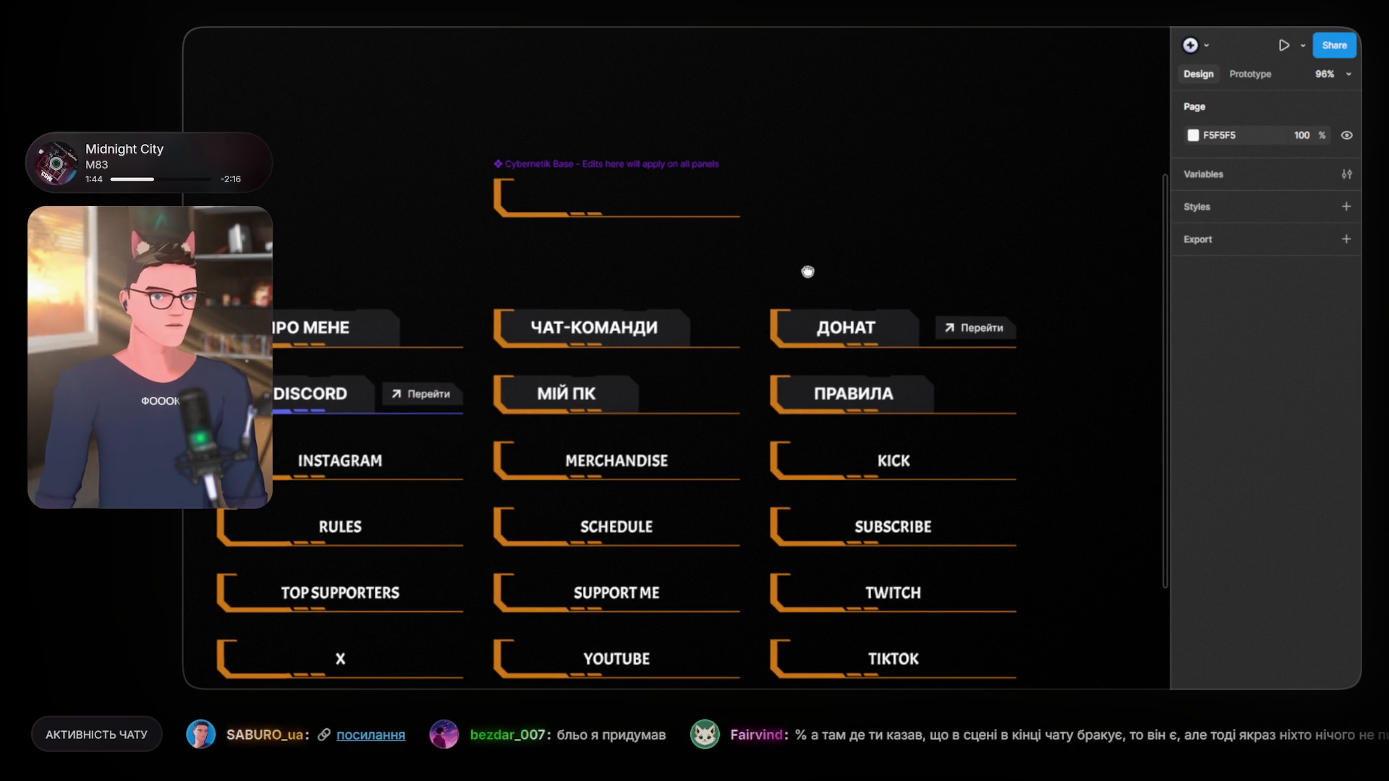
left_click_drag(808, 272, 666, 272)
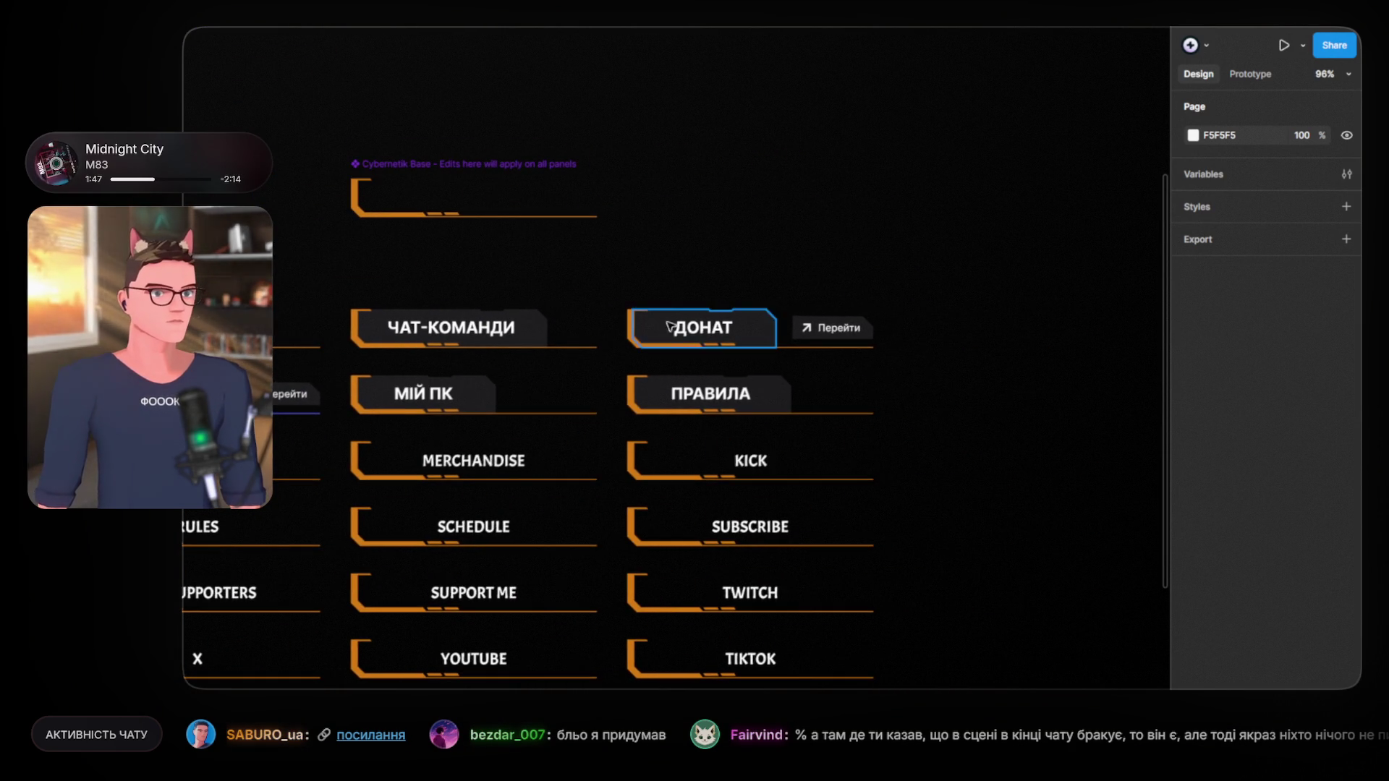
scroll(669, 318, "up", 4)
scroll(703, 465, "up", 3)
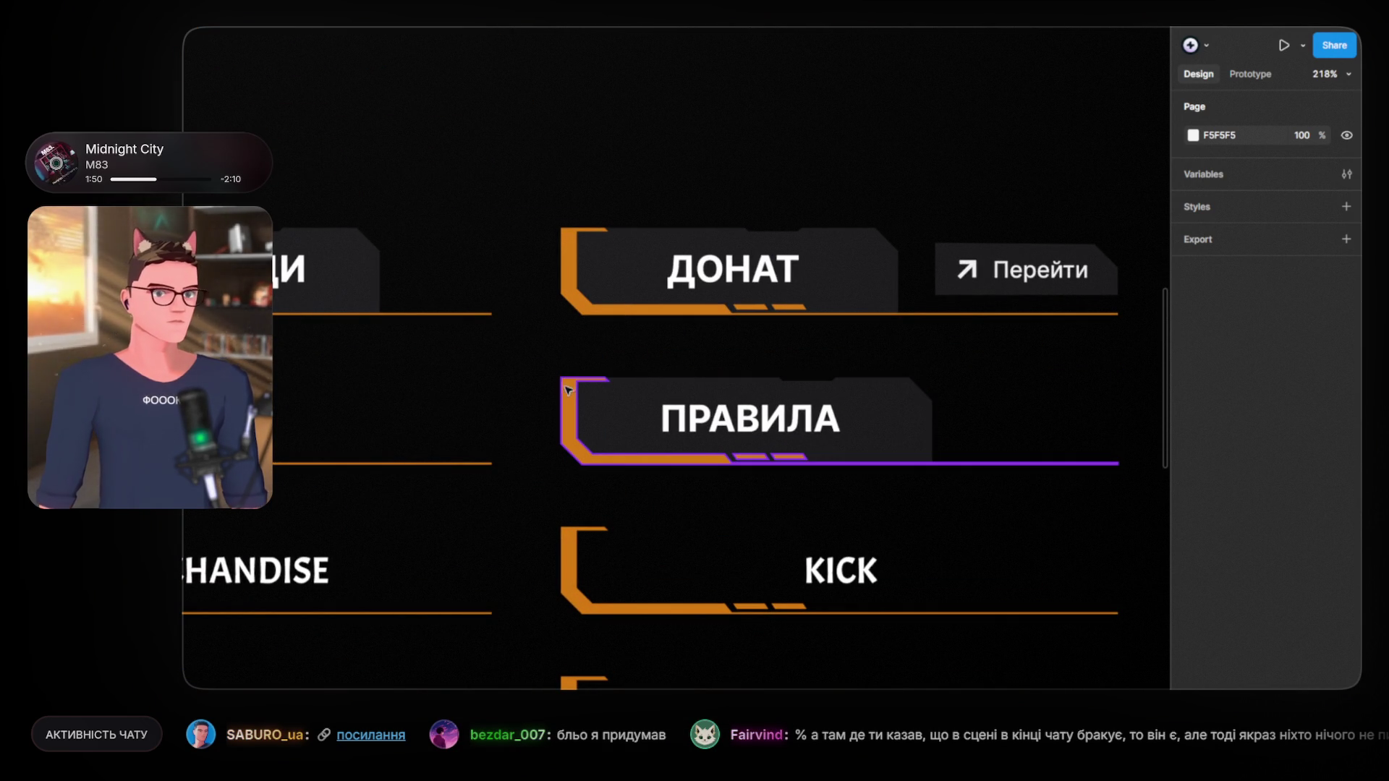
left_click_drag(524, 351, 725, 300)
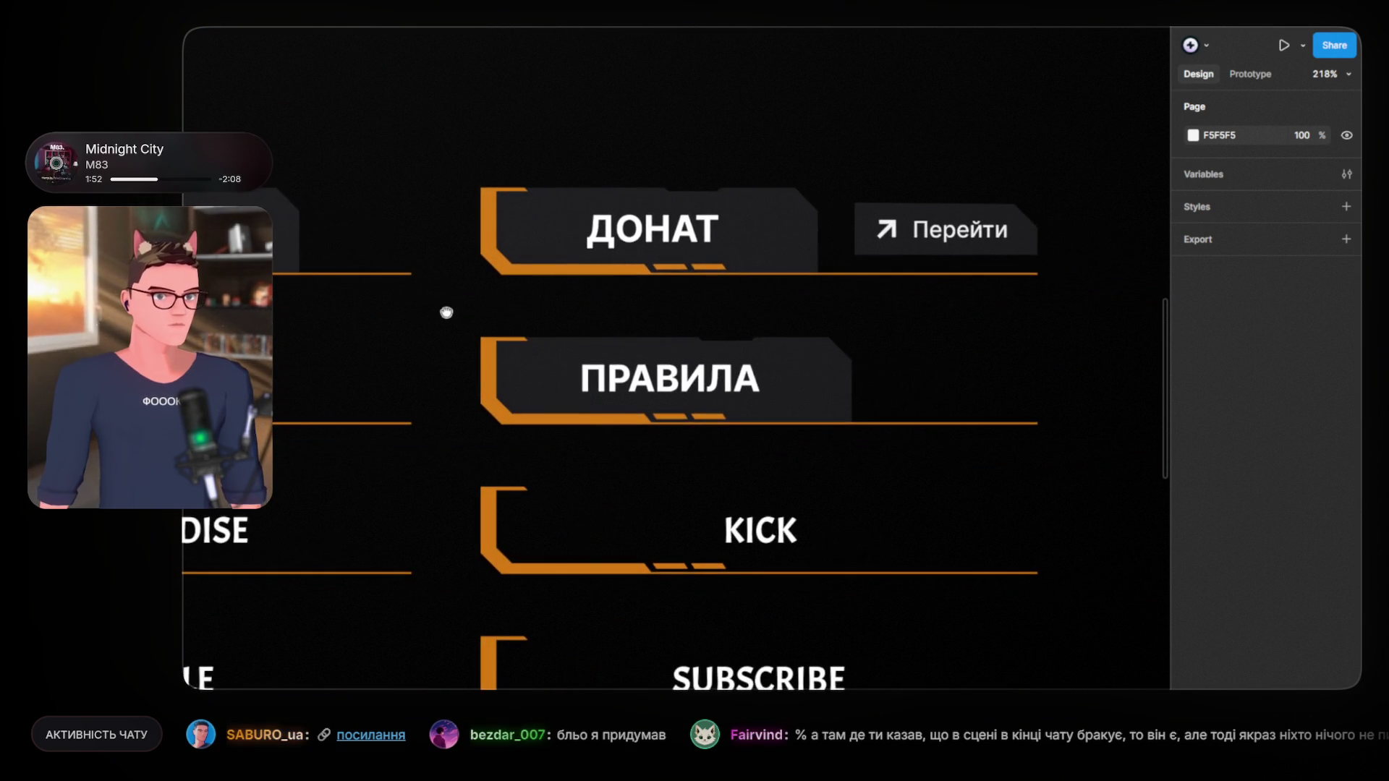
scroll(617, 403, "down", 3)
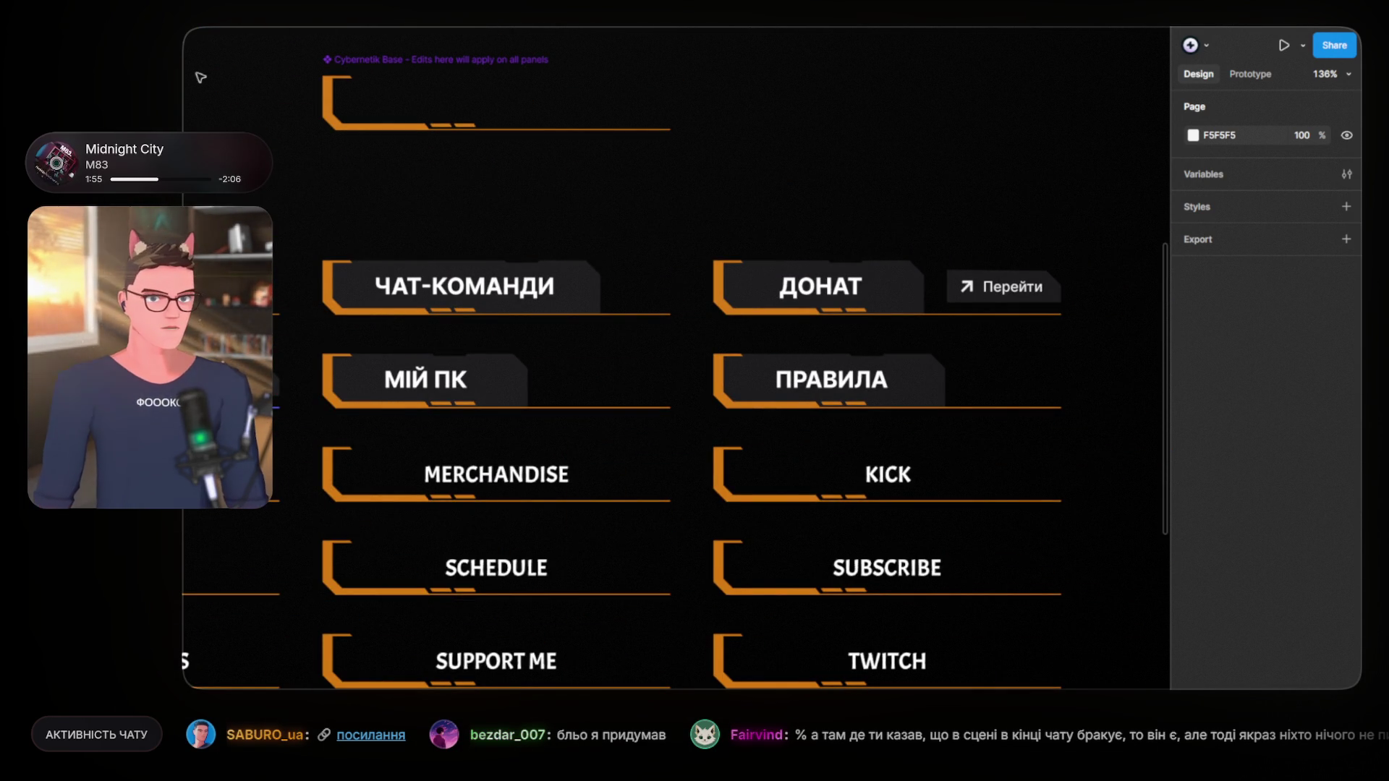
key("ctrl+Tab")
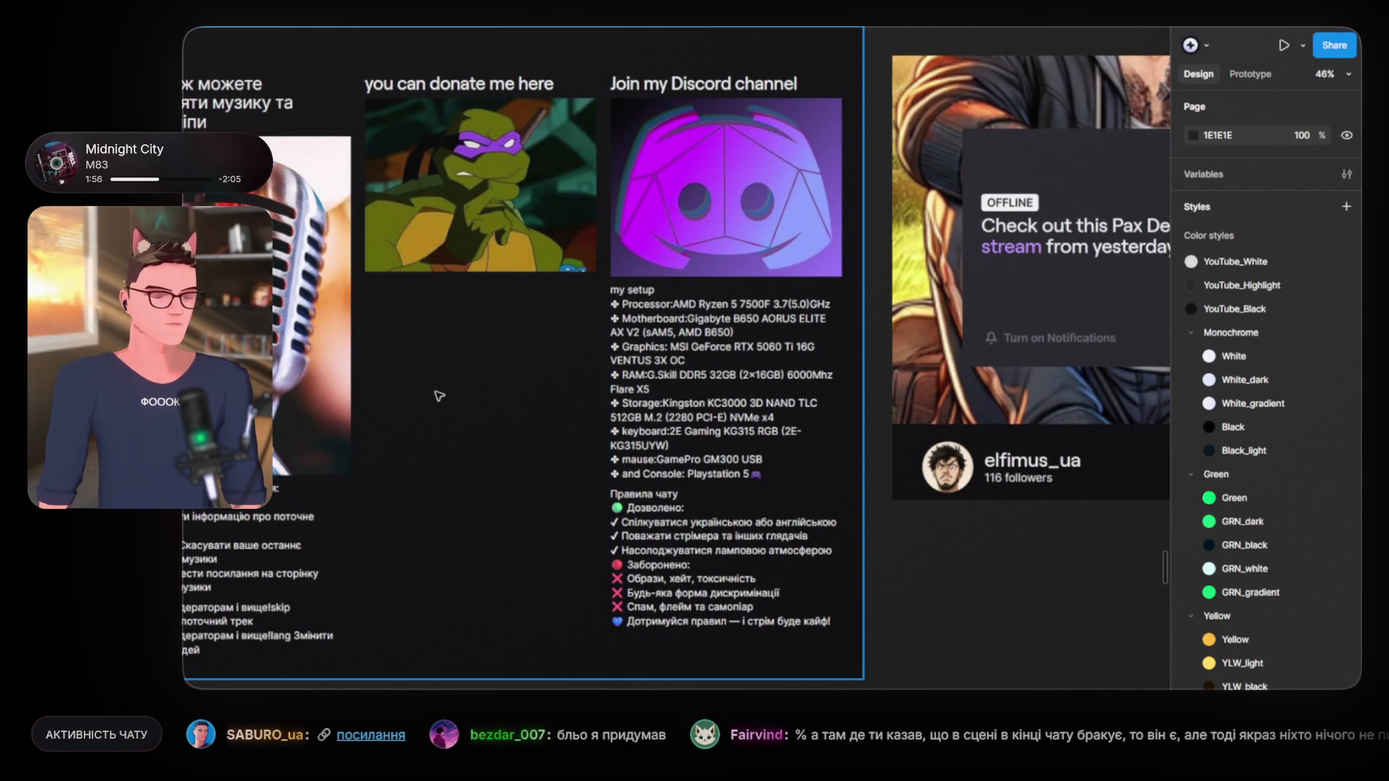
mouse_move(425, 324)
left_mouse_down()
mouse_move(556, 316)
mouse_move(543, 322)
left_mouse_up()
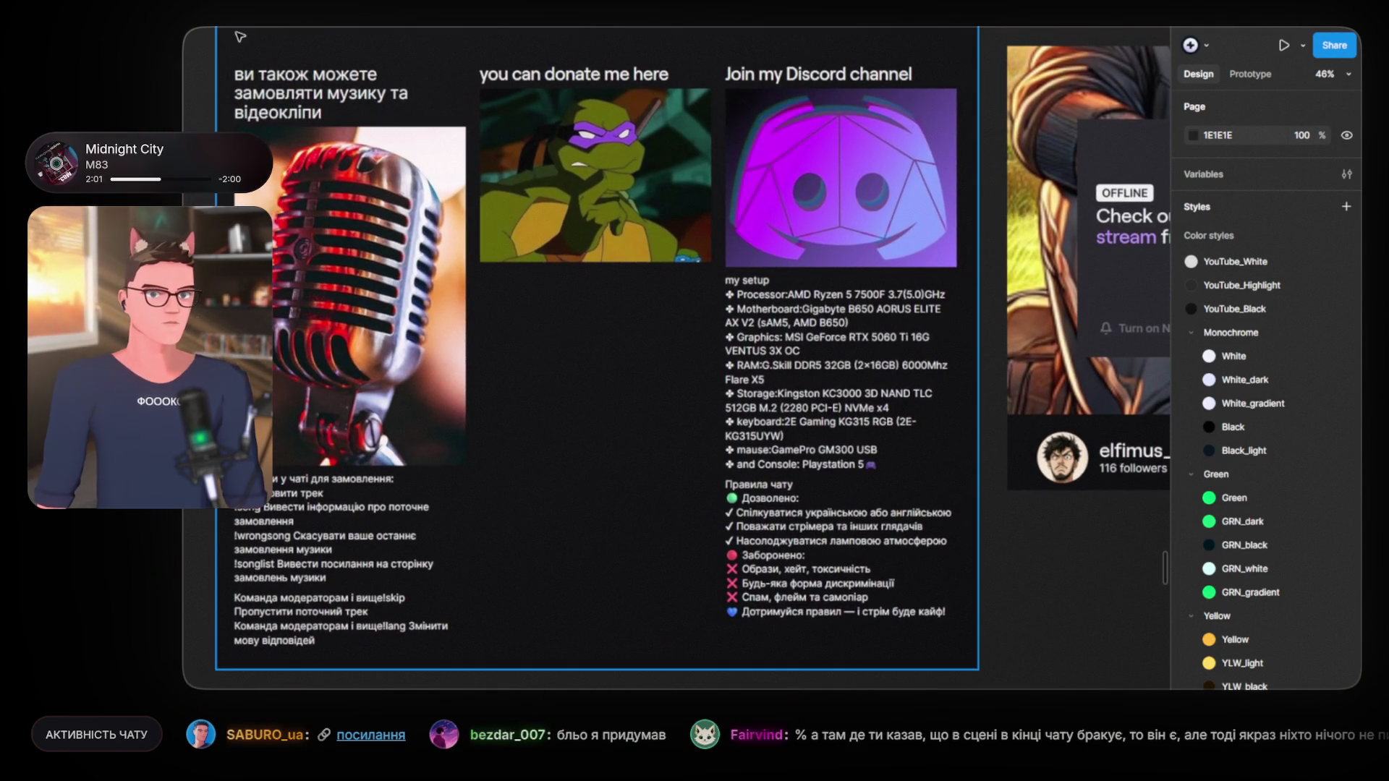
key("ctrl+Tab")
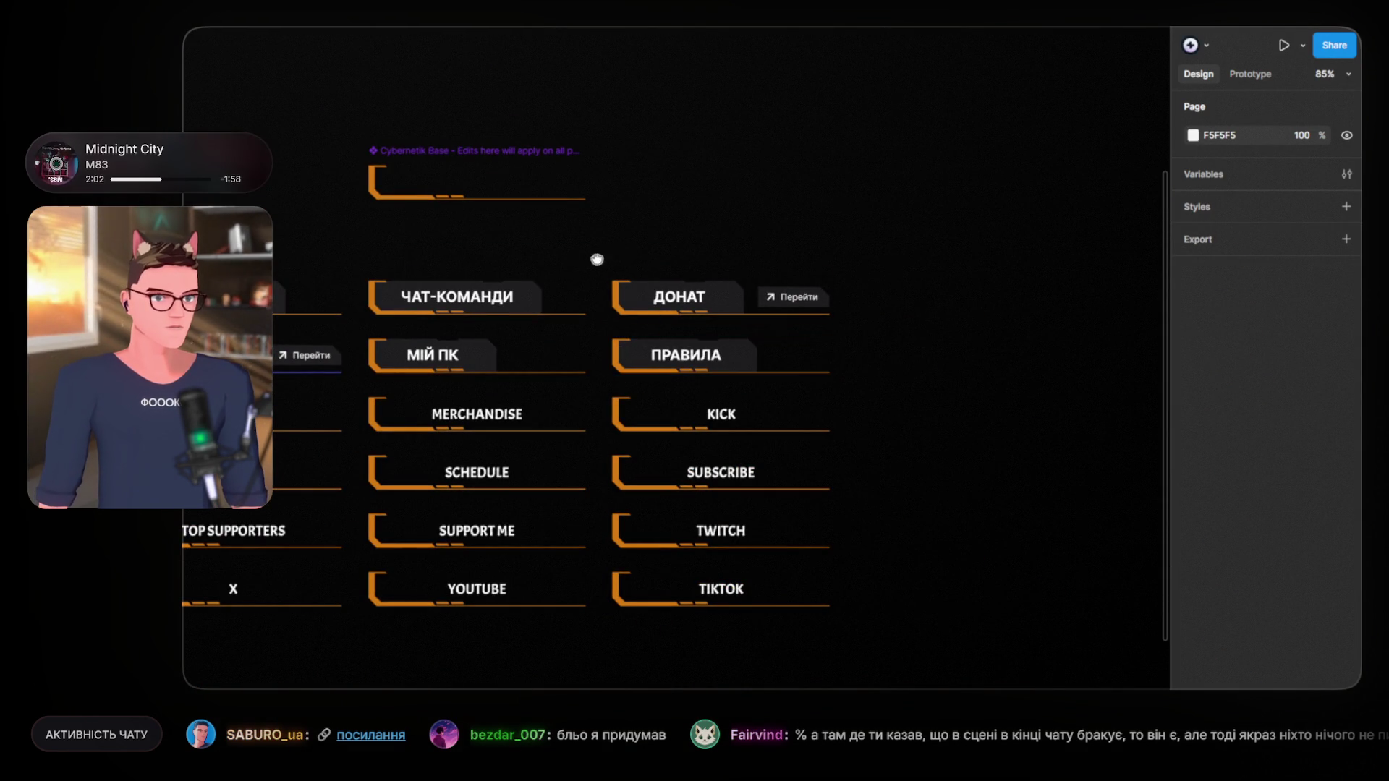
Step: Select all six stream panels, clear the selection, and zoom out to the elfimus_ua board
scroll(597, 258, "left", 5)
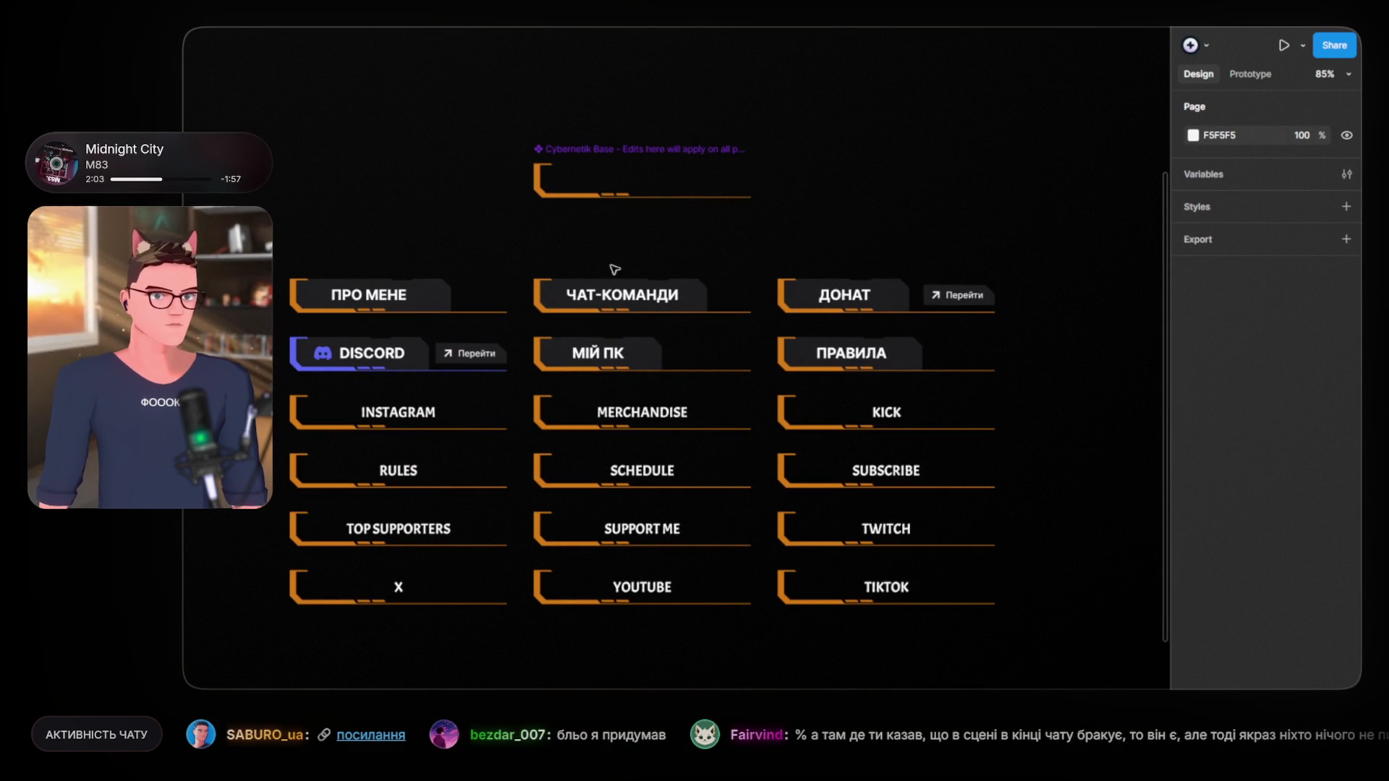
left_click(299, 268)
left_click(314, 332, "shift")
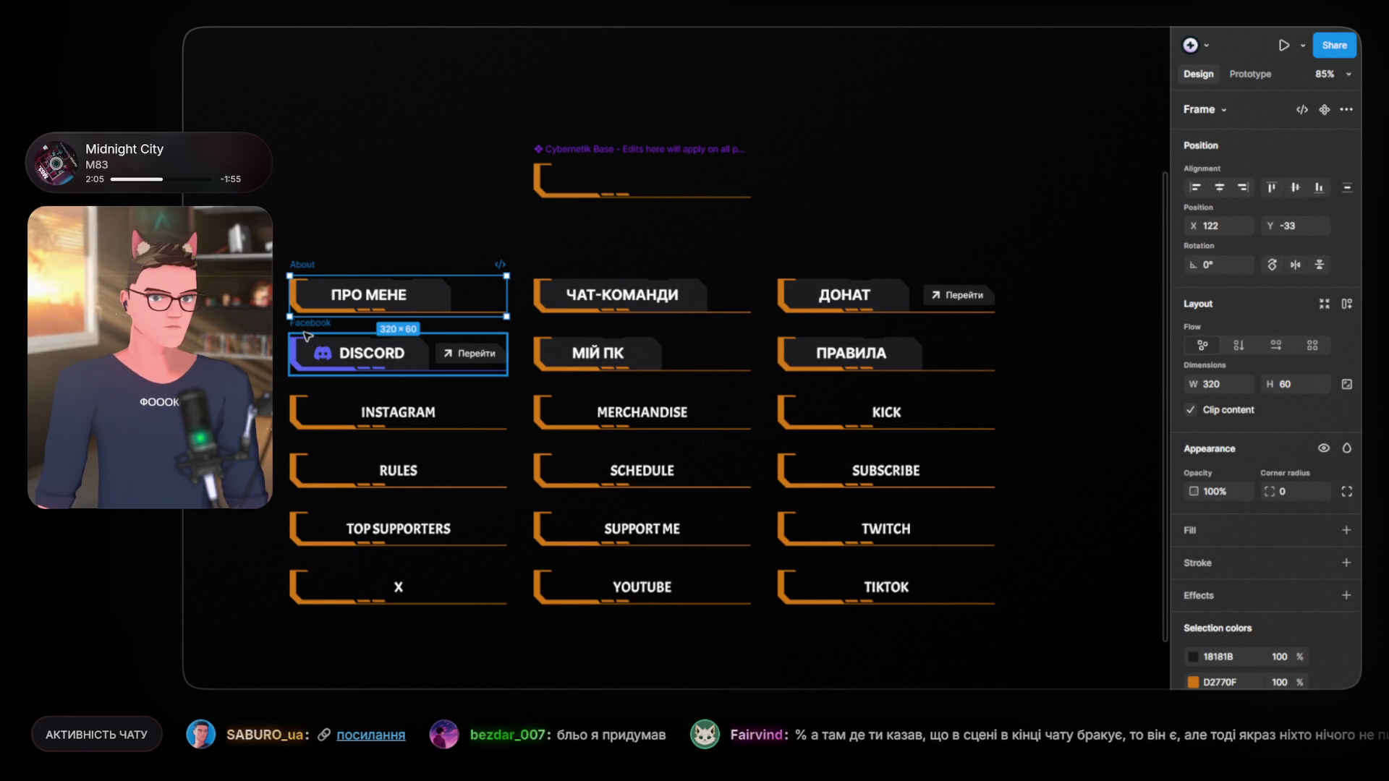
left_click(547, 329, "shift")
left_click(557, 271, "shift")
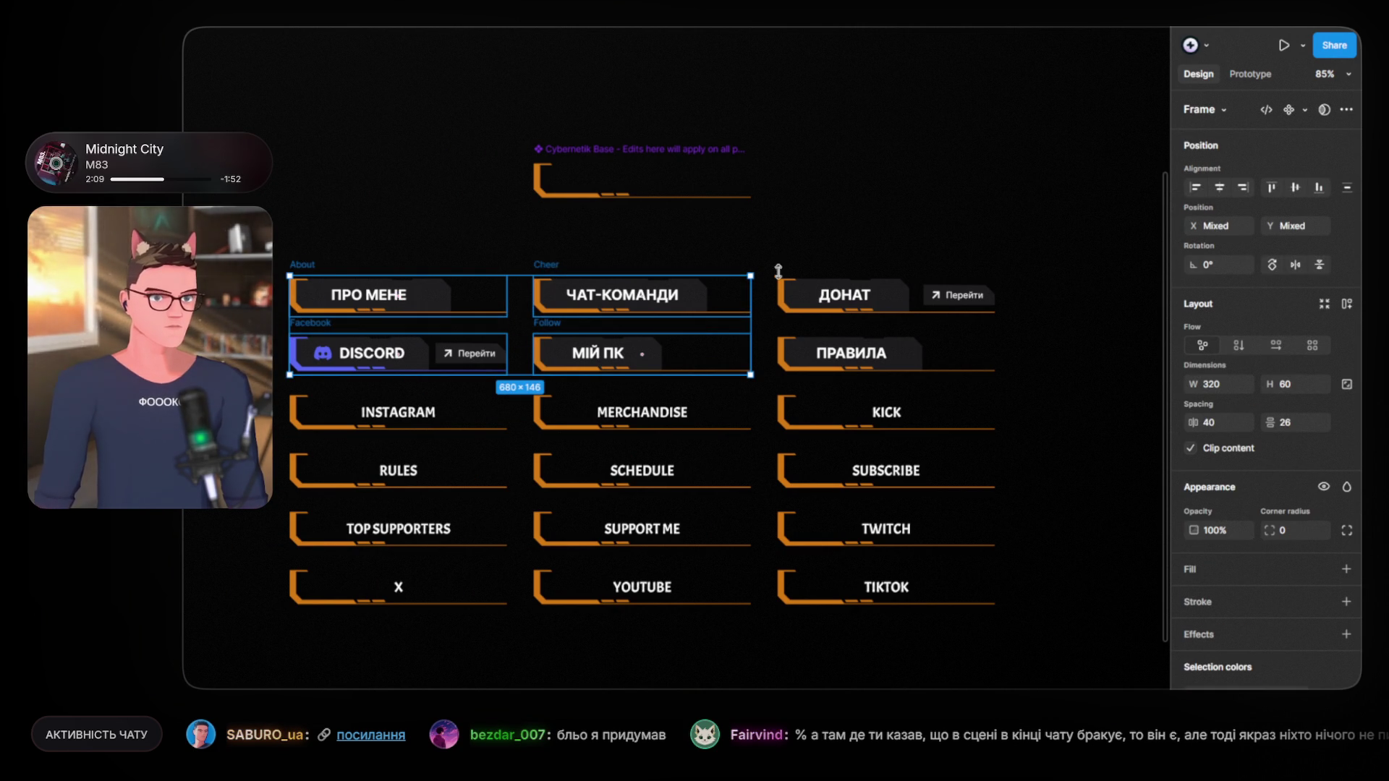
left_click(803, 269, "shift")
left_click(800, 344, "shift")
scroll(807, 346, "up", 5)
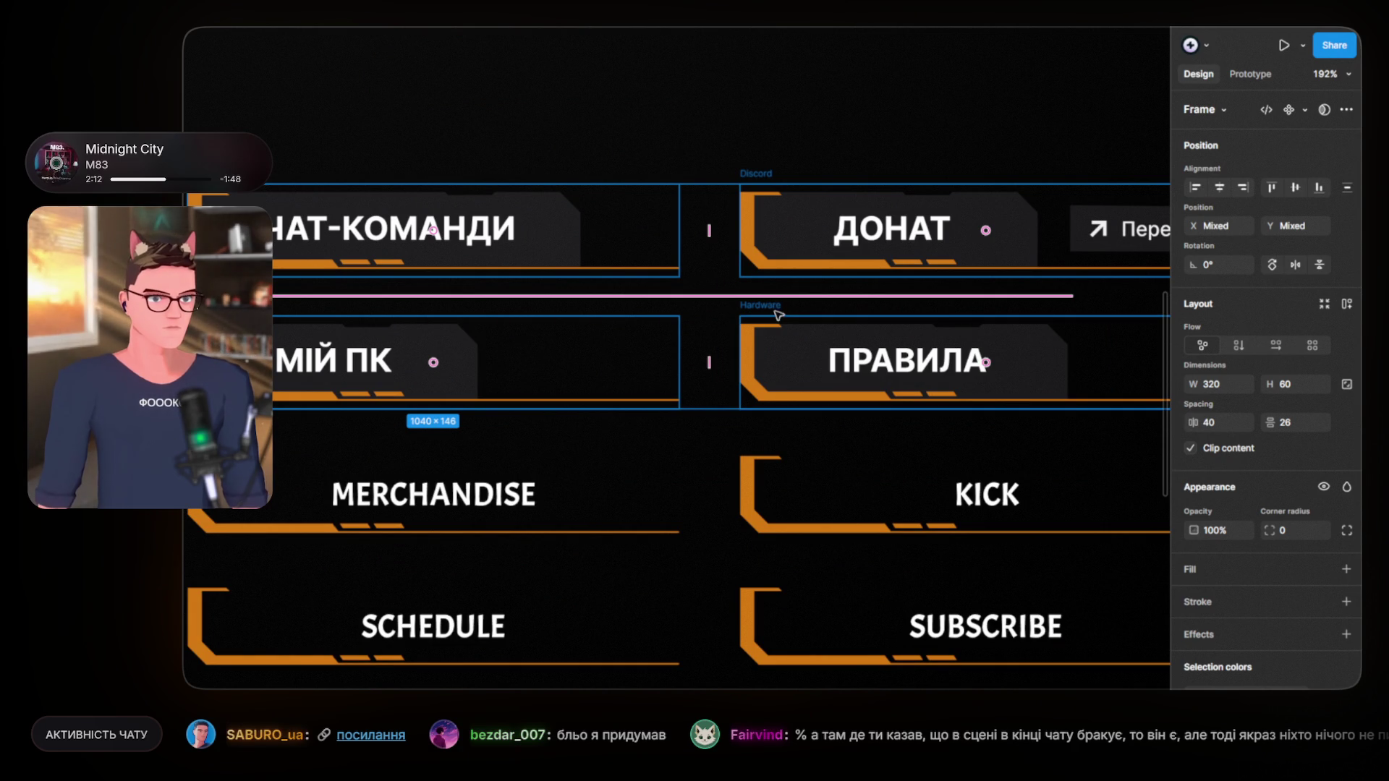
left_click(702, 156)
key("shift+1")
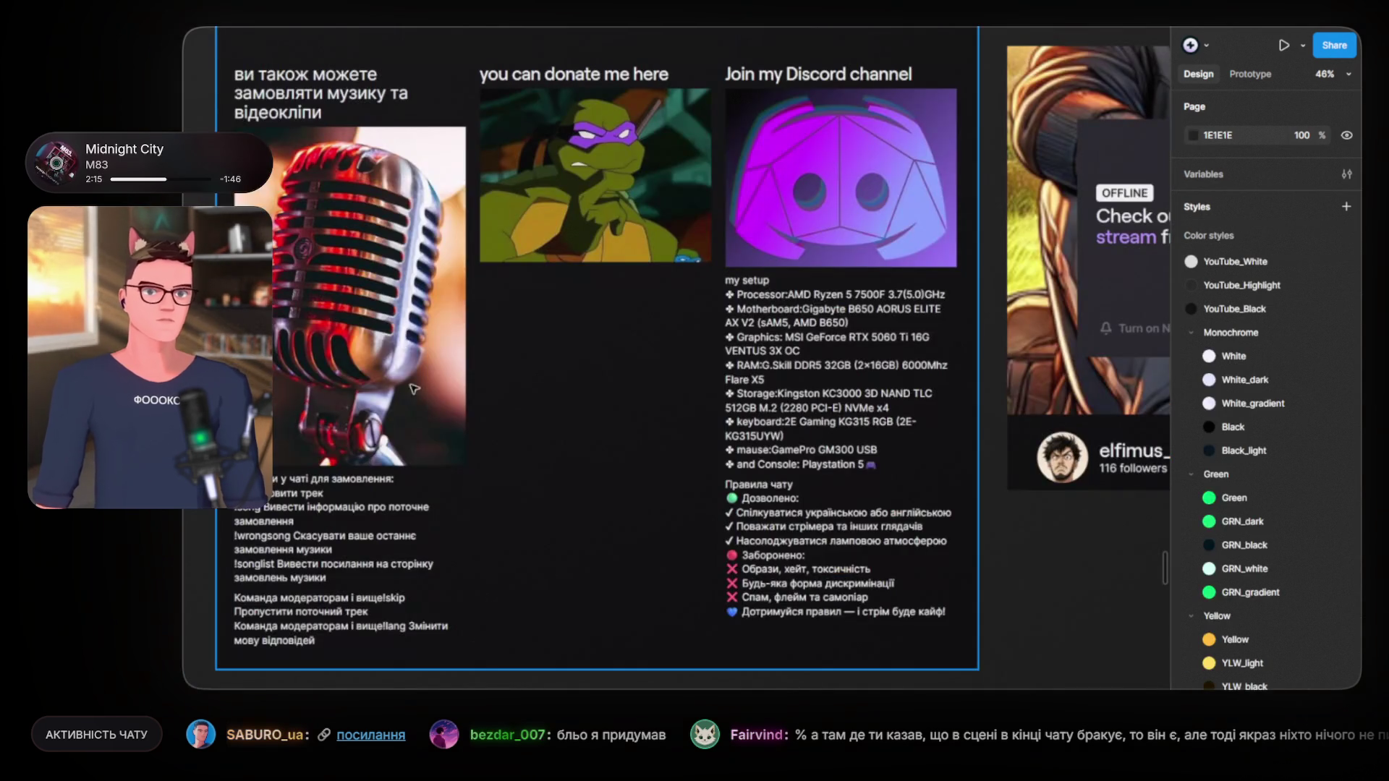
Step: Drag the row of six stream panels beneath the elfimus_ua board's left info panel
scroll(553, 427, "down", 5)
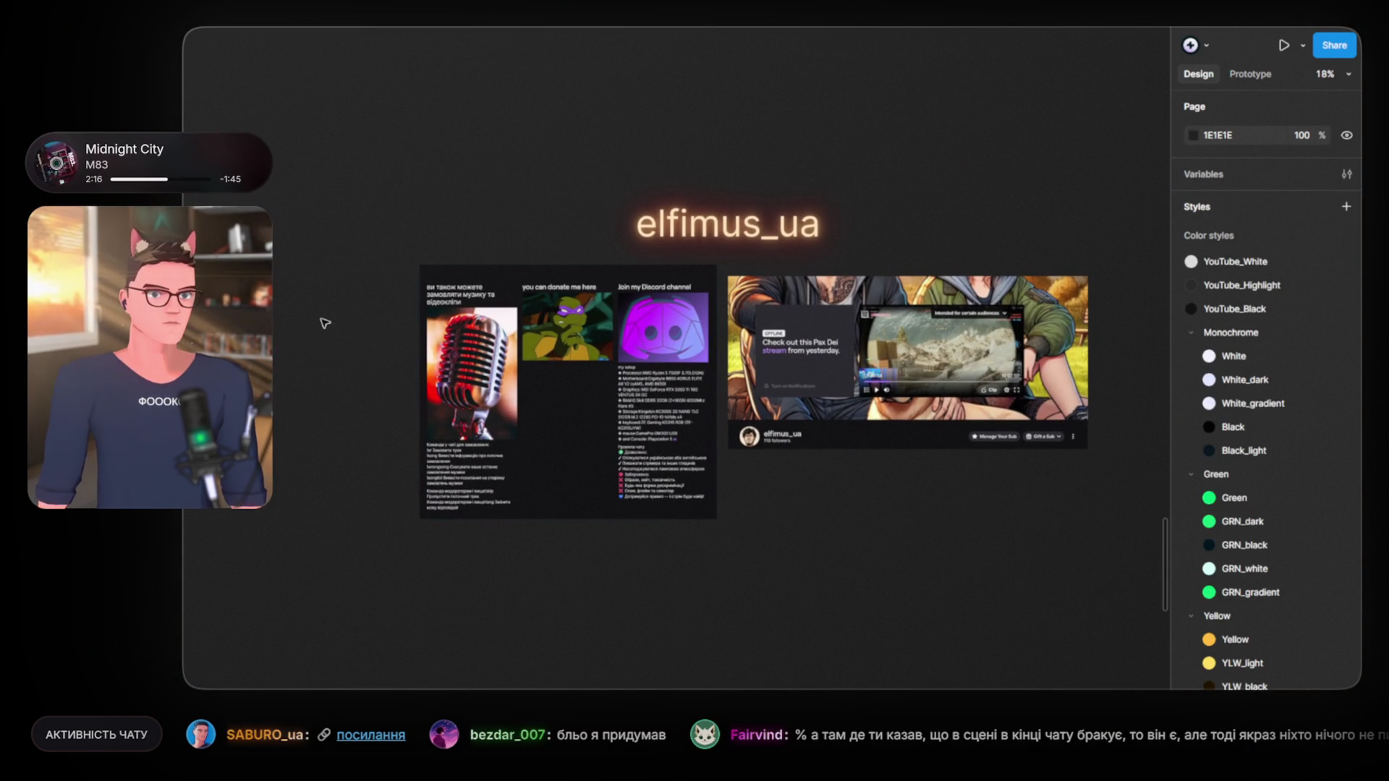
left_click(611, 373)
mouse_move(611, 372)
left_mouse_down()
mouse_move(488, 521)
mouse_move(478, 556)
left_mouse_up()
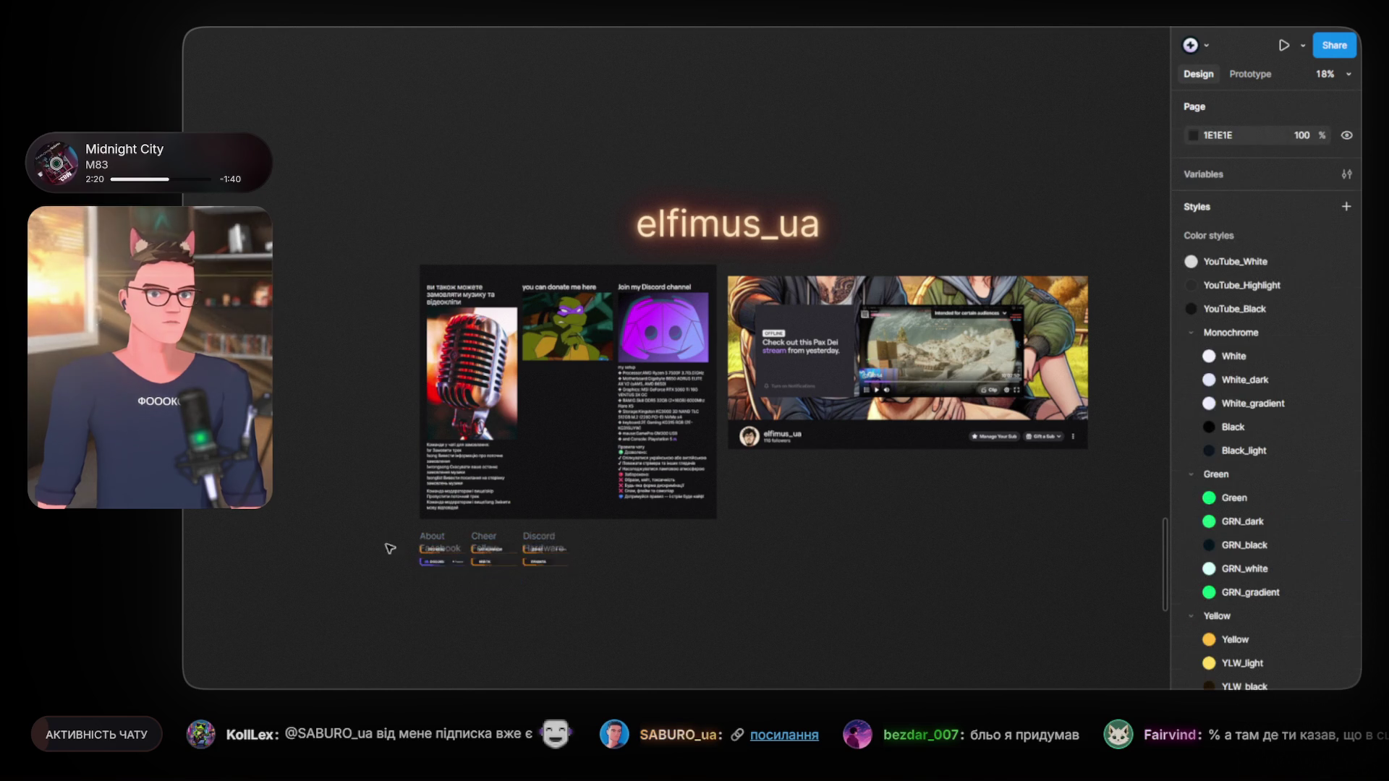
left_click(388, 543)
scroll(461, 562, "up", 5)
scroll(461, 562, "down", 2)
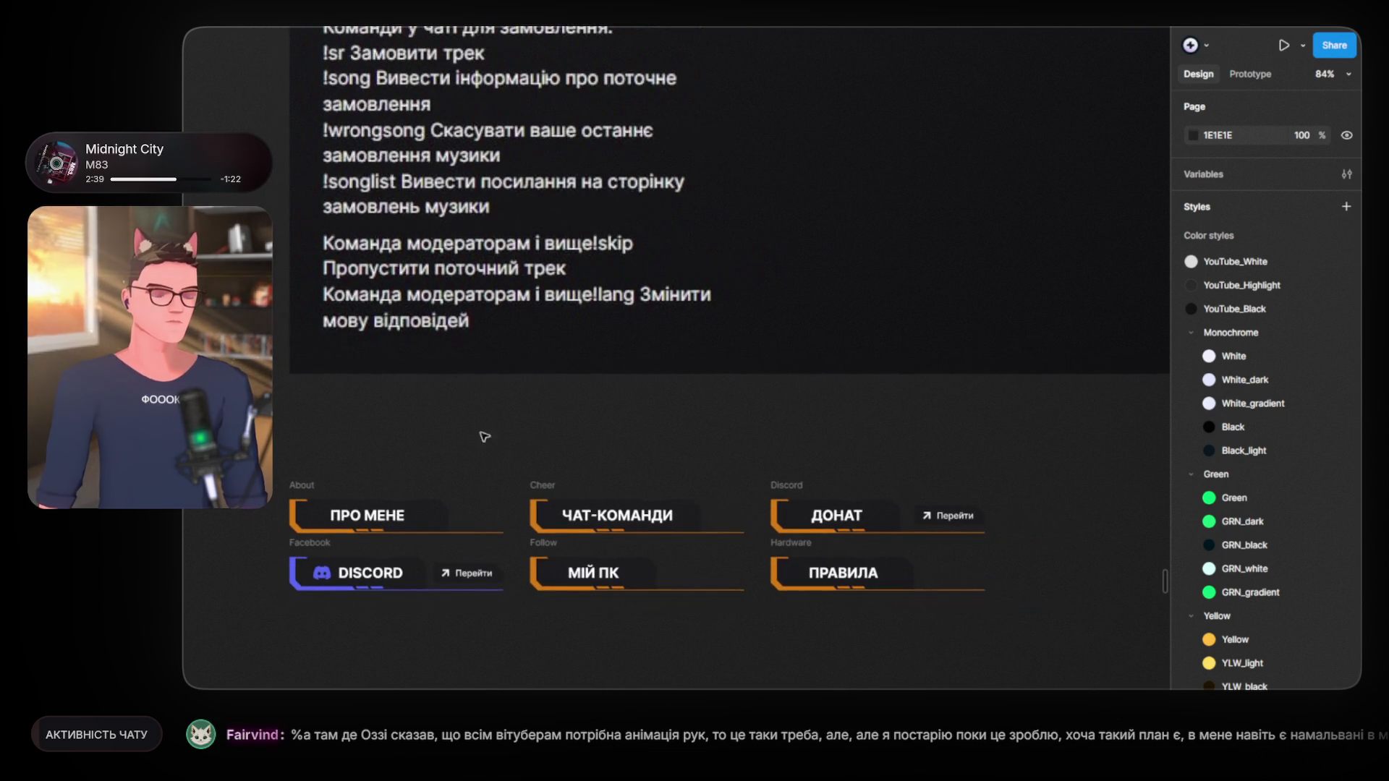
scroll(512, 420, "up", 1)
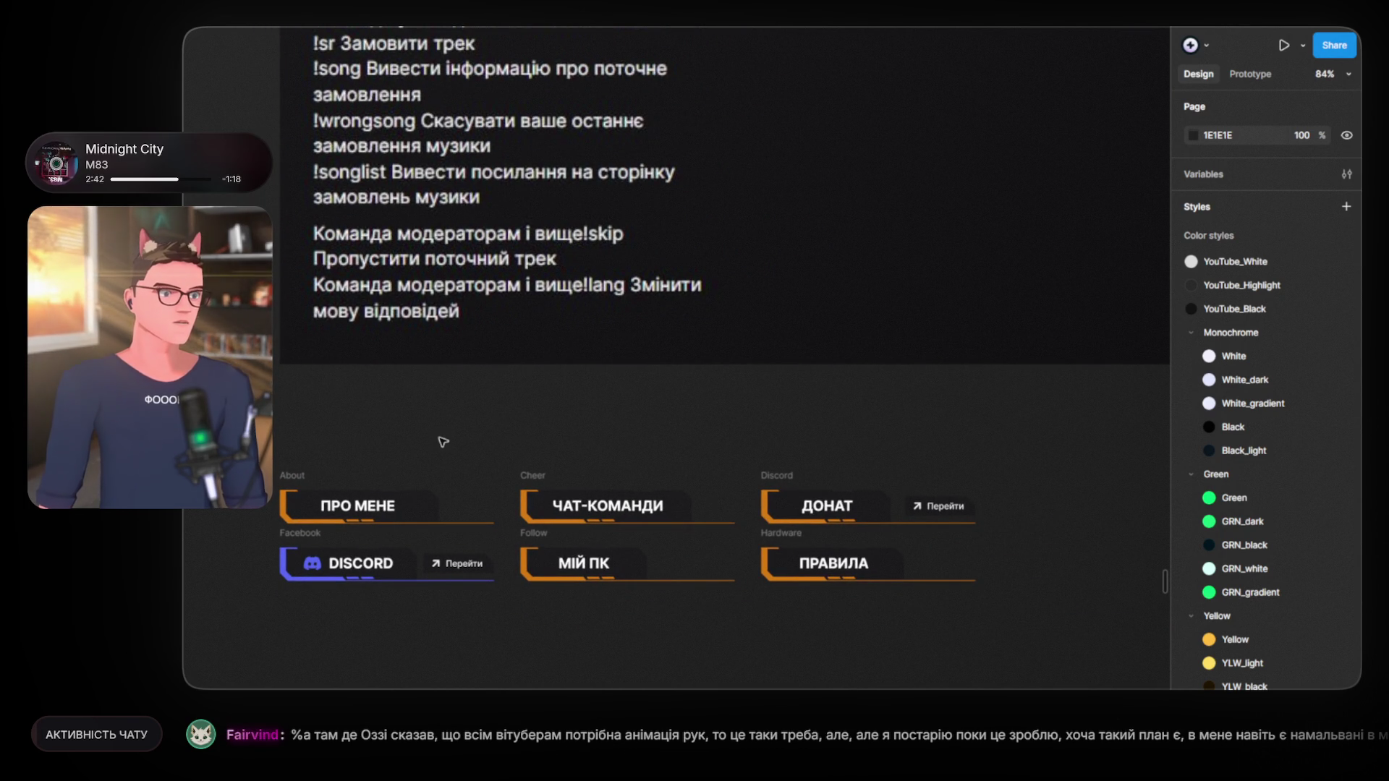
scroll(291, 477, "up", 2)
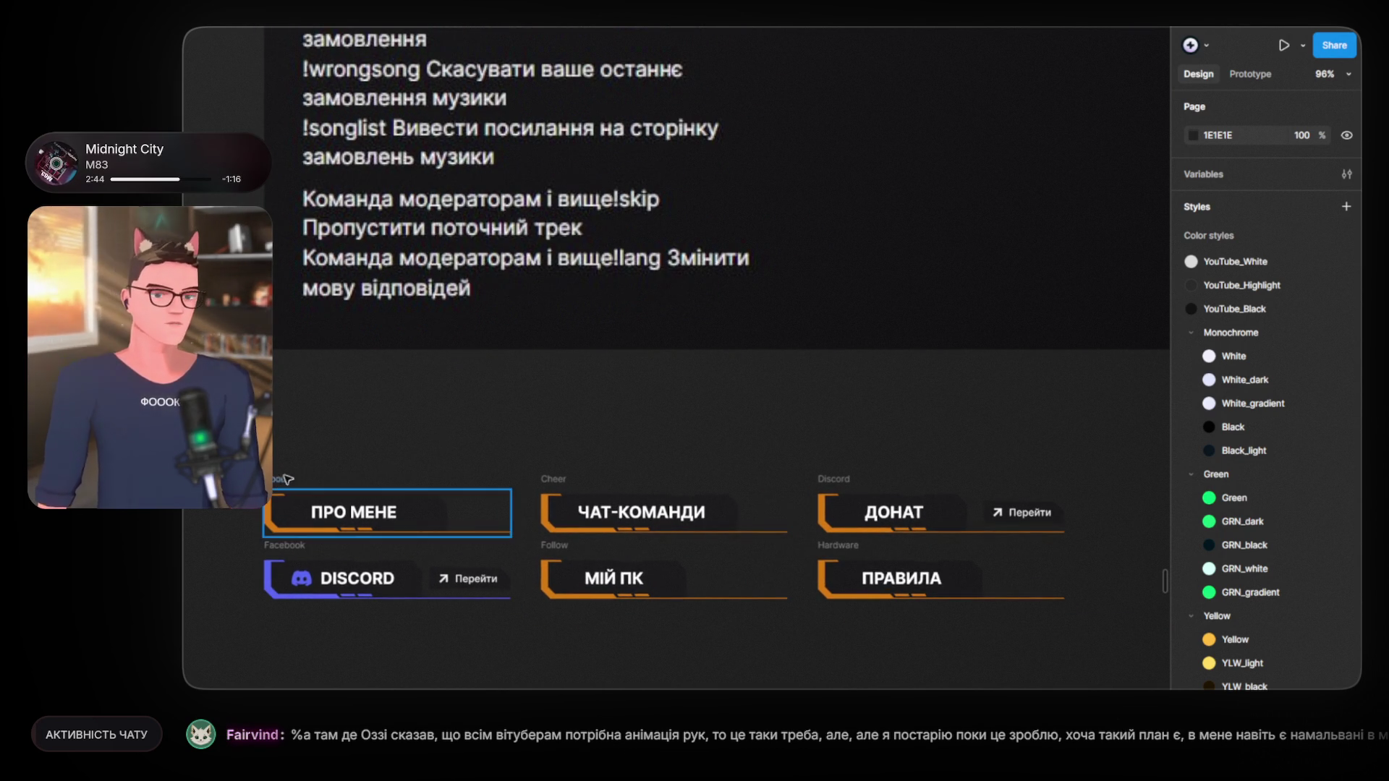
Step: Begin renaming the ПРО МЕНЕ card's layer
left_click(290, 481)
key("Escape")
double_click(281, 479)
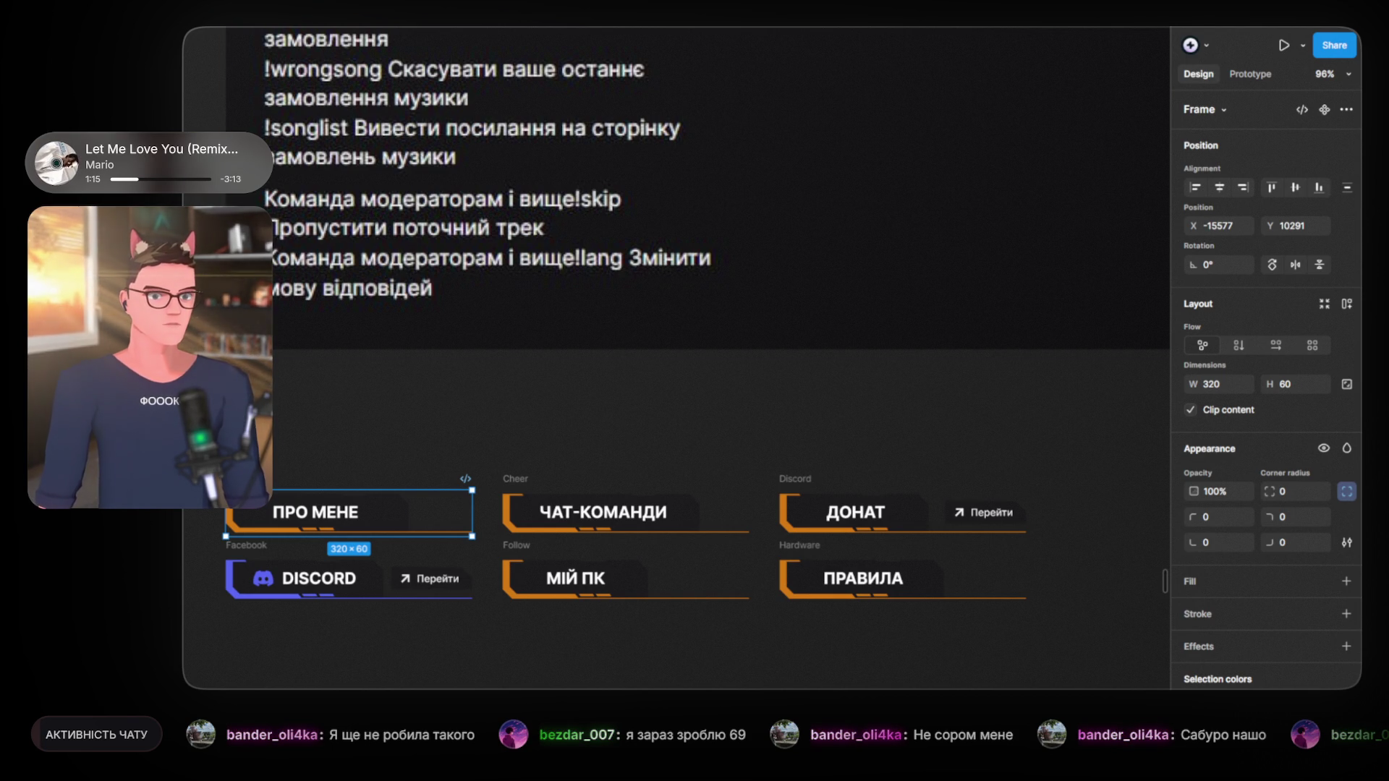
Step: Pan to the DMTRNKOO board and marquee-select its four markdown text blocks
left_click(768, 426)
scroll(753, 481, "down", 2)
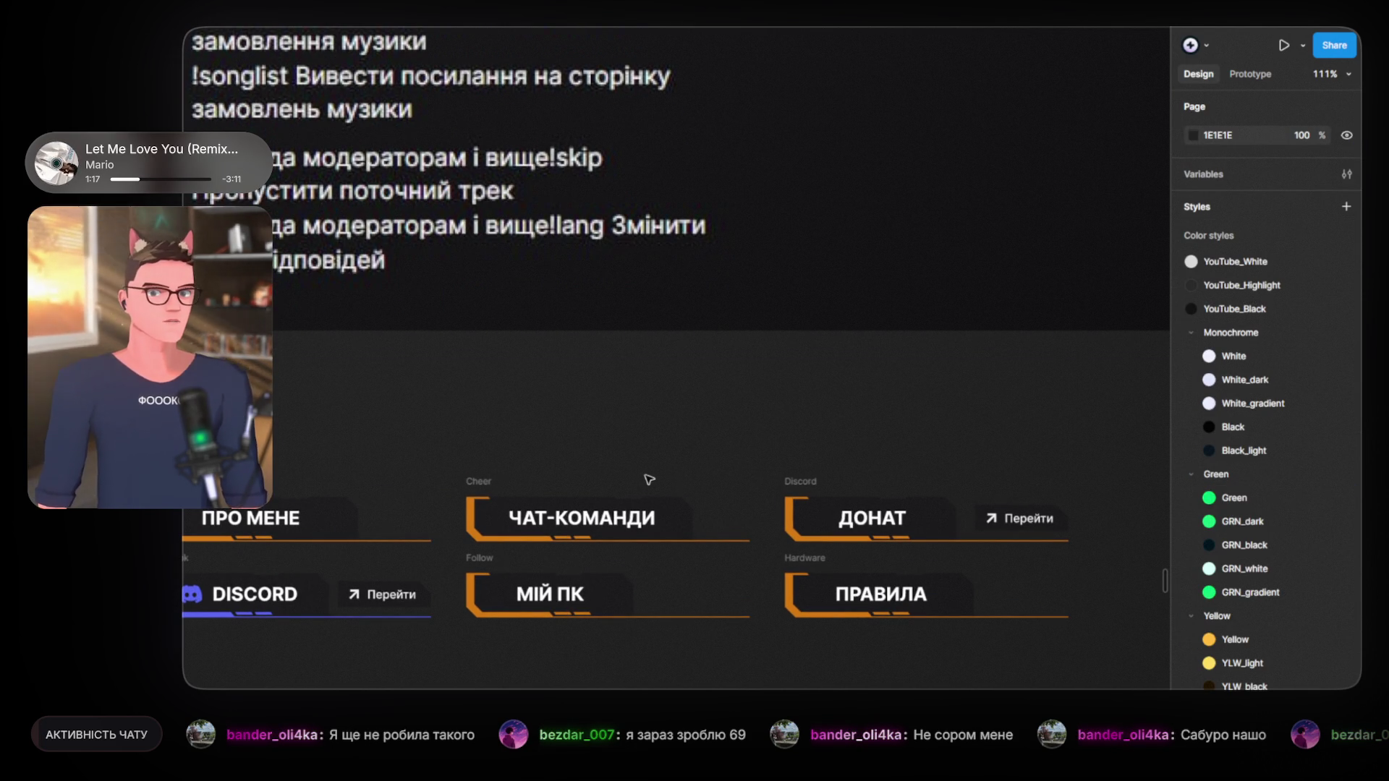
scroll(648, 480, "down", 3)
scroll(649, 481, "down", 3)
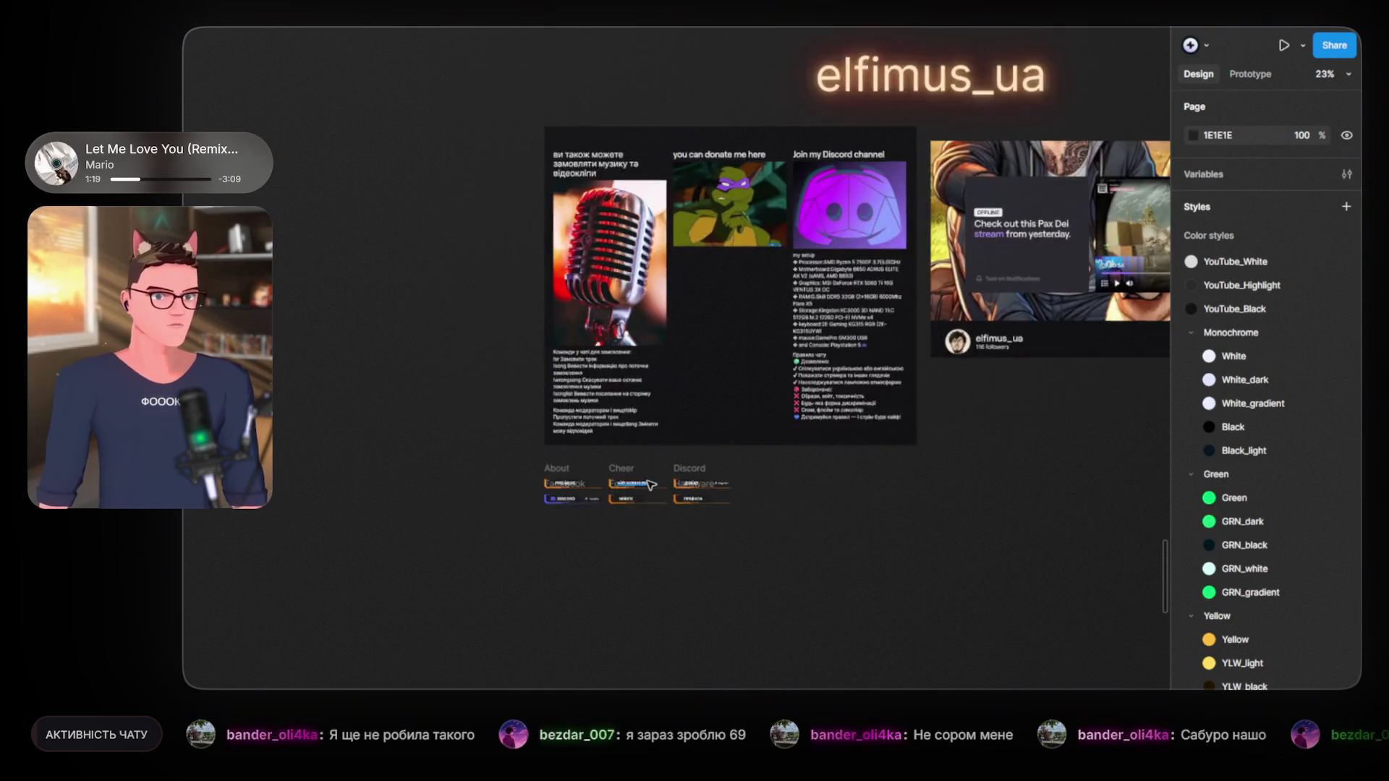
scroll(650, 483, "down", 3)
scroll(651, 484, "down", 2)
scroll(586, 507, "up", 2)
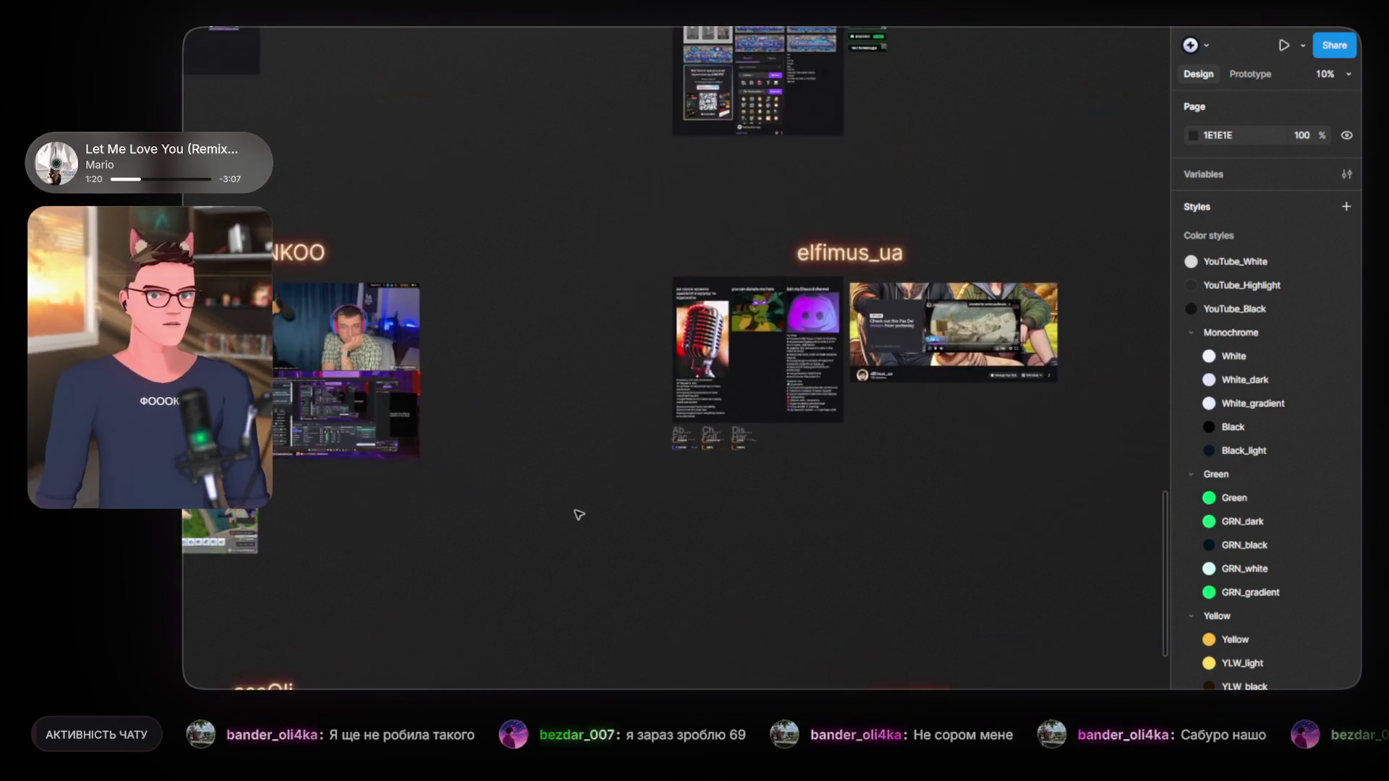
scroll(546, 289, "up", 2)
left_click_drag(545, 288, 886, 623)
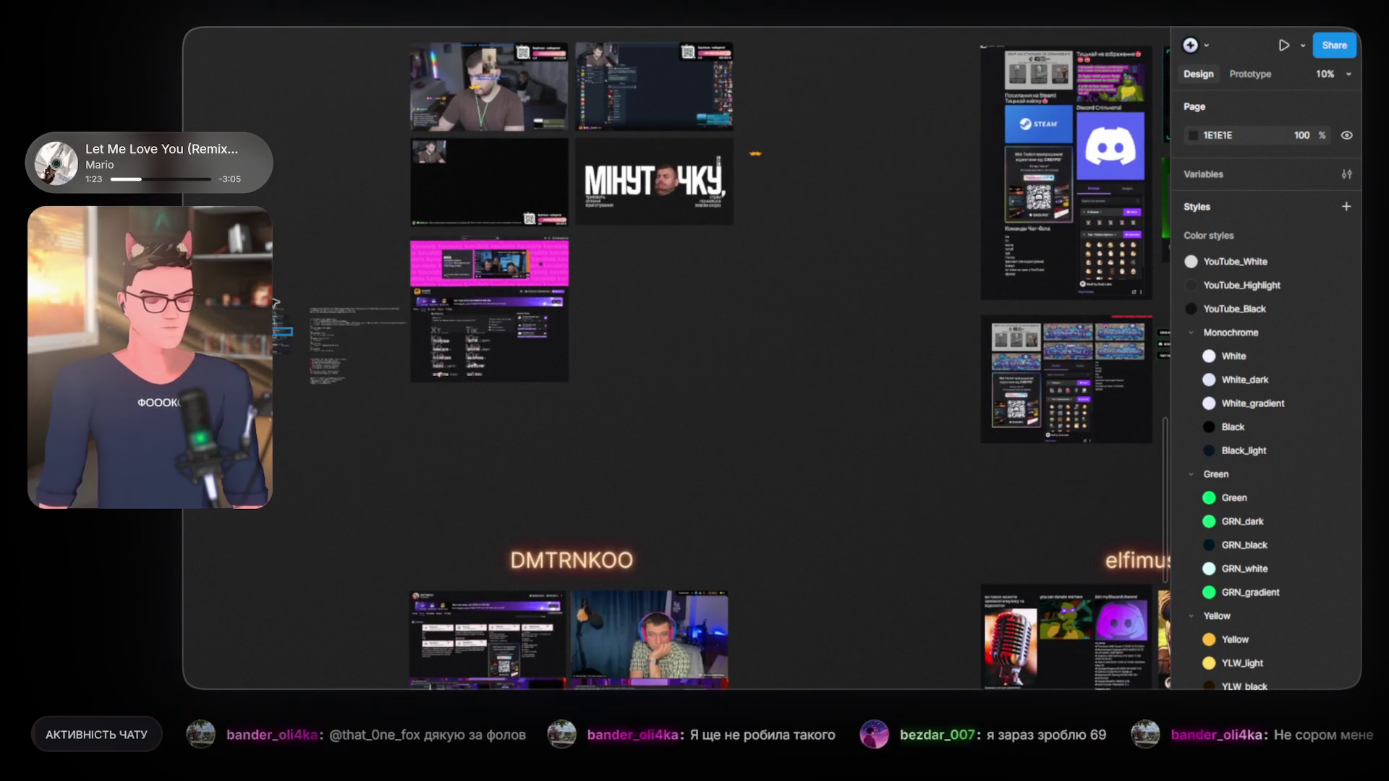
left_click_drag(288, 262, 401, 467)
left_click(311, 259)
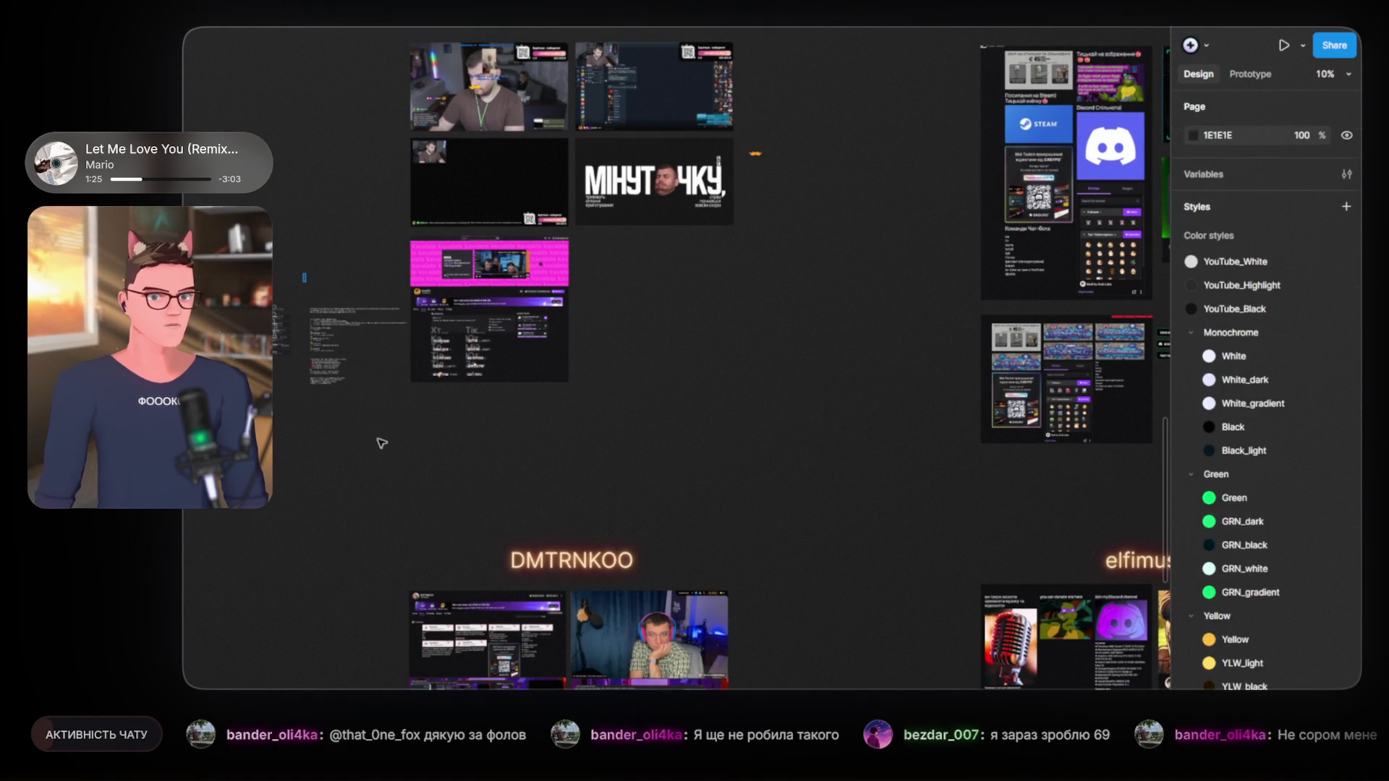
left_click_drag(303, 273, 392, 418)
Step: Move the four text blocks down below the elfimus_ua board
mouse_move(324, 331)
left_mouse_down()
mouse_move(886, 637)
mouse_move(380, 313)
left_mouse_up()
scroll(380, 312, "up", 5)
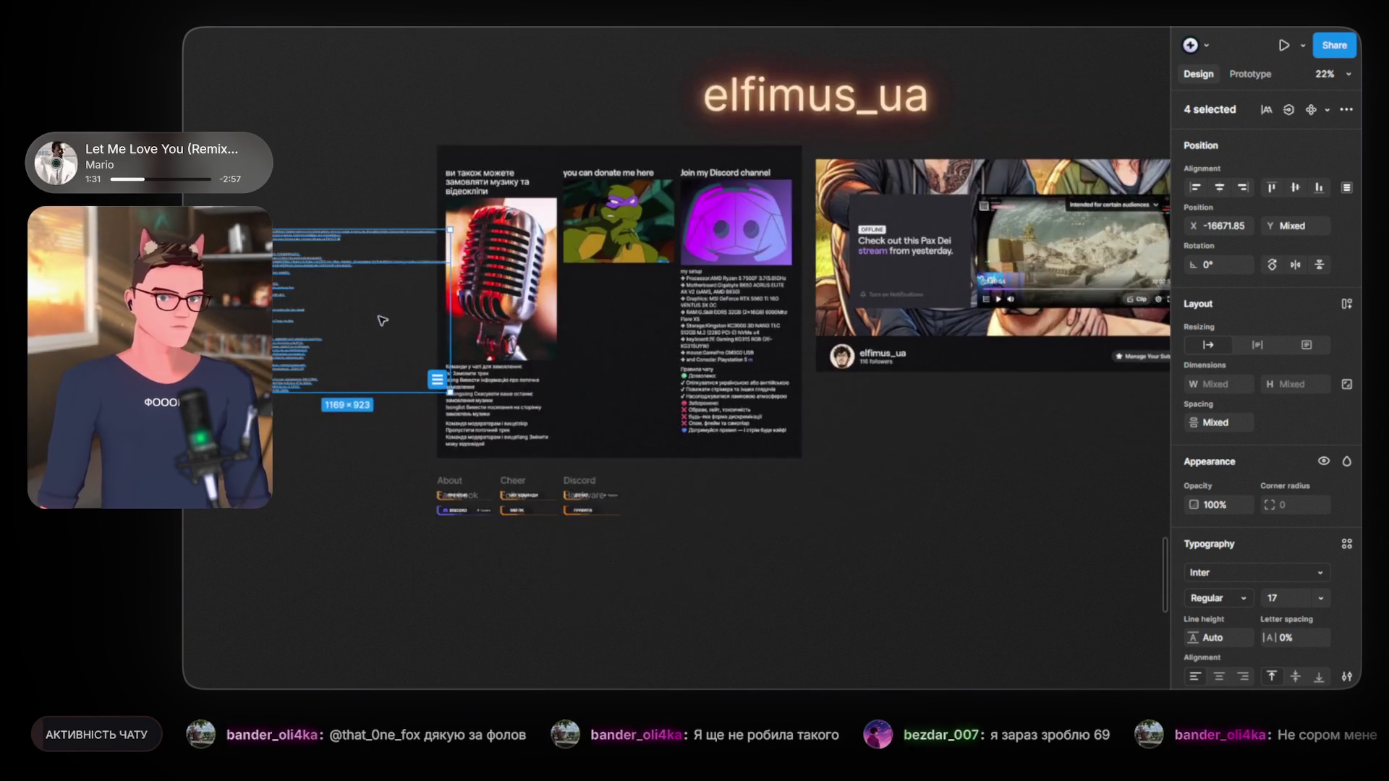
scroll(379, 313, "up", 3)
left_click_drag(380, 312, 762, 530)
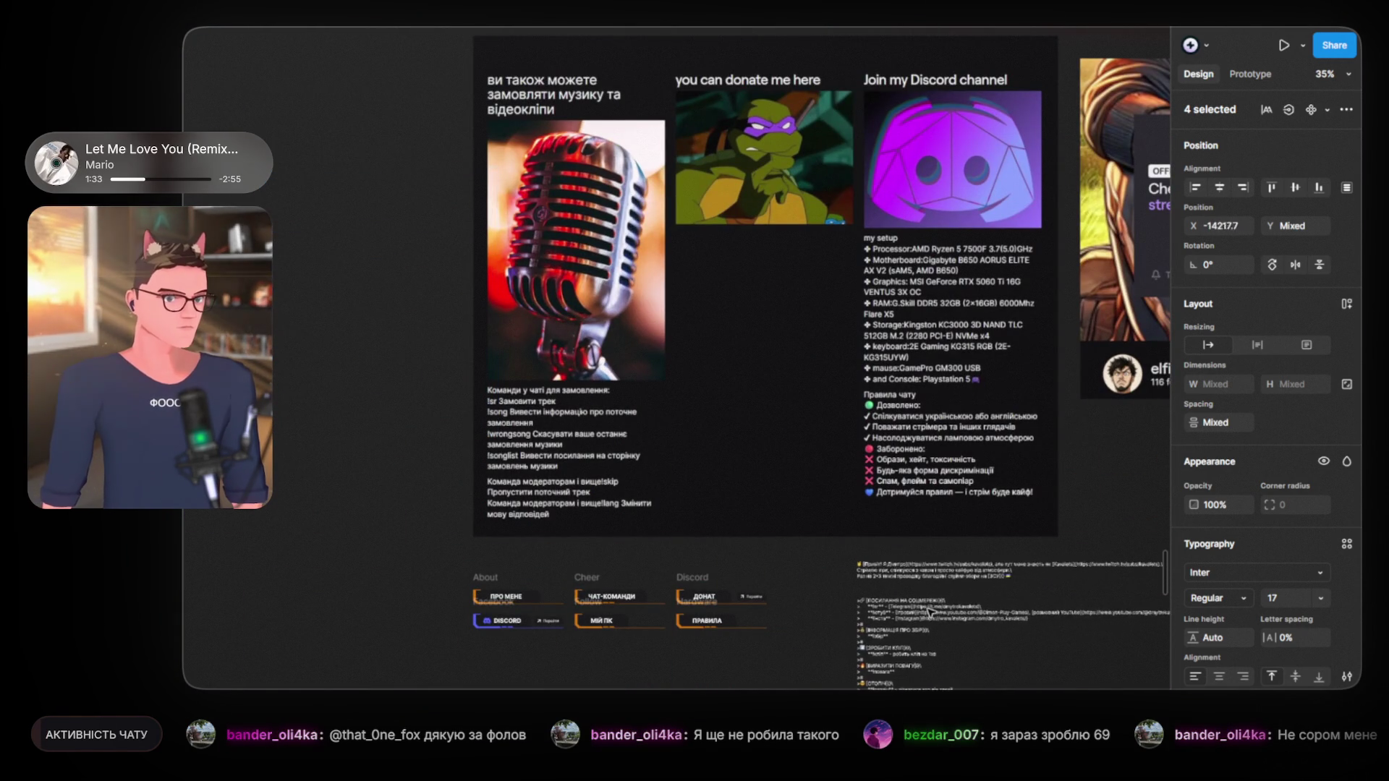
scroll(762, 529, "down", 5)
scroll(579, 325, "up", 3)
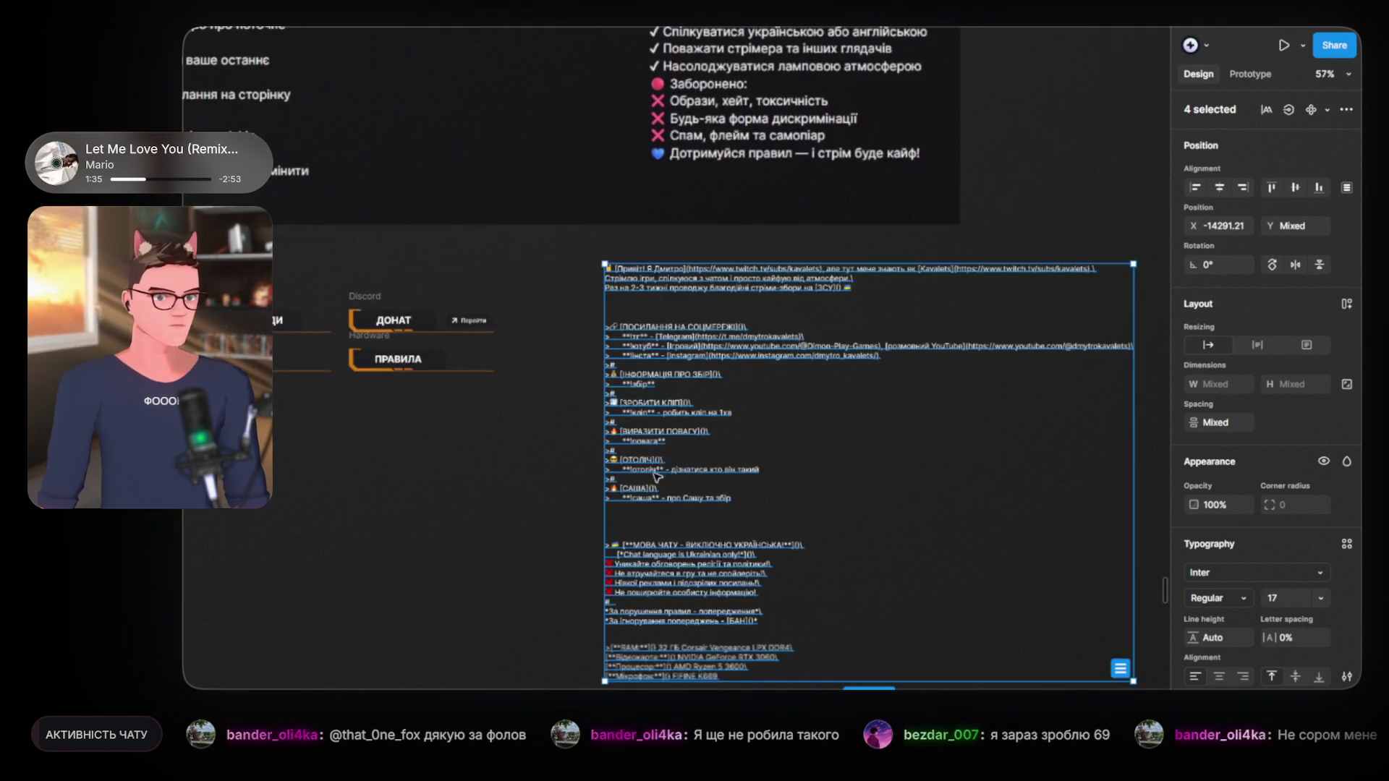
key("Escape")
Step: Separate the greeting and social-links blocks, leaving the chat-rules block under the board
scroll(549, 419, "right", 2)
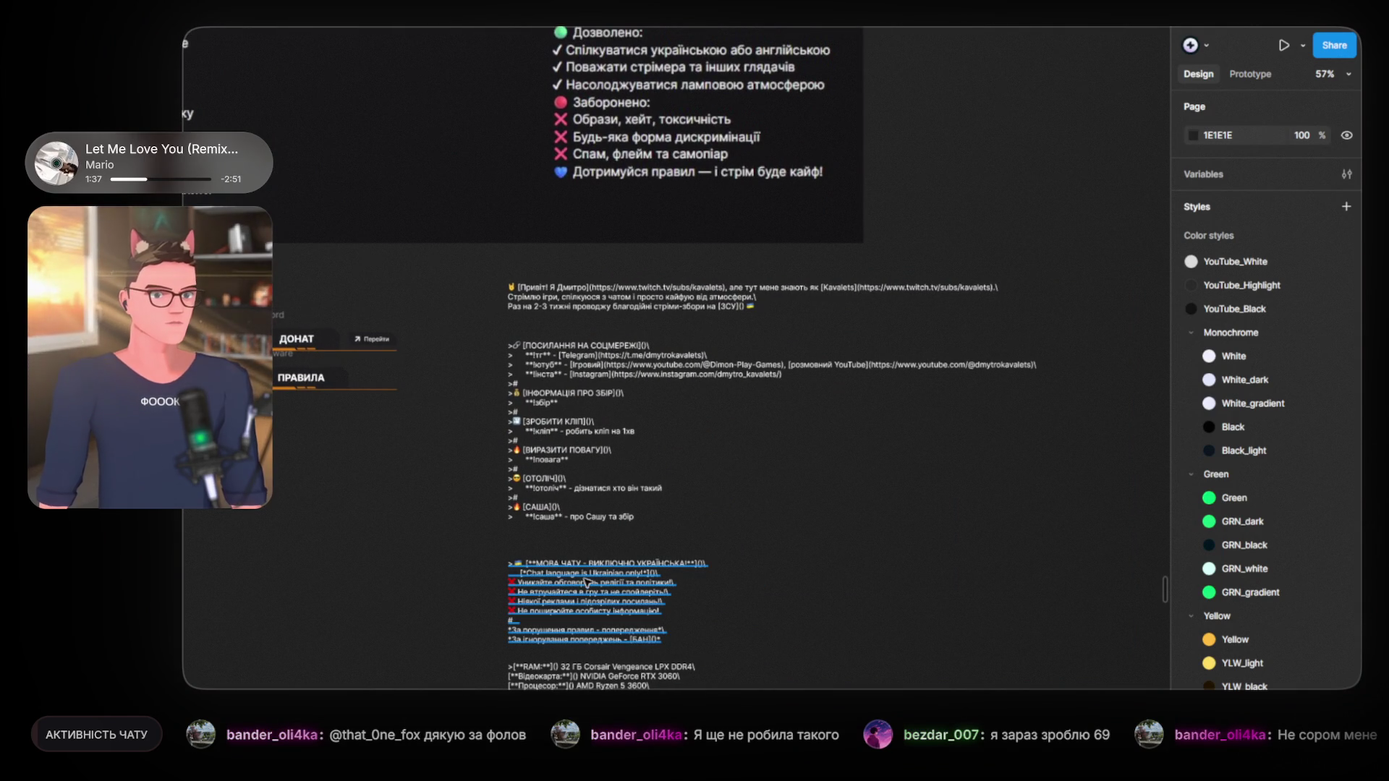
left_click_drag(586, 578, 1008, 319)
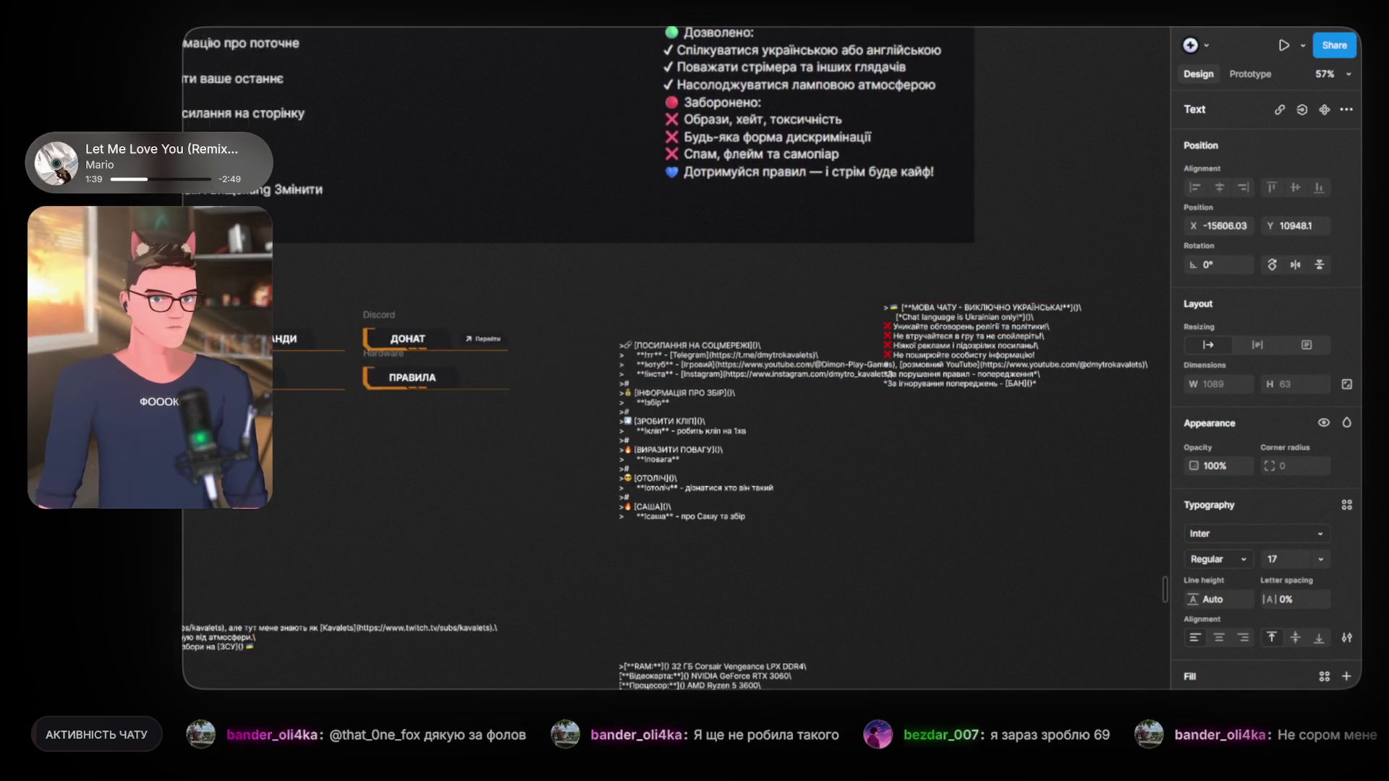
left_click_drag(647, 304, 342, 617)
left_click_drag(752, 433, 997, 715)
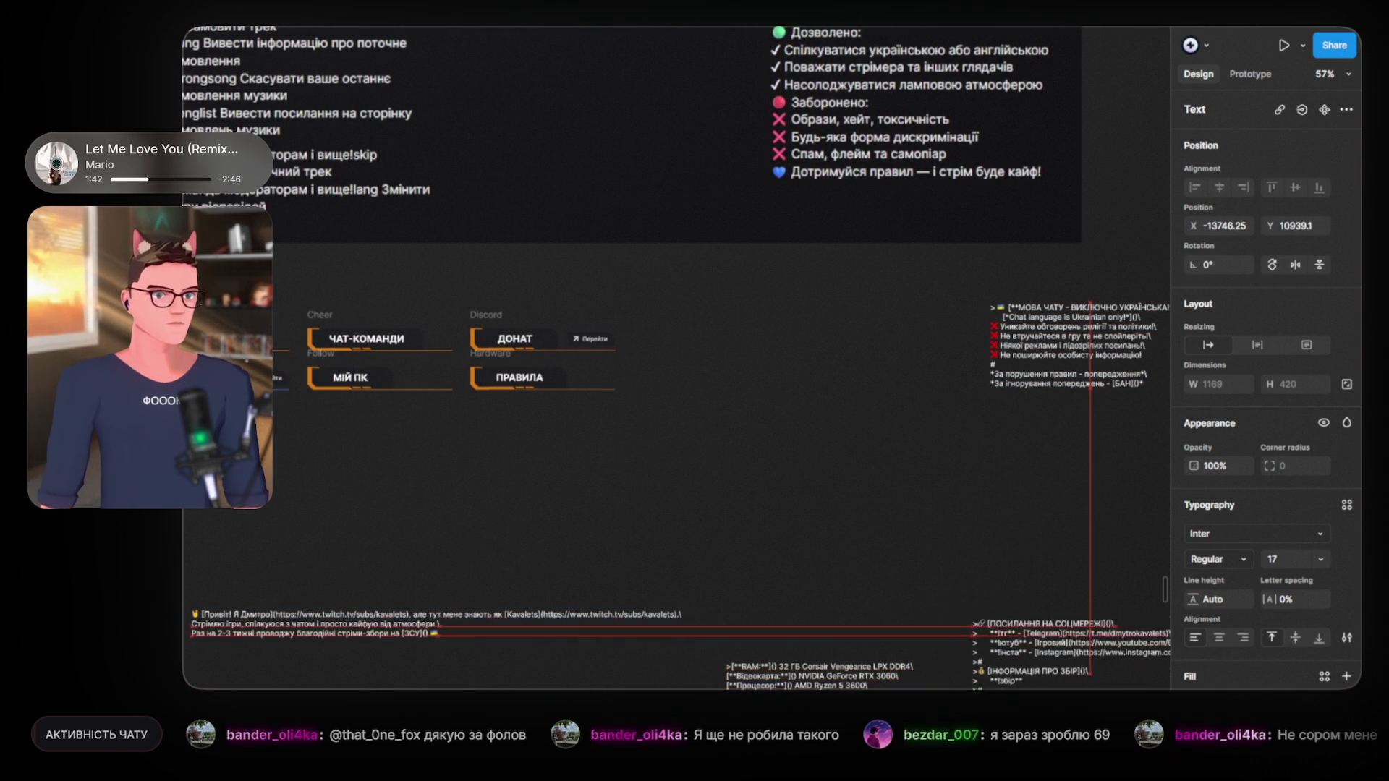
scroll(909, 516, "up", 5)
mouse_move(1027, 391)
left_mouse_down()
mouse_move(499, 417)
mouse_move(577, 413)
left_mouse_up()
scroll(577, 413, "down", 4)
scroll(639, 448, "up", 3)
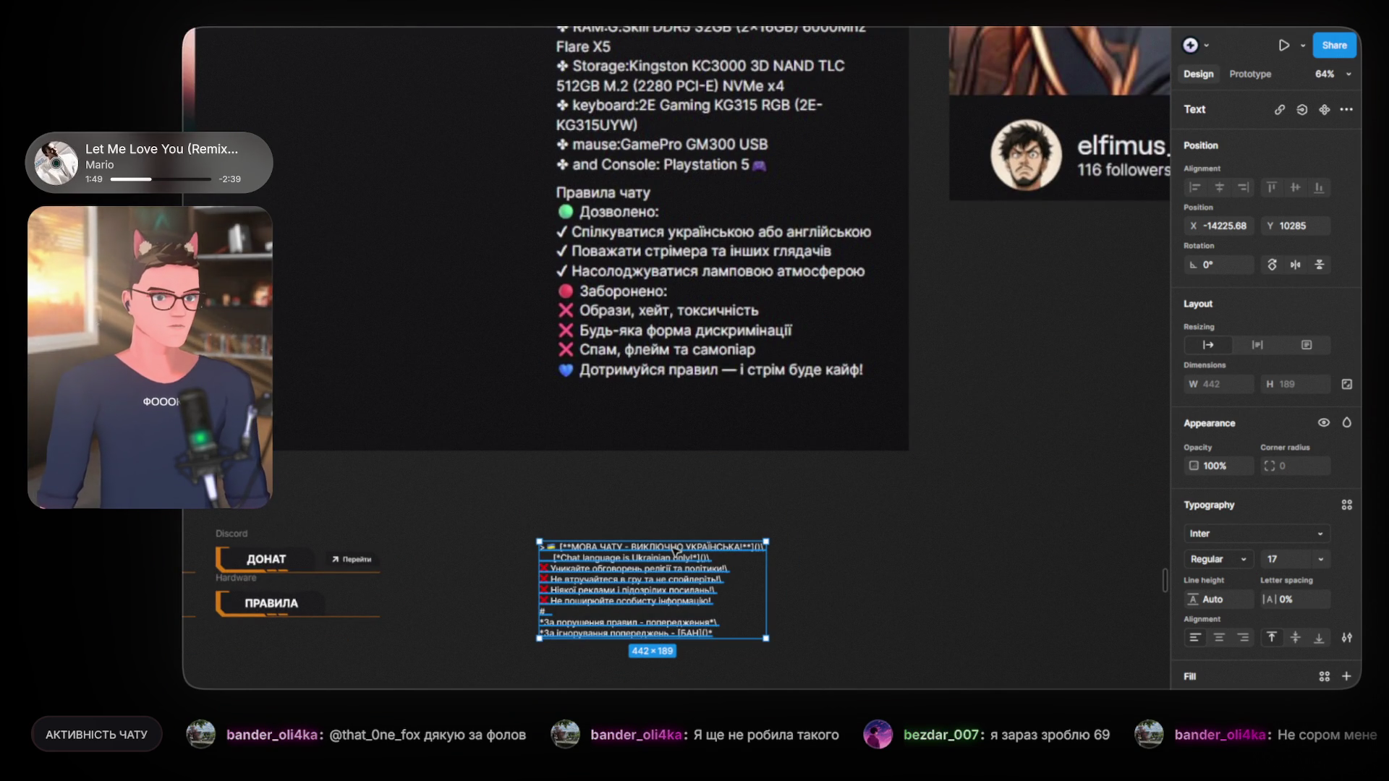
scroll(657, 554, "up", 5)
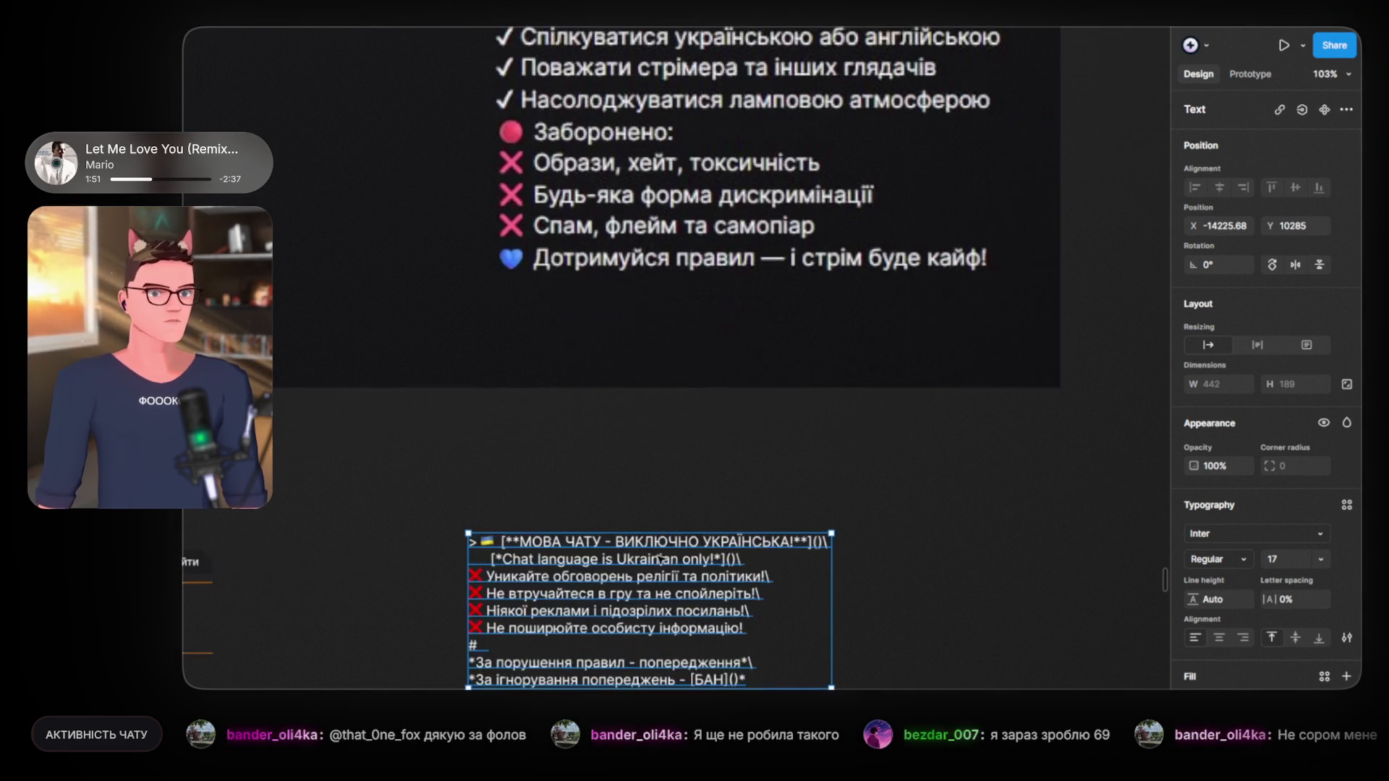
scroll(629, 575, "down", 2)
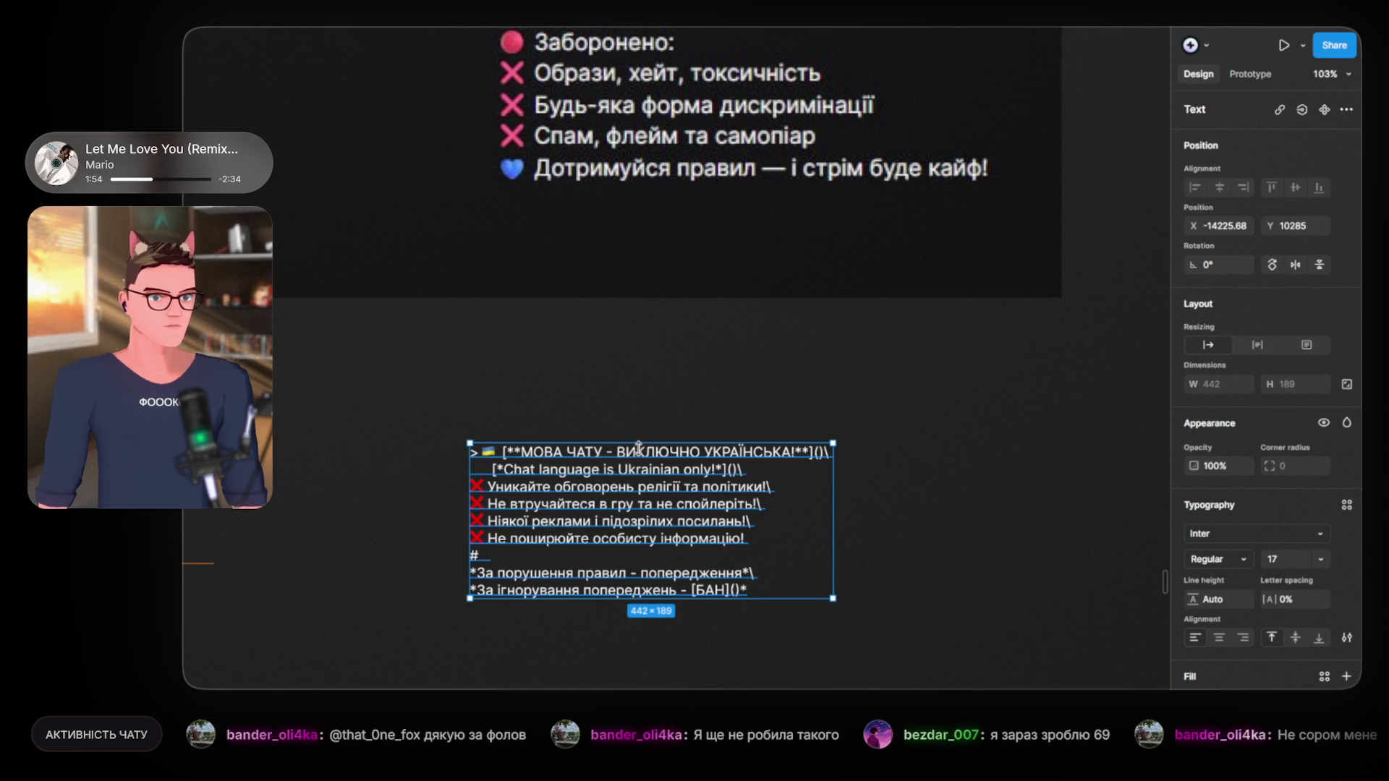
Step: Remove ВИКЛЮЧНО so the chat-rules heading reads 'МОВА ЧАТУ – УКРАЇНСЬКА'
double_click(629, 455)
left_click(625, 454)
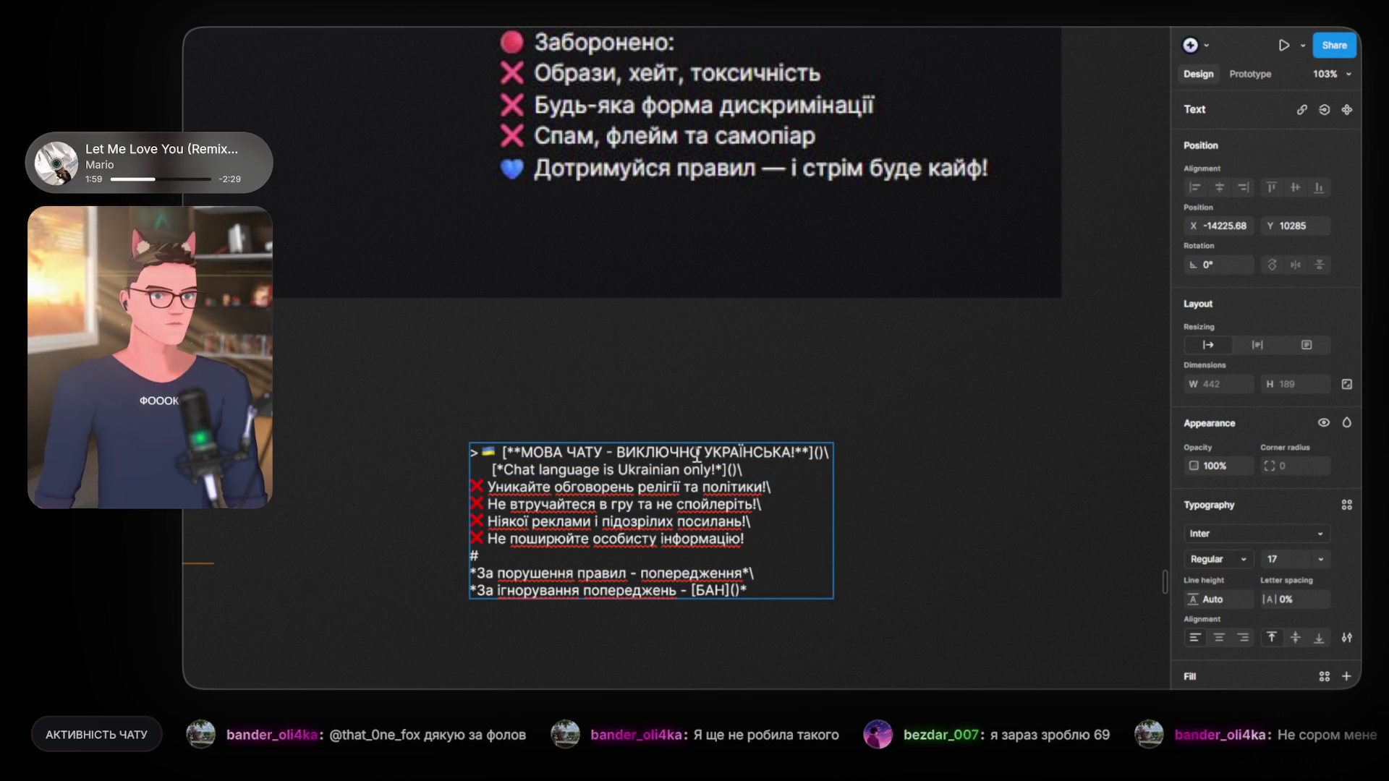
left_click_drag(707, 454, 619, 454)
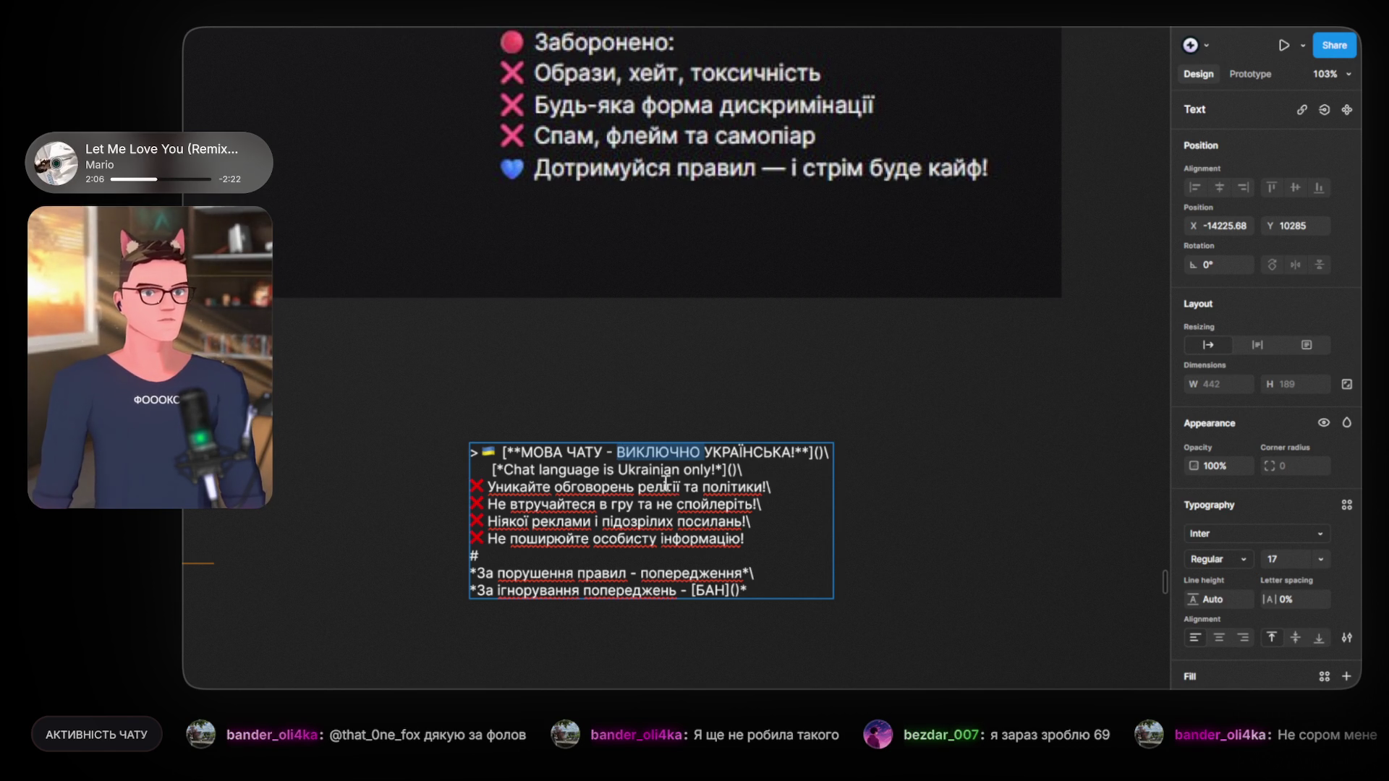
key("BackSpace")
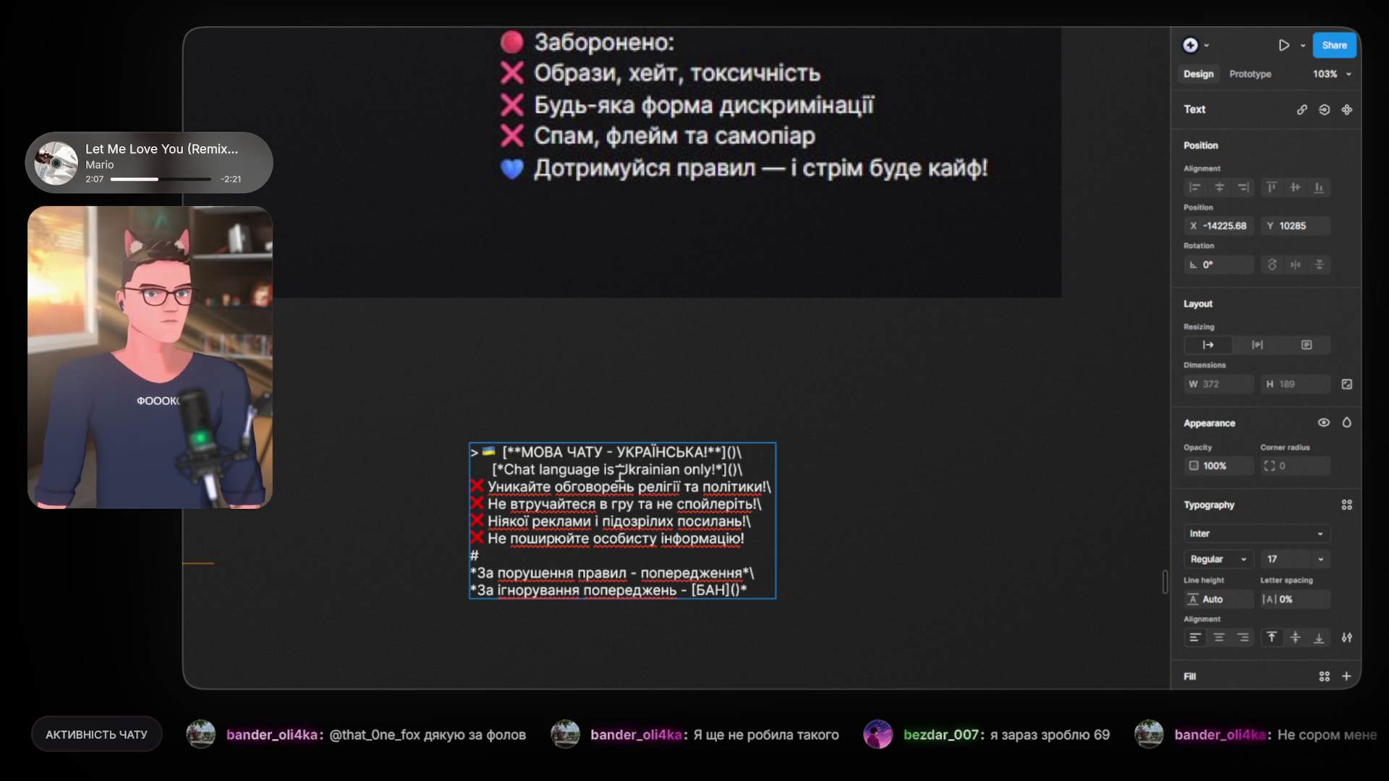
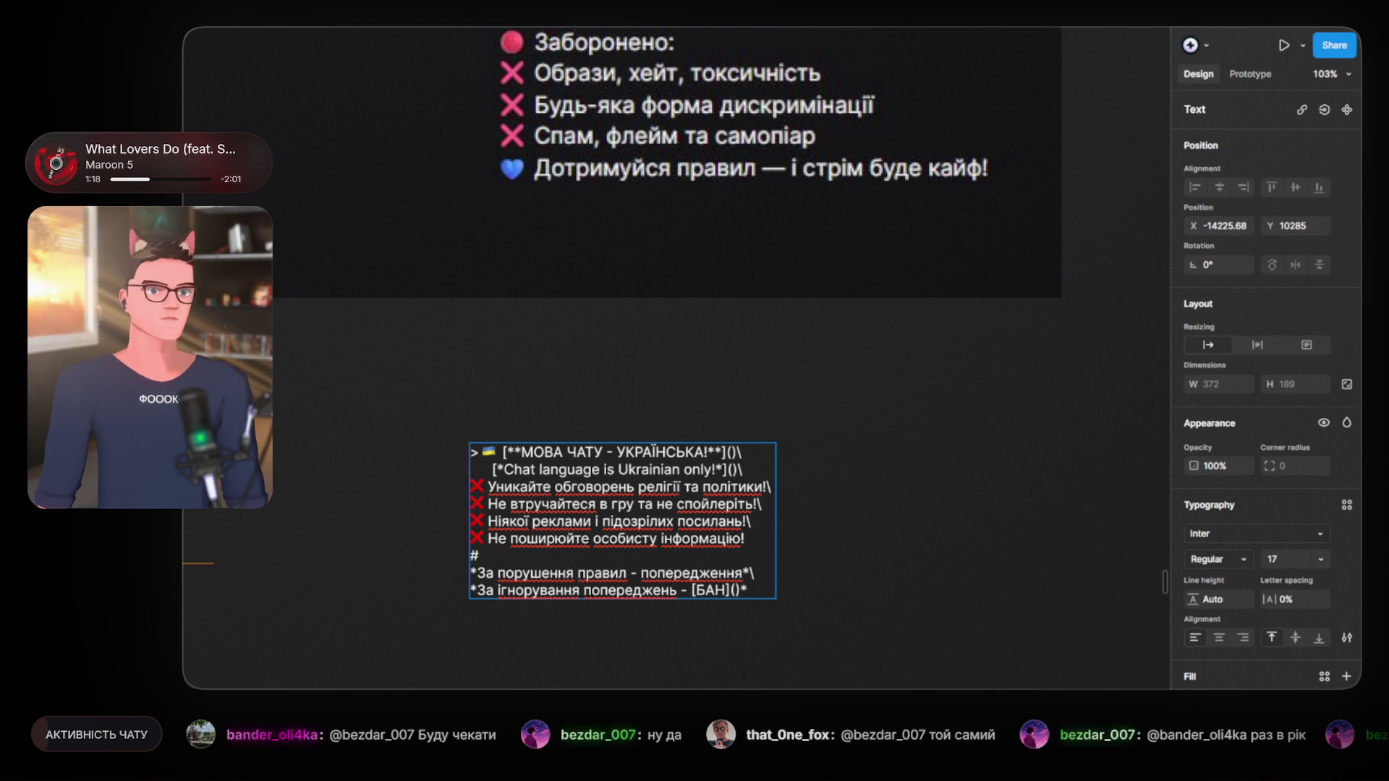
Step: Overwrite the rules text's opening line with a copy of 'Уникайте обговорень релігії та політики!'
scroll(686, 422, "down", 5)
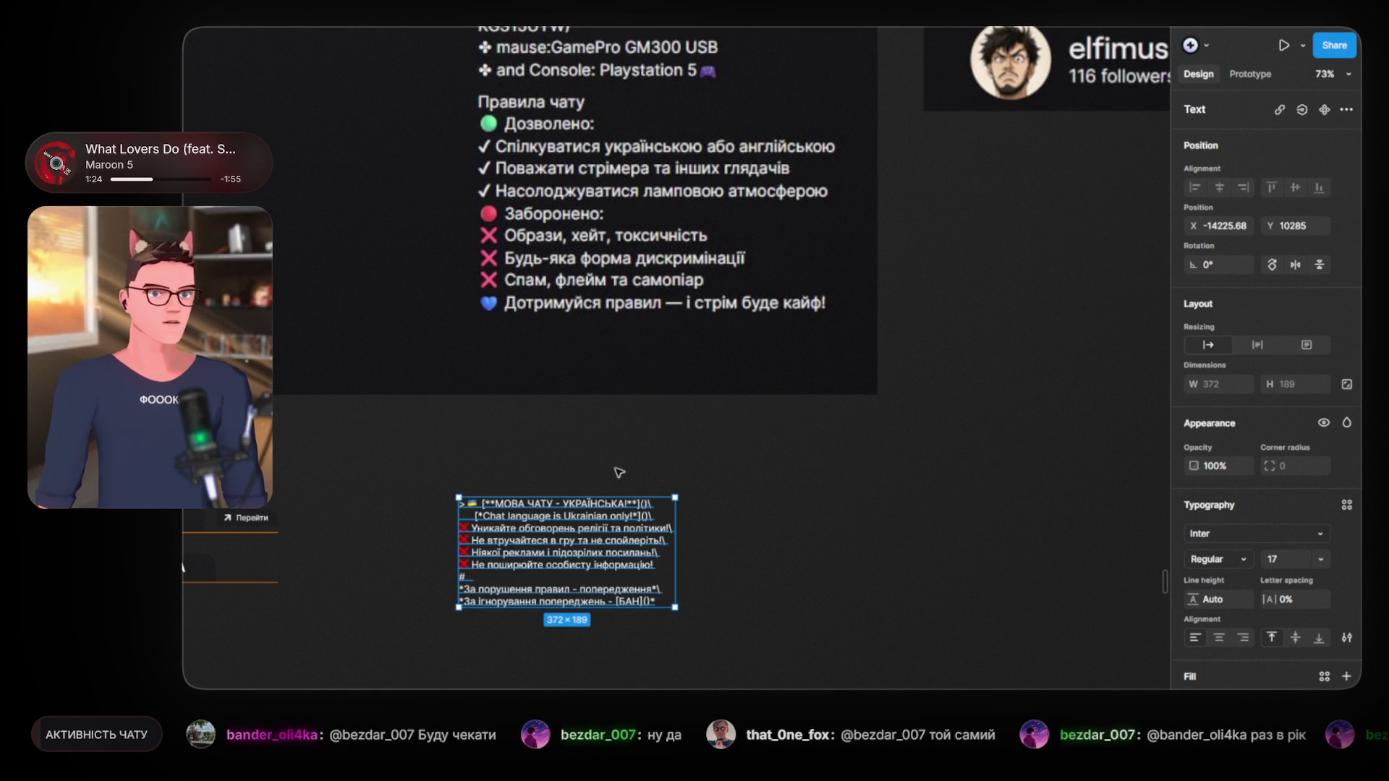
scroll(550, 527, "up", 5)
double_click(606, 492)
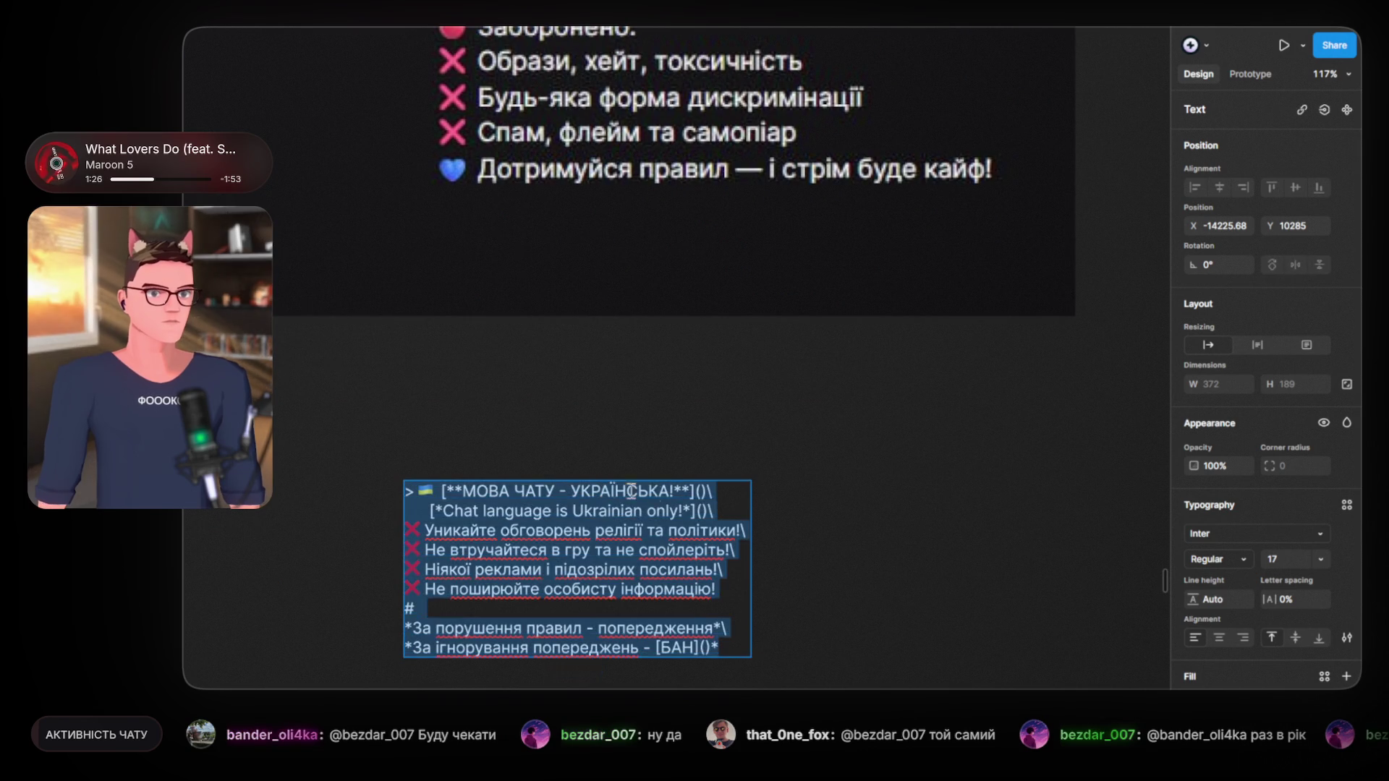
left_click(668, 491)
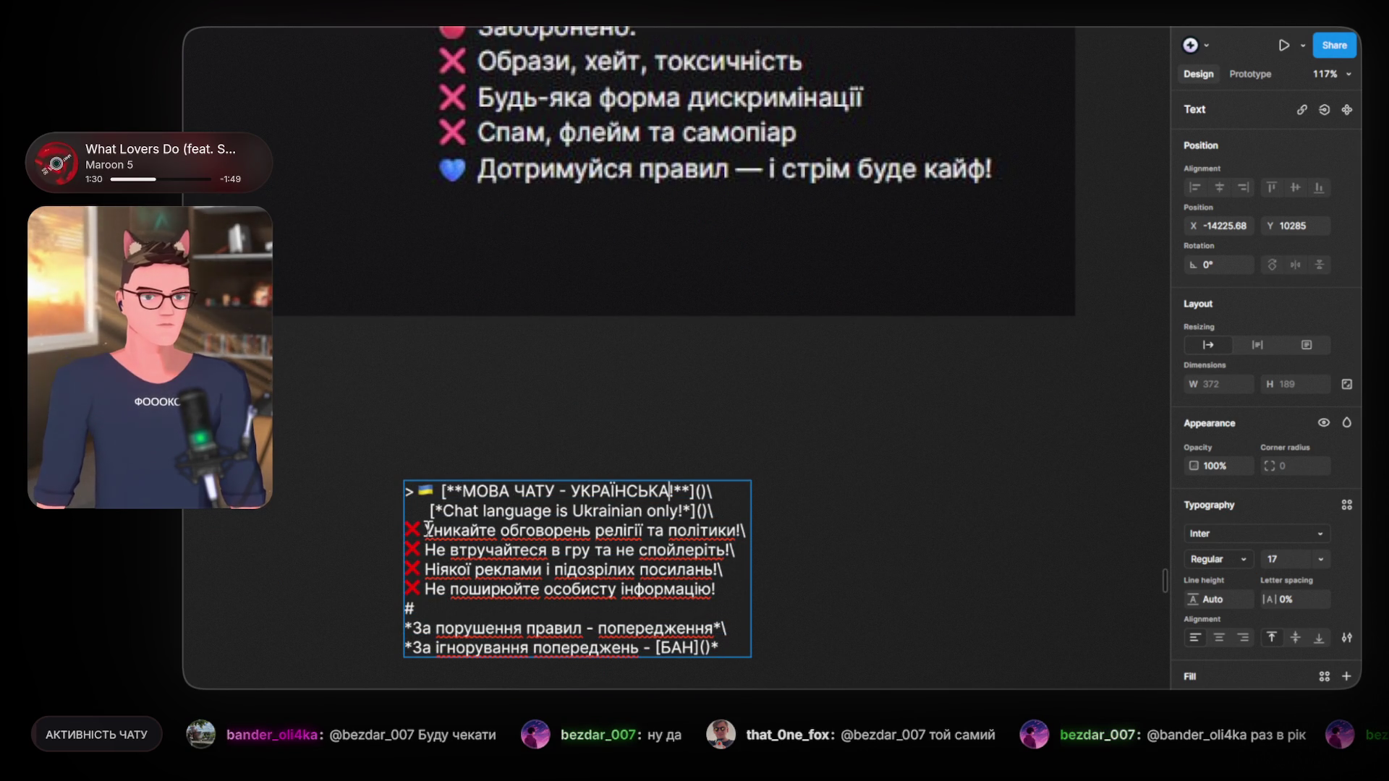
scroll(454, 481, "up", 2)
scroll(457, 484, "down", 2)
scroll(457, 482, "down", 1)
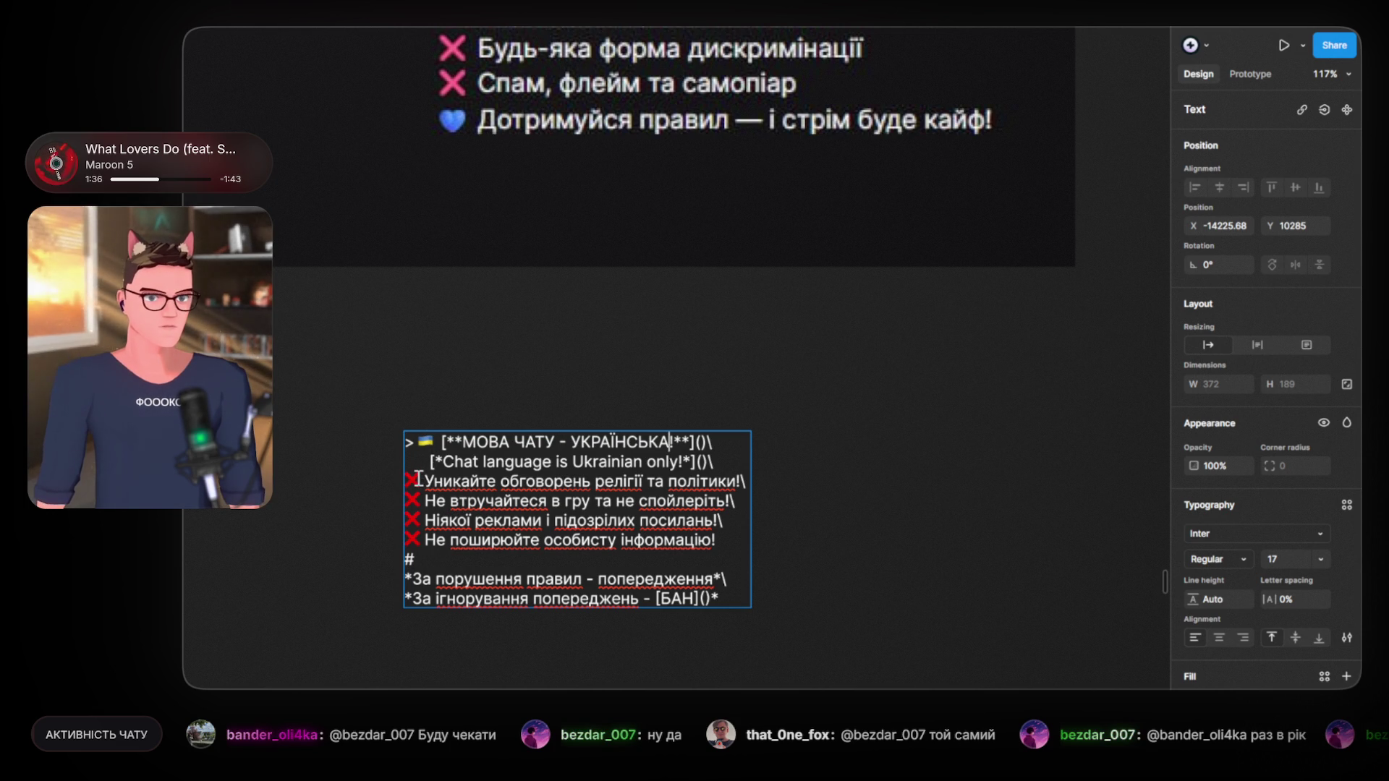
left_click_drag(405, 480, 756, 478)
key("ctrl+c")
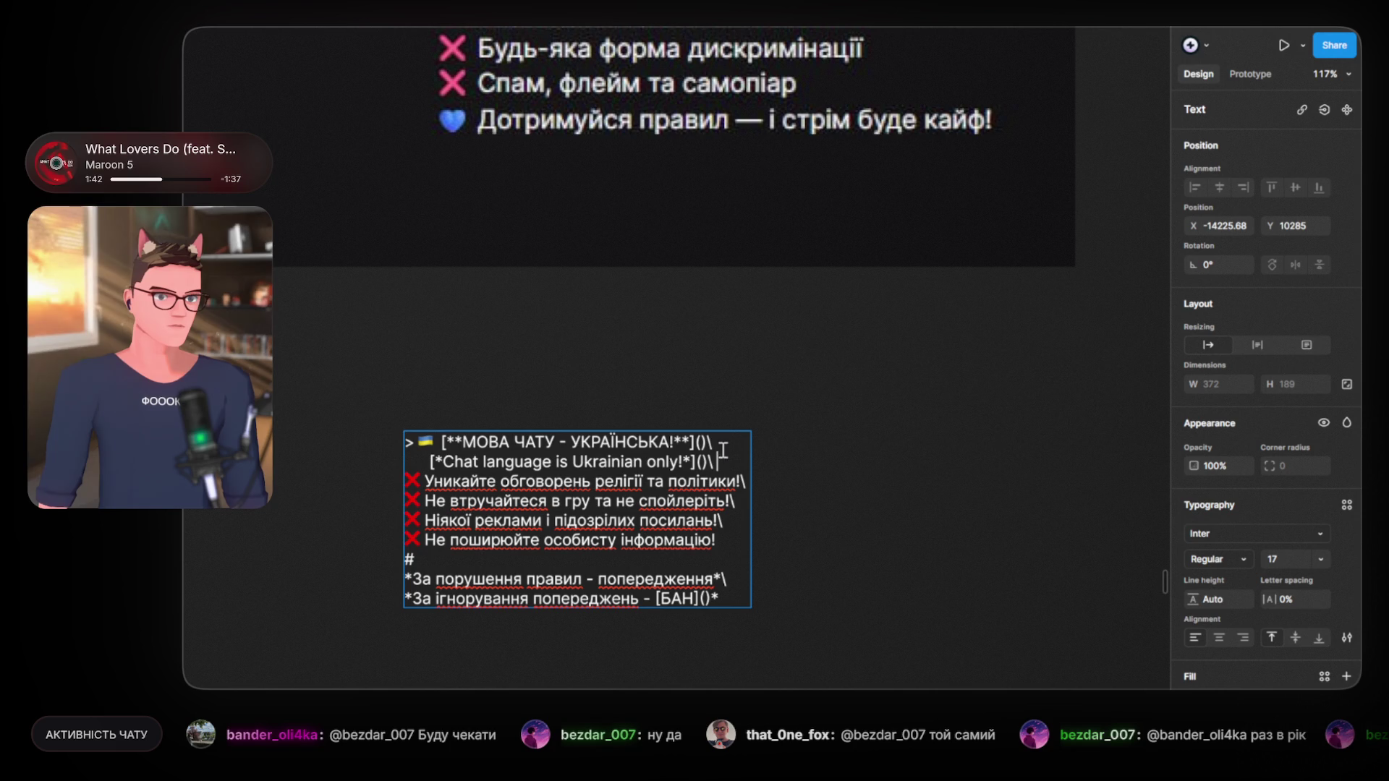
mouse_move(715, 442)
left_mouse_down()
mouse_move(345, 432)
mouse_move(424, 443)
left_mouse_up()
key("ctrl+v")
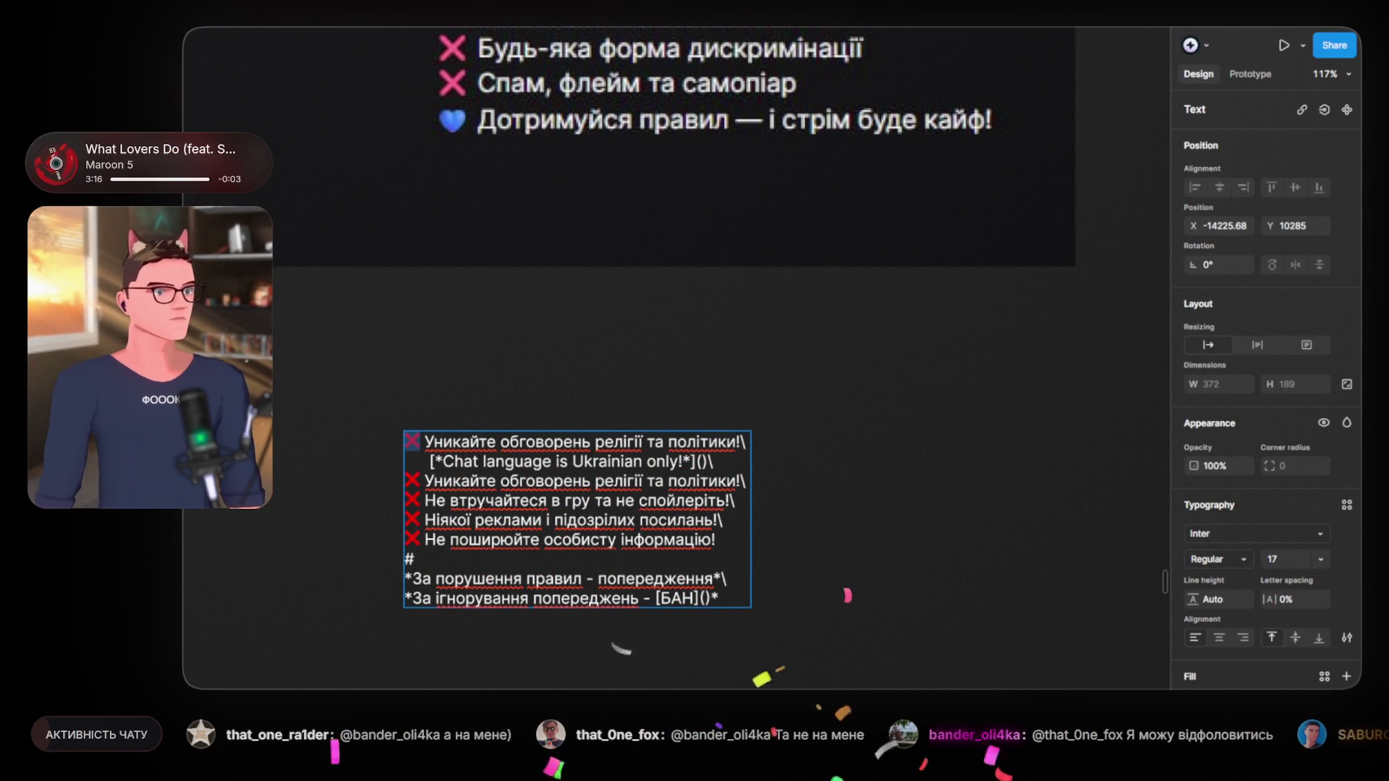
Step: Swap the opening line's ❌ for ✅ and delete the leftover grey ✓ glyph
key("Escape")
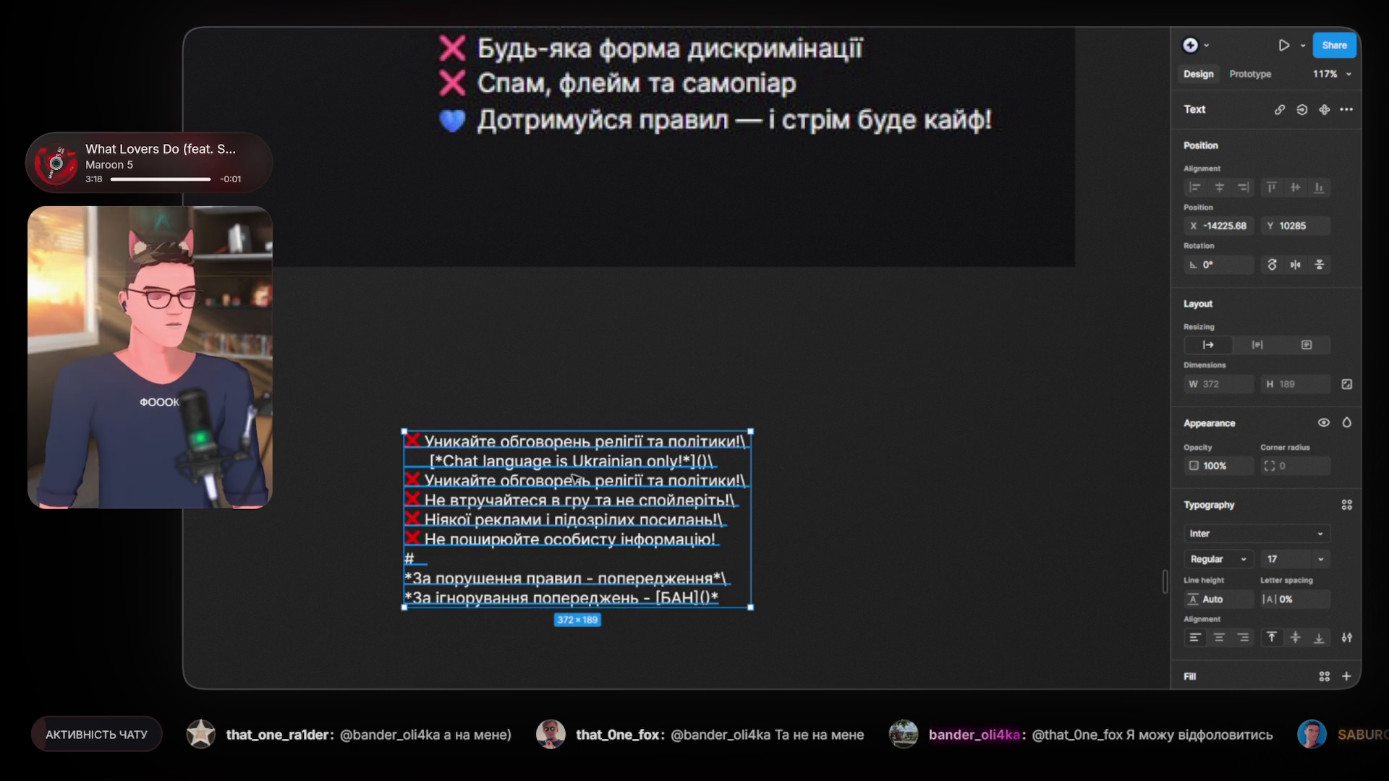
scroll(545, 463, "up", 3)
key("Return")
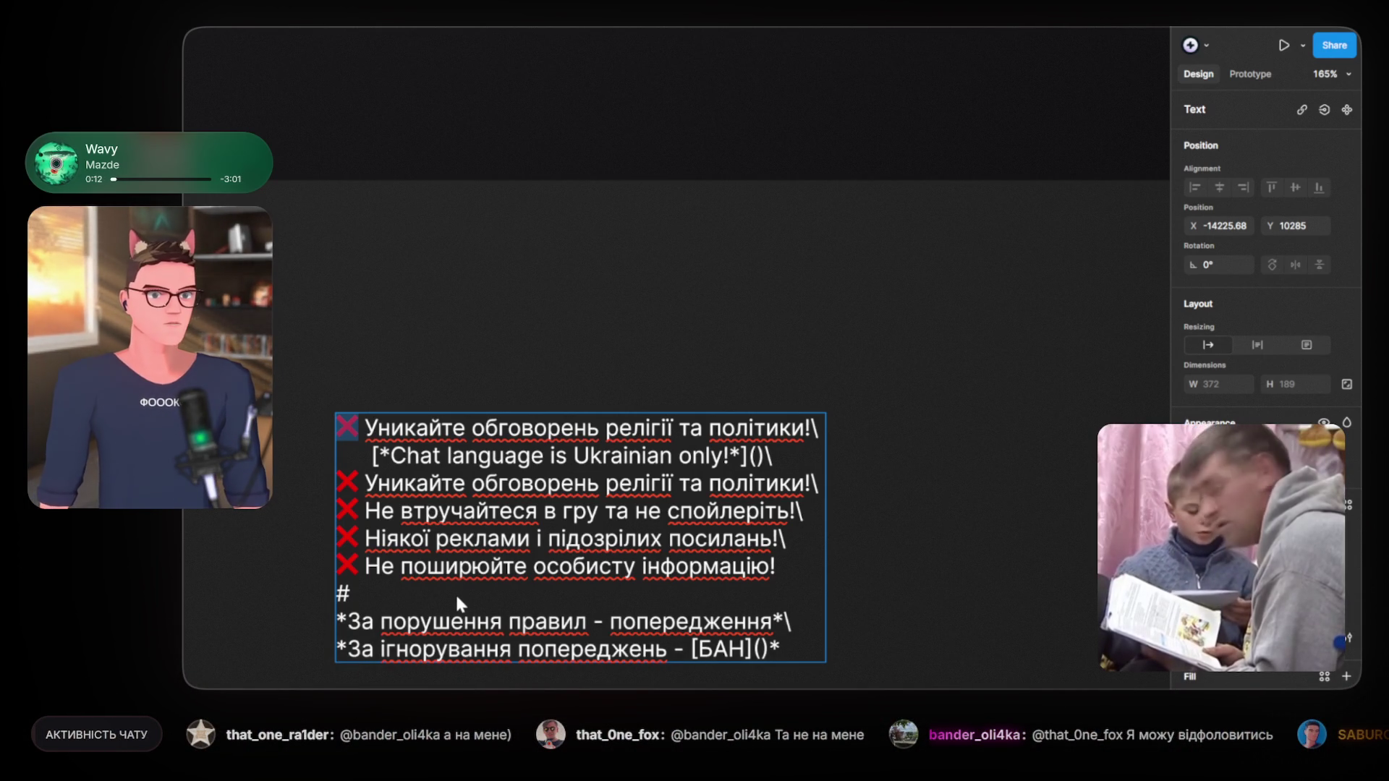
key("ctrl+v")
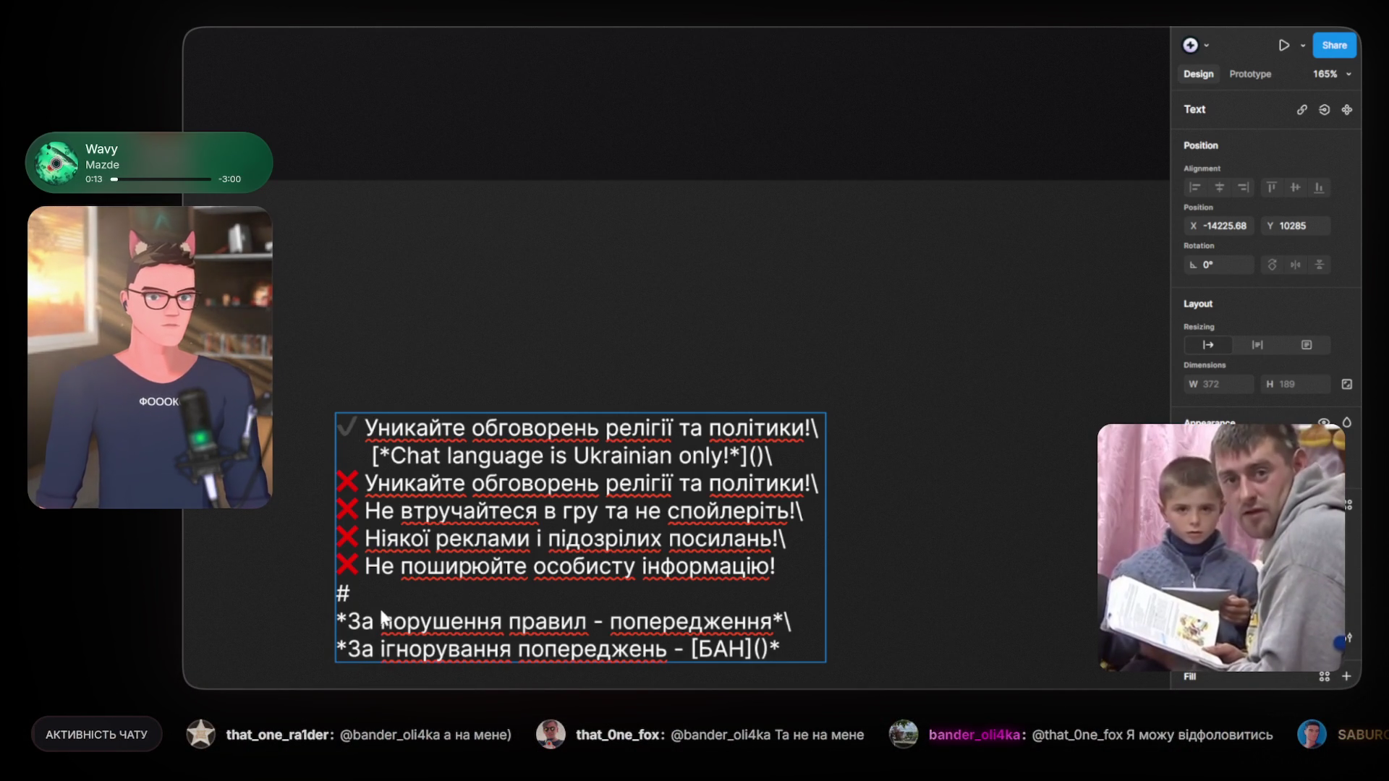
key("Left")
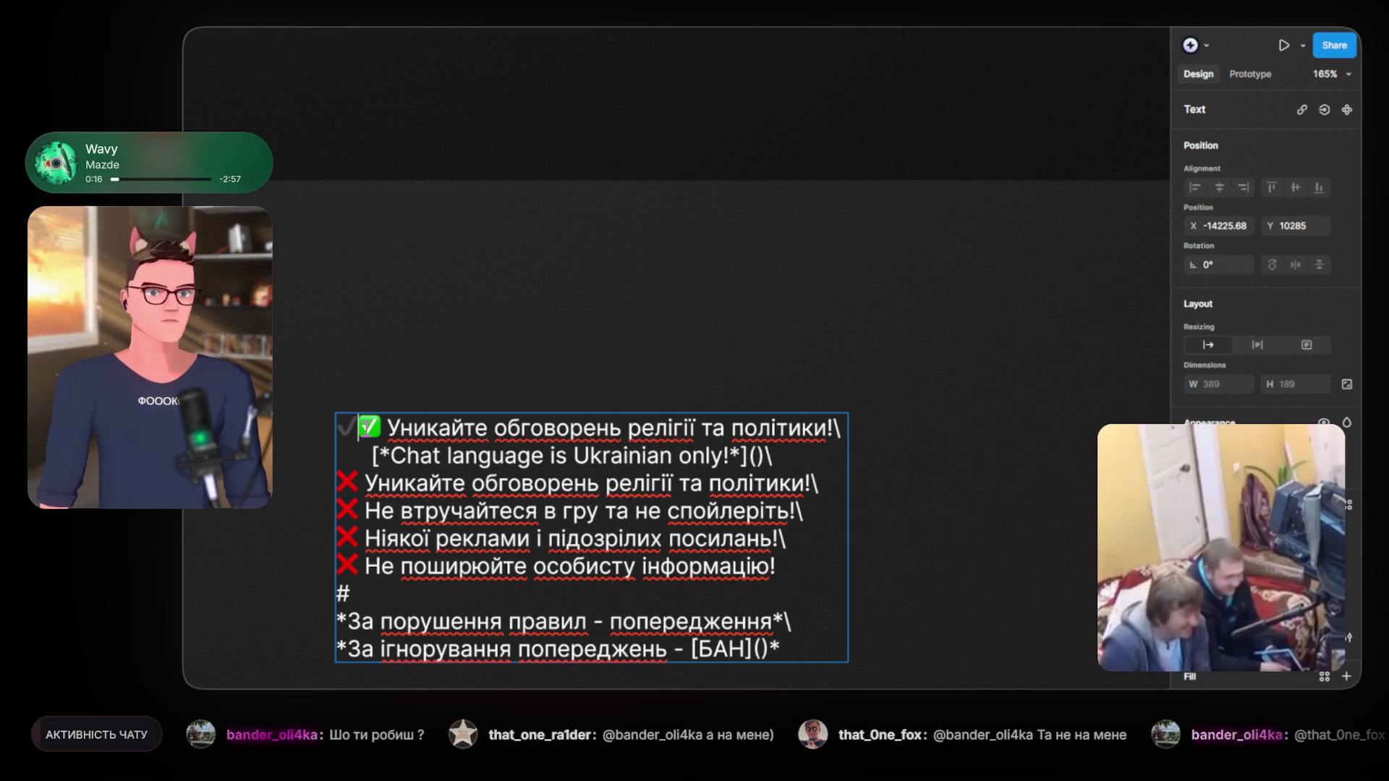
key("BackSpace")
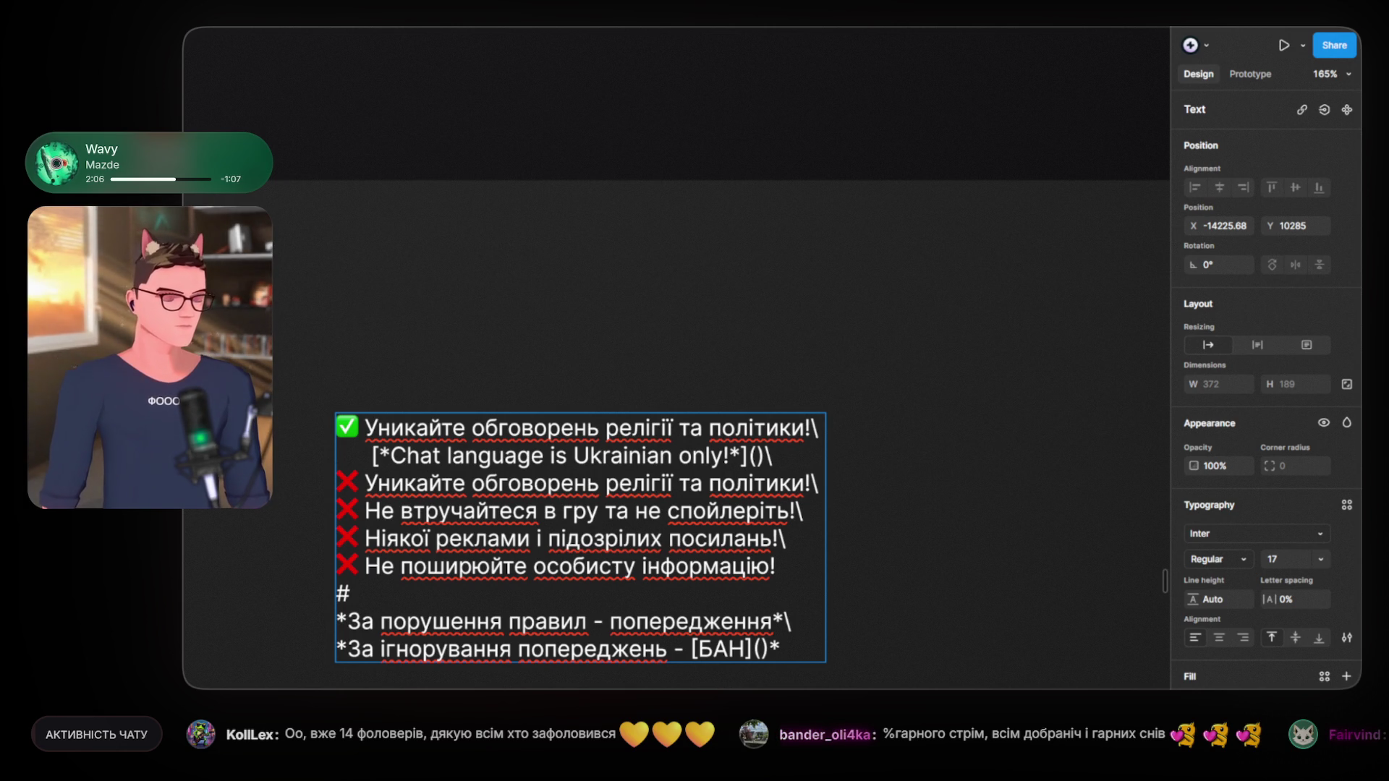
Step: Paste the 'Правила чату' list, ending 'Дотримуйся правил — і стрім буде кайф!', after blank lines
scroll(832, 322, "down", 5)
scroll(811, 322, "up", 2)
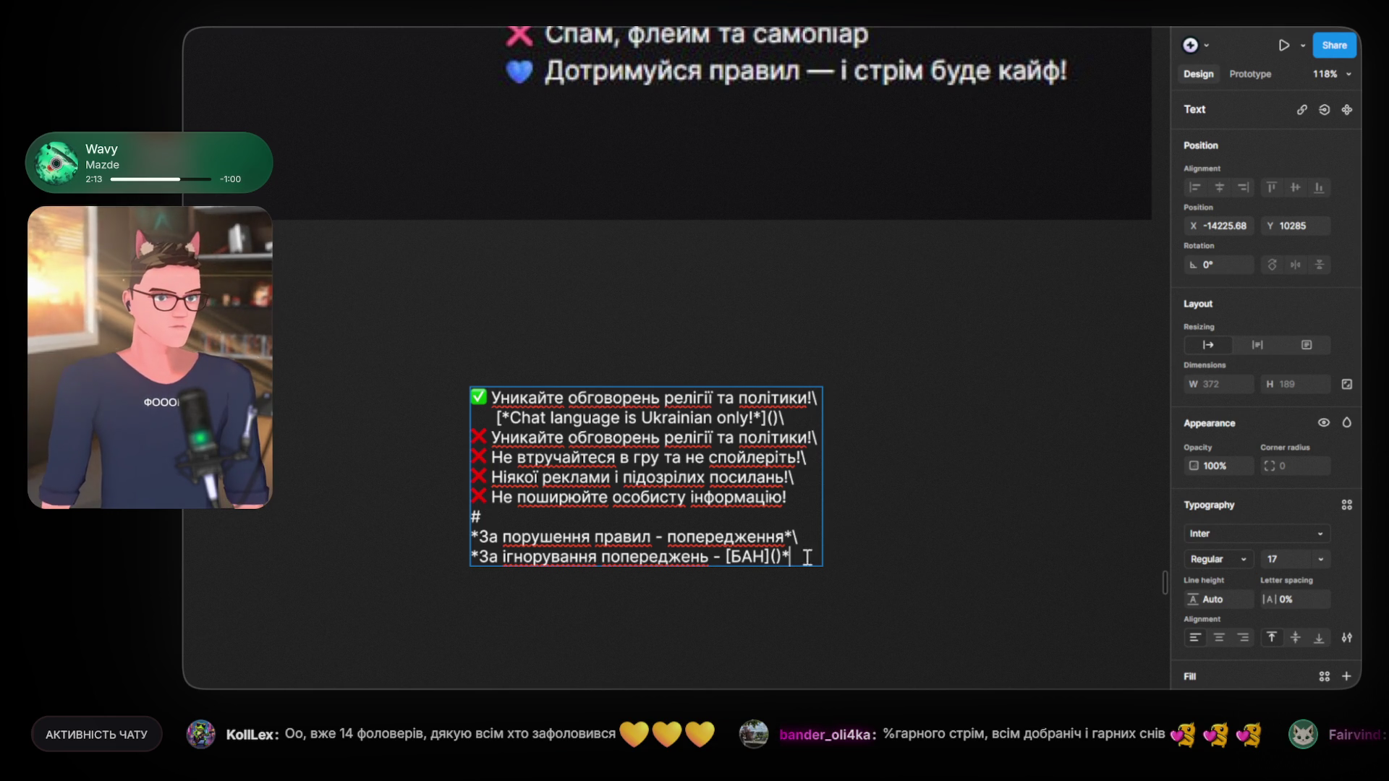
key("Return")
key("Return")
key("Return")
key("Return")
key("ctrl+v")
scroll(941, 548, "down", 2)
scroll(964, 511, "down", 2)
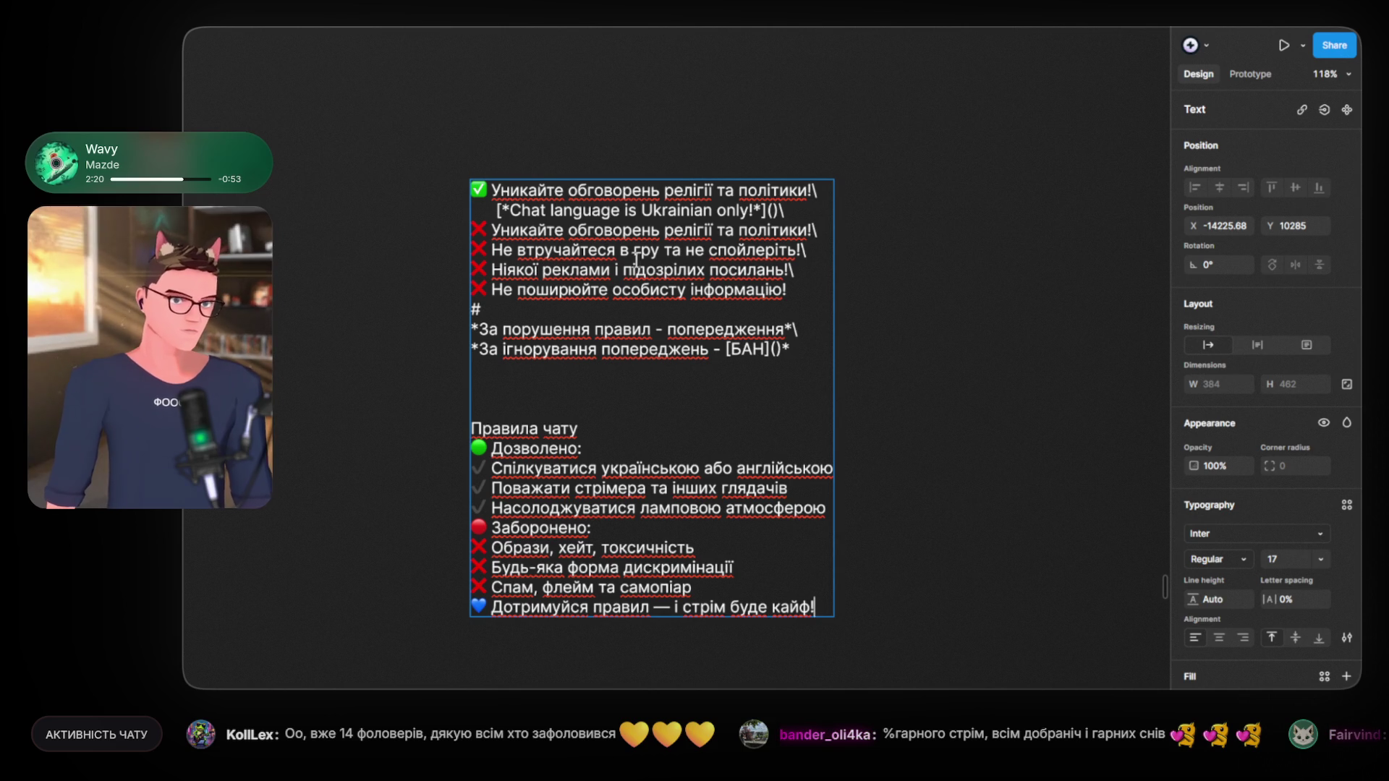
left_click_drag(492, 190, 537, 189)
left_click(496, 190)
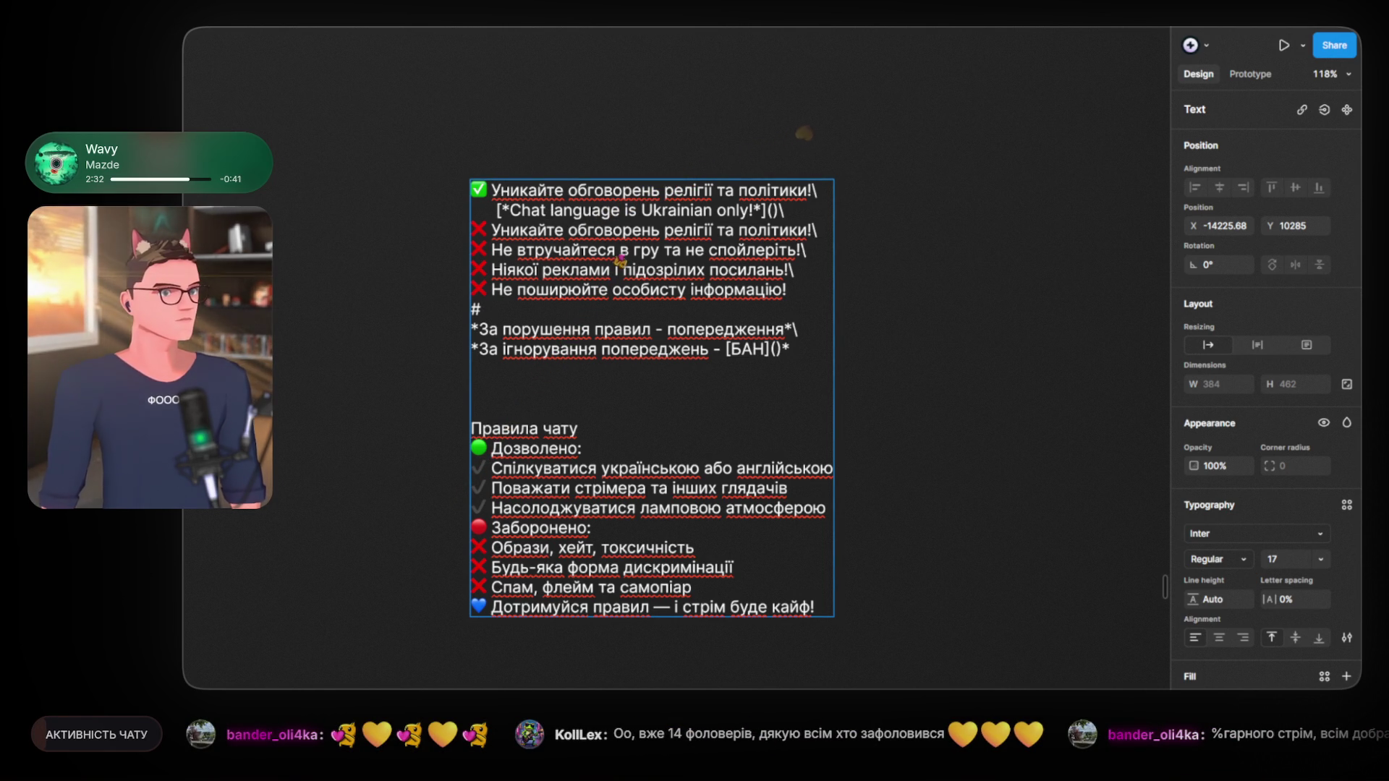
Step: Retype the first line as 'Мова чату - Українська / Англійська'
left_click_drag(491, 190, 811, 190)
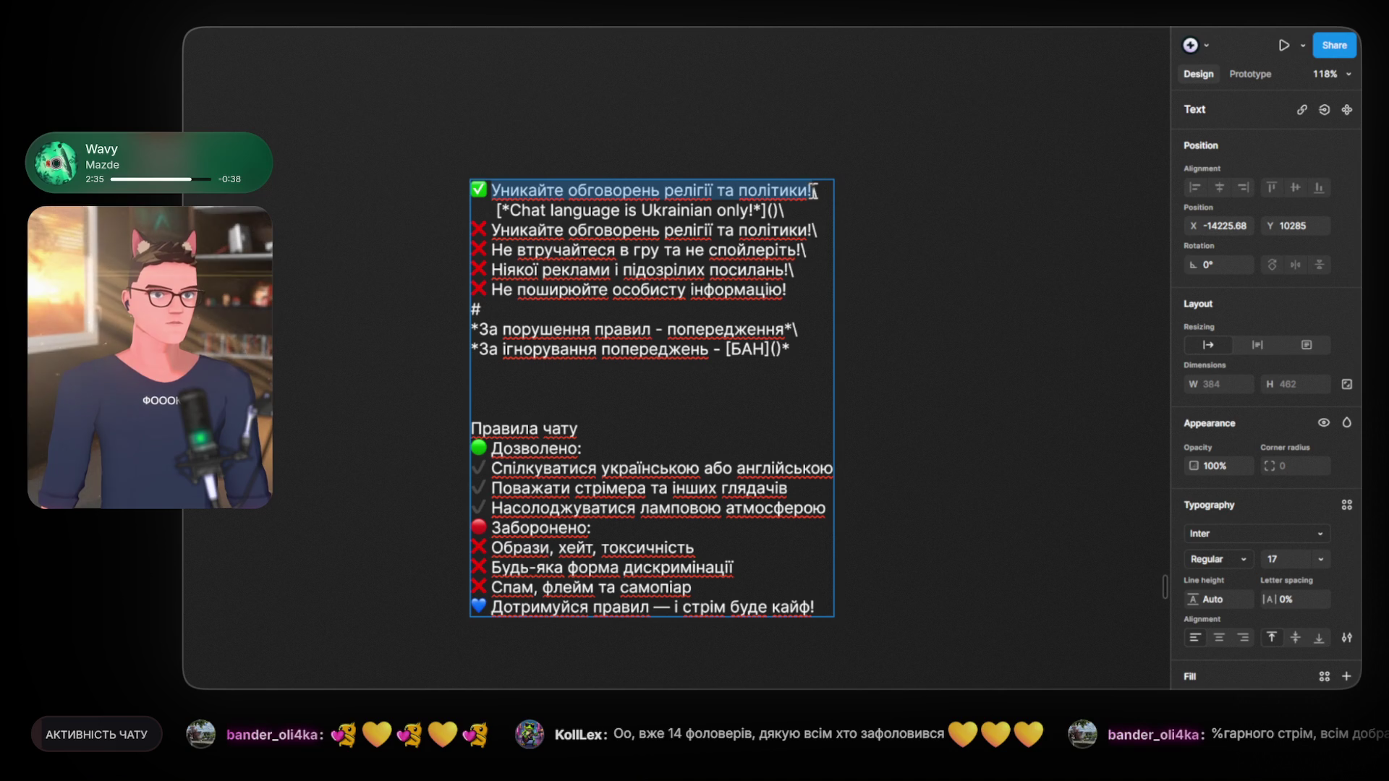
type("Мова чату - Українсь\\")
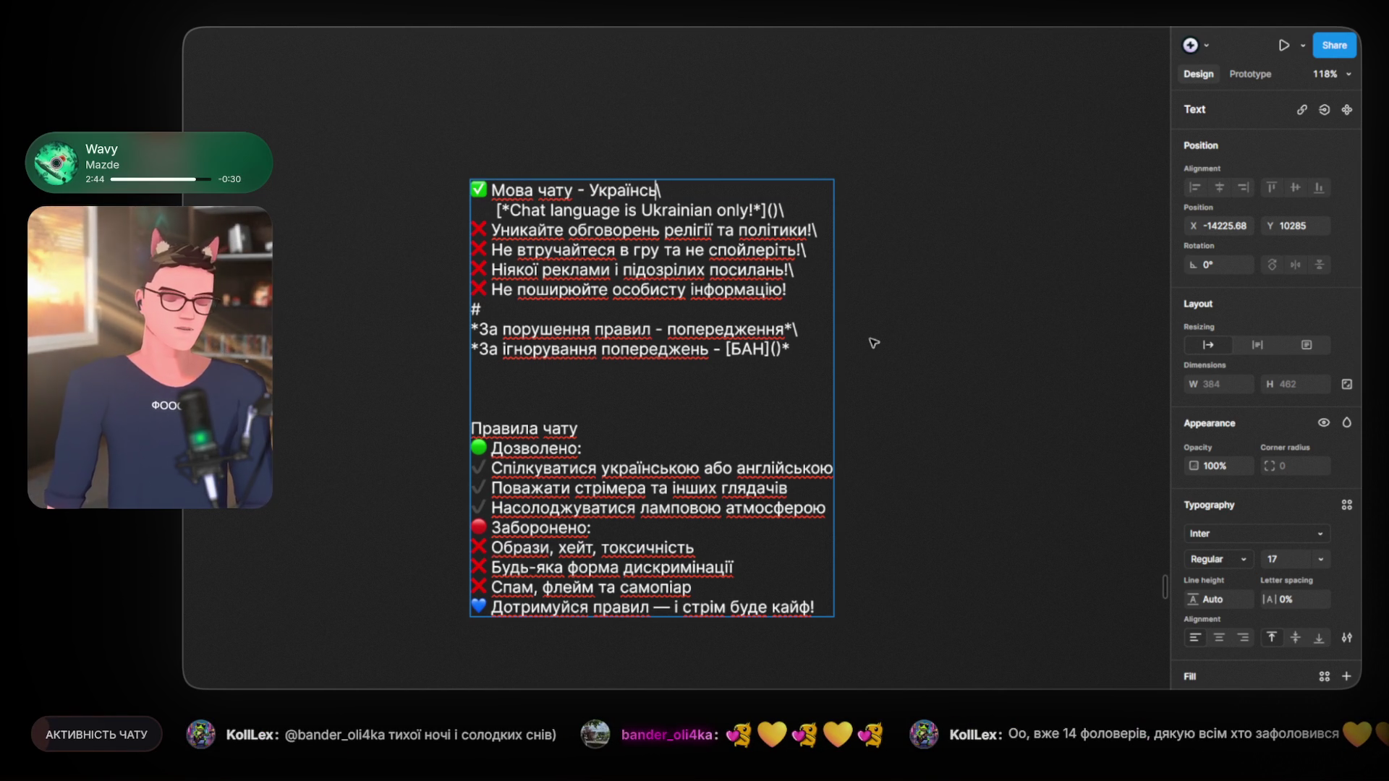
type("ка")
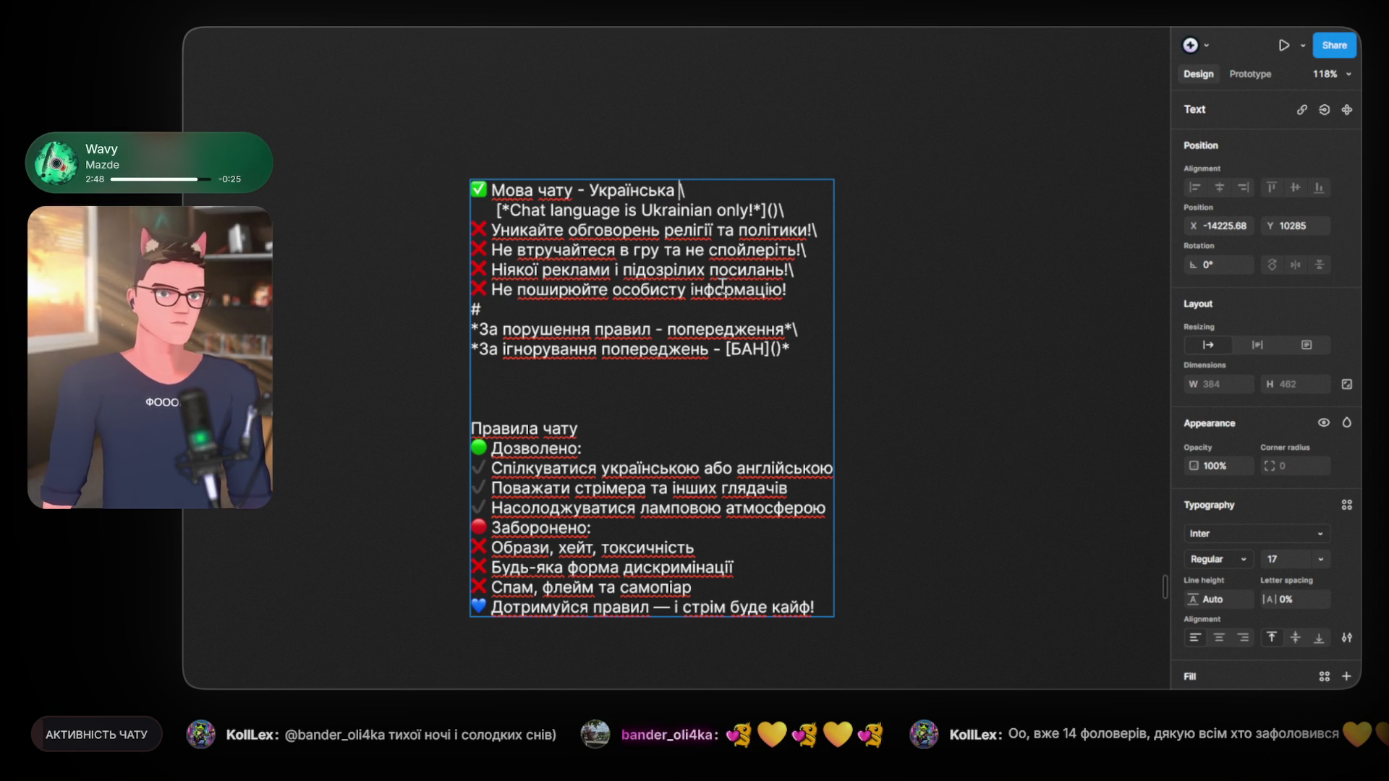
type(" / ")
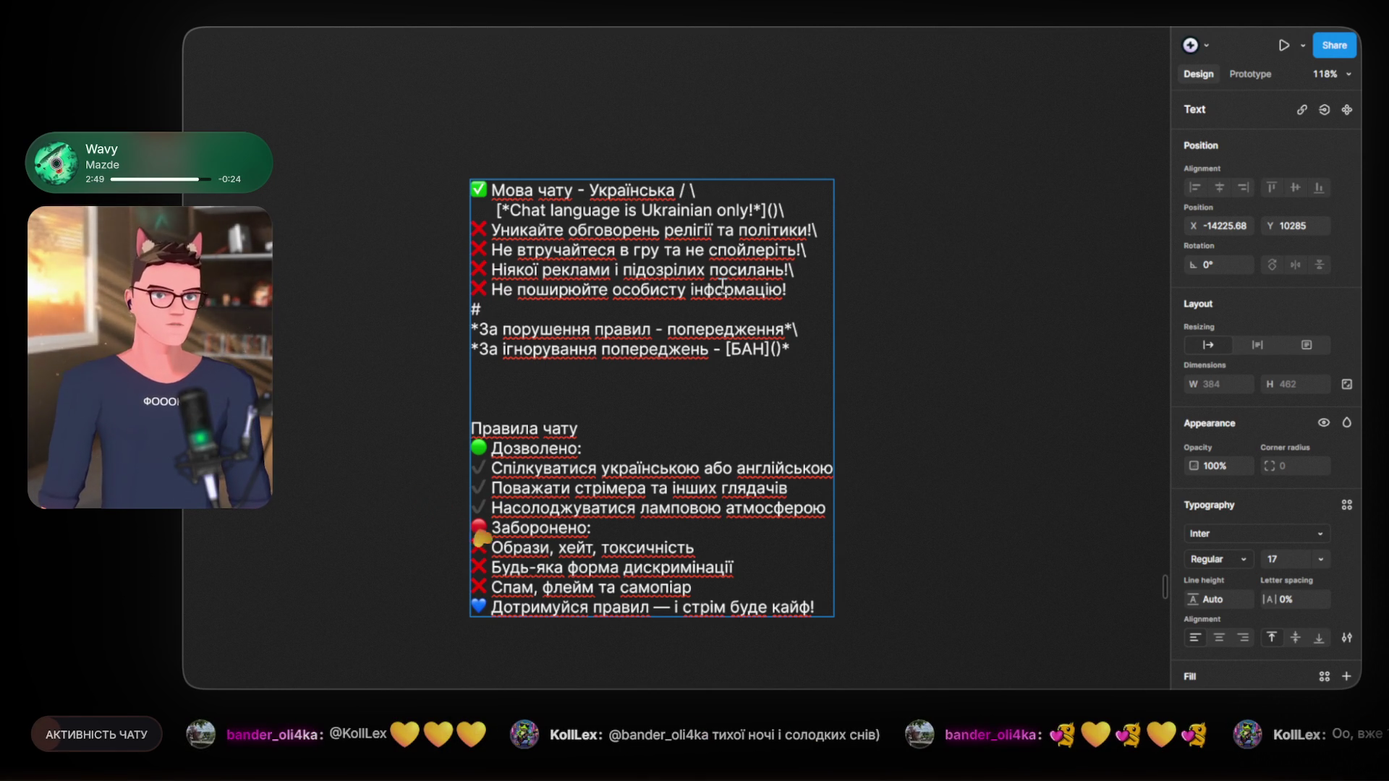
type("English")
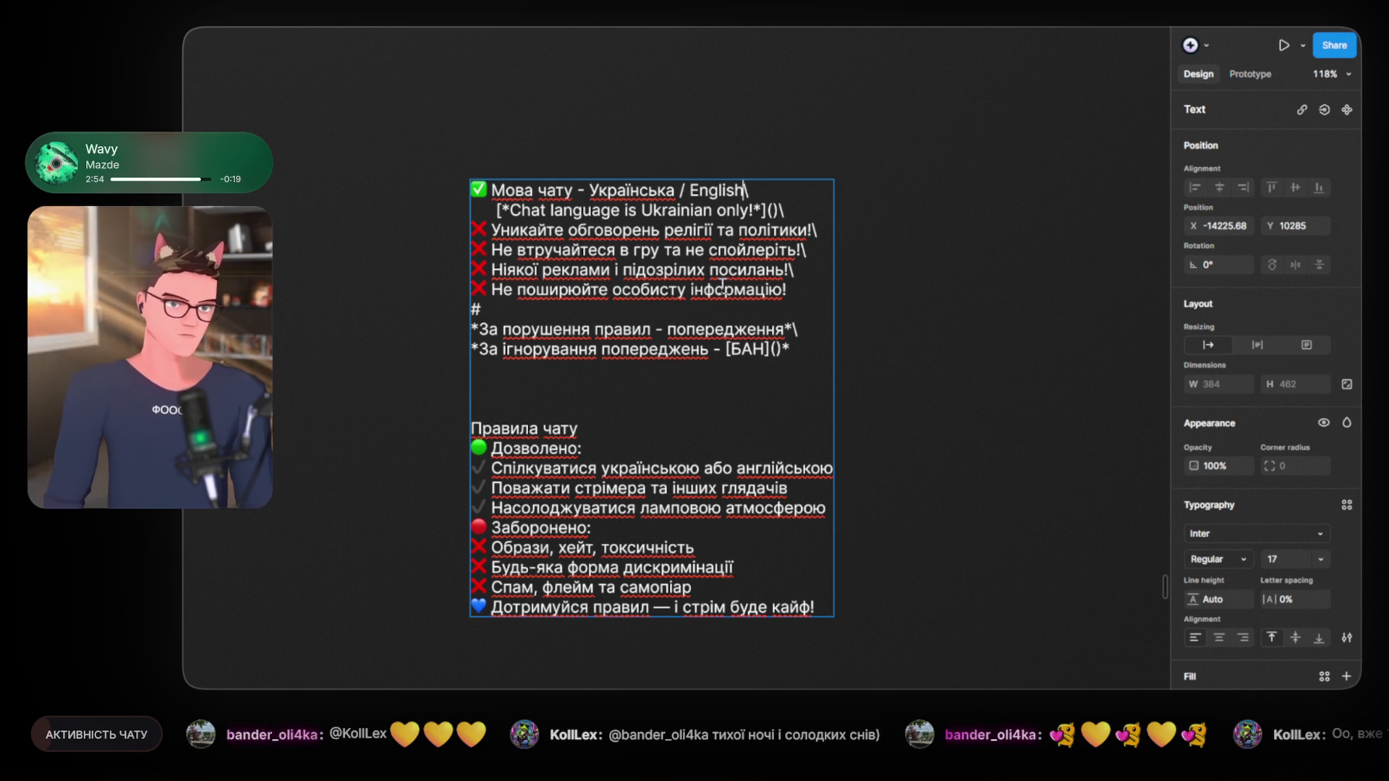
key("BackSpace")
key("BackSpace")
key("BackSpace")
key("BackSpace")
key("BackSpace")
key("BackSpace")
type("Англійська")
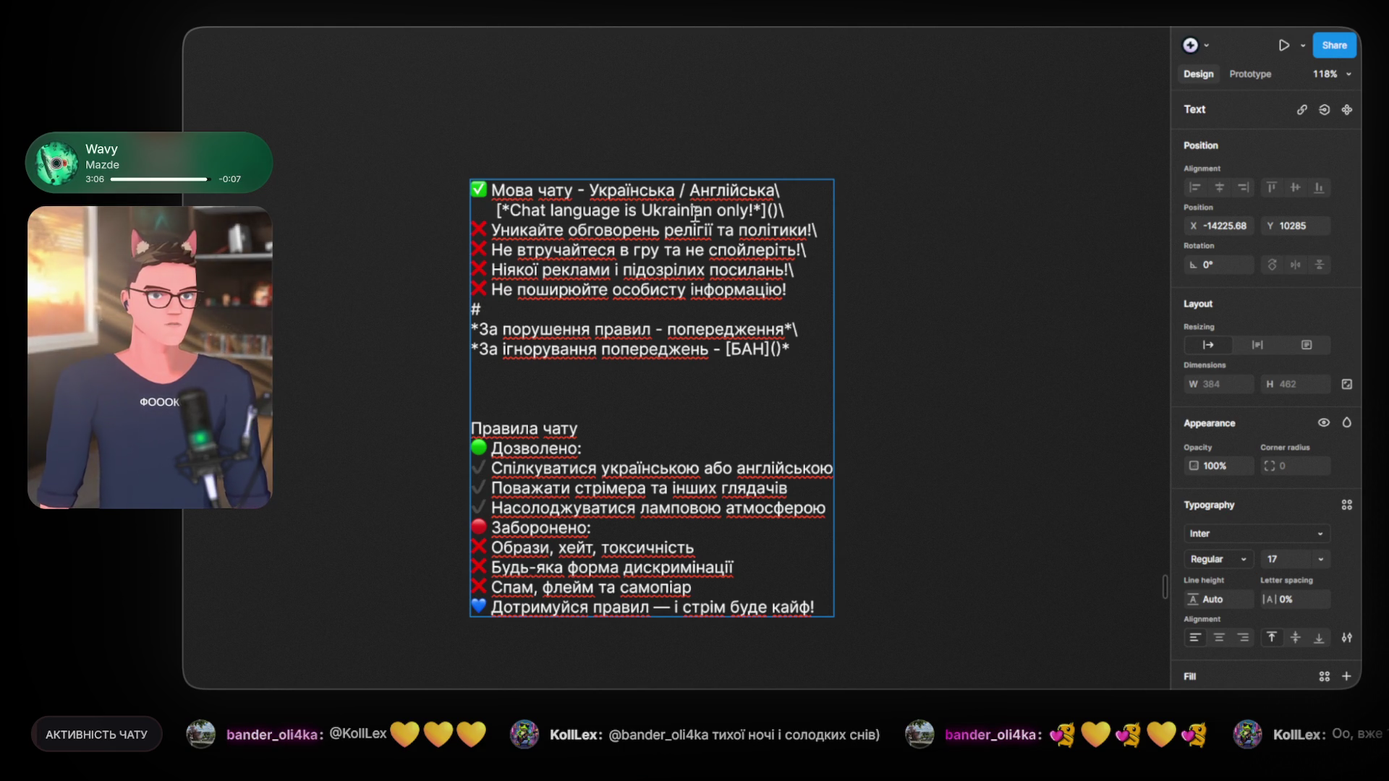
Step: Replace 'only' so the note reads 'Chat language is Ukrainian and English!'
left_click_drag(716, 212, 751, 211)
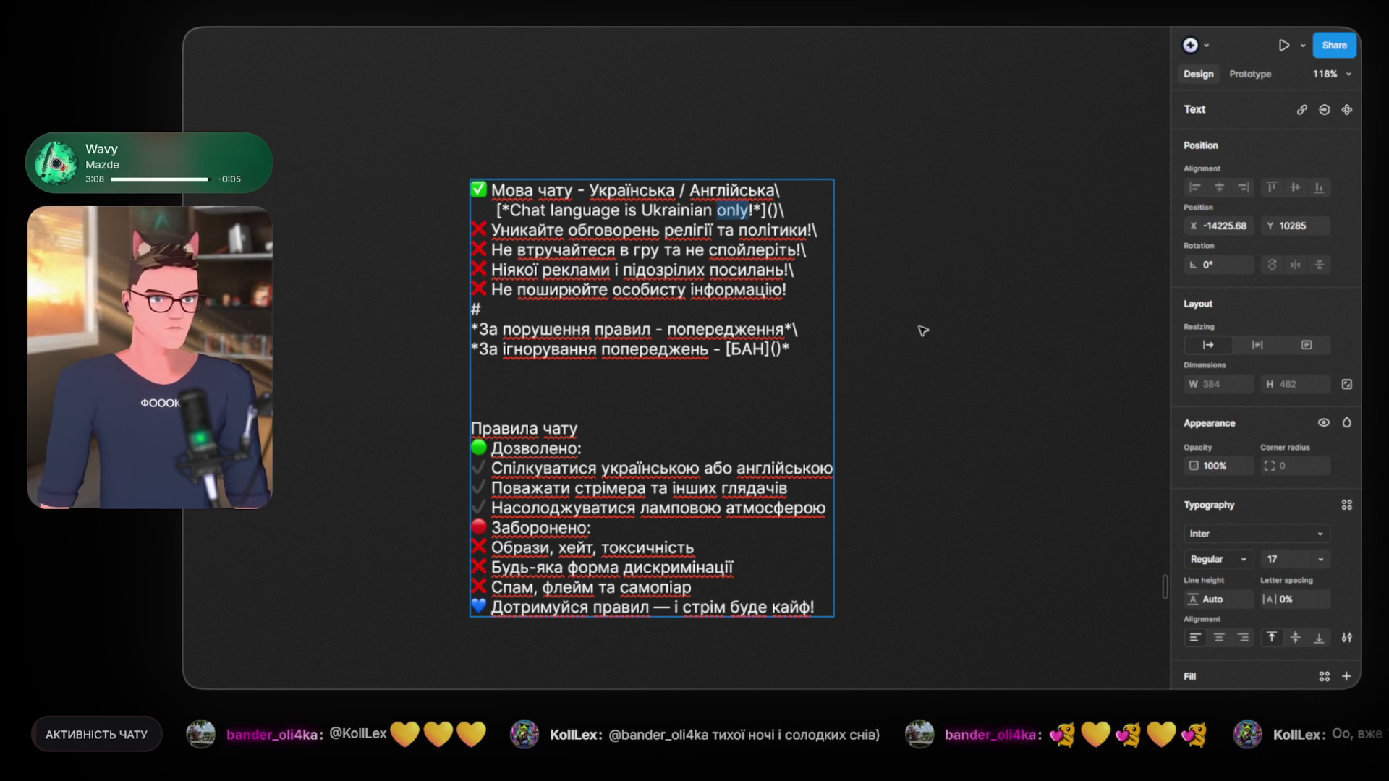
type("and ")
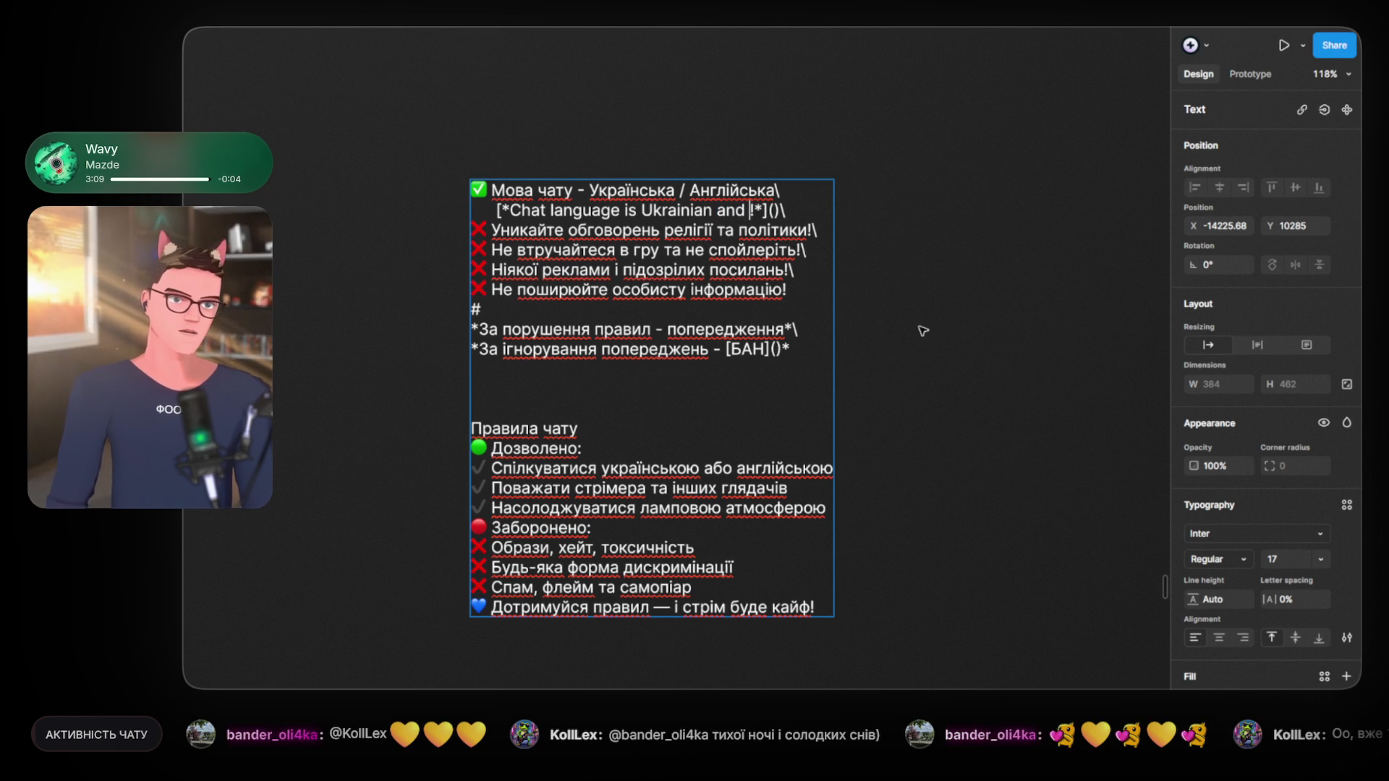
type("English!")
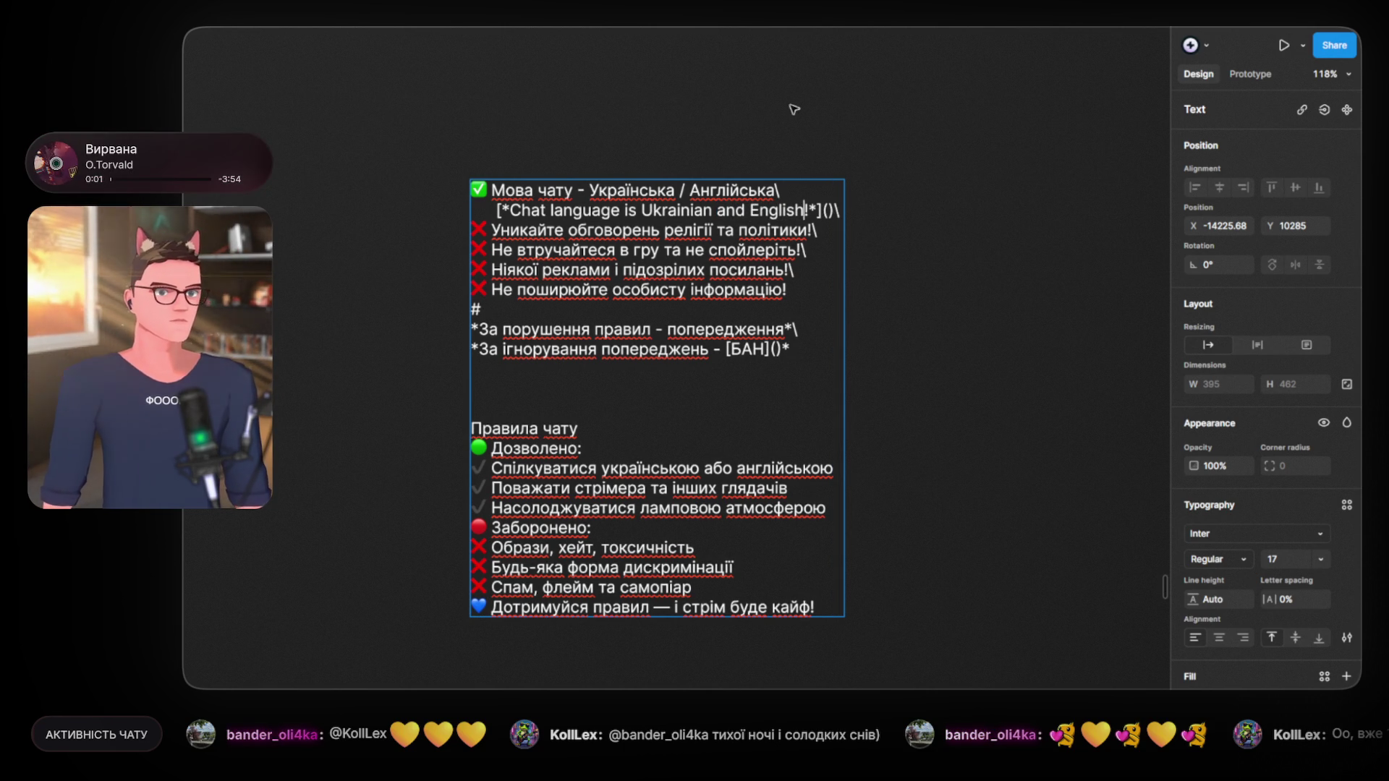
key("Escape")
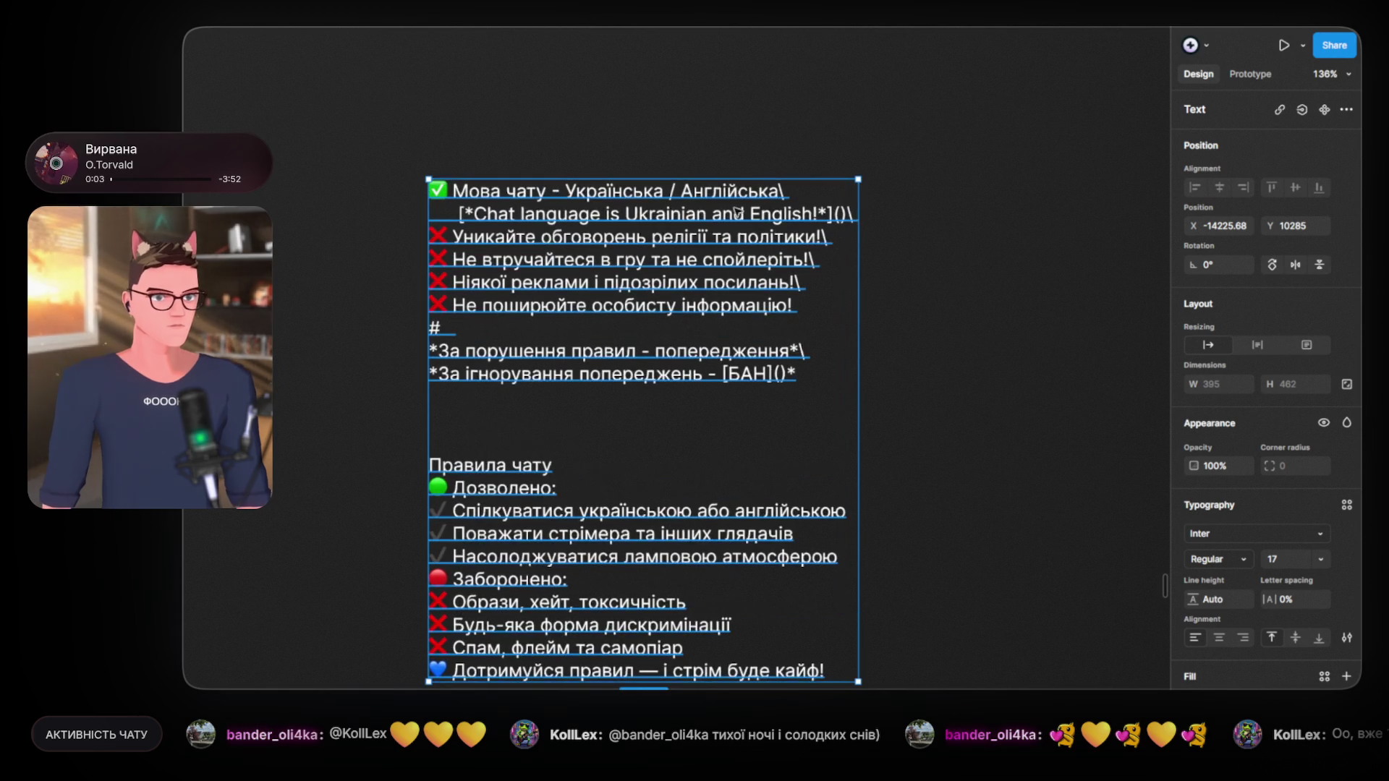
Step: Make line one '[Мова чату - Українська / Англійська]()' using line two's link ending
scroll(616, 204, "up", 1)
scroll(616, 204, "up", 1)
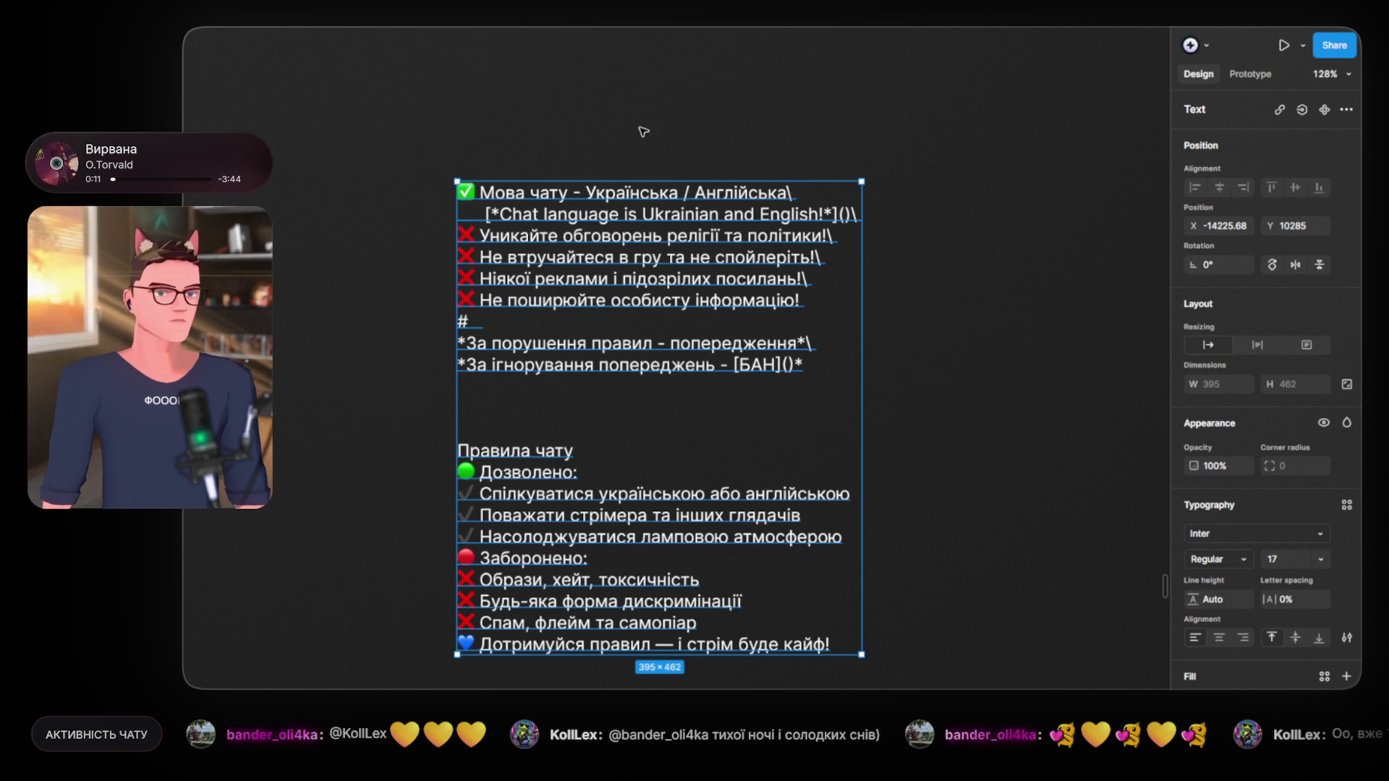
double_click(844, 217)
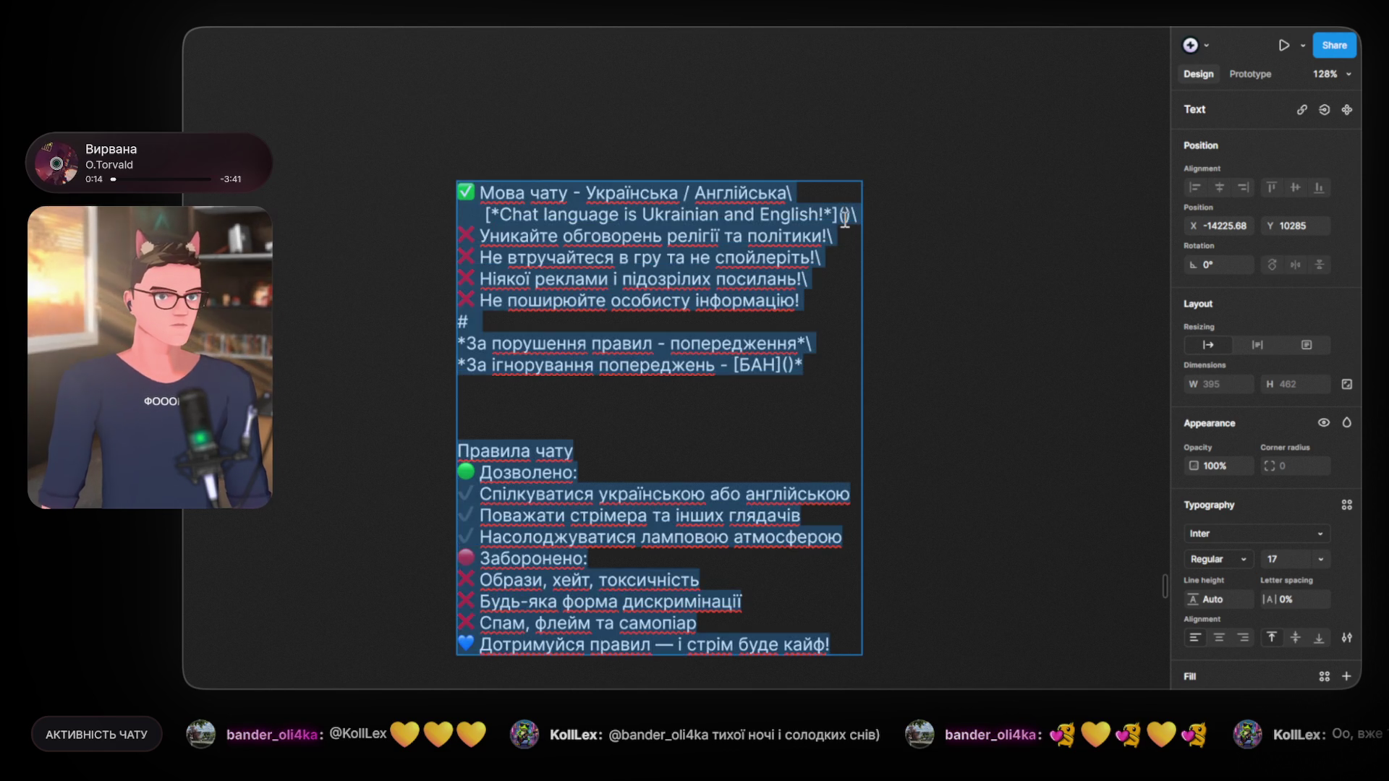
left_click(838, 215)
left_click_drag(836, 215, 855, 214)
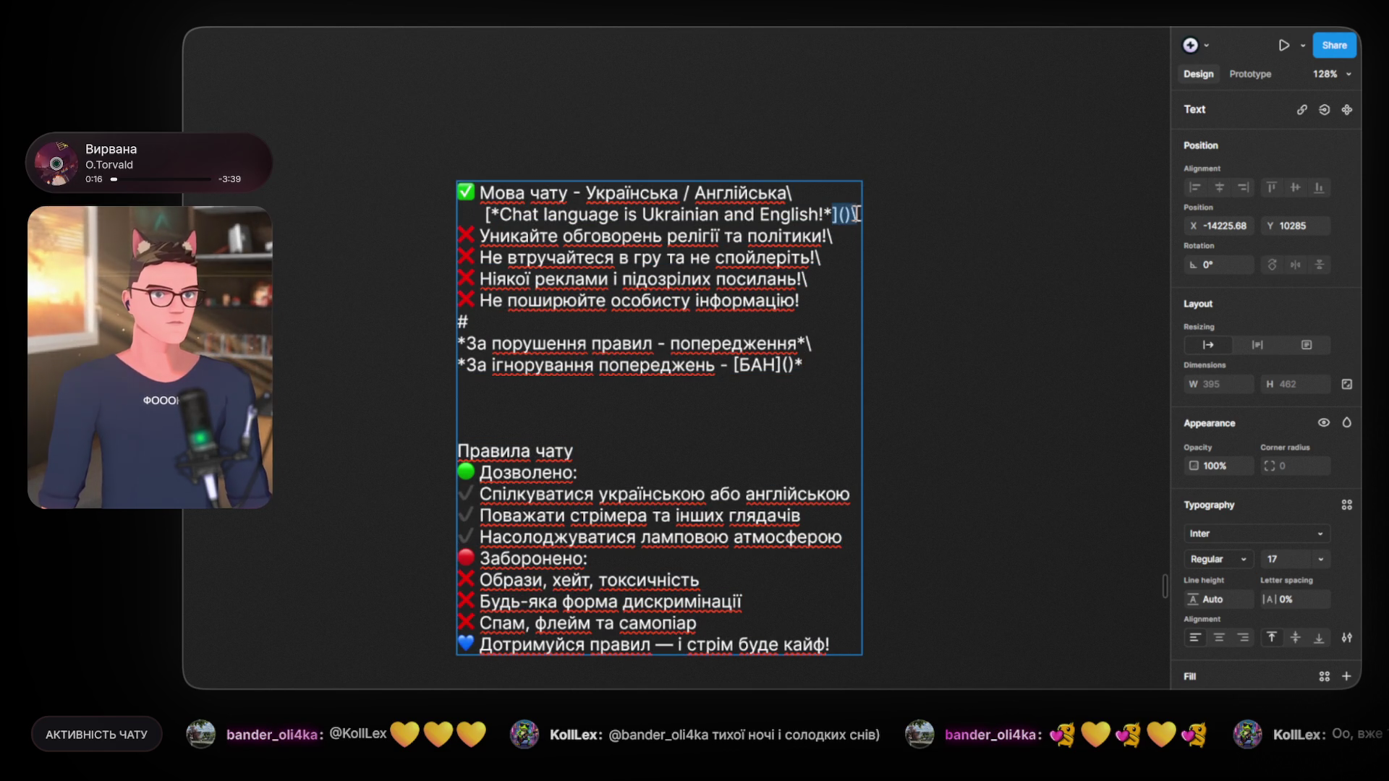
left_click(805, 197)
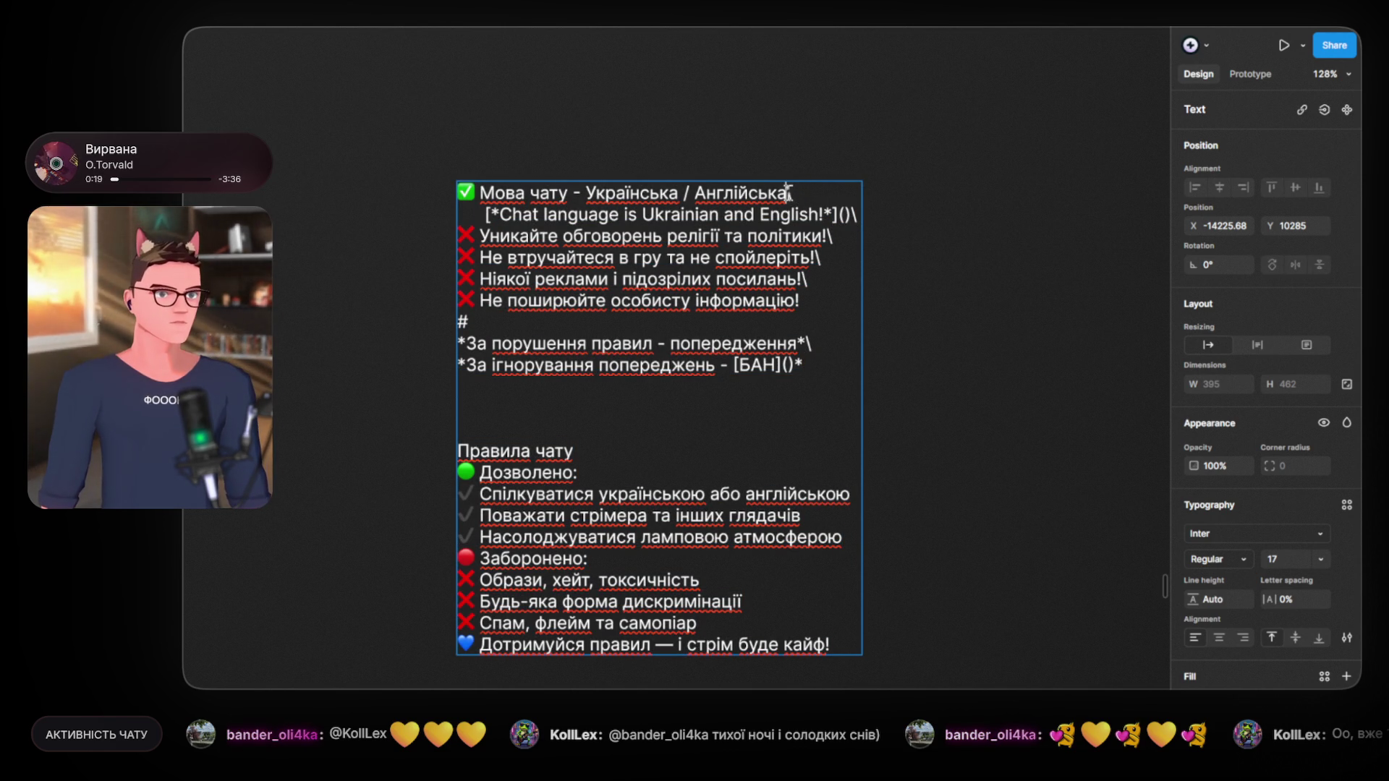
type("]()\\")
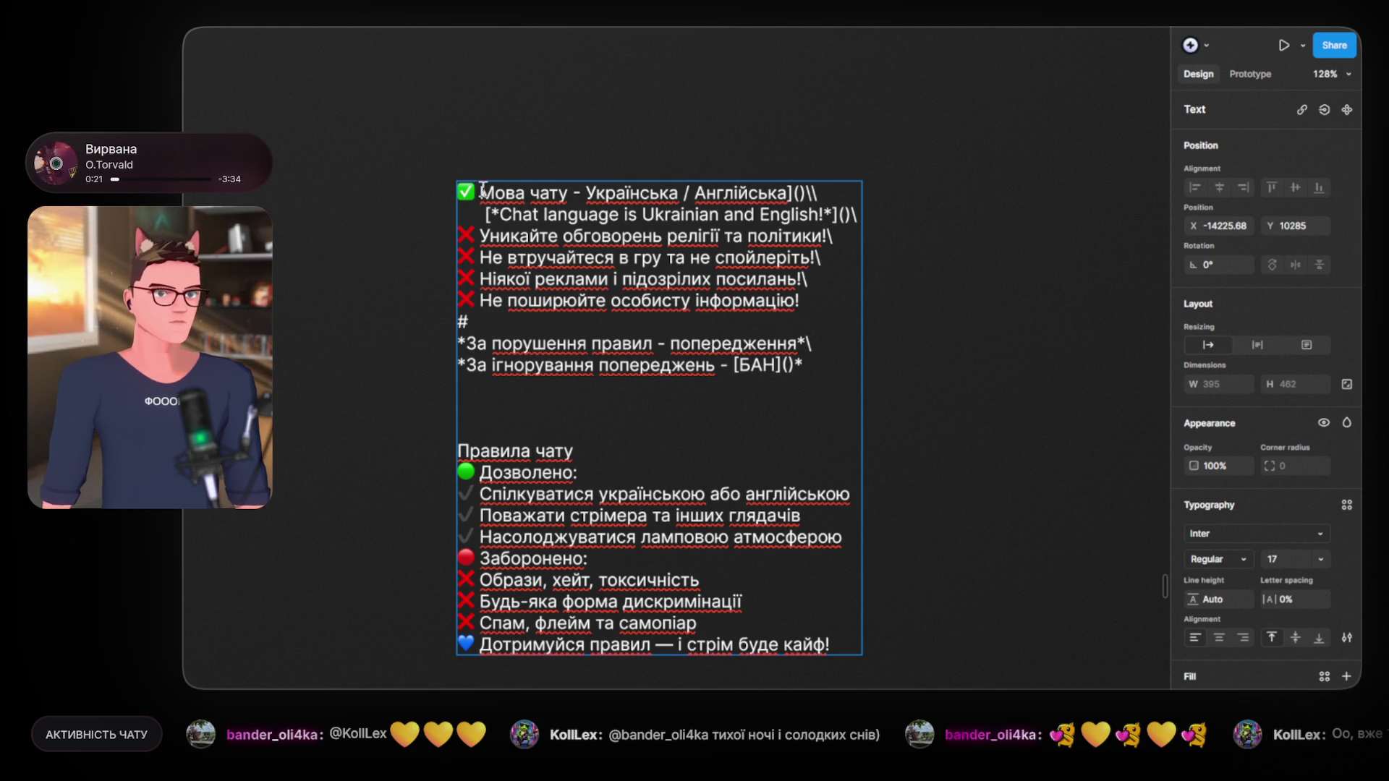
type("[")
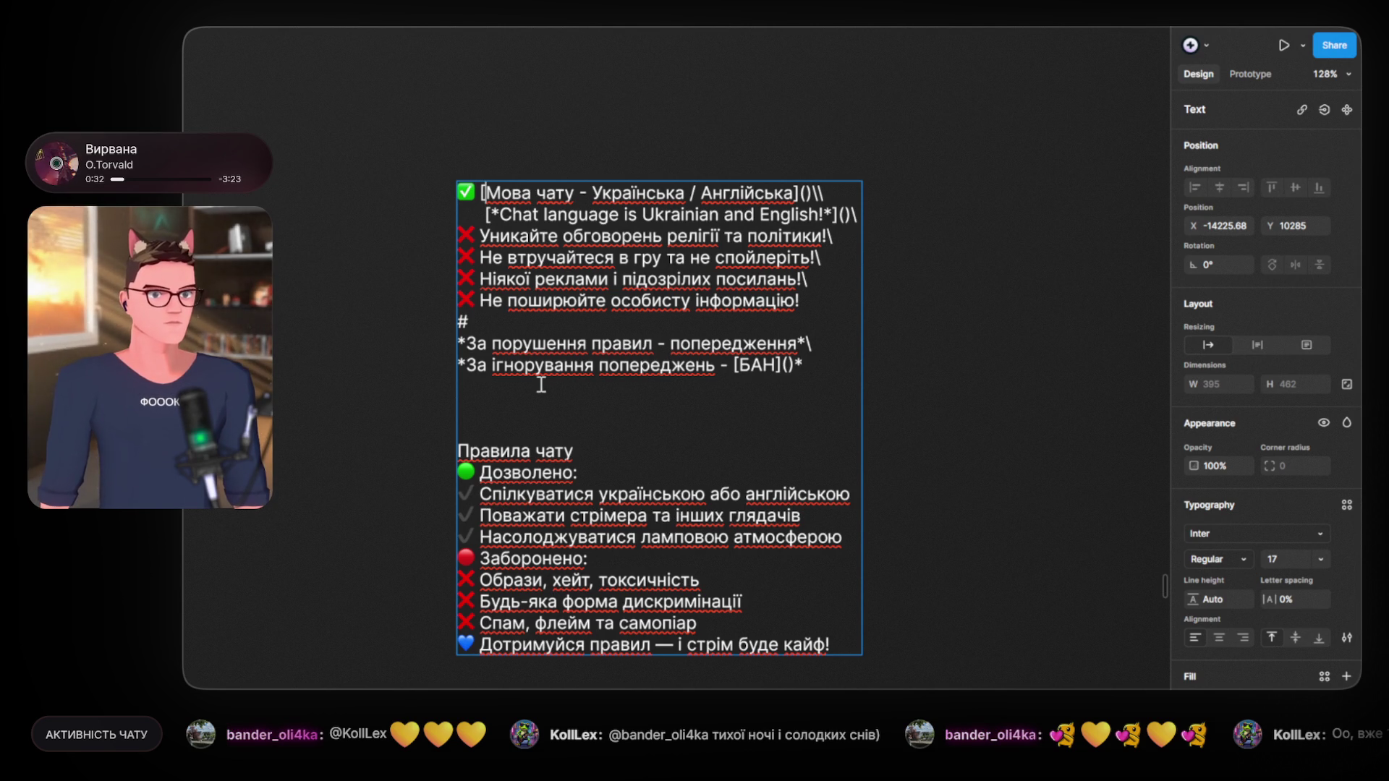
left_click_drag(480, 236, 822, 245)
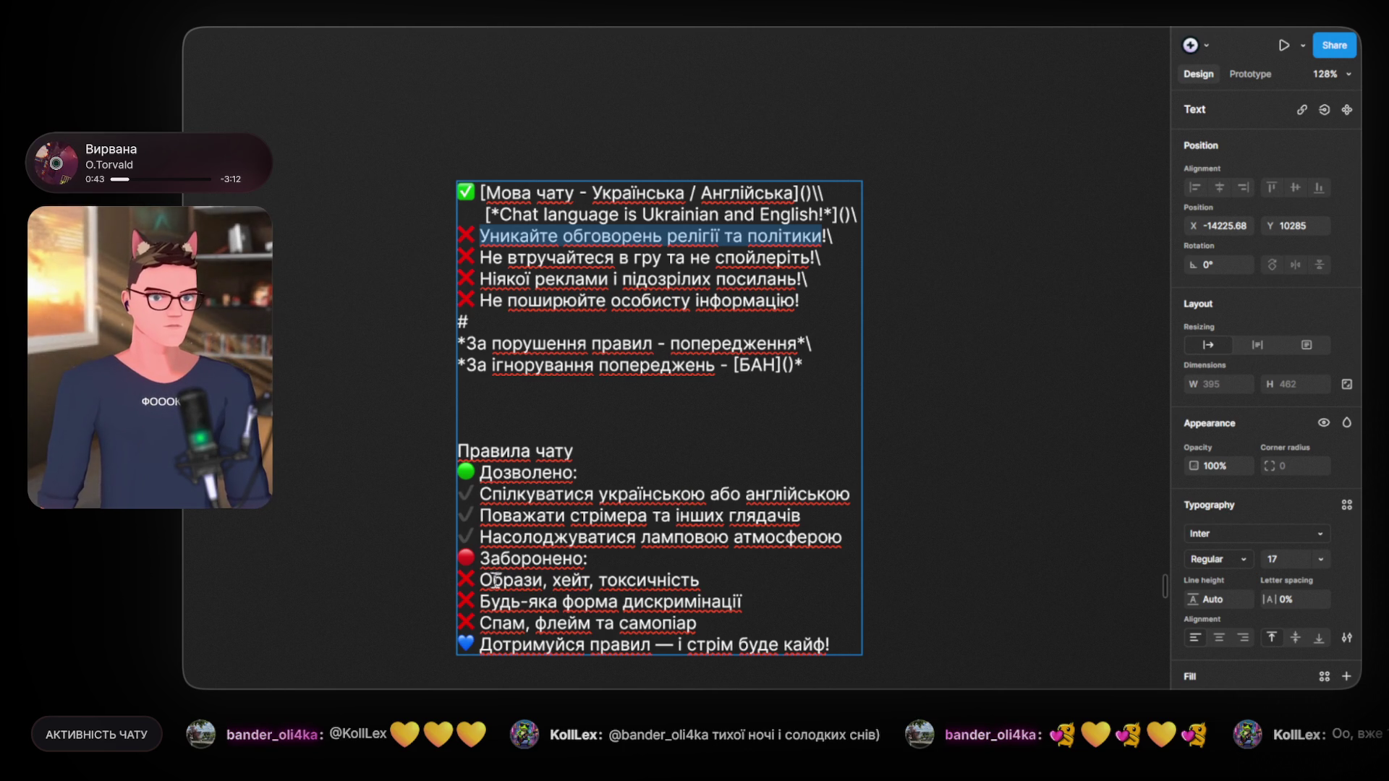
Step: Paste 'Образи, хейт, токсичність' over the religion-and-politics rule line
left_click_drag(721, 579, 480, 581)
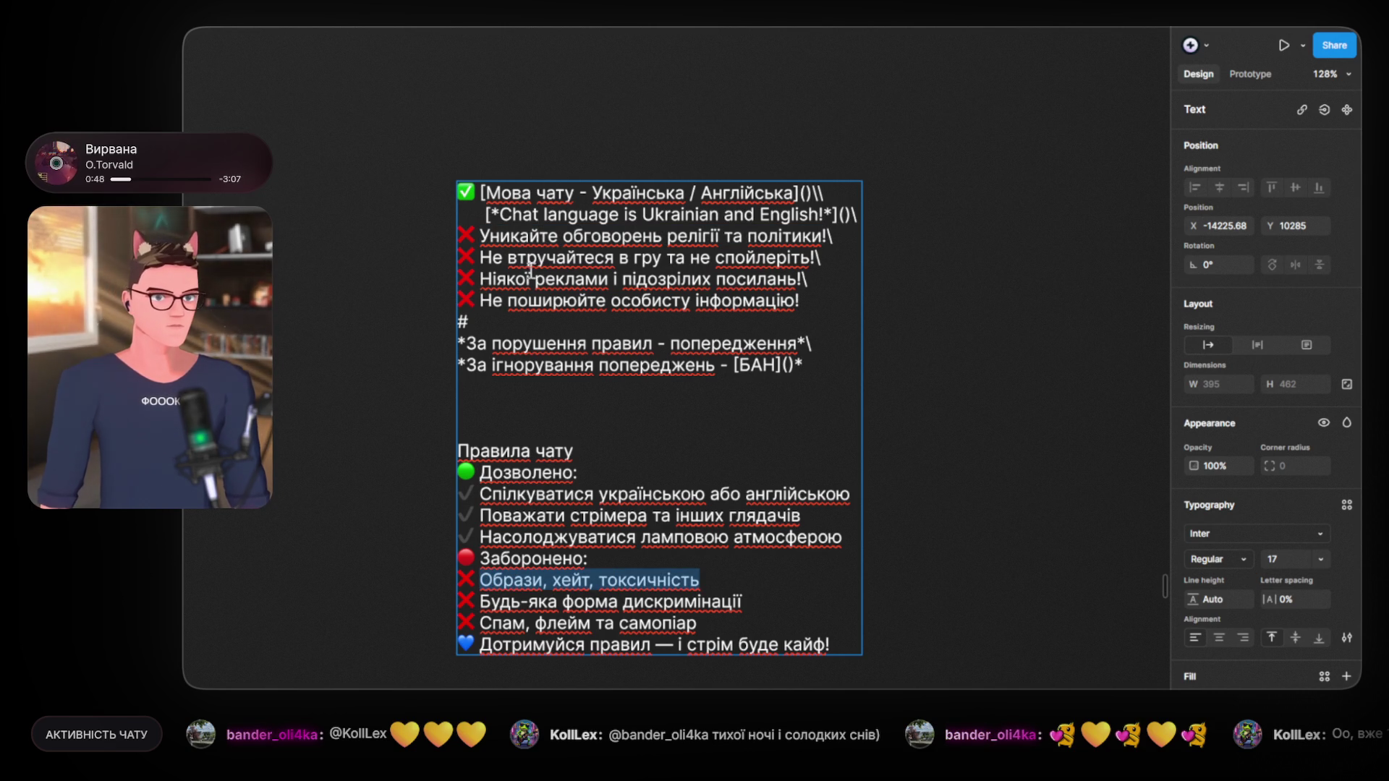
left_click(519, 235)
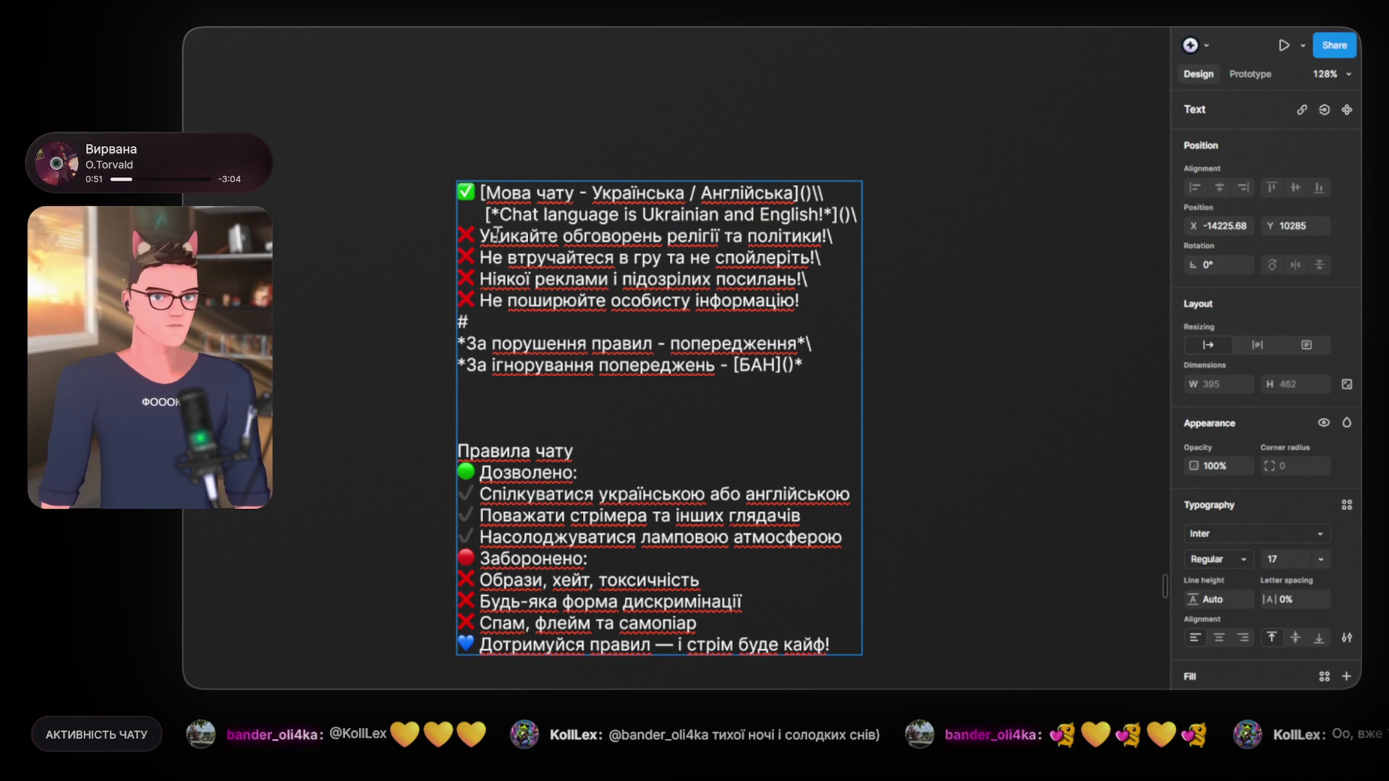
left_click_drag(481, 236, 824, 237)
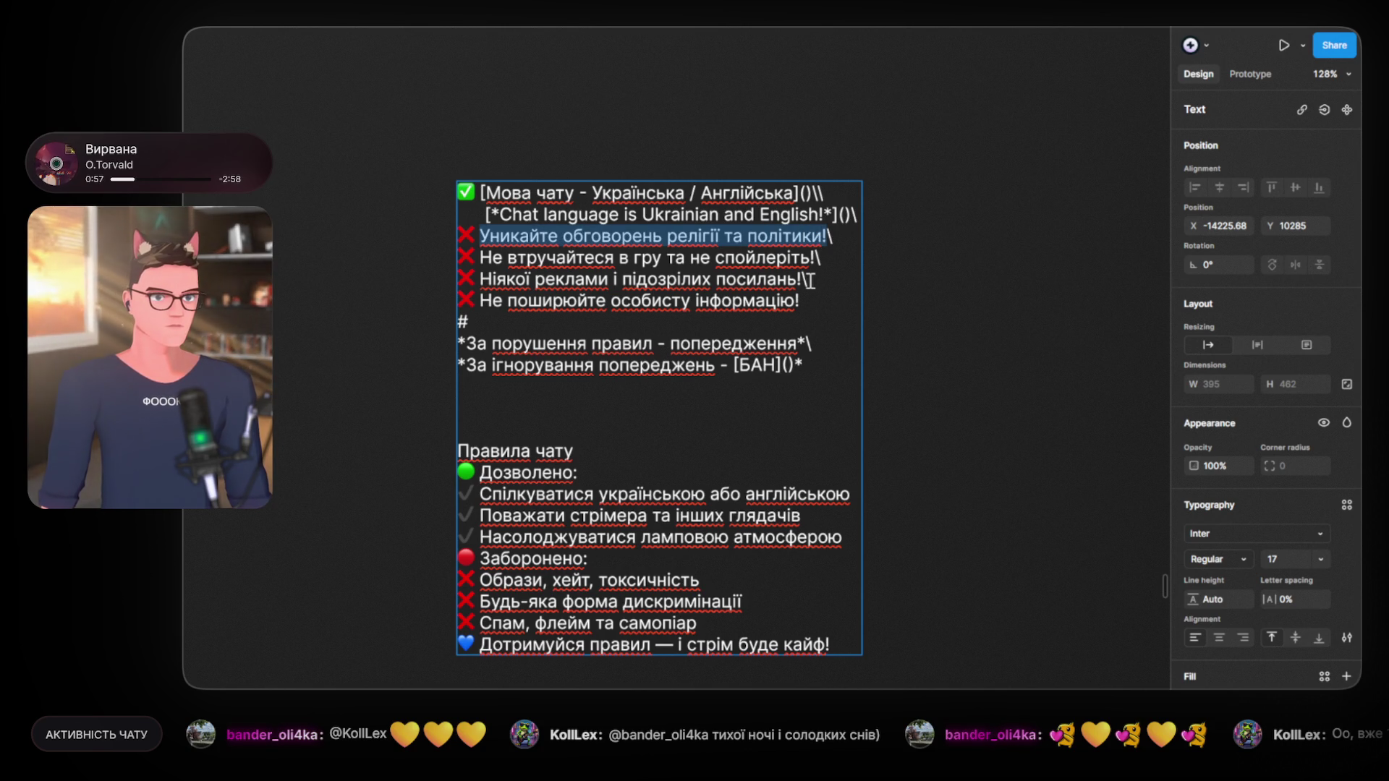
type("Образи, хейт, токсичність")
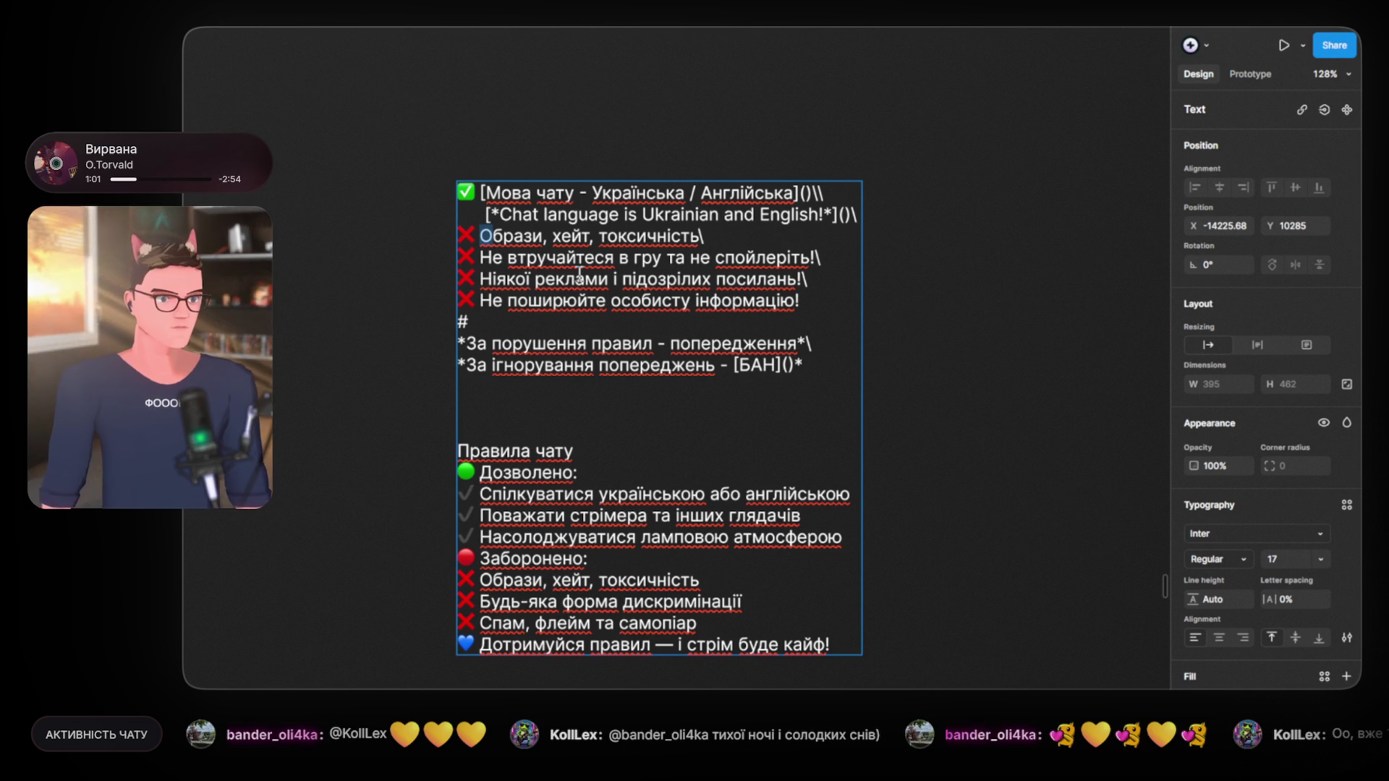
Step: Edit the pasted rule to read 'Заборонені: образи, хейт та токсичність'
key("BackSpace")
type("Заборонені")
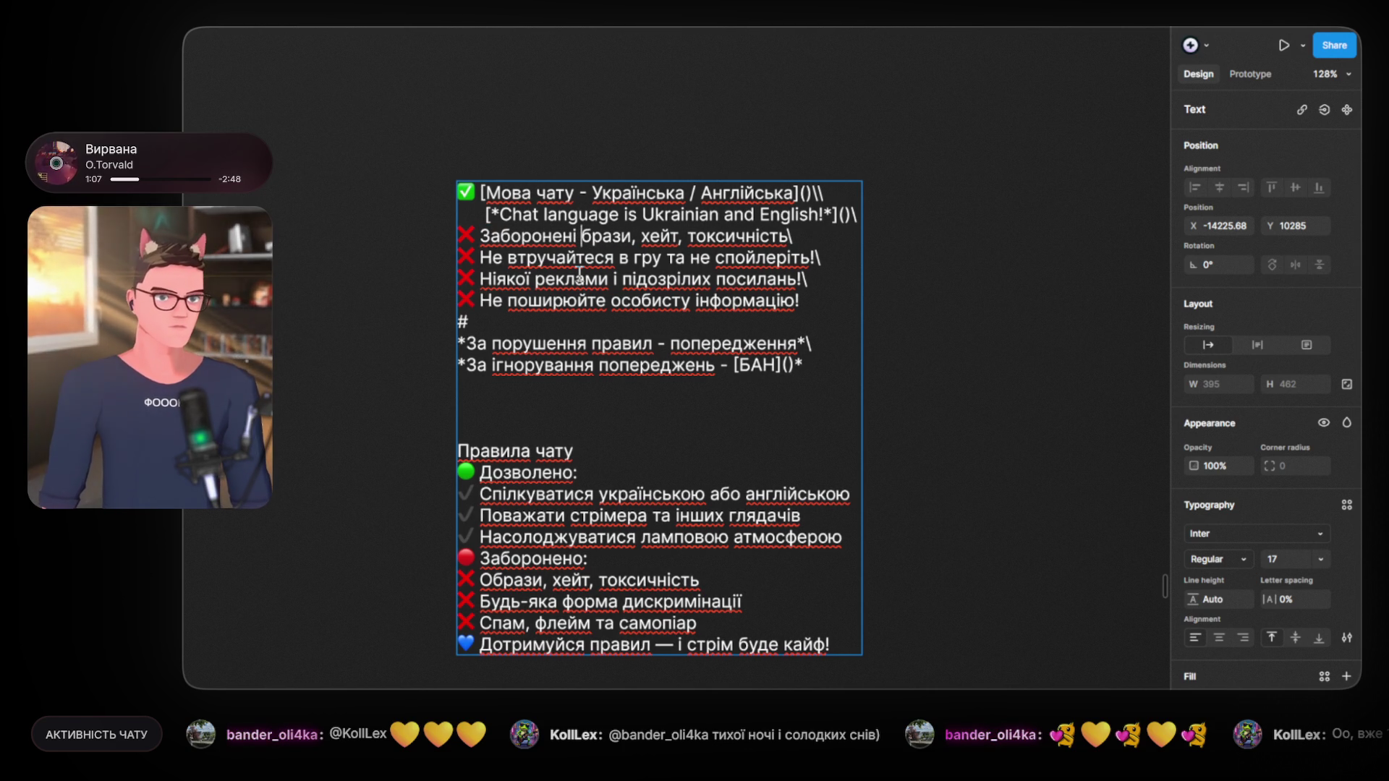
key("BackSpace")
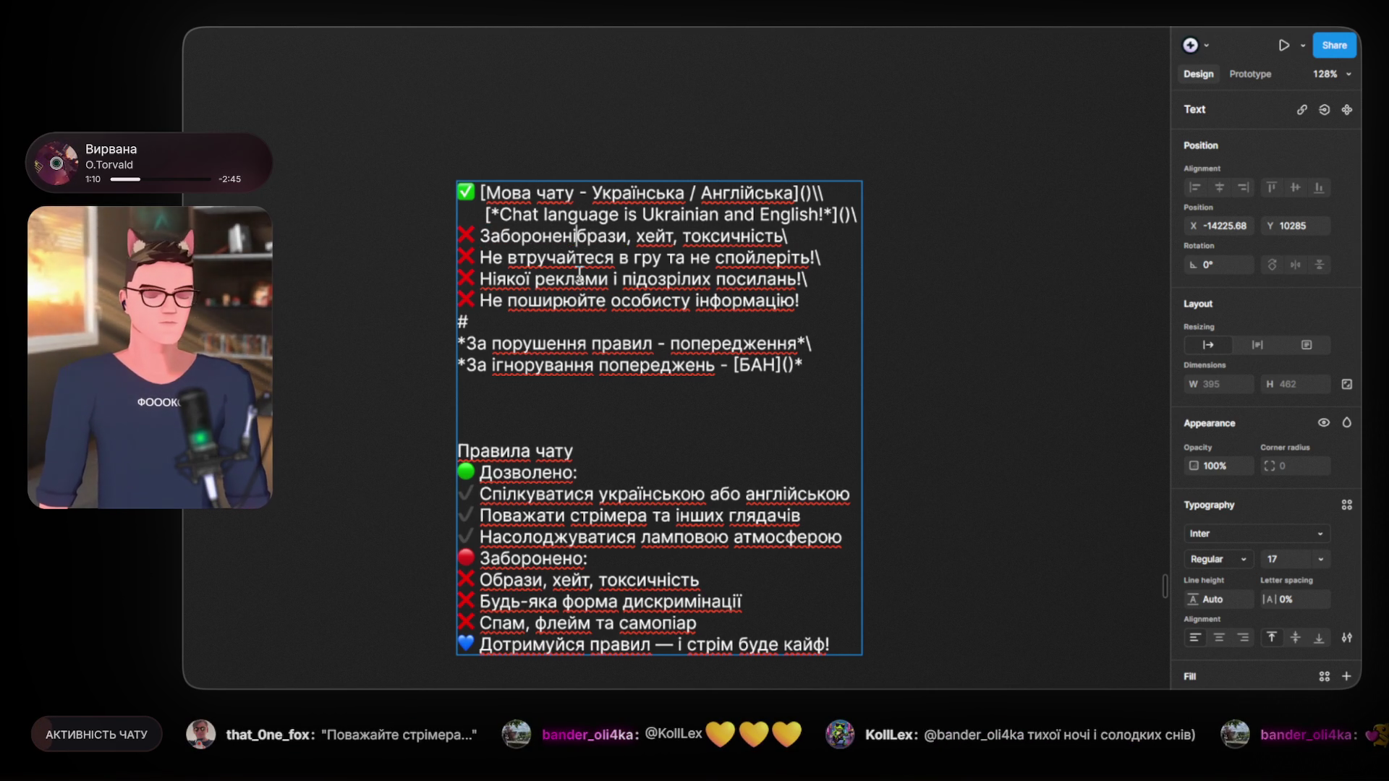
type(": о")
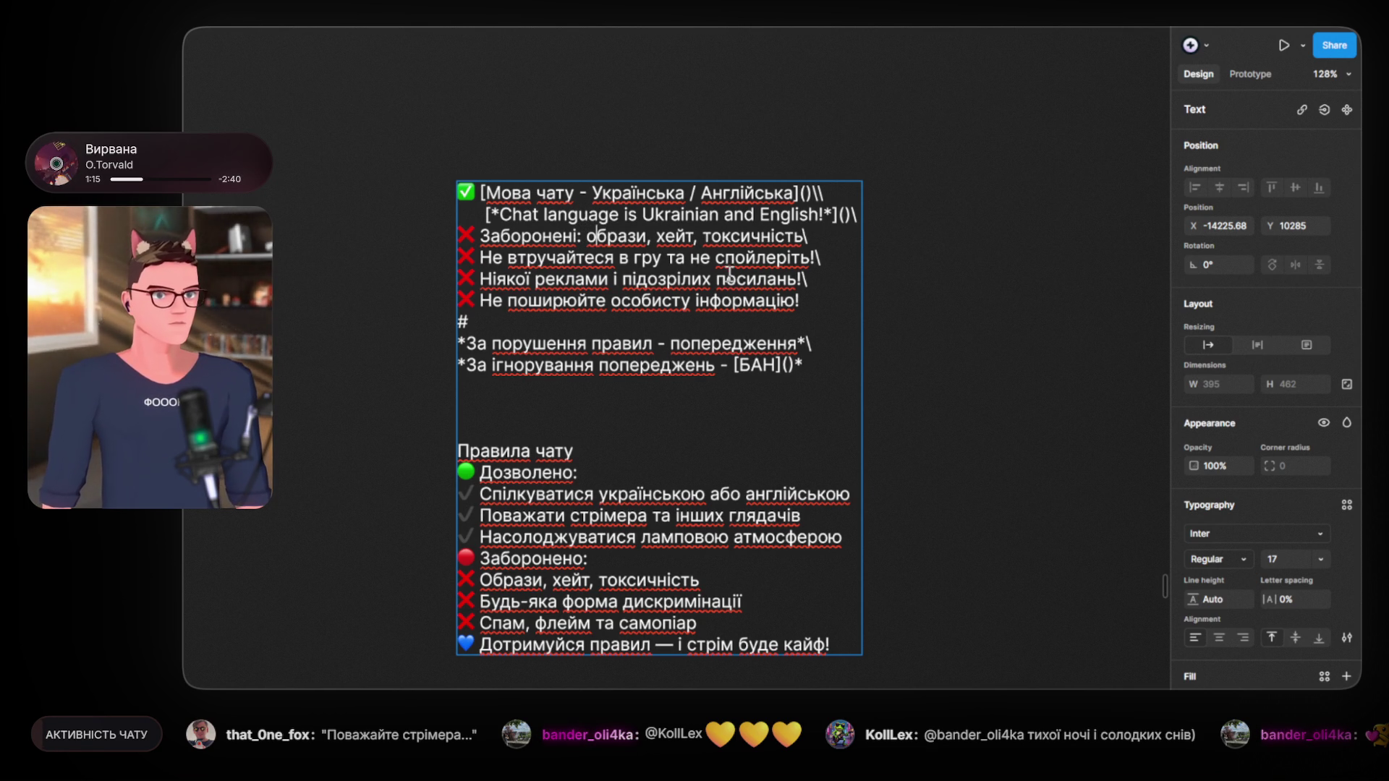
key("BackSpace")
type("та")
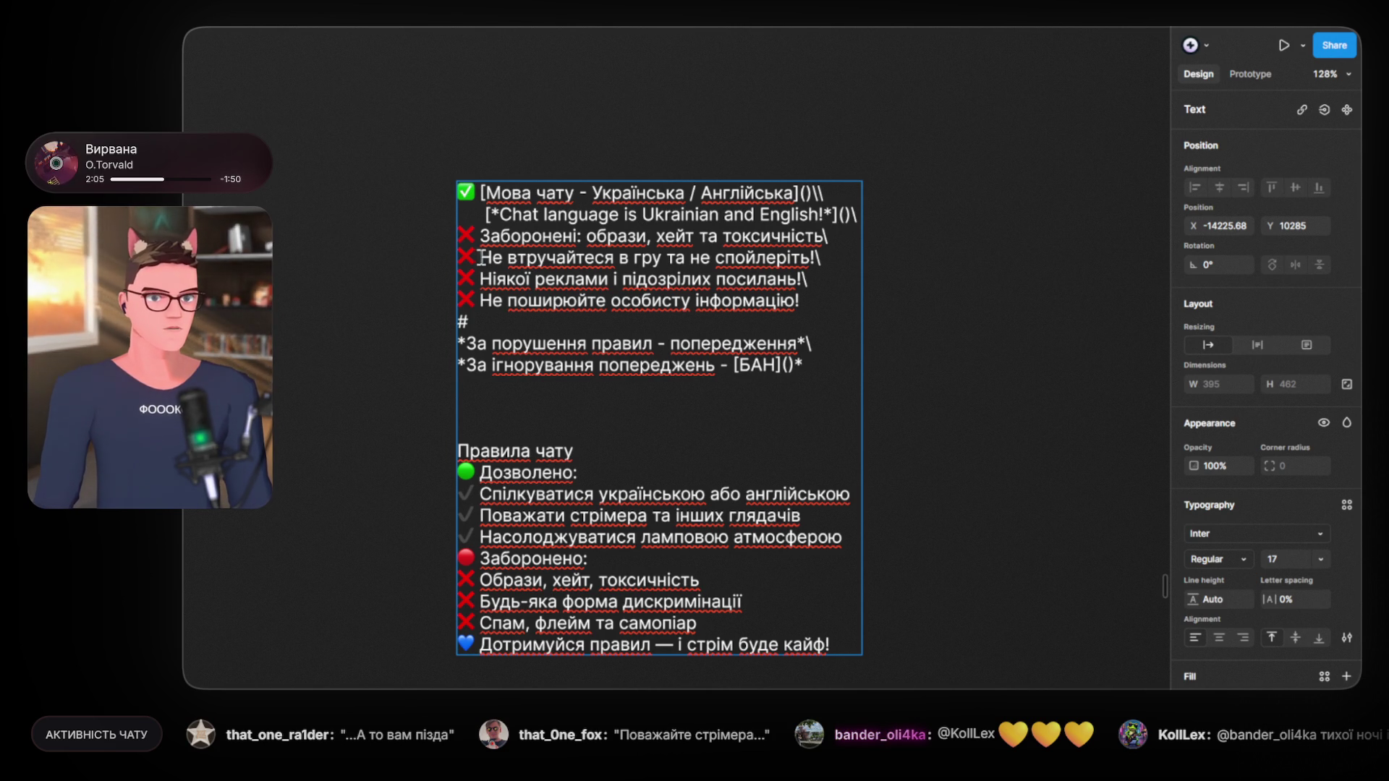
Step: Rewrite the no-spoilers rule as 'Заборонена неповага до стрімера', deleting the leftover wording
left_click_drag(488, 257, 501, 256)
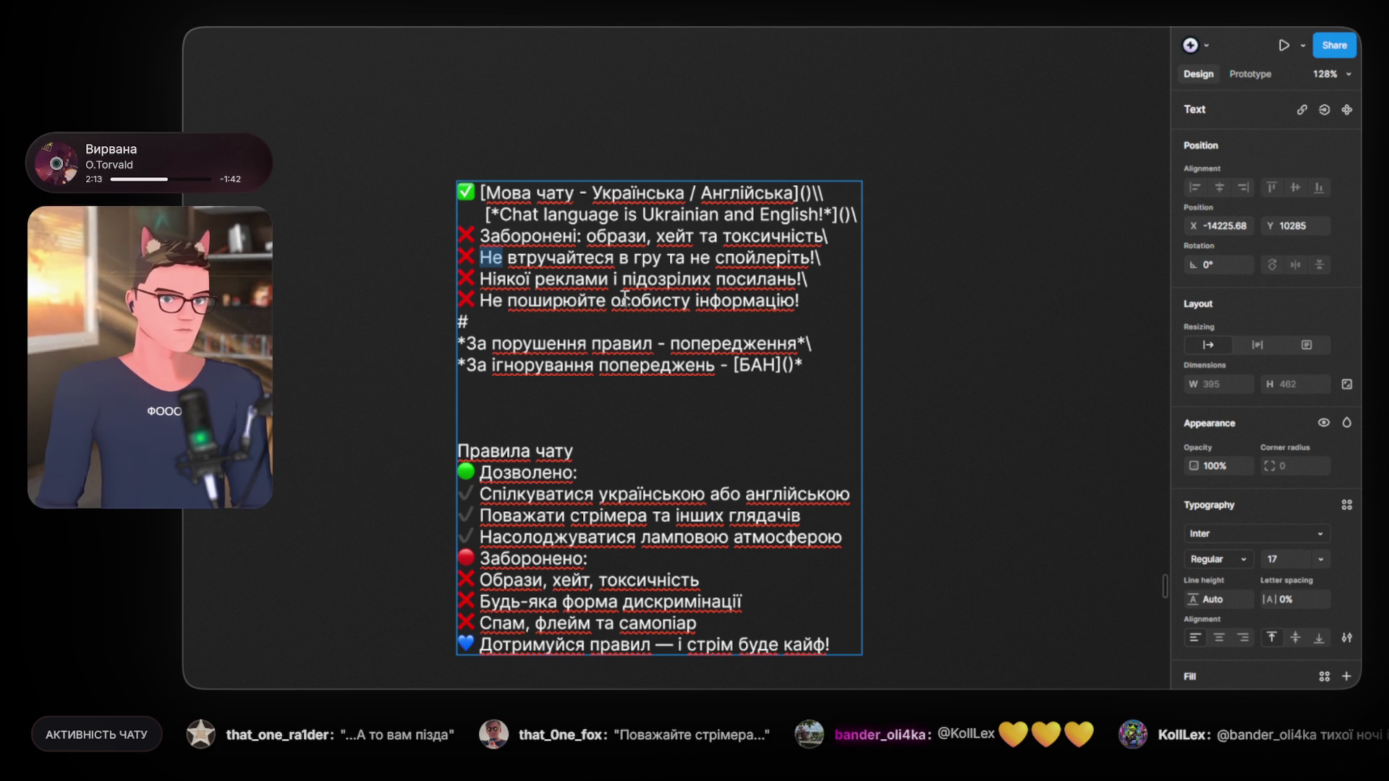
type("Заборонено")
key("BackSpace")
type("а неповага до стрімера")
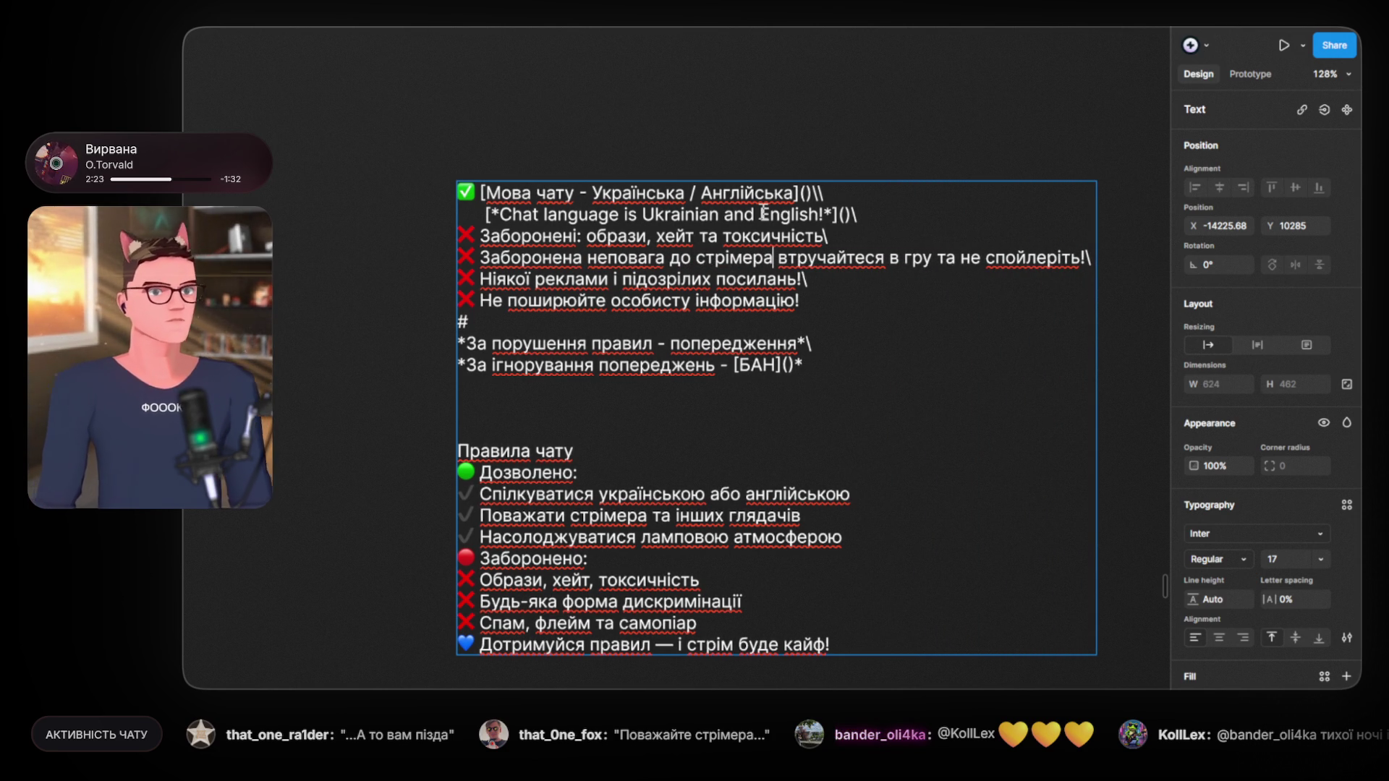
left_click_drag(777, 258, 1075, 259)
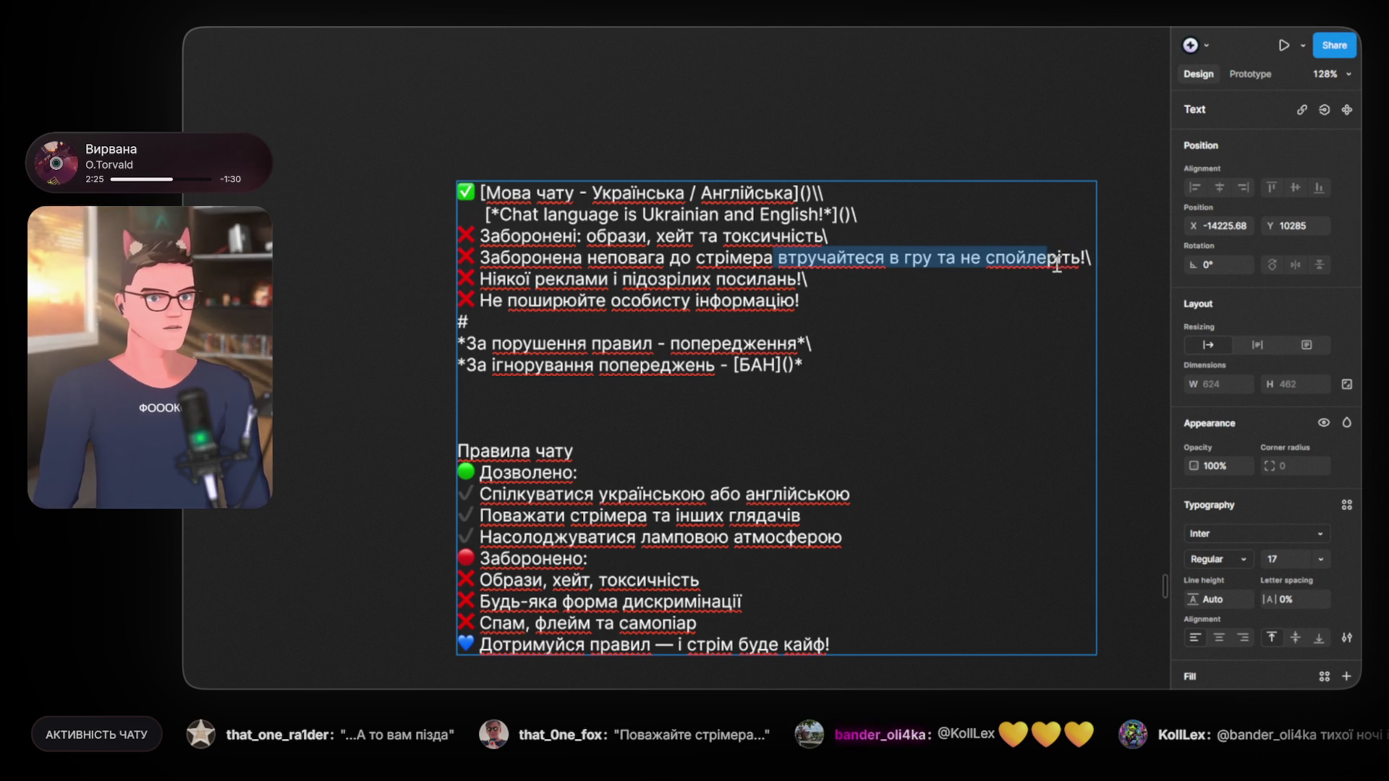
key("BackSpace")
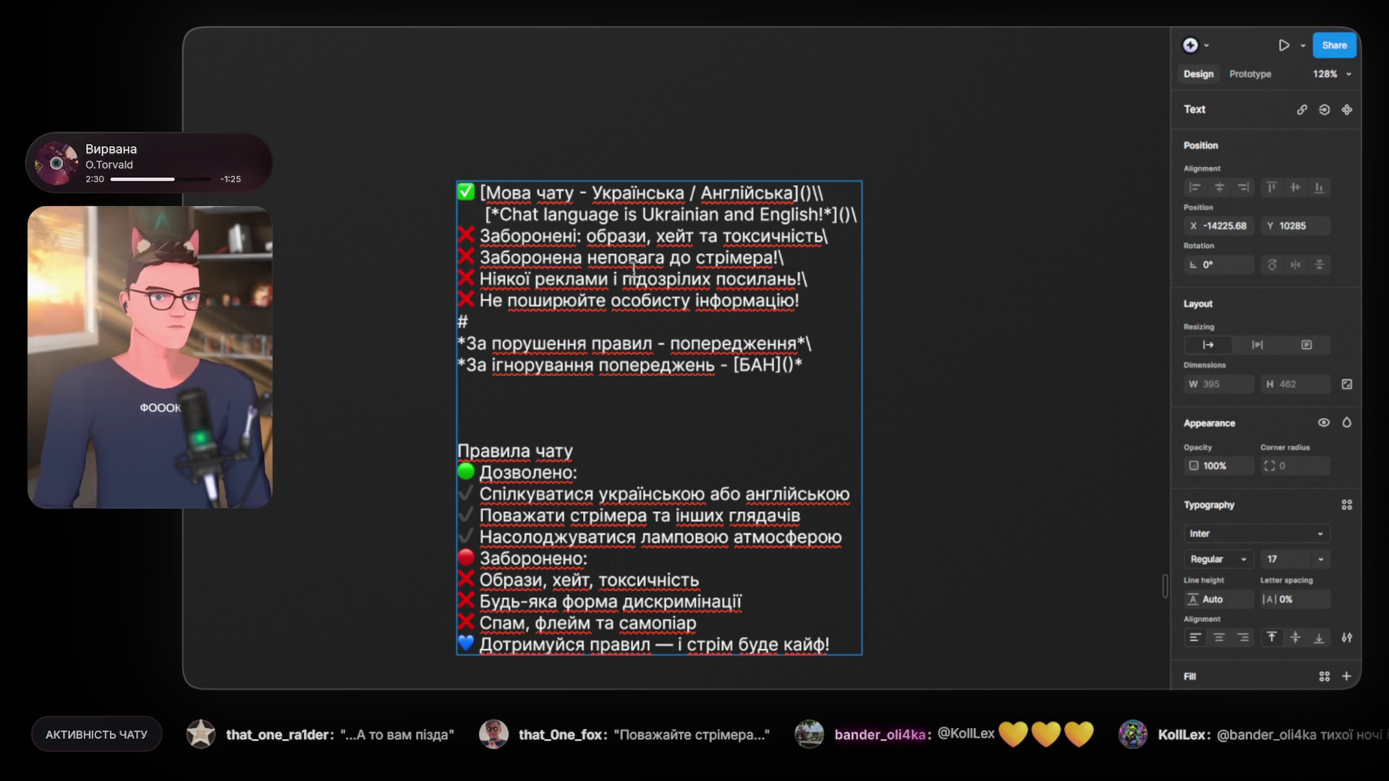
Step: Clear that wording and type 'Уникайте безпідставної токсичності' in its place
left_click_drag(589, 233, 818, 239)
left_click(673, 238)
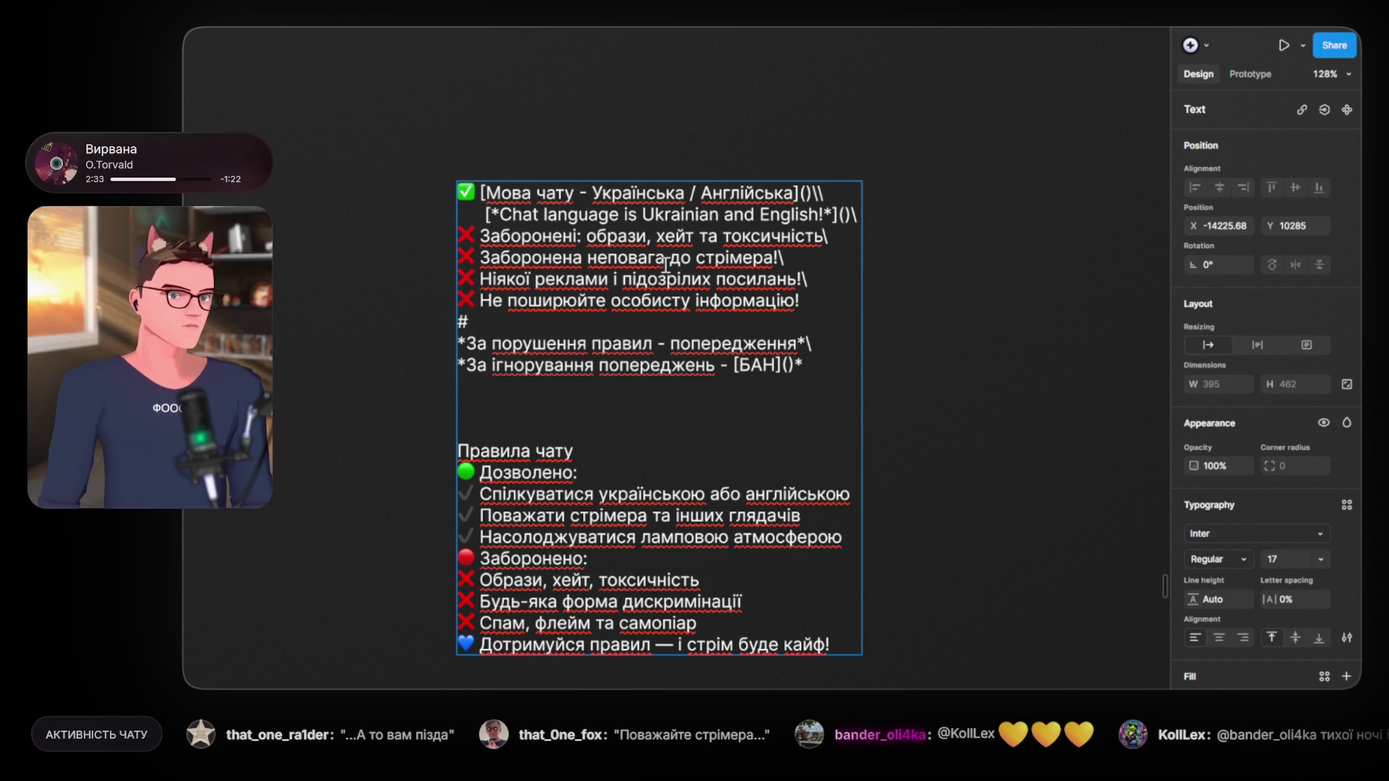
left_click_drag(792, 258, 484, 260)
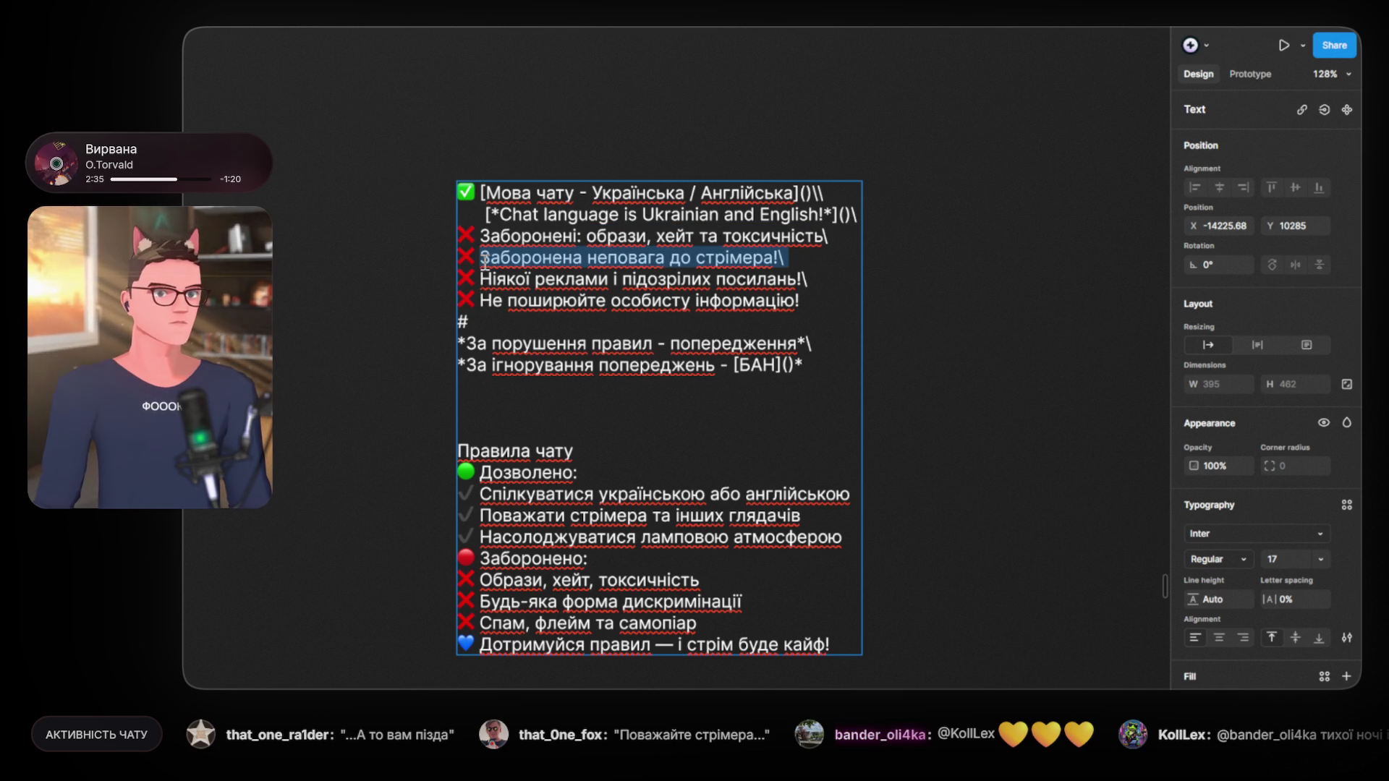
left_click(775, 260)
left_click_drag(767, 258, 479, 258)
key("BackSpace")
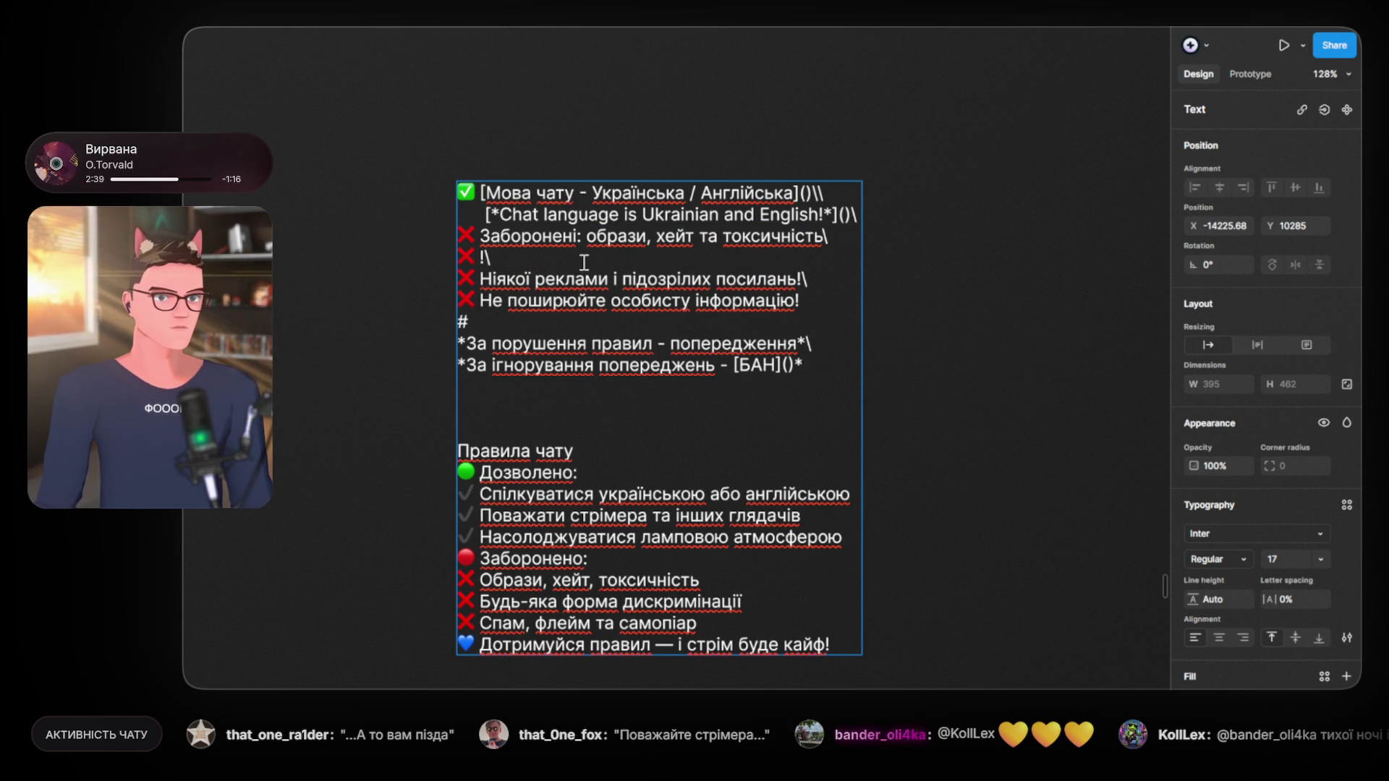
key("Delete")
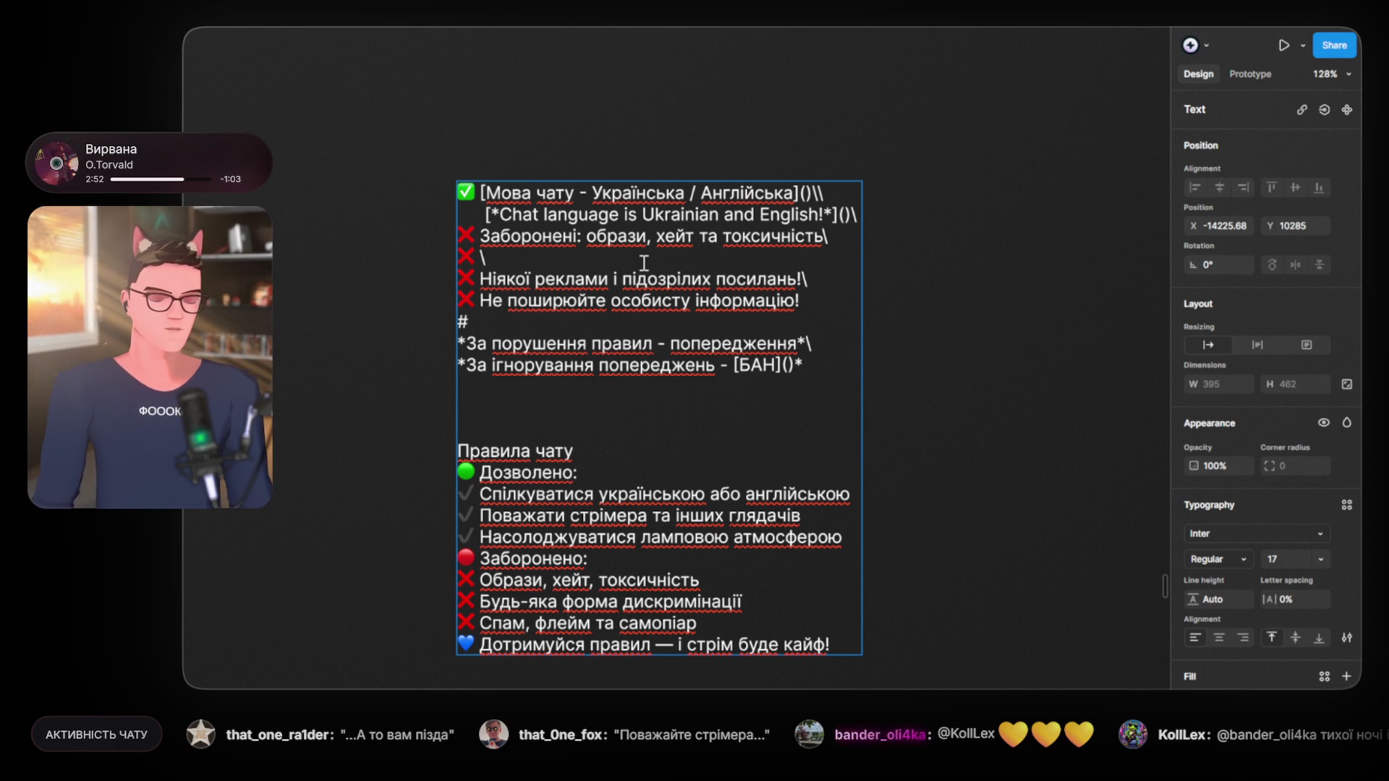
type("Уникайте безпідставно")
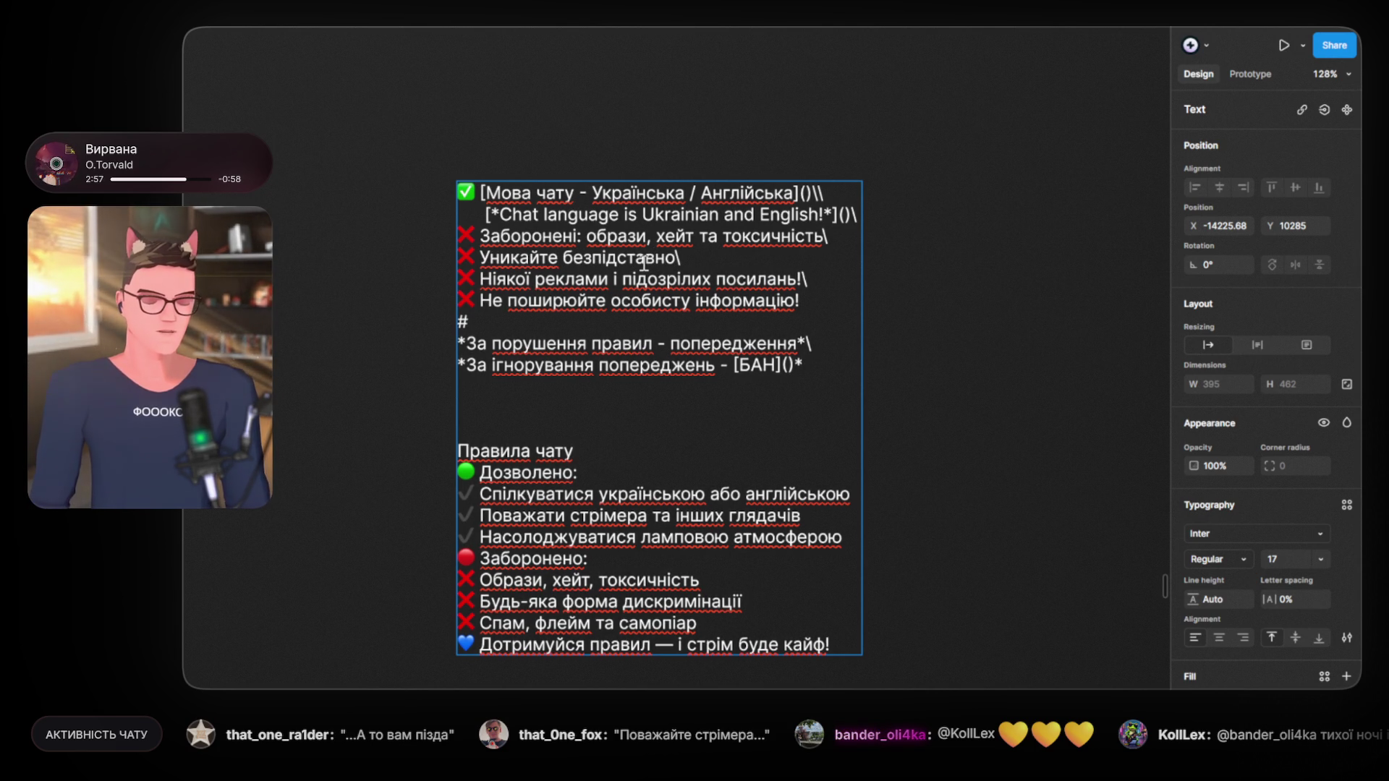
type("ї ")
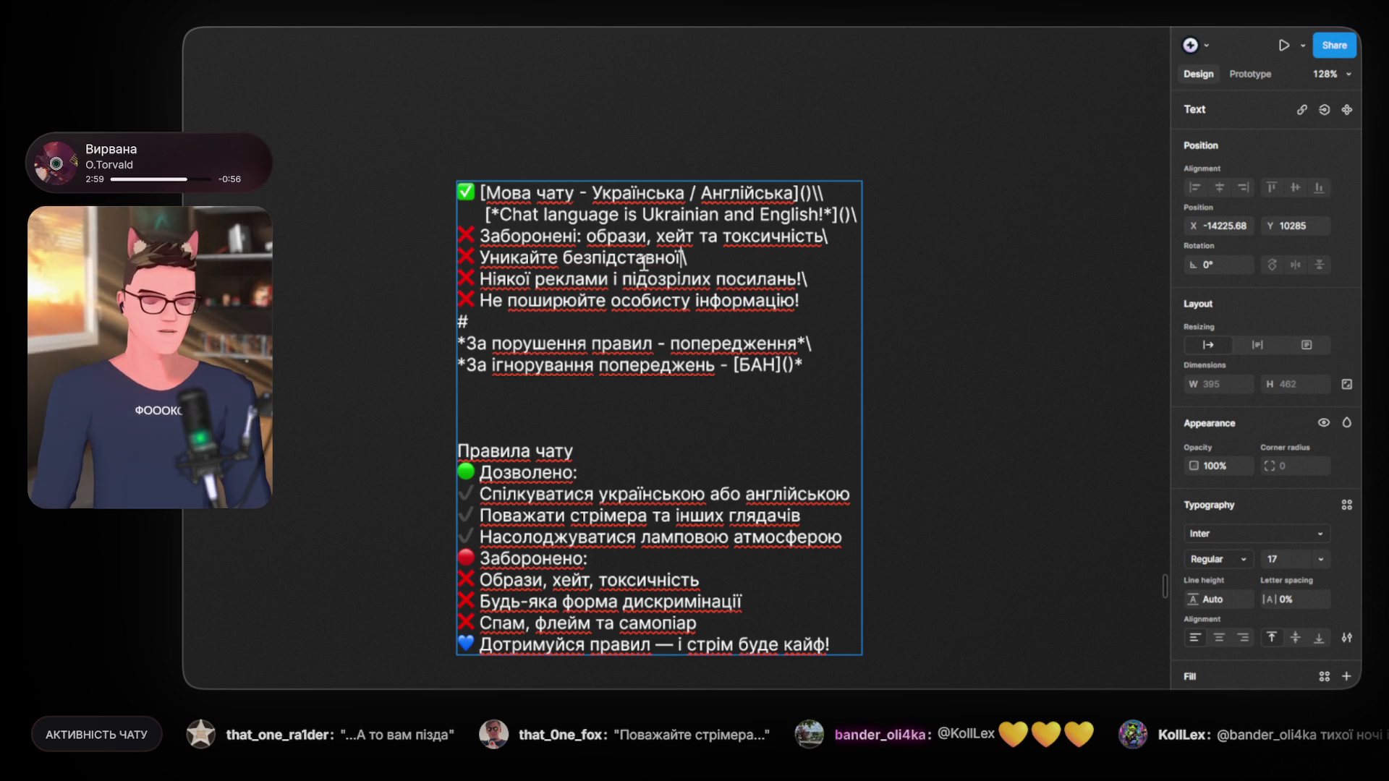
type("токсичності")
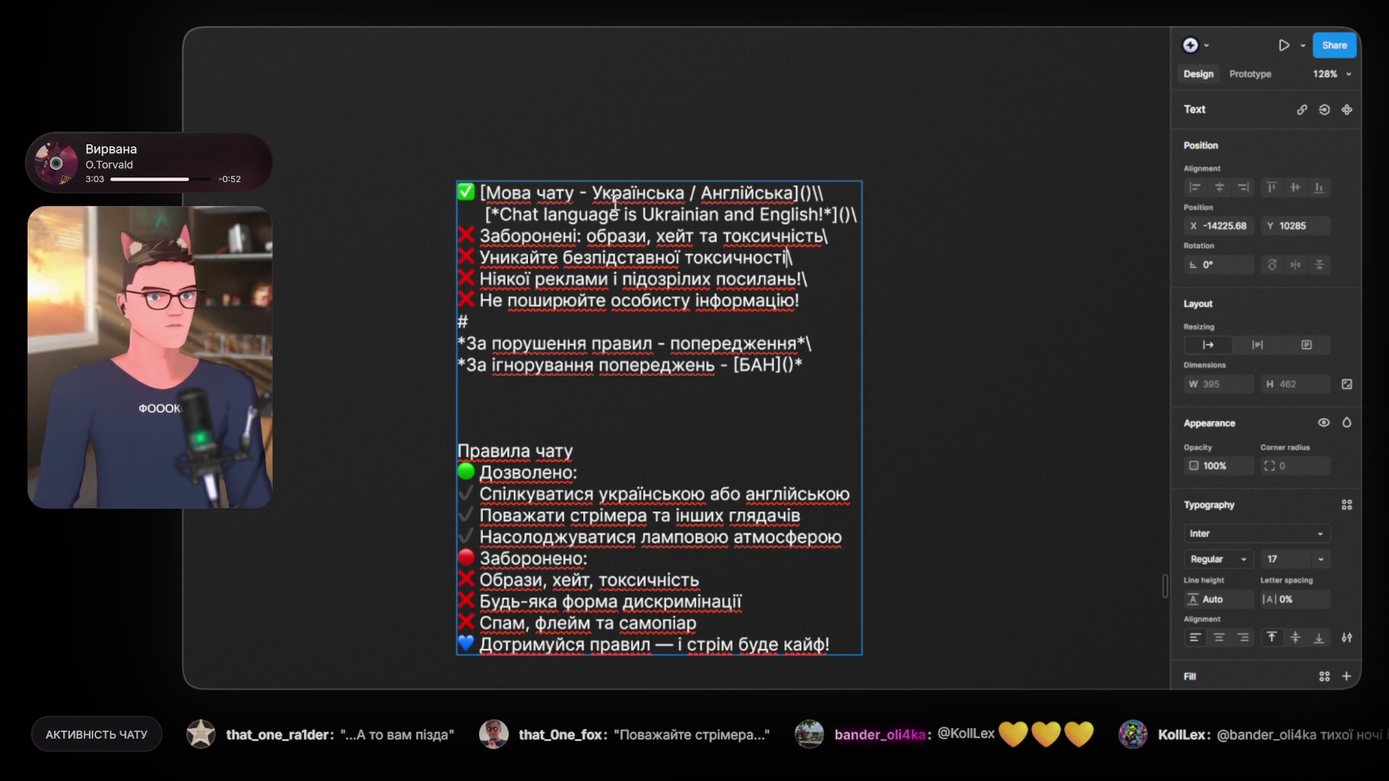
Step: Remove 'токсичність' and 'Заборонені' from line three, starting it 'Без образ та'
left_click_drag(723, 237, 820, 236)
key("BackSpace")
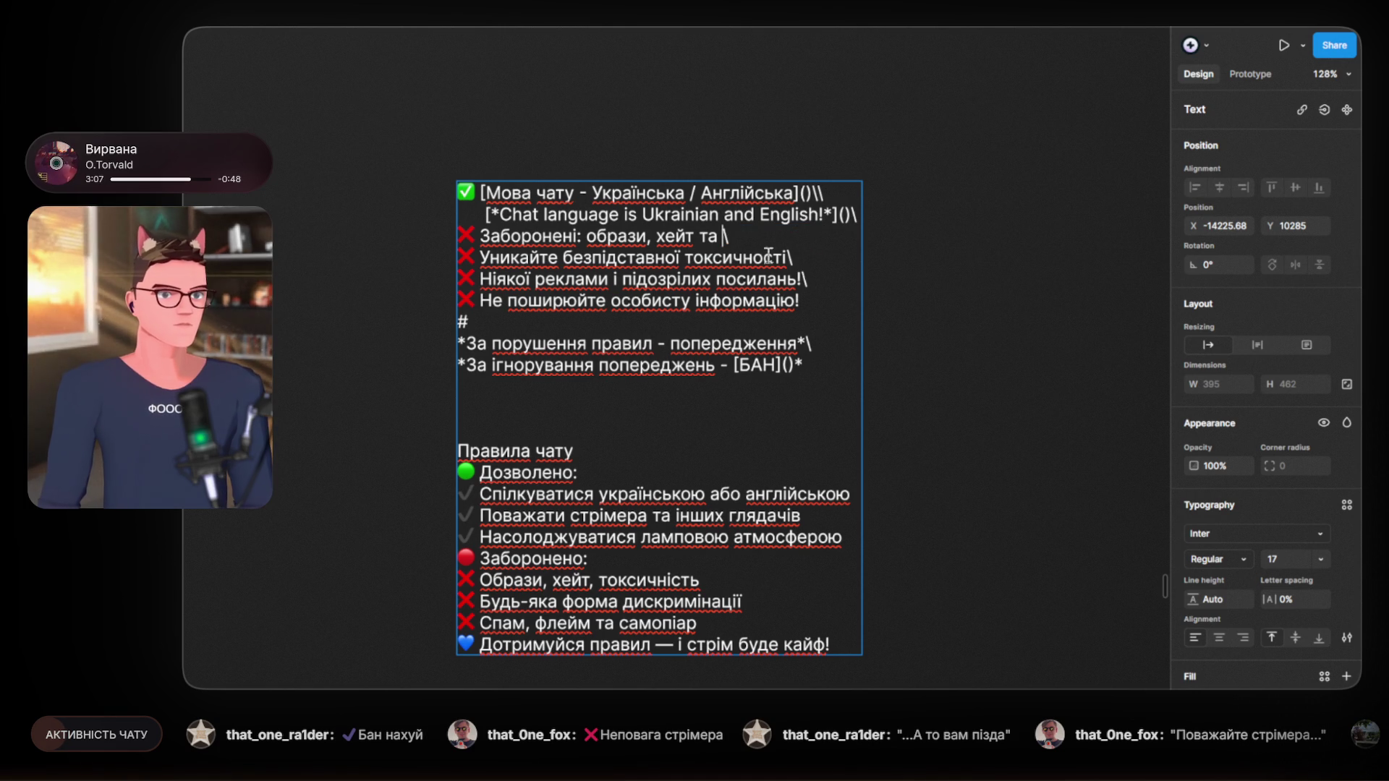
left_click_drag(583, 237, 484, 236)
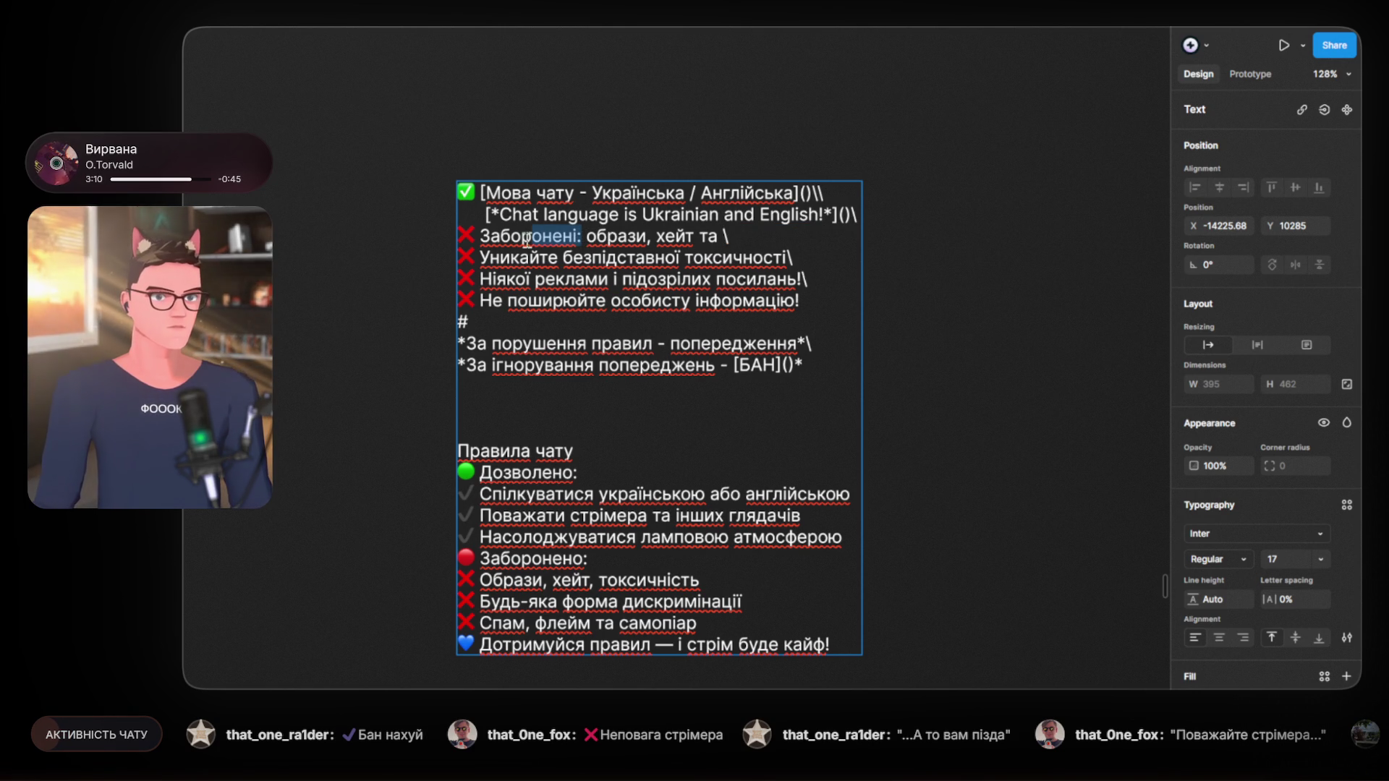
type("Без")
key("BackSpace")
key("BackSpace")
key("BackSpace")
key("BackSpace")
type("Без")
key("Delete")
left_click(583, 237)
key("BackSpace")
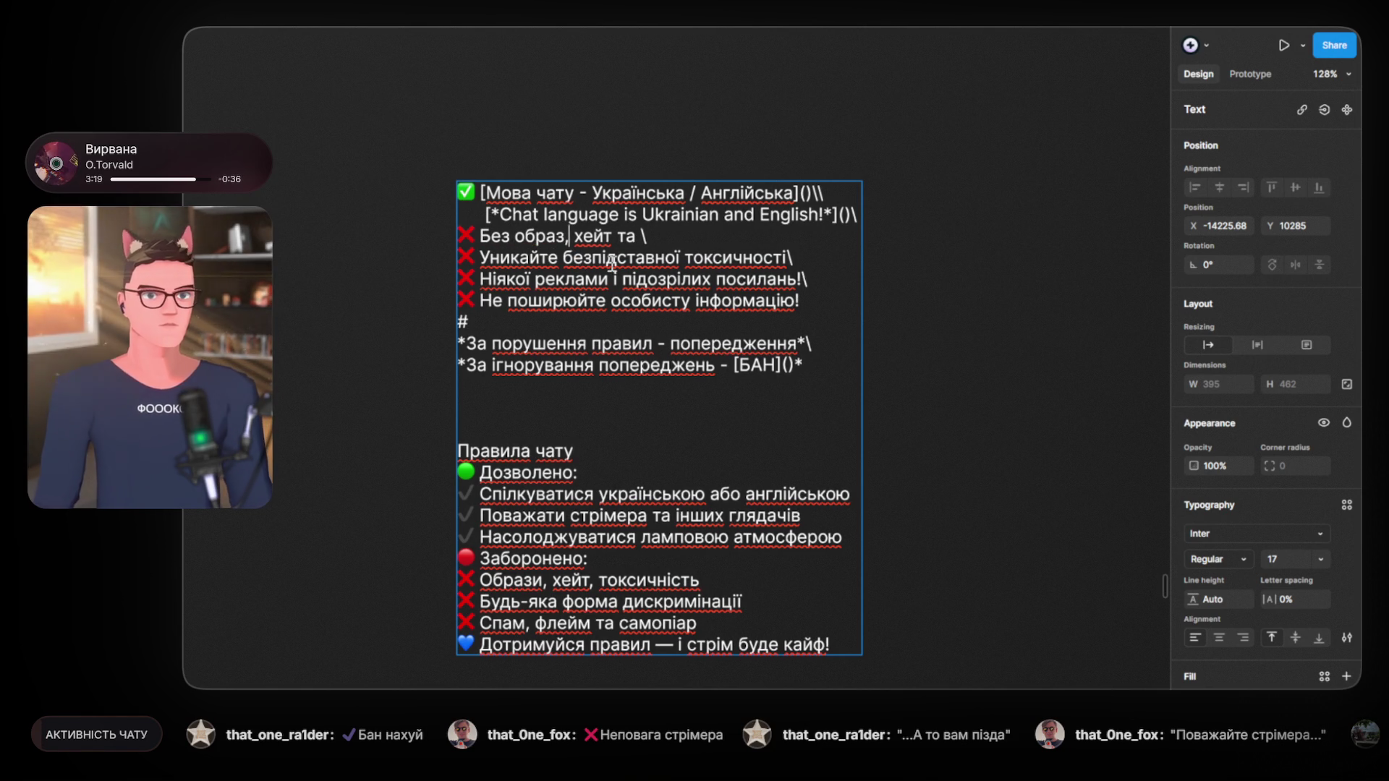
key("BackSpace")
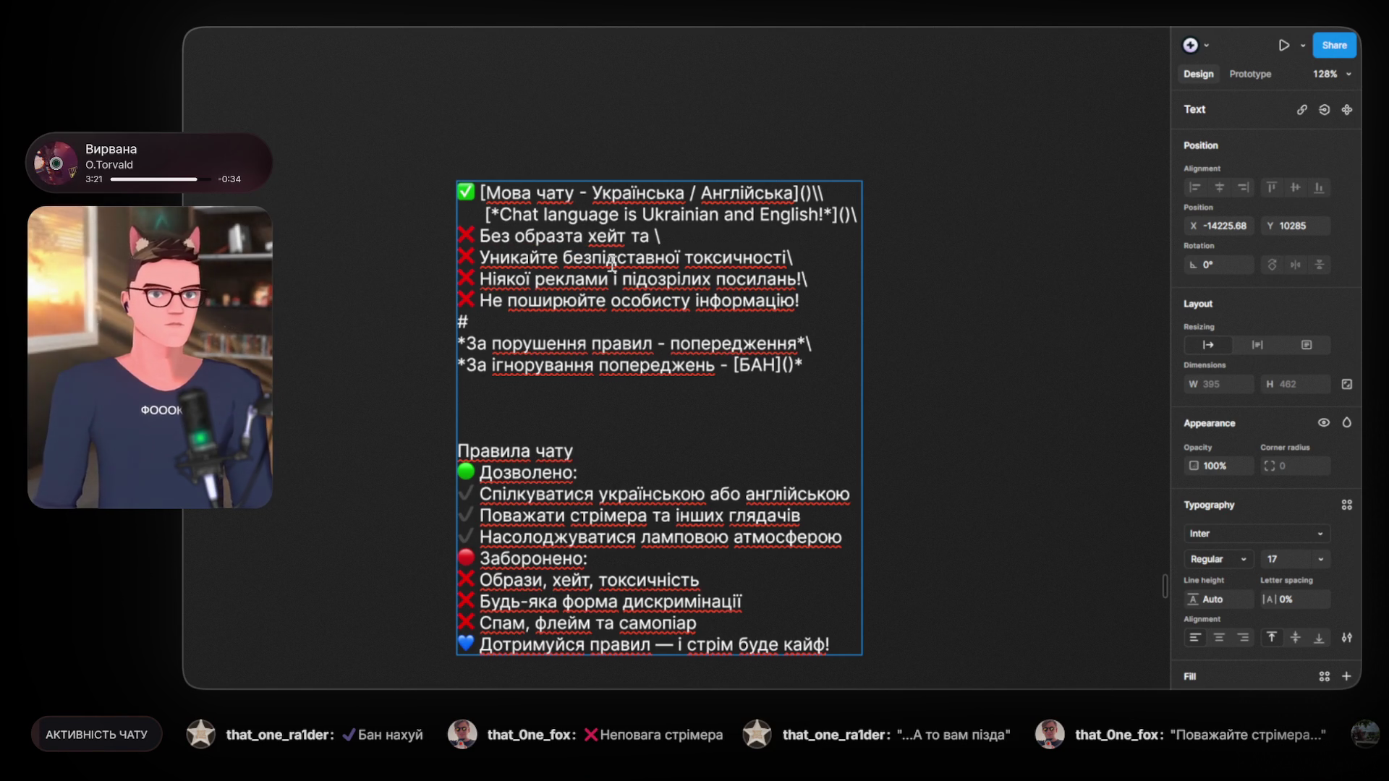
type("та")
Step: Finish line three as 'Без образ та хейту!\', fixing spacing and the ending
key("Right")
key("Right")
key("Right")
type("у")
key("BackSpace")
key("Right")
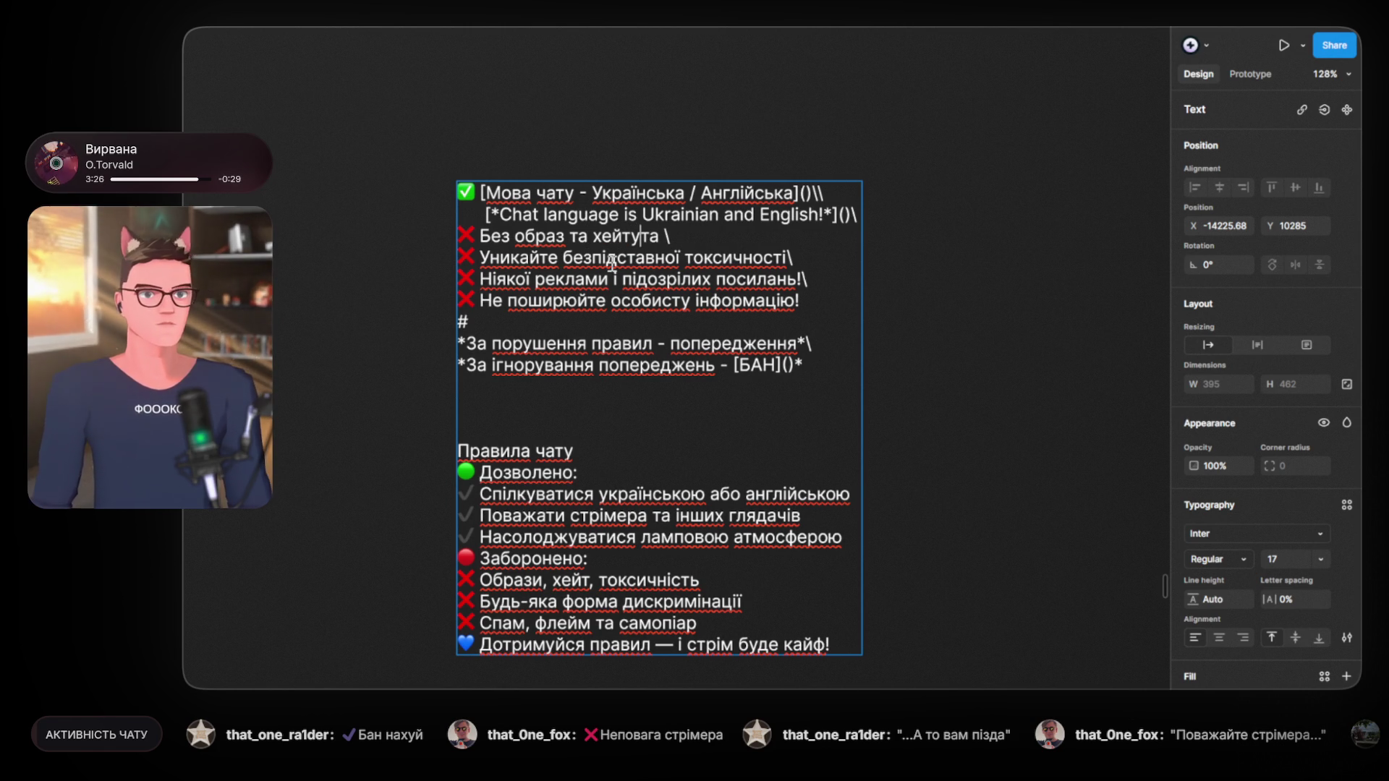
key("Delete")
key("Delete")
key("Delete")
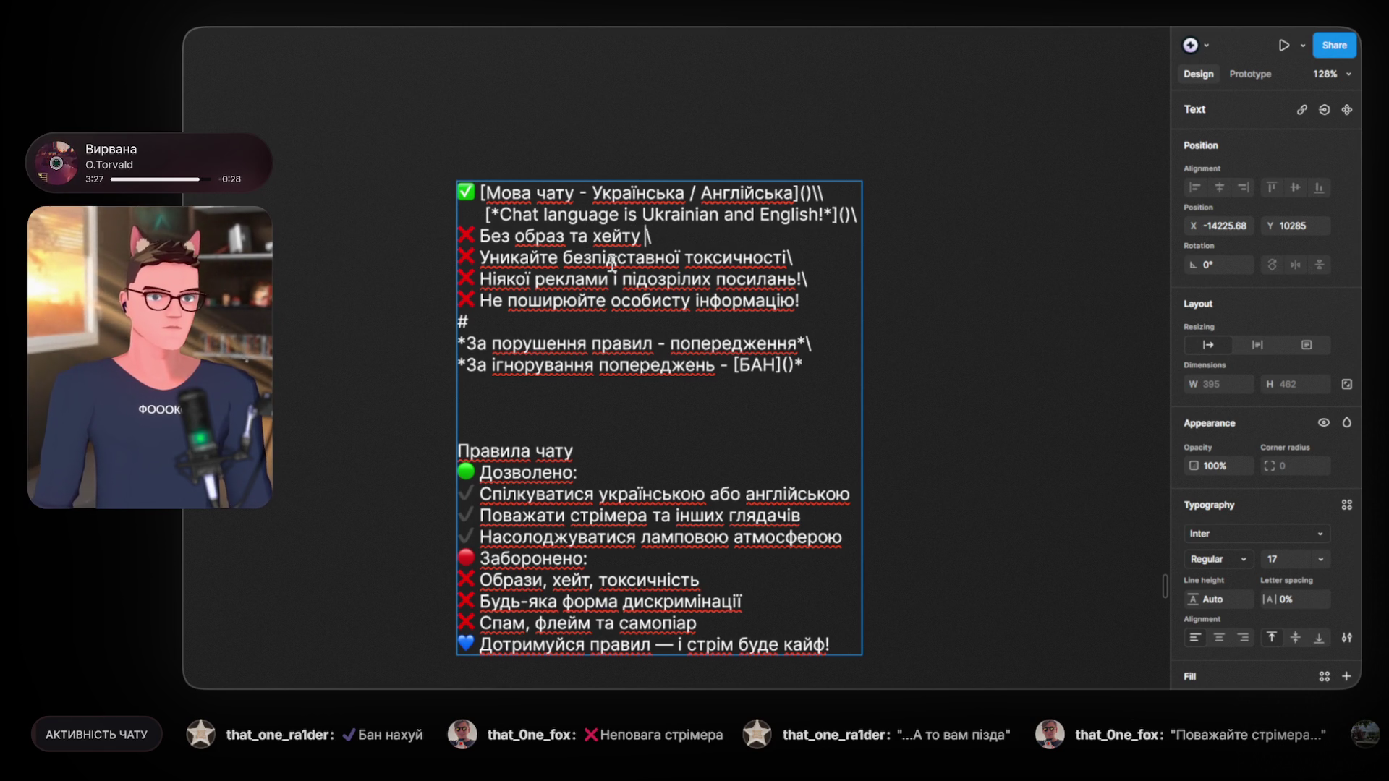
type("до гля")
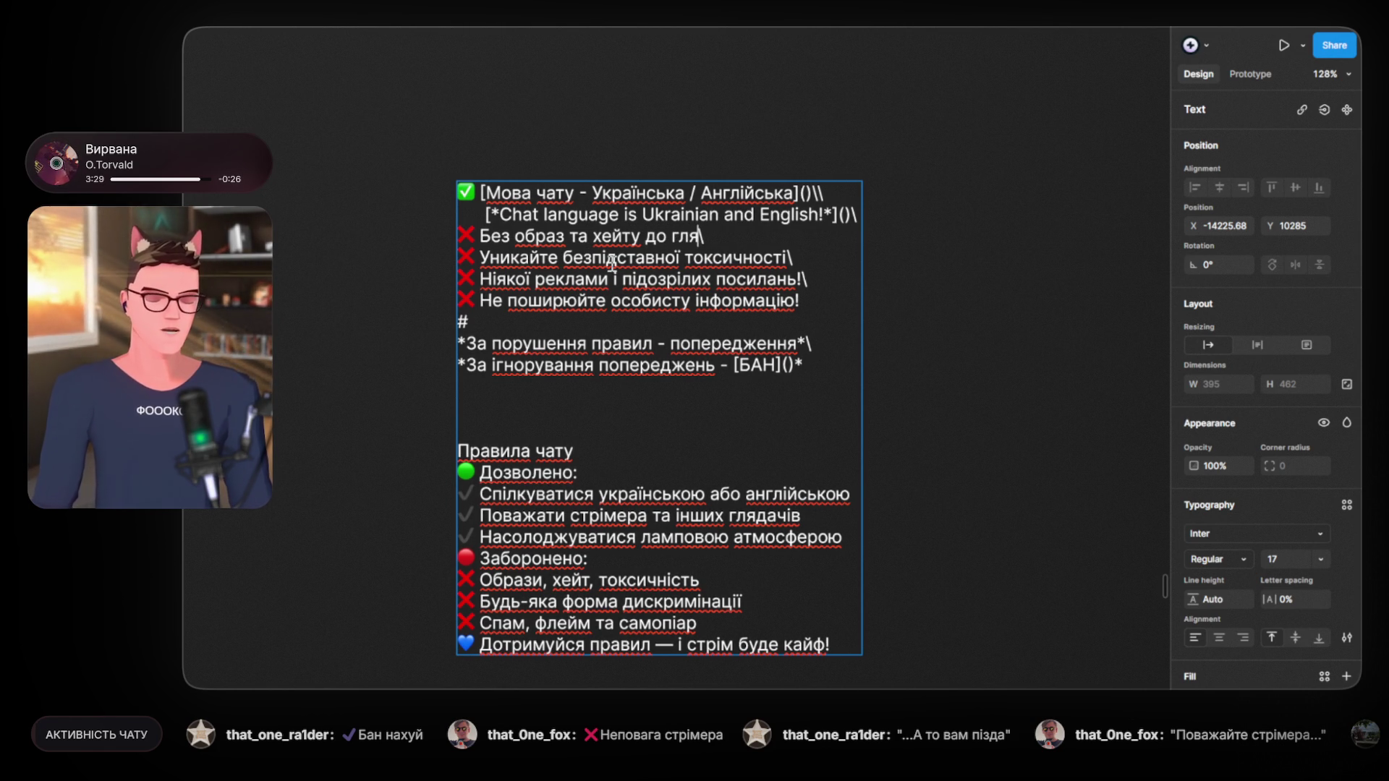
type("дачі")
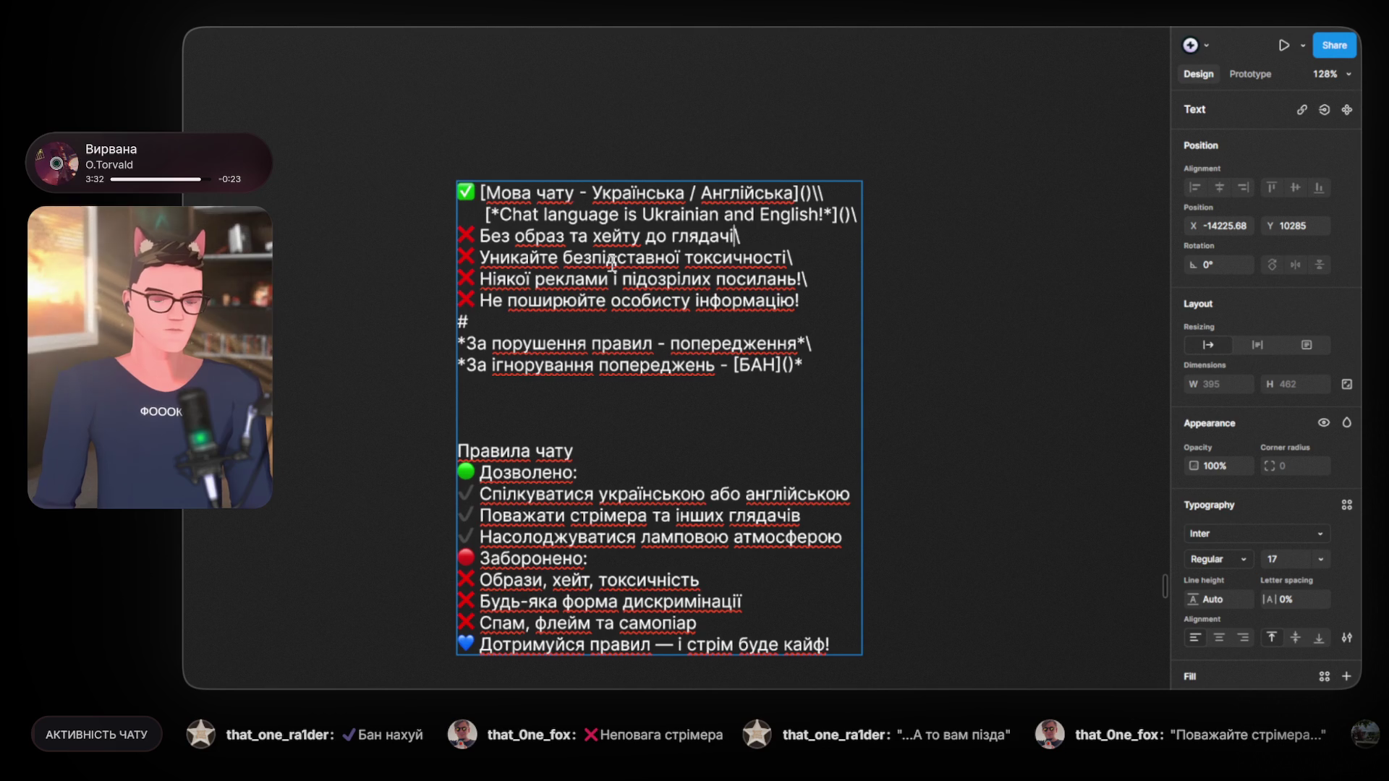
type("в")
key("BackSpace")
key("BackSpace")
key("BackSpace")
key("BackSpace")
key("BackSpace")
key("BackSpace")
key("BackSpace")
key("BackSpace")
key("BackSpace")
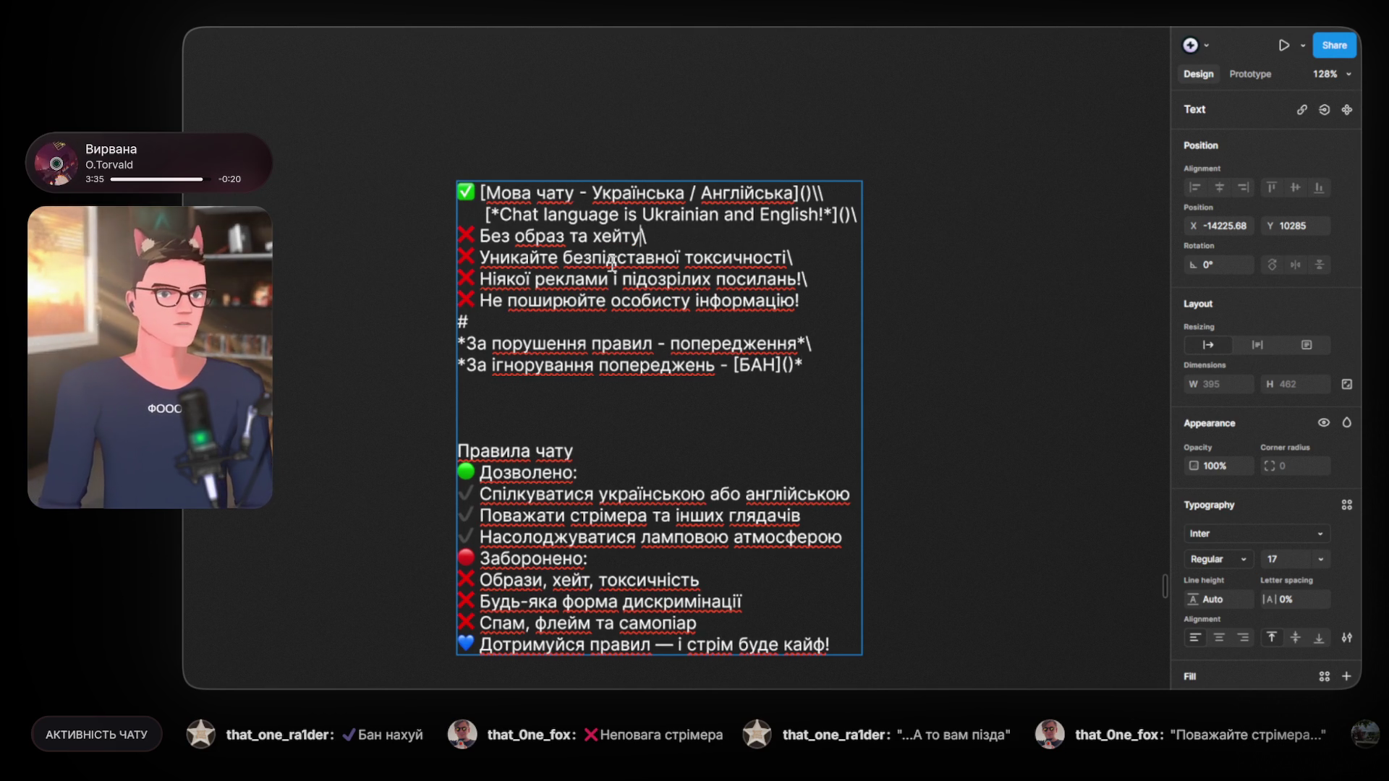
type("!")
scroll(611, 262, "right", 1)
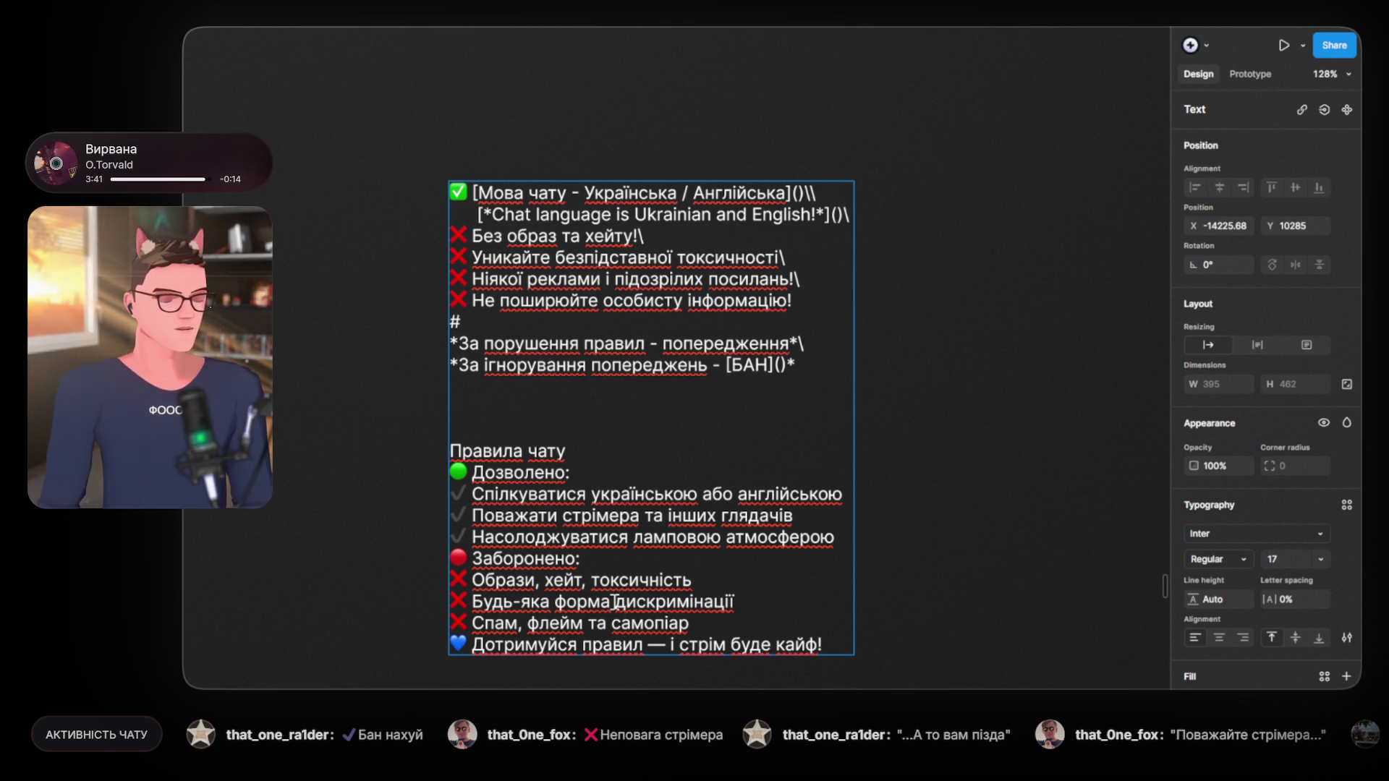
scroll(291, 564, "down", 3)
scroll(291, 564, "up", 2)
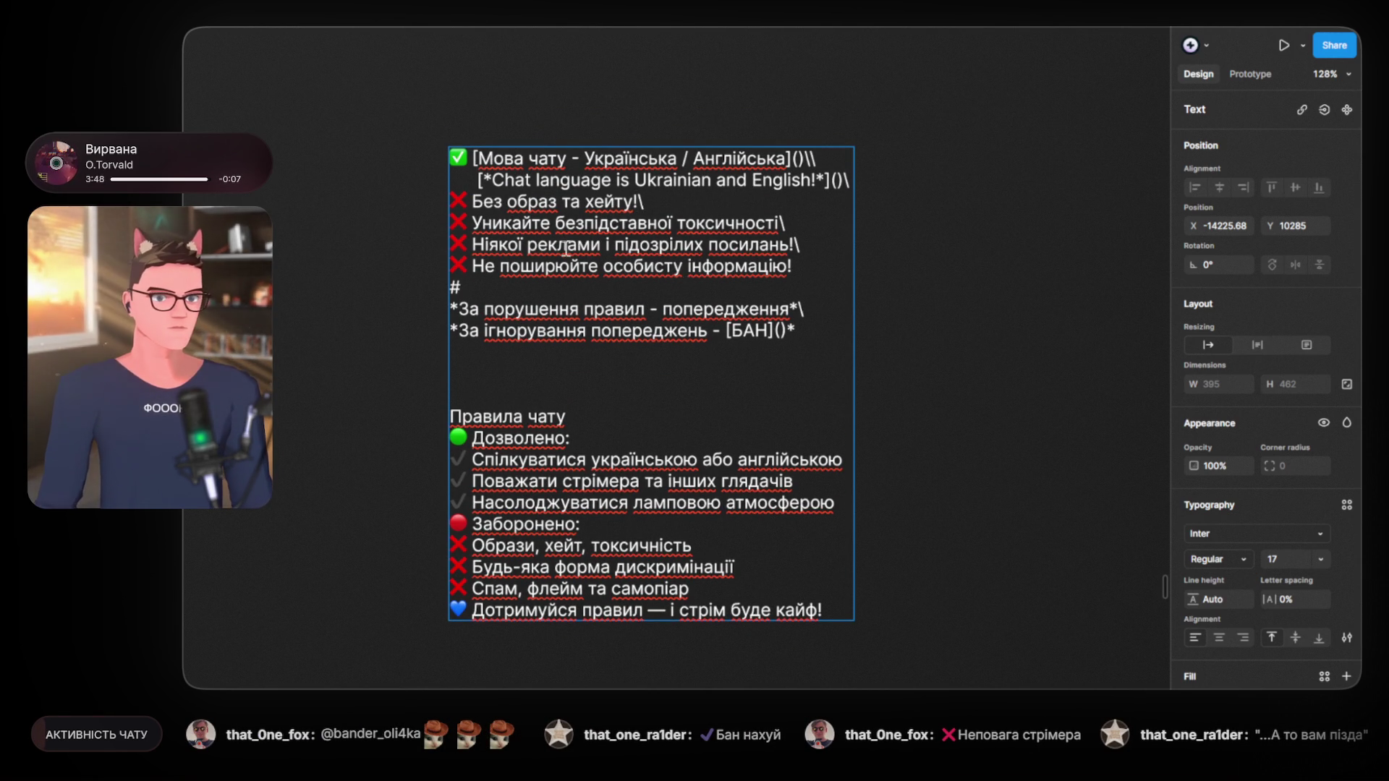
left_click(638, 203)
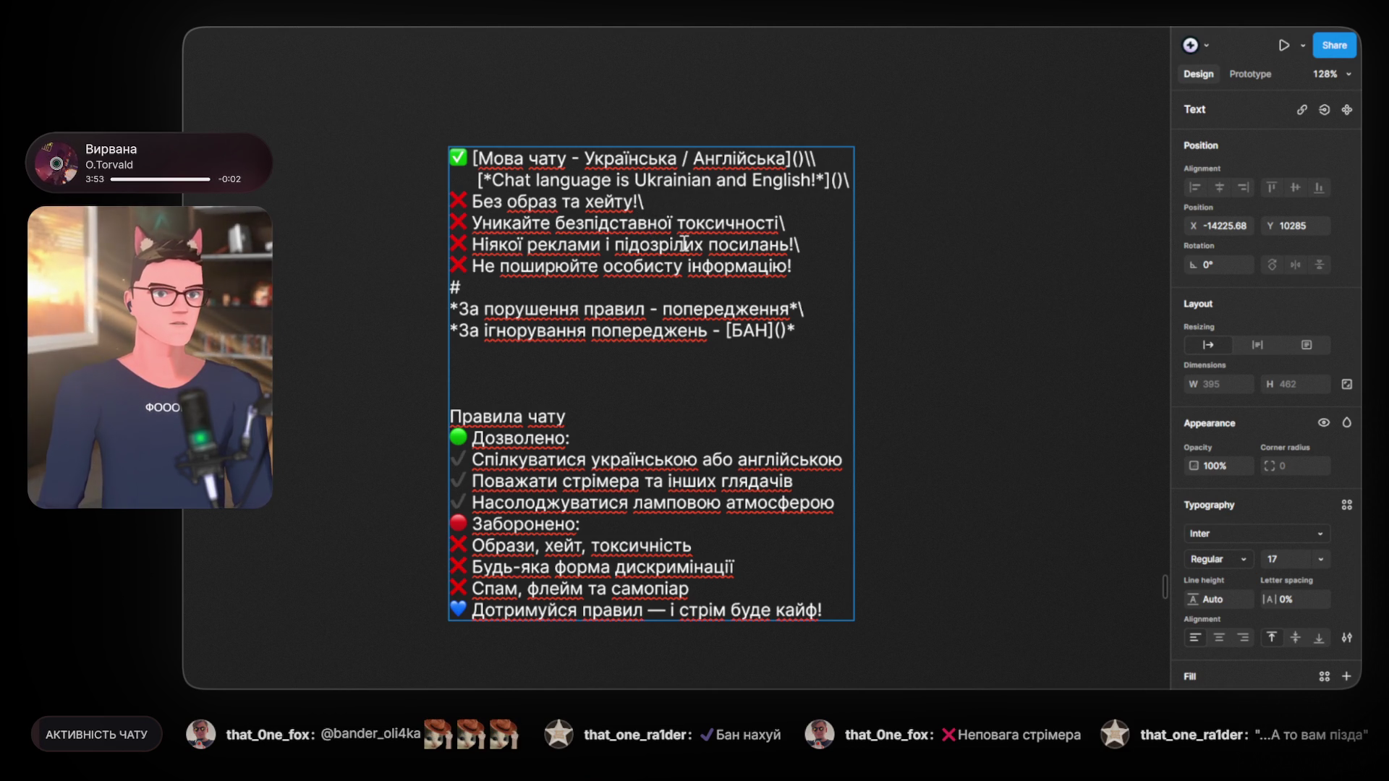
Step: Copy 'Будь-яка форма дискримінації' onto a new line after the 'посилань!\' rule
double_click(534, 588)
left_click_drag(734, 567, 476, 567)
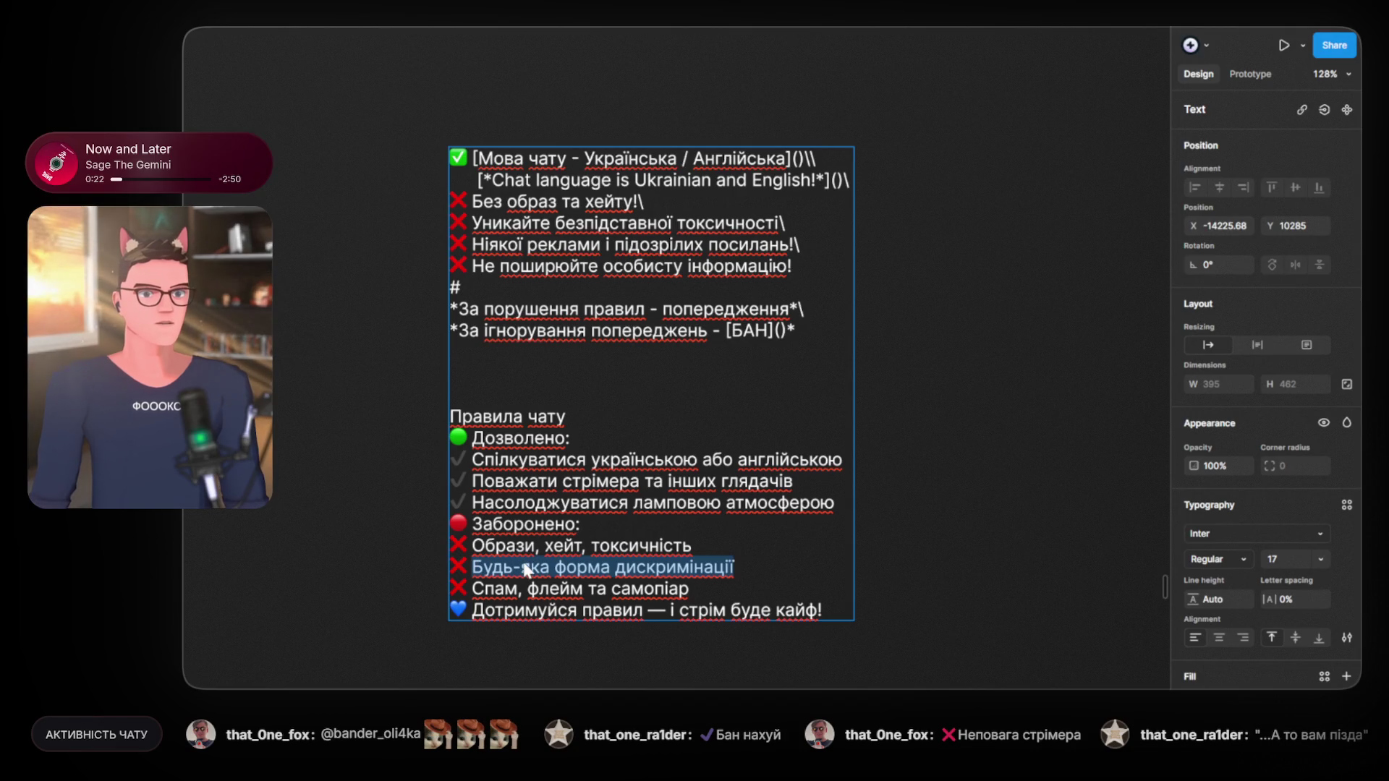
left_click(804, 246)
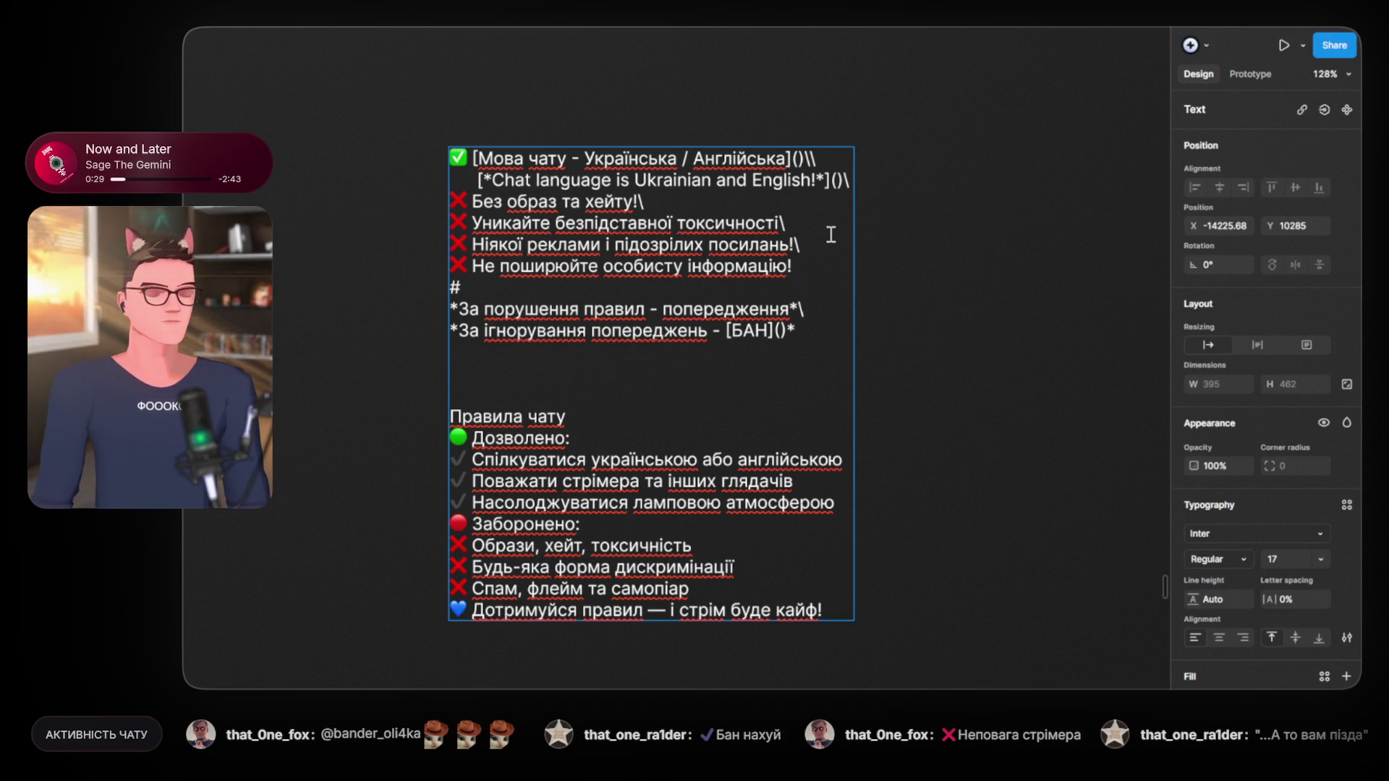
key("Return")
type("Будь-яка форма дискримінації")
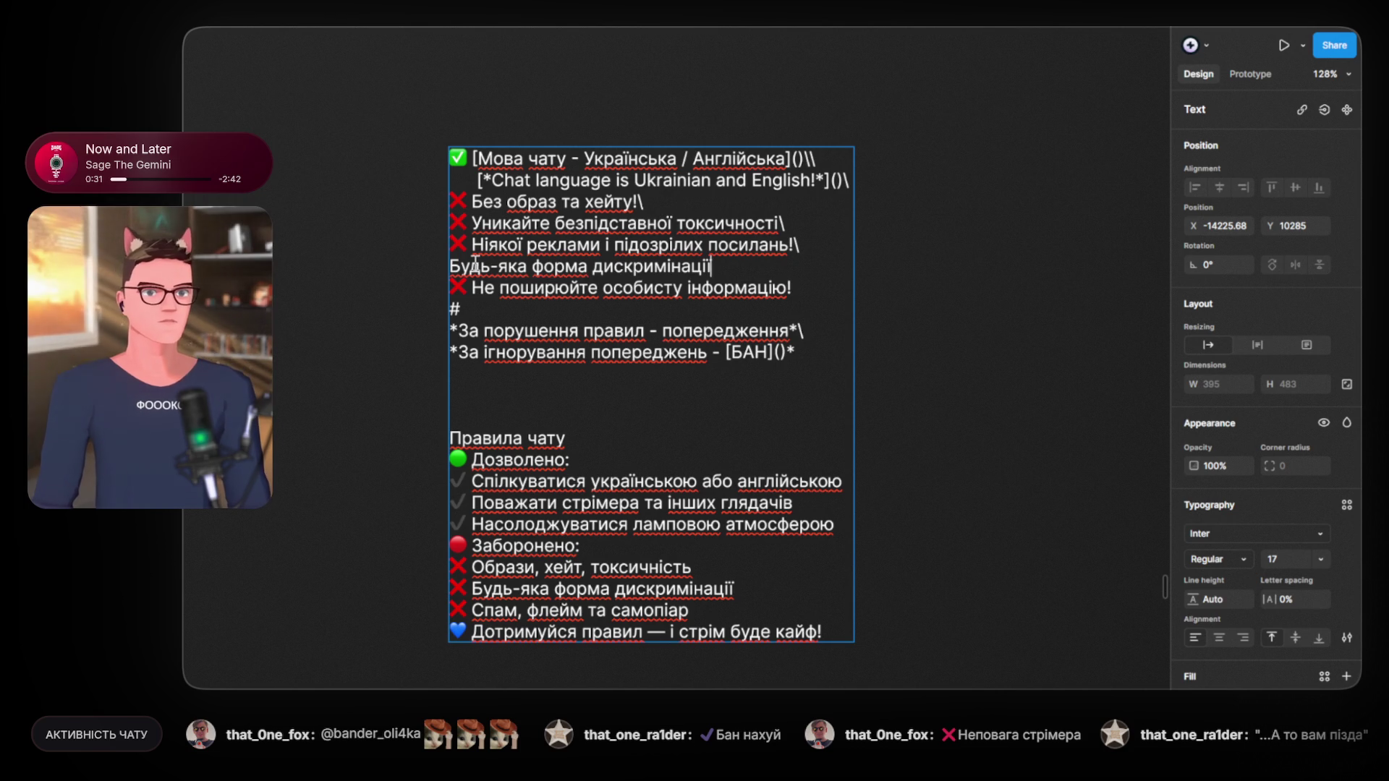
Step: Prefix the pasted rule with ❌ and end it with a backslash, removing the extra space
left_click(463, 267)
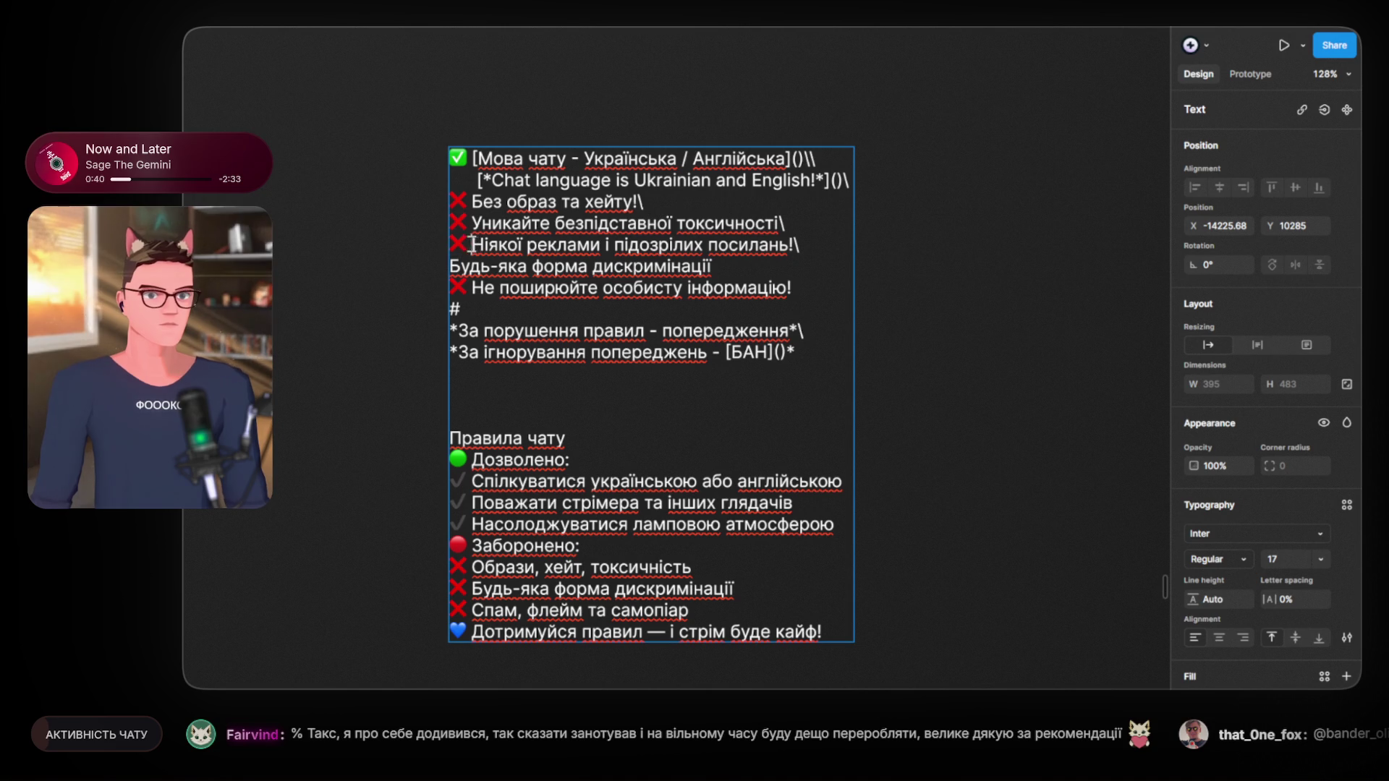
type("❌")
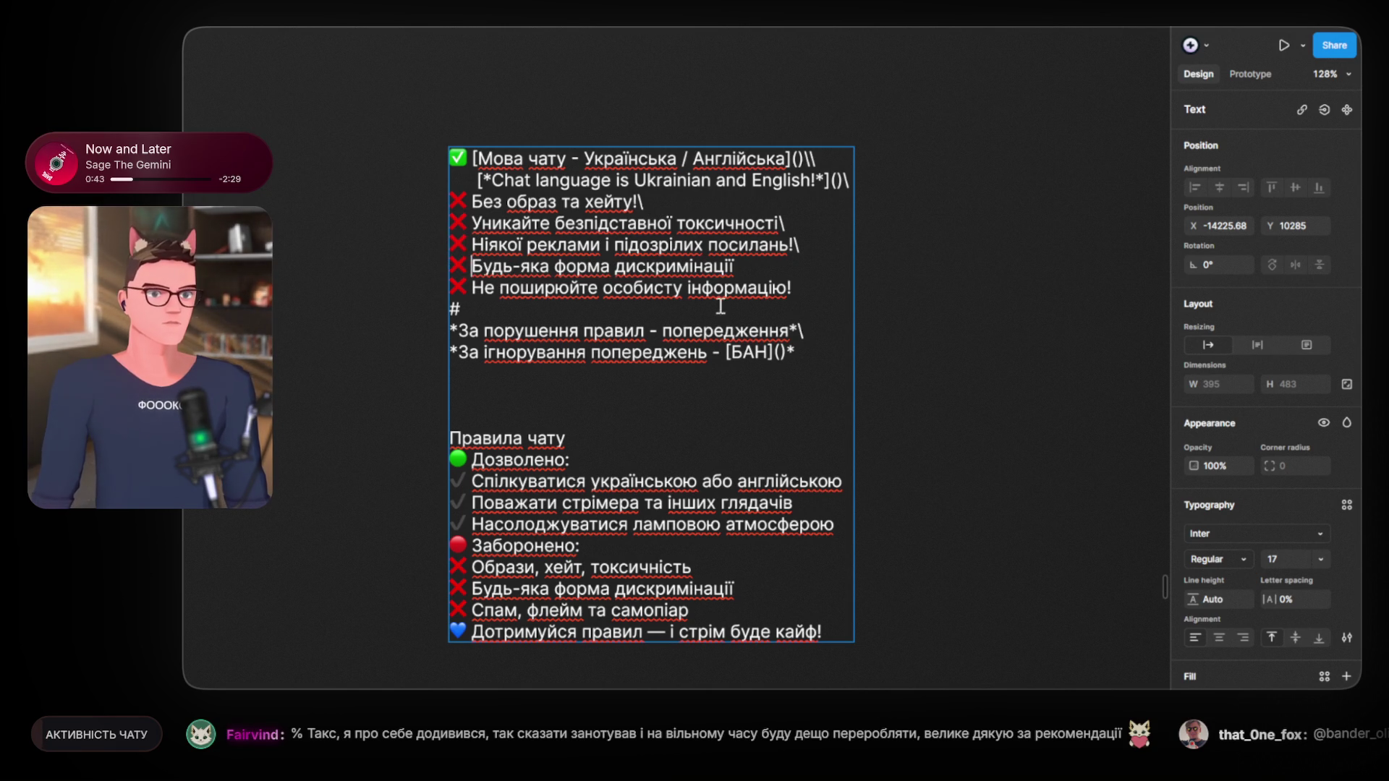
left_click(763, 269)
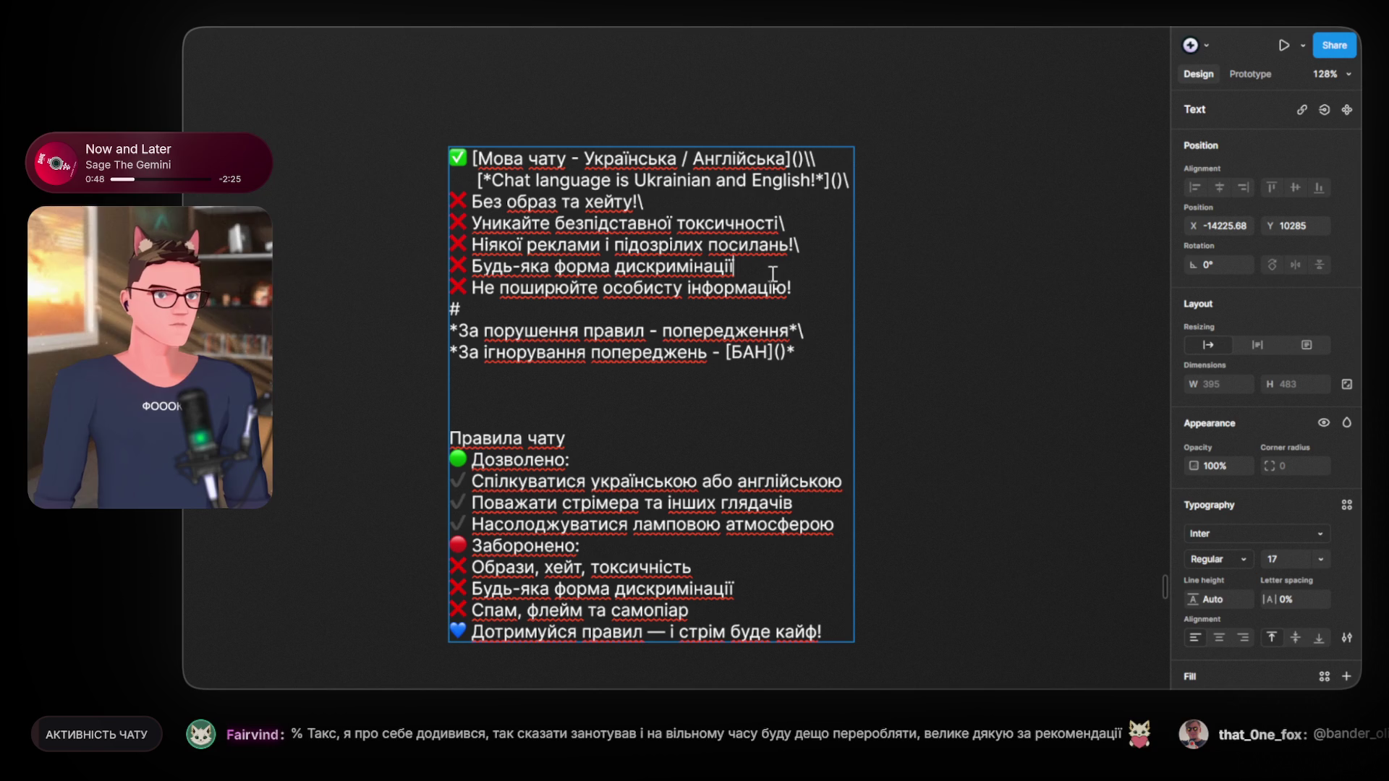
left_click(798, 246)
left_click(763, 270)
type("\\")
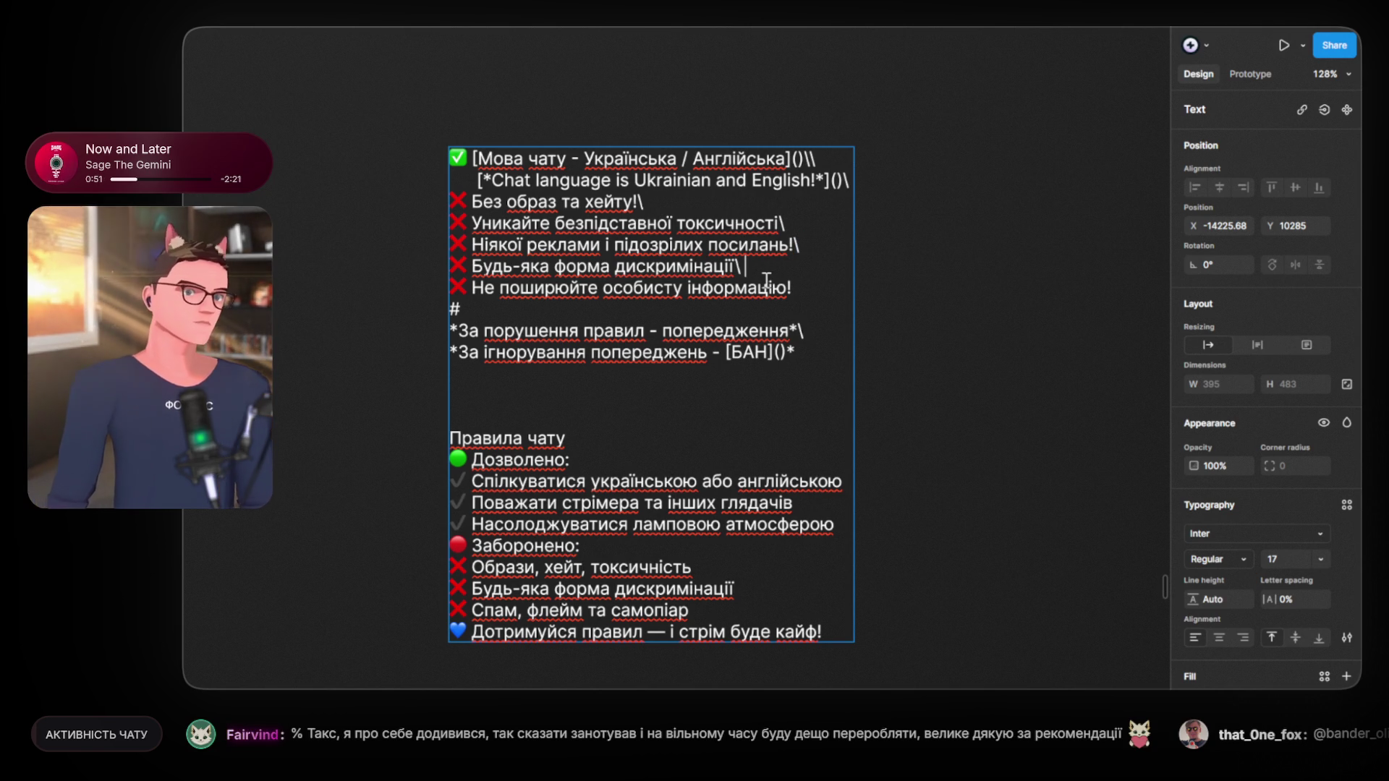
key("BackSpace")
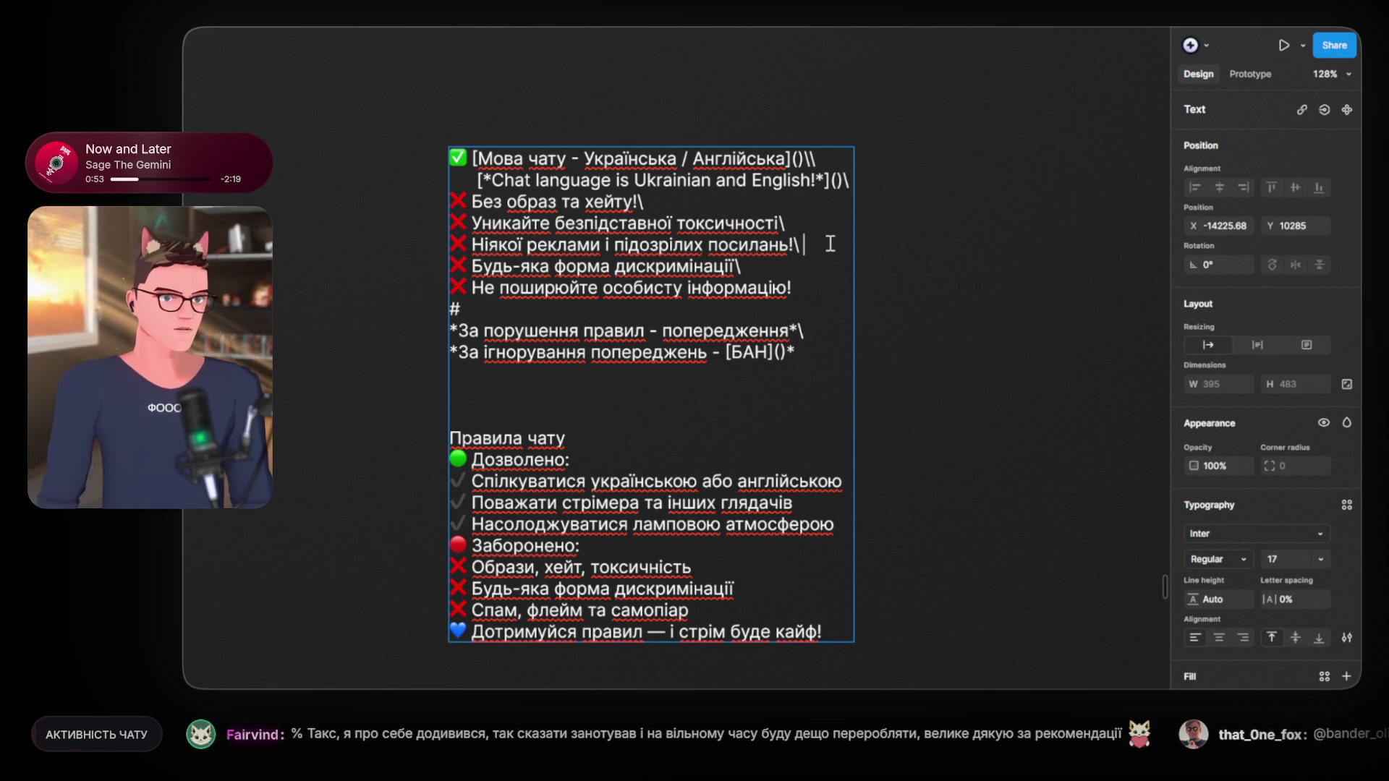
left_click(816, 224)
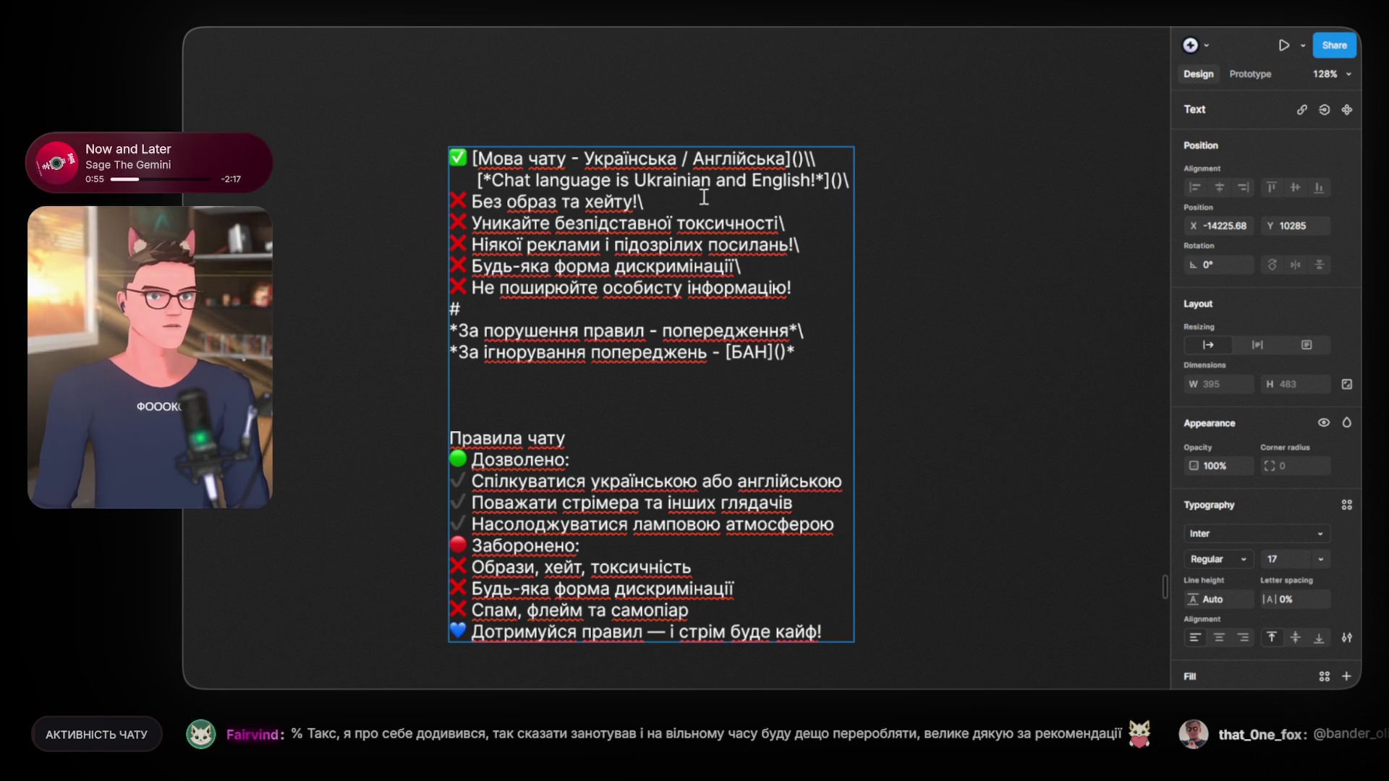
left_click(661, 203)
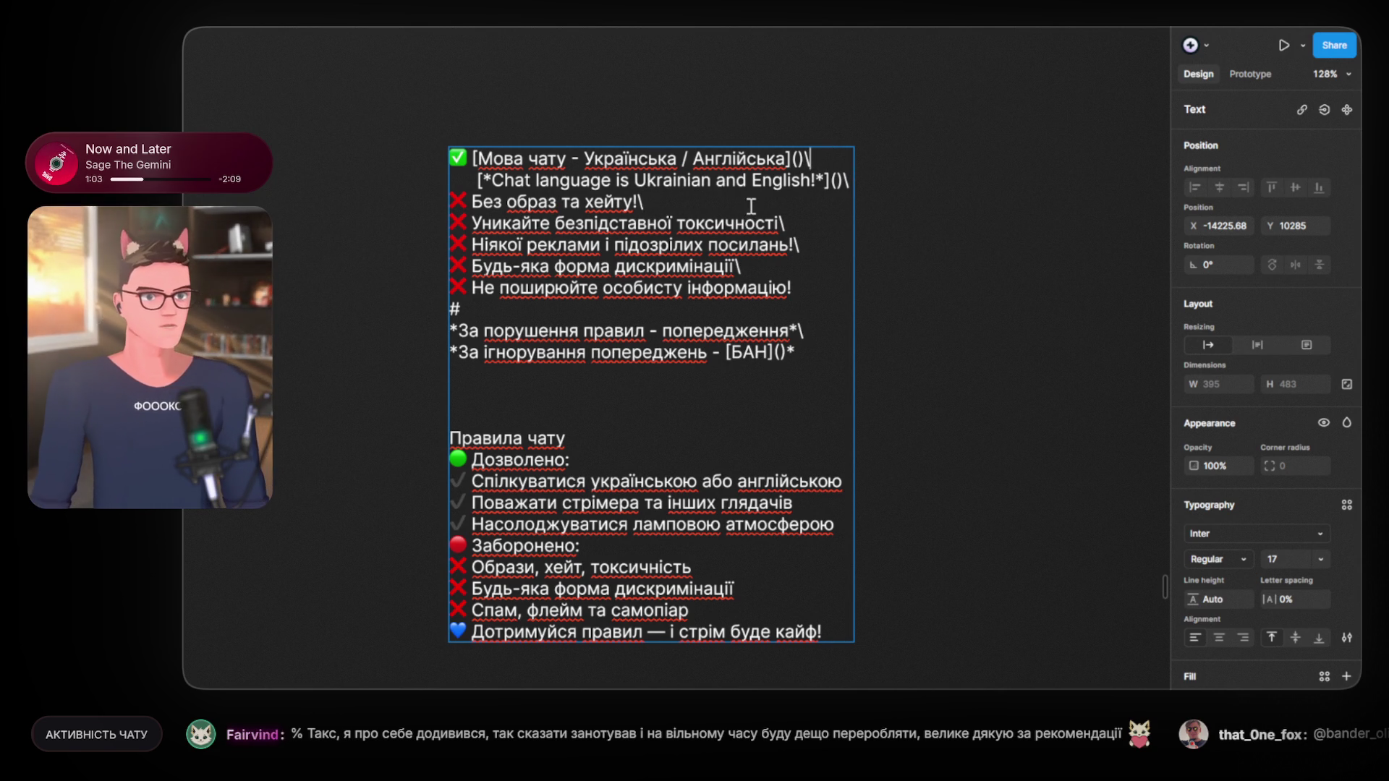
Step: Move the hate and discrimination rules below the personal-info rule
left_click_drag(659, 206, 415, 207)
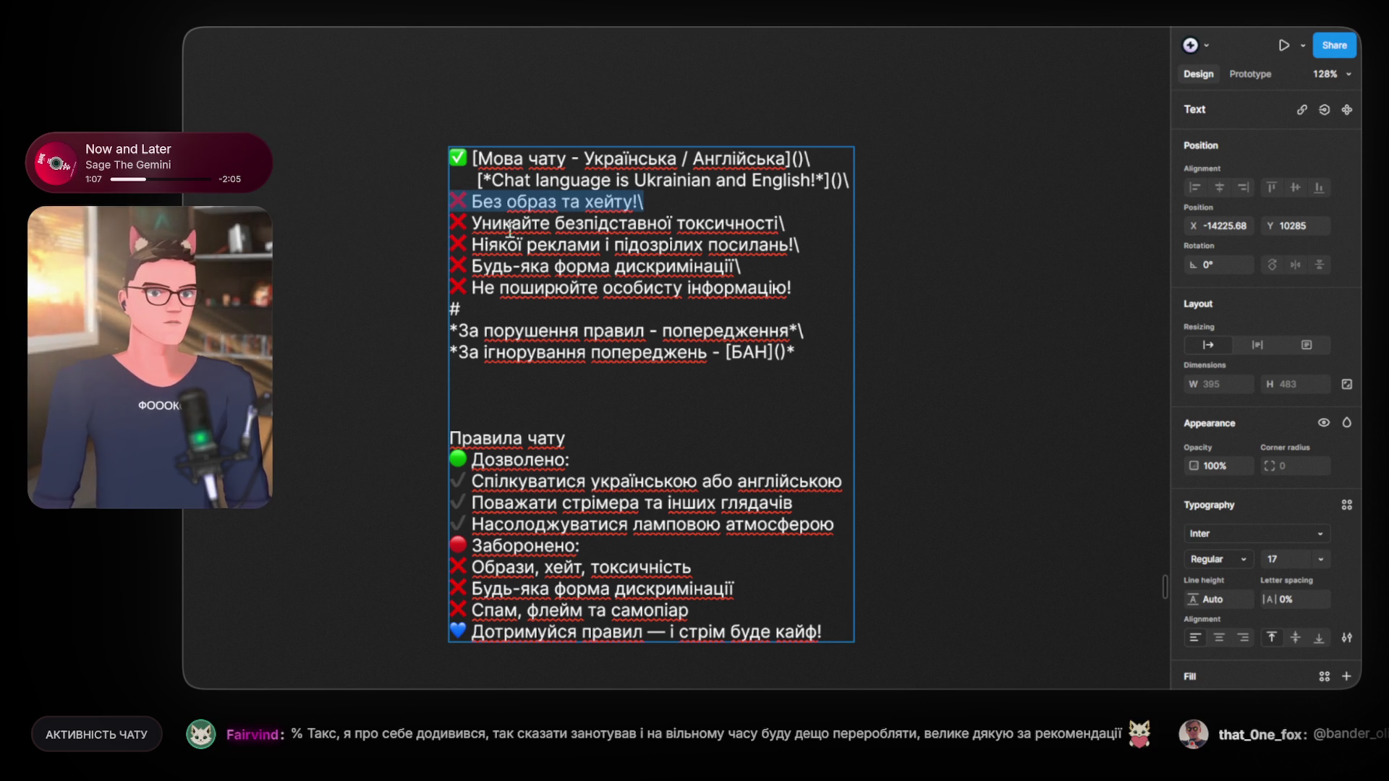
key("BackSpace")
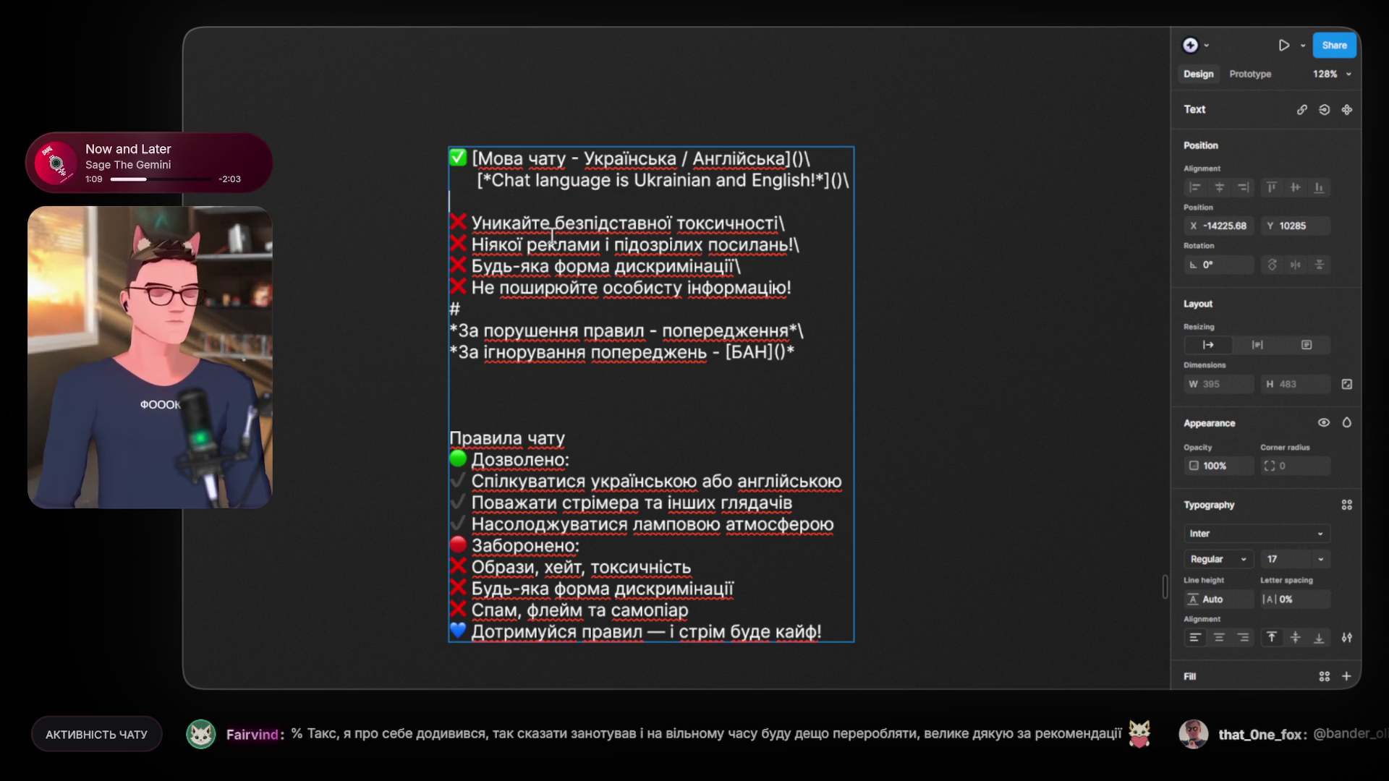
key("BackSpace")
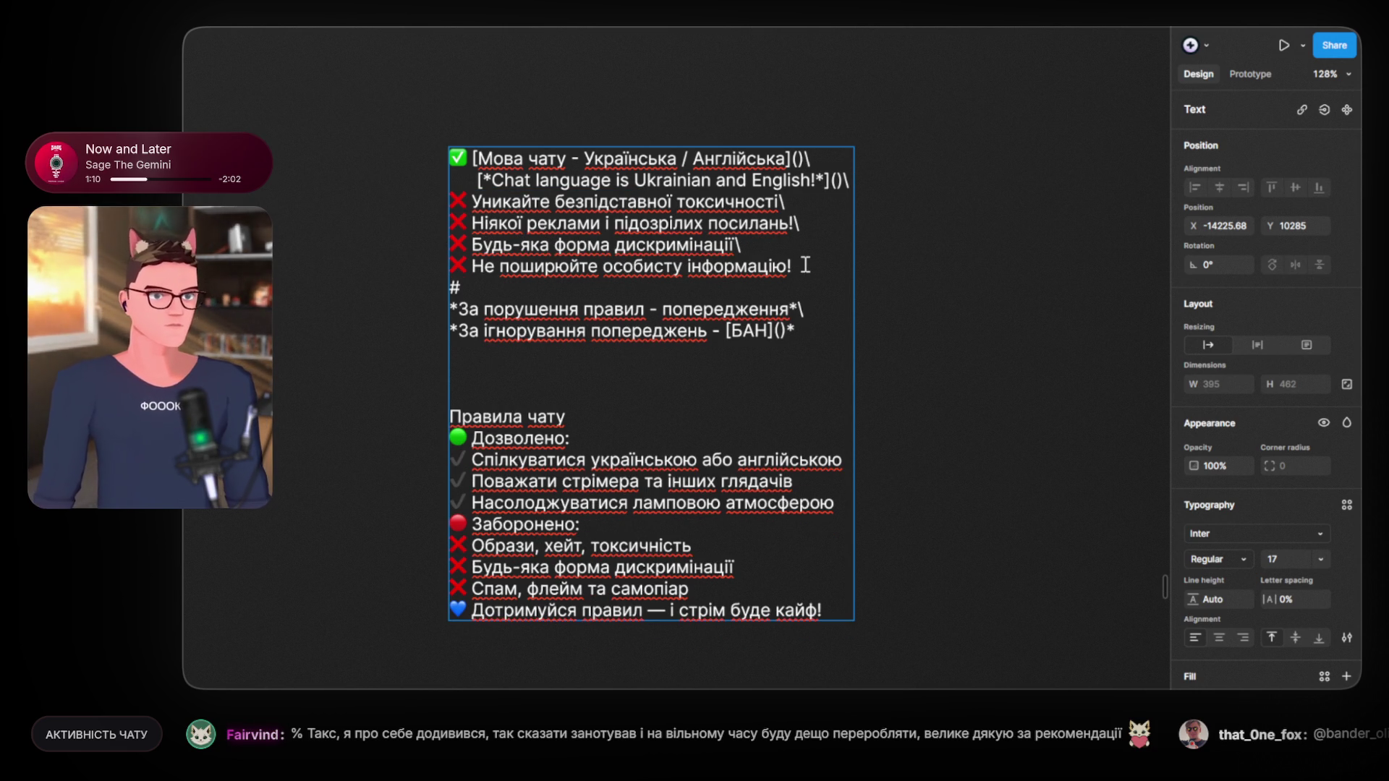
key("ctrl+z")
key("ctrl+z")
left_click_drag(772, 248, 403, 245)
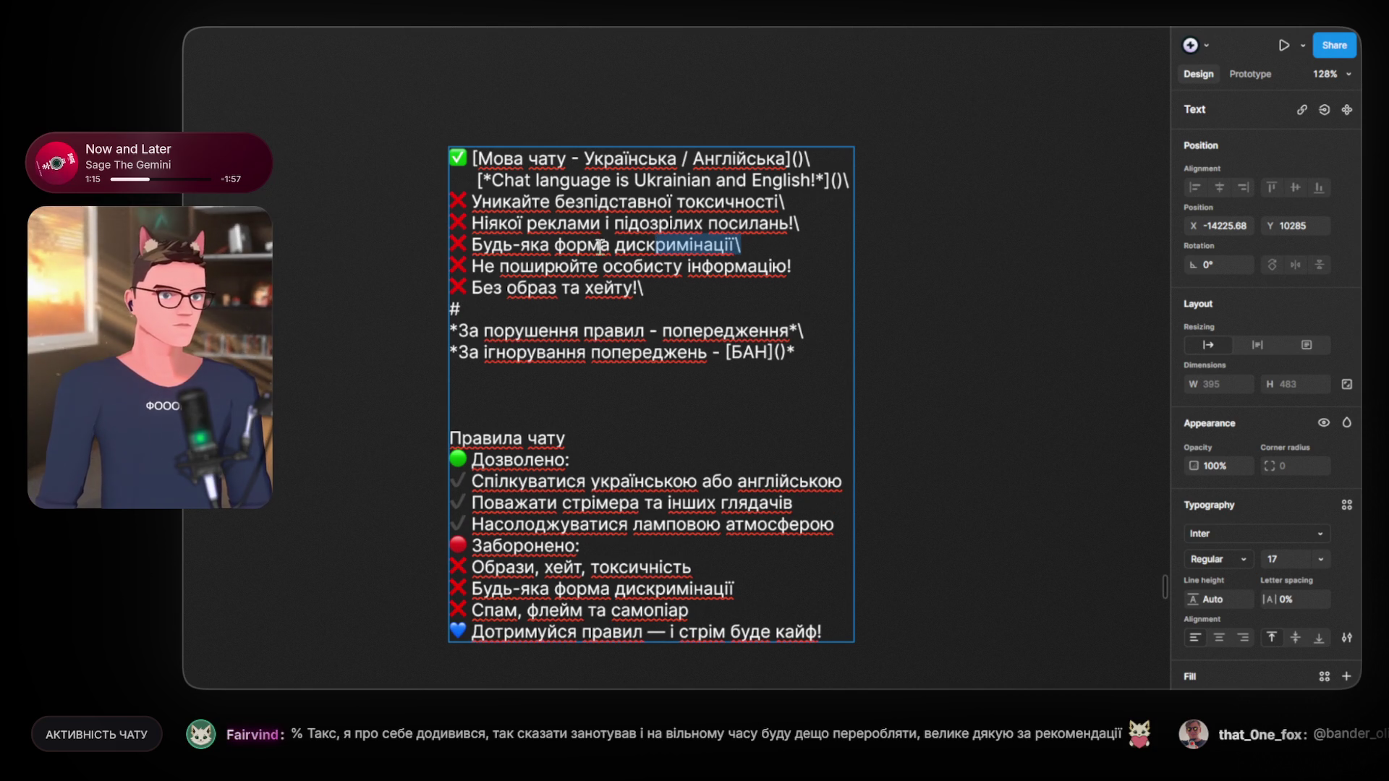
key("BackSpace")
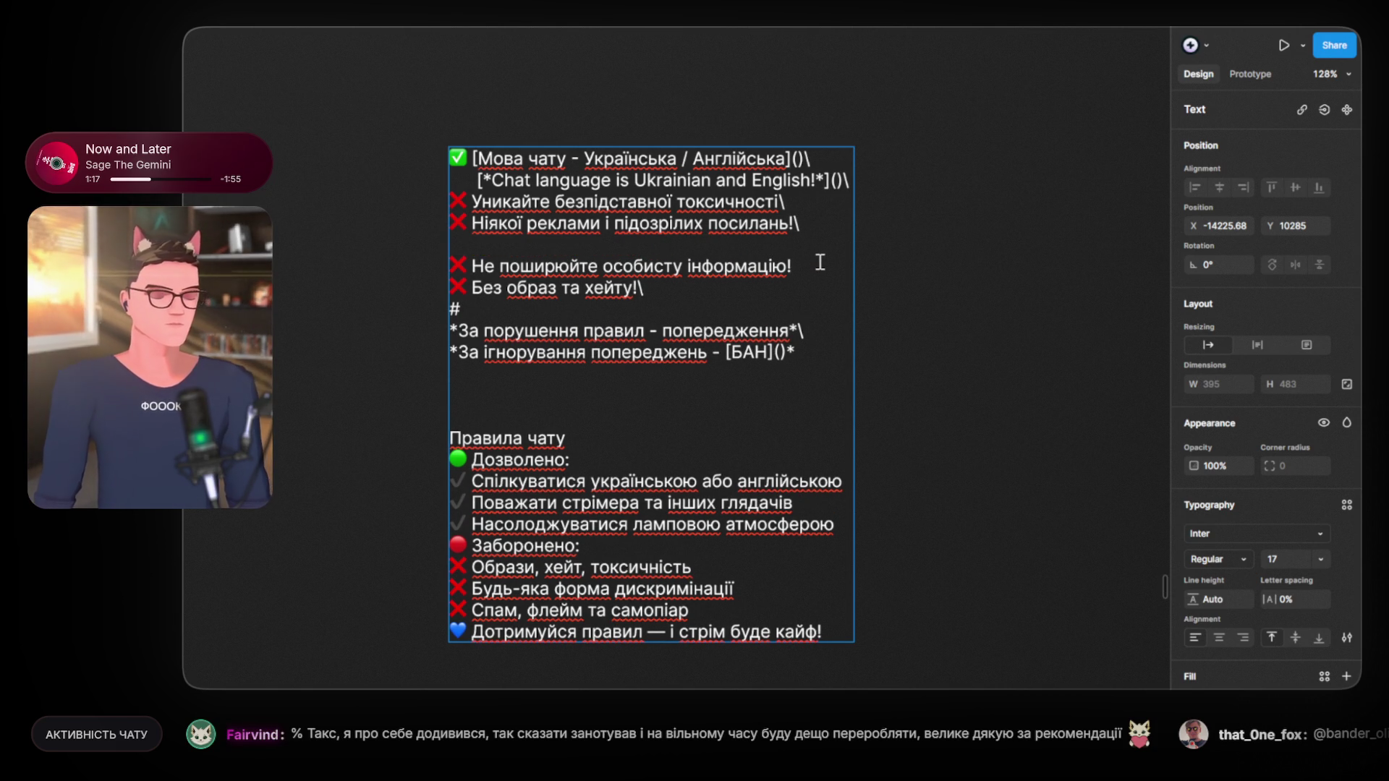
key("ctrl+z")
key("ctrl+z")
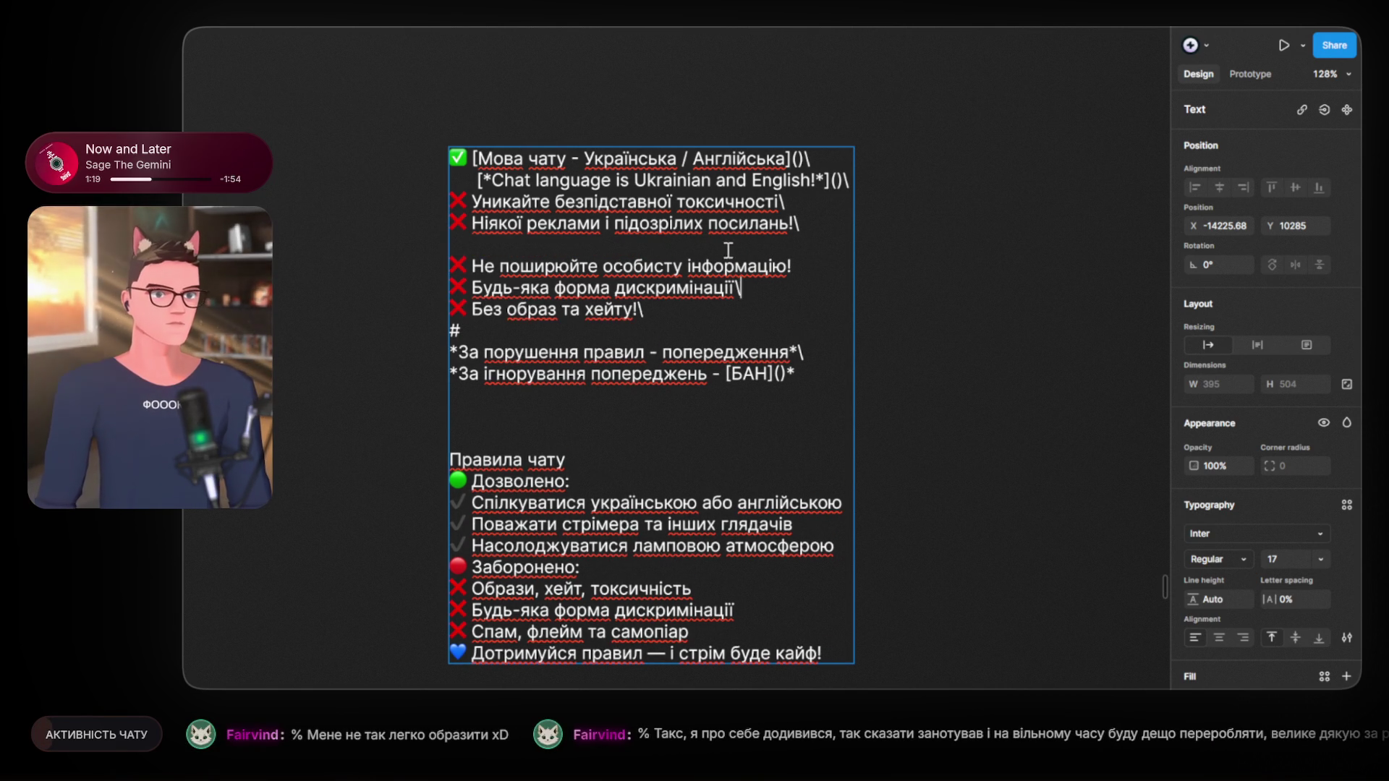
key("BackSpace")
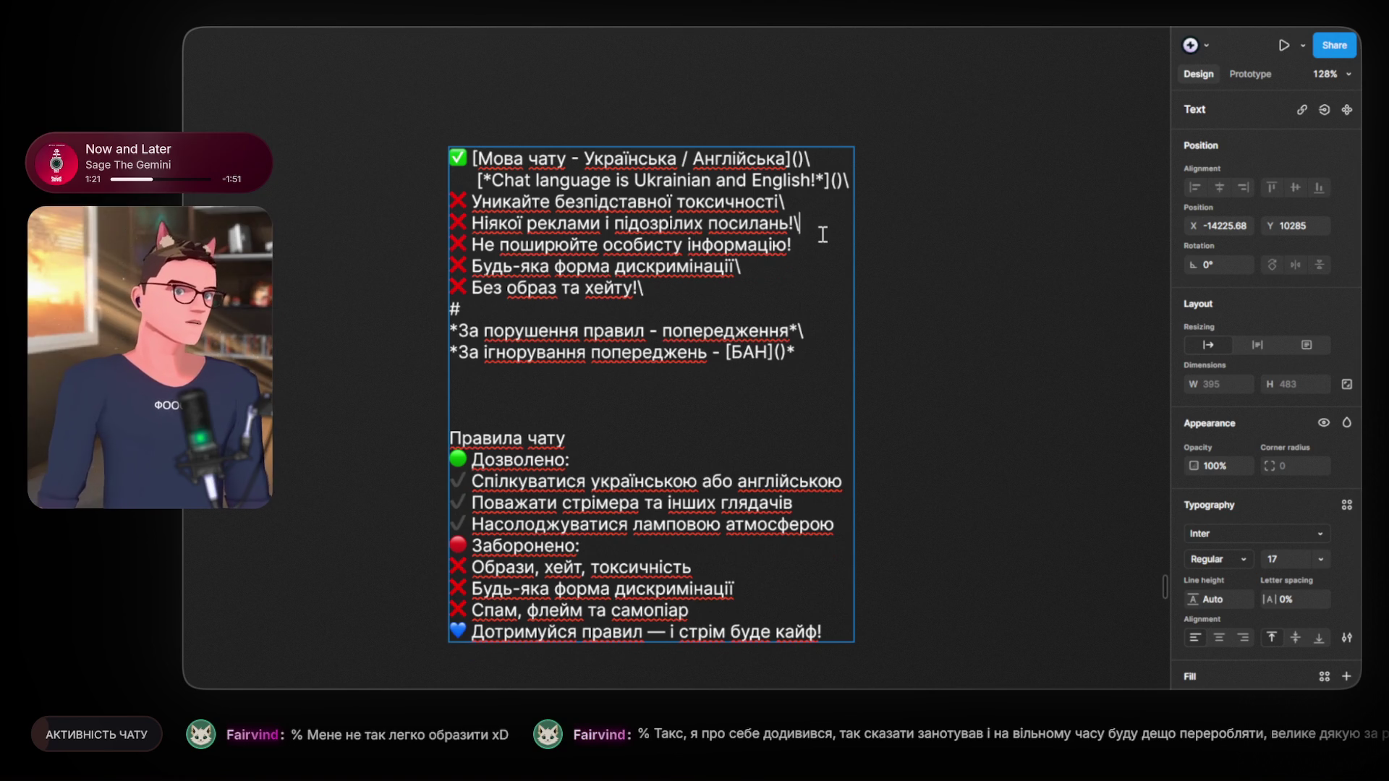
Step: Move the no-ads rule to the top and the toxicity rule after personal info
left_click_drag(801, 223, 357, 221)
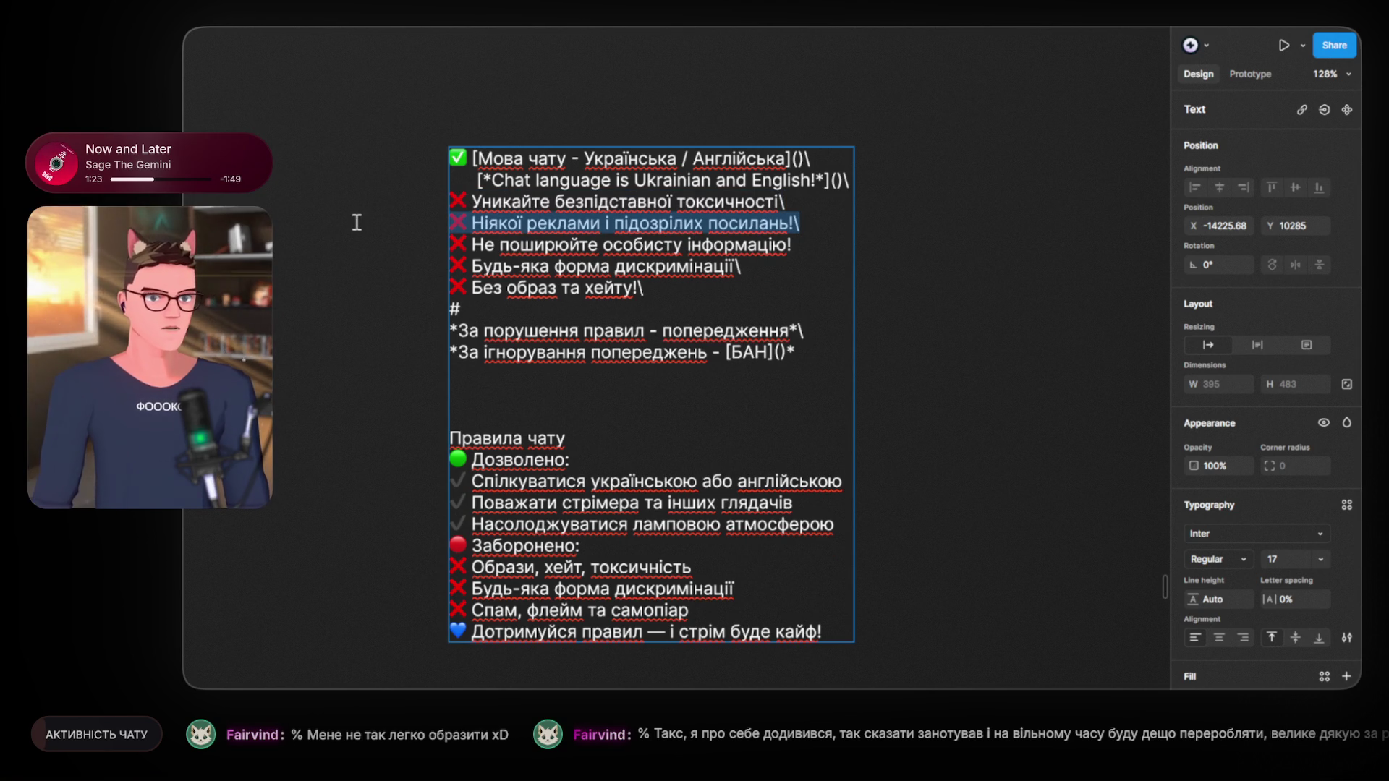
key("BackSpace")
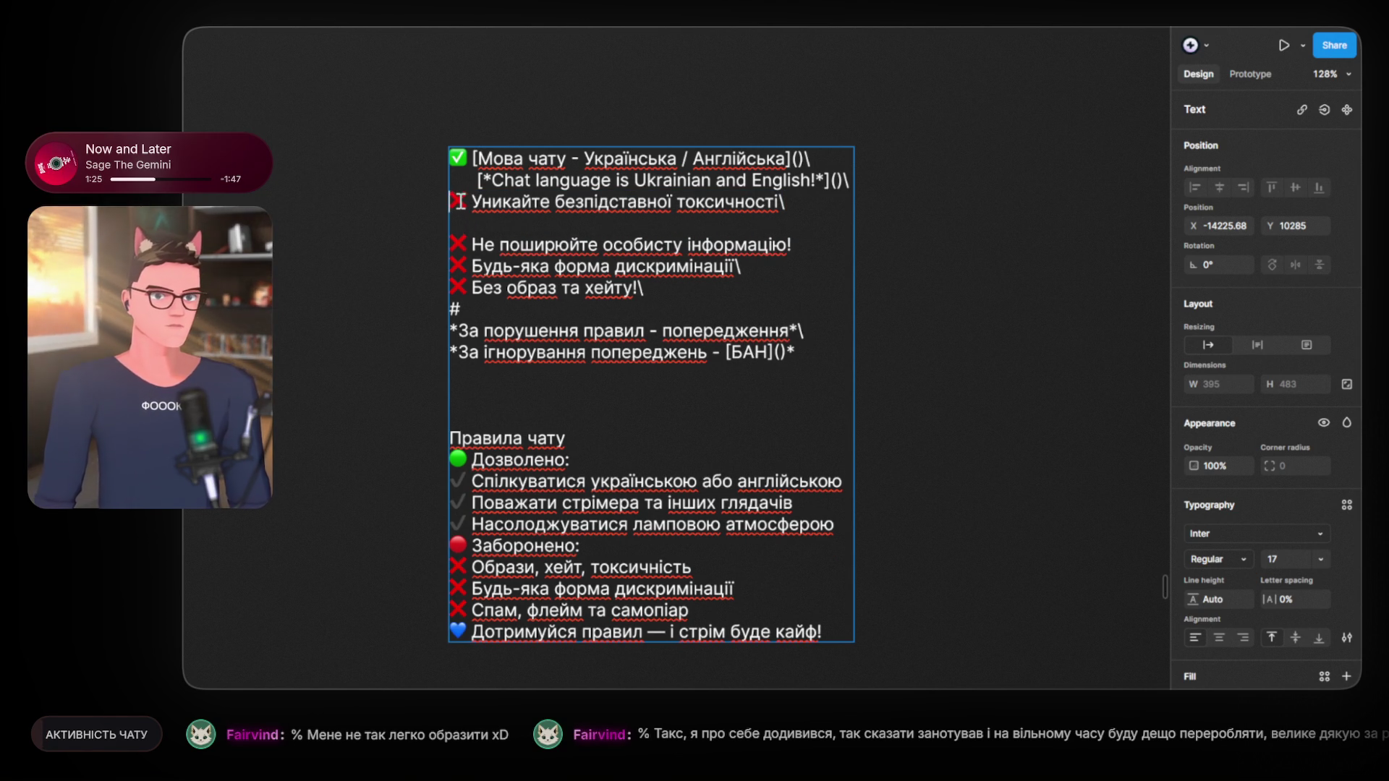
key("Return")
type("❌ Ніякої реклами і підозрілих посилань!\\")
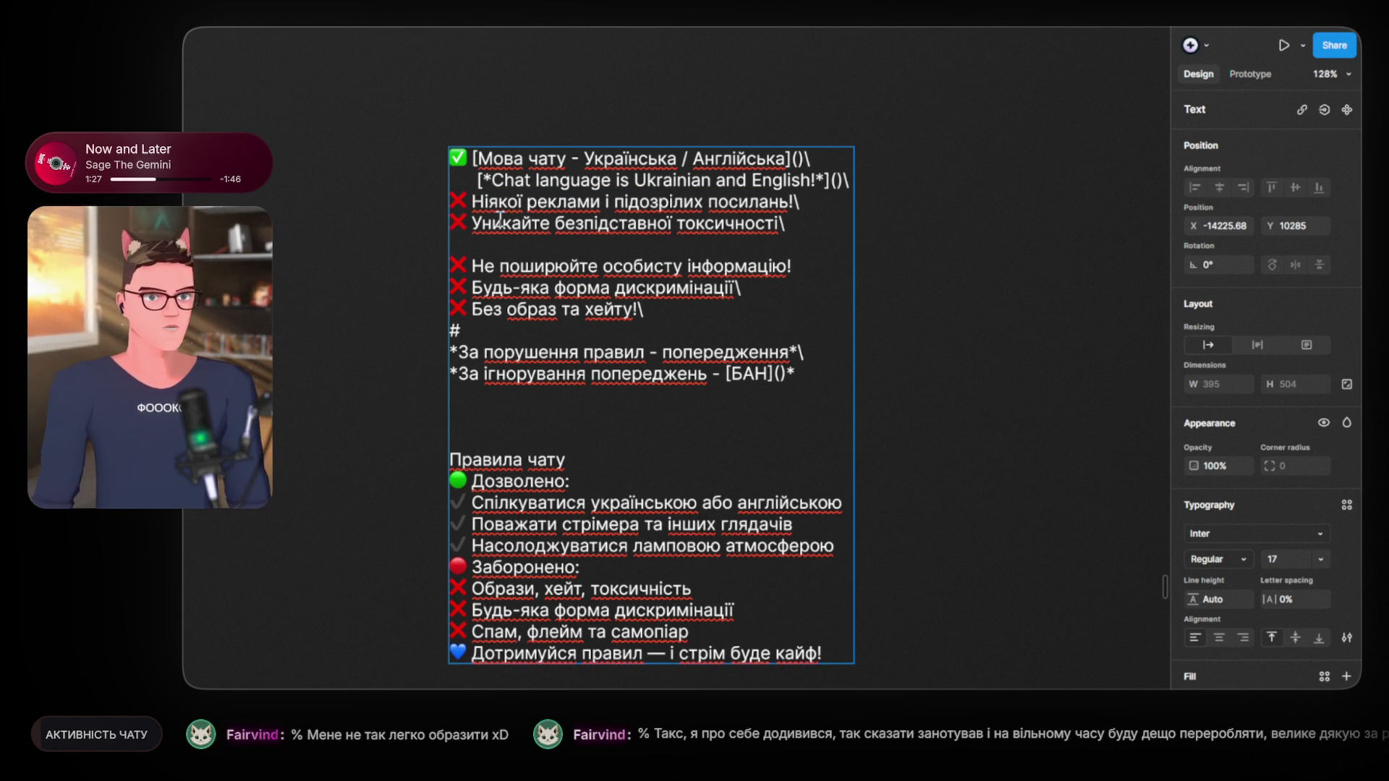
key("BackSpace")
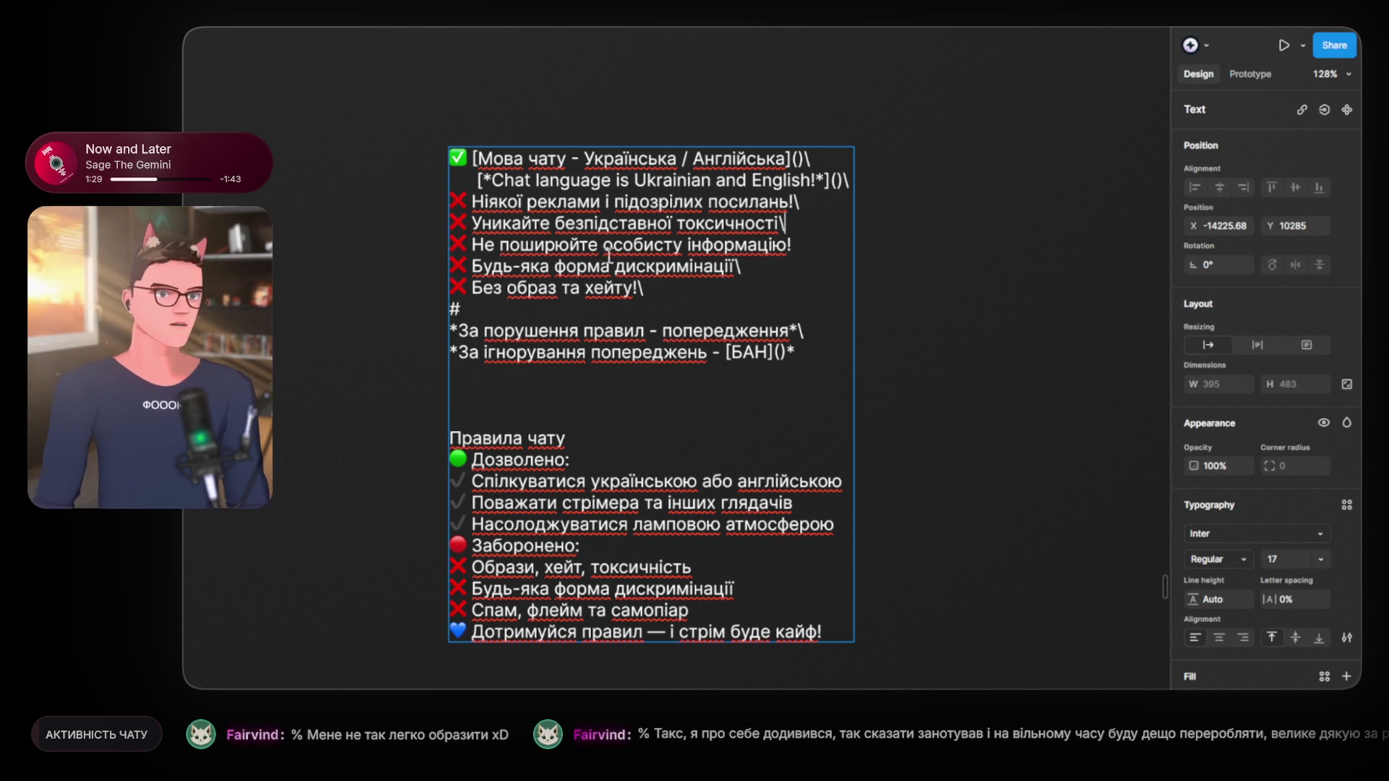
left_click_drag(516, 233, 406, 235)
left_click_drag(824, 224, 379, 226)
key("BackSpace")
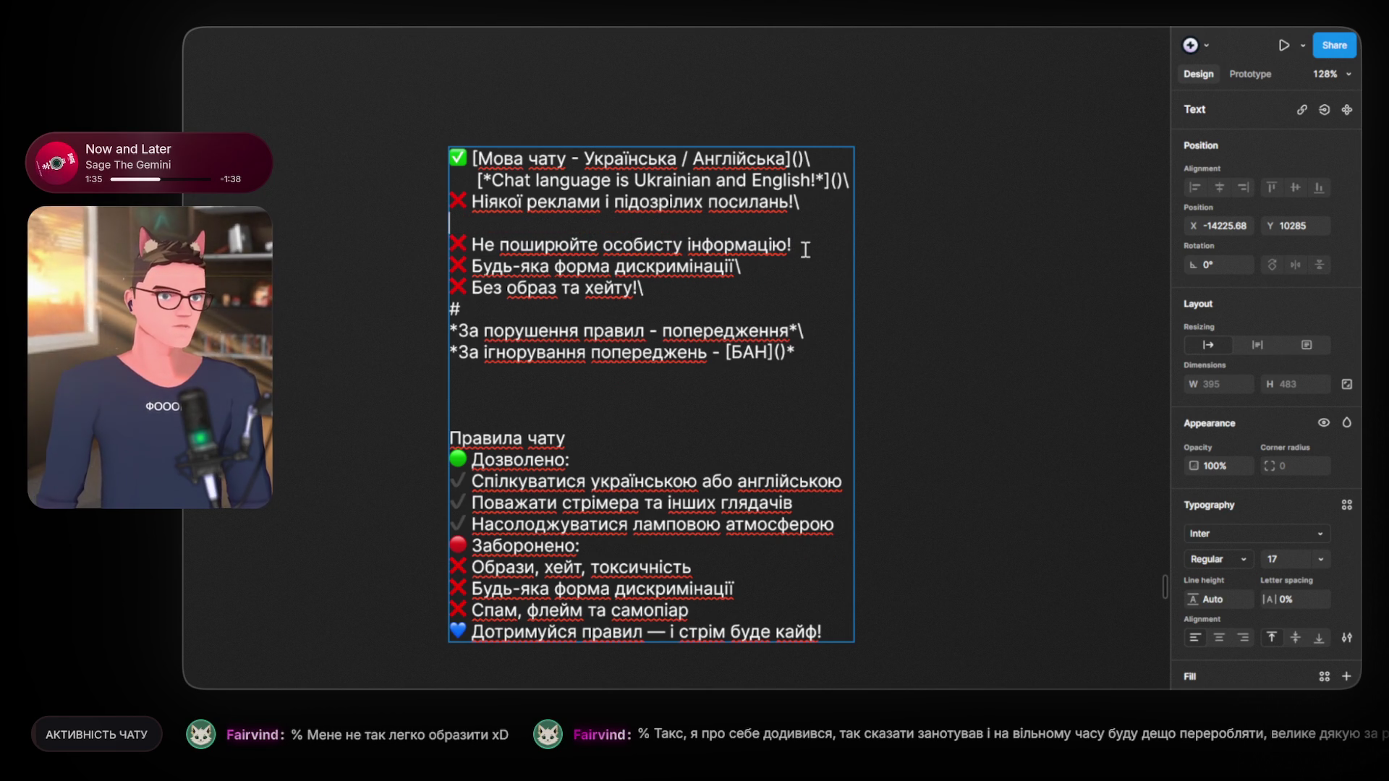
key("Return")
type("❌ Уникайте безпідставної токсичності\\")
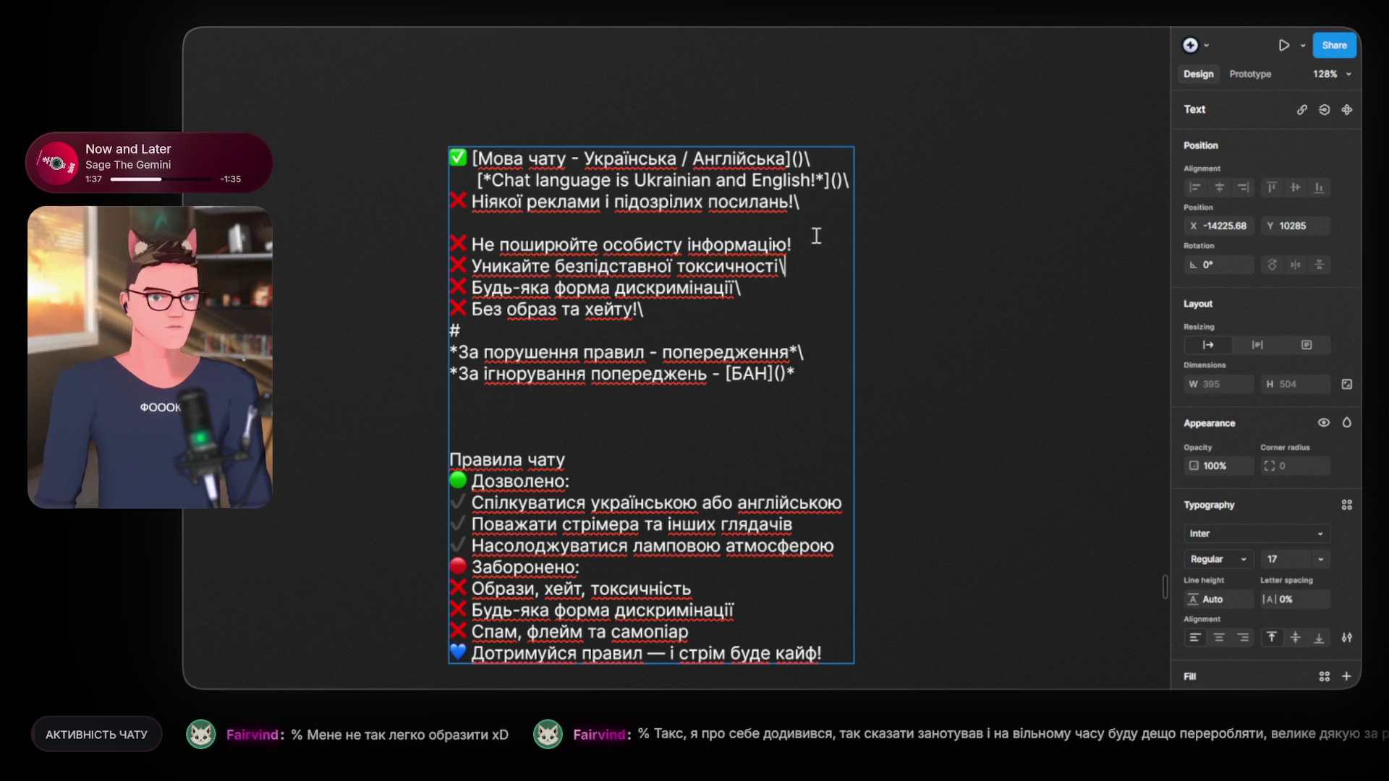
left_click(524, 223)
key("BackSpace")
Step: Add a backslash after 'інформацію!' and remove the one after 'Без образ та хейту!'
left_click(832, 221)
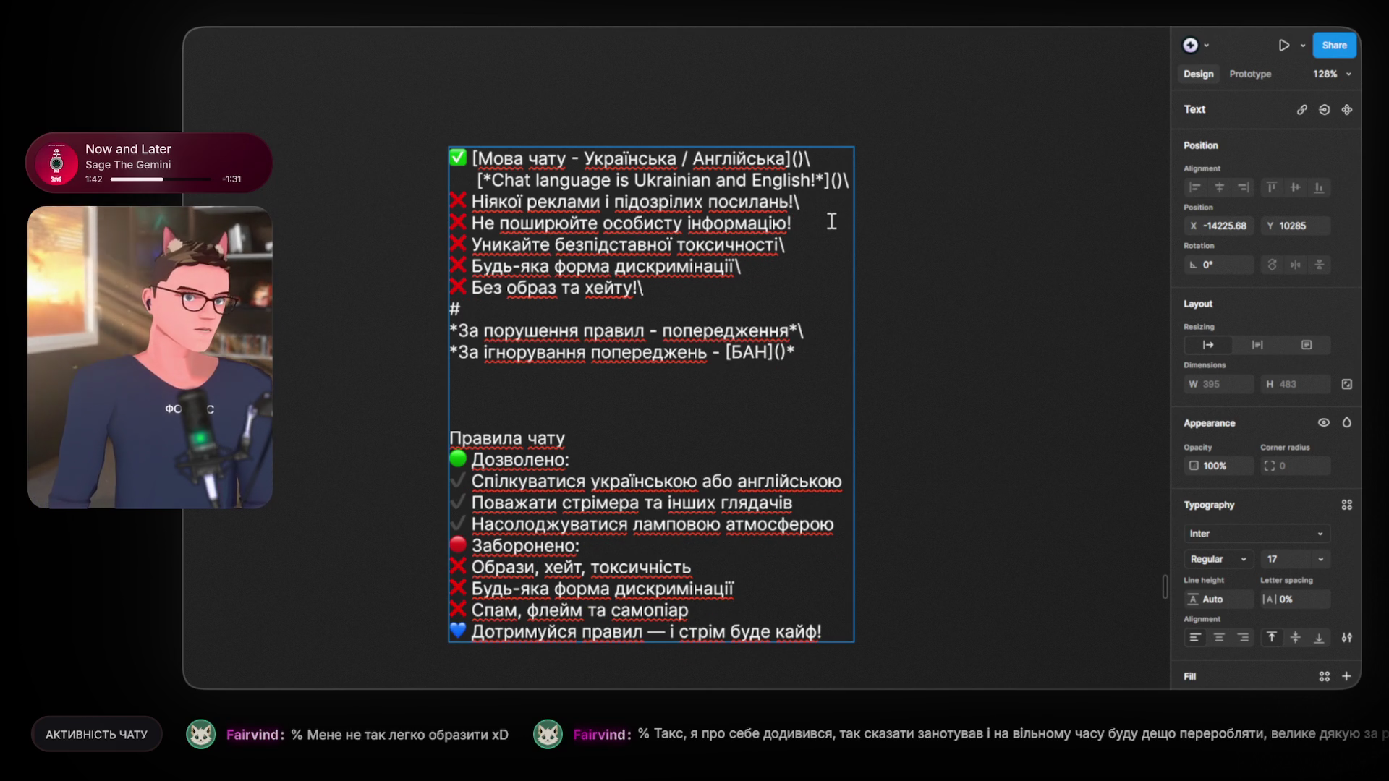
type("\\")
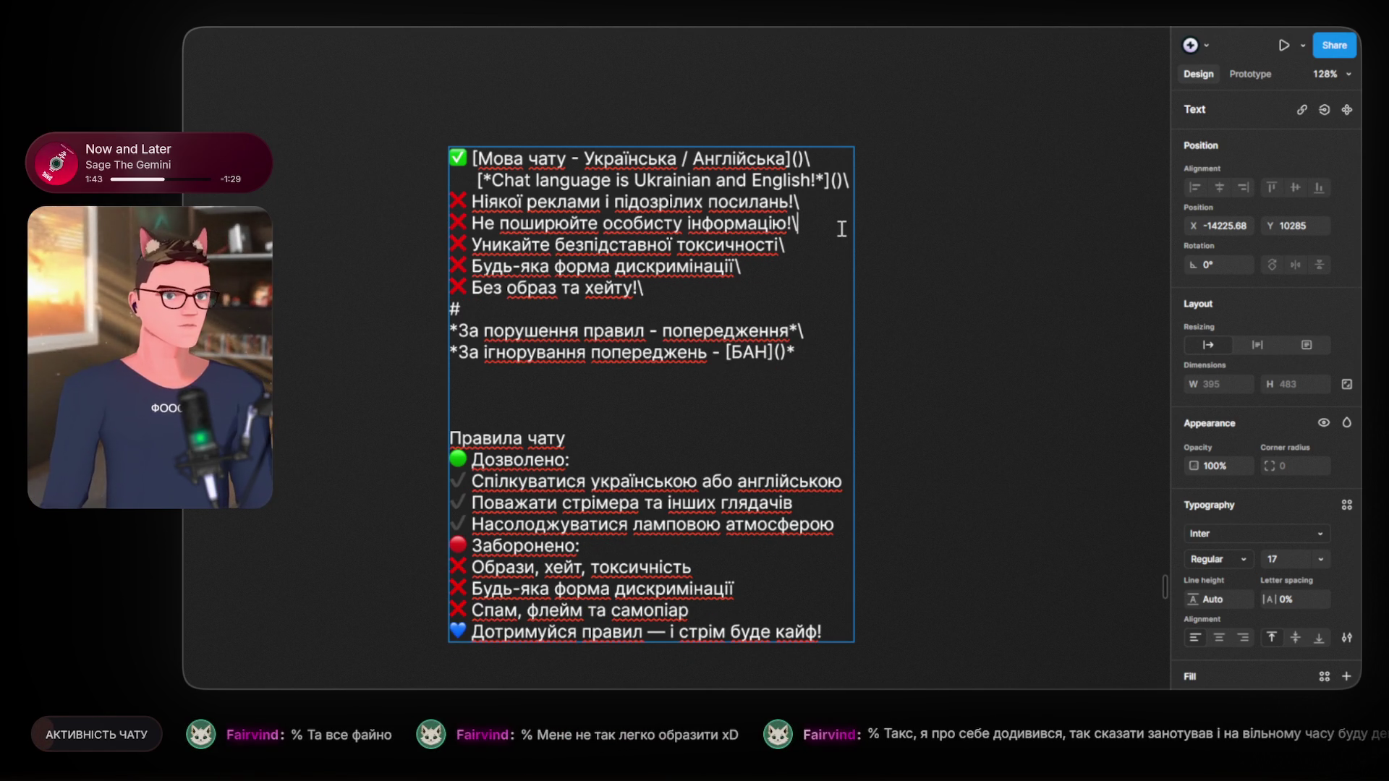
left_click(673, 285)
key("BackSpace")
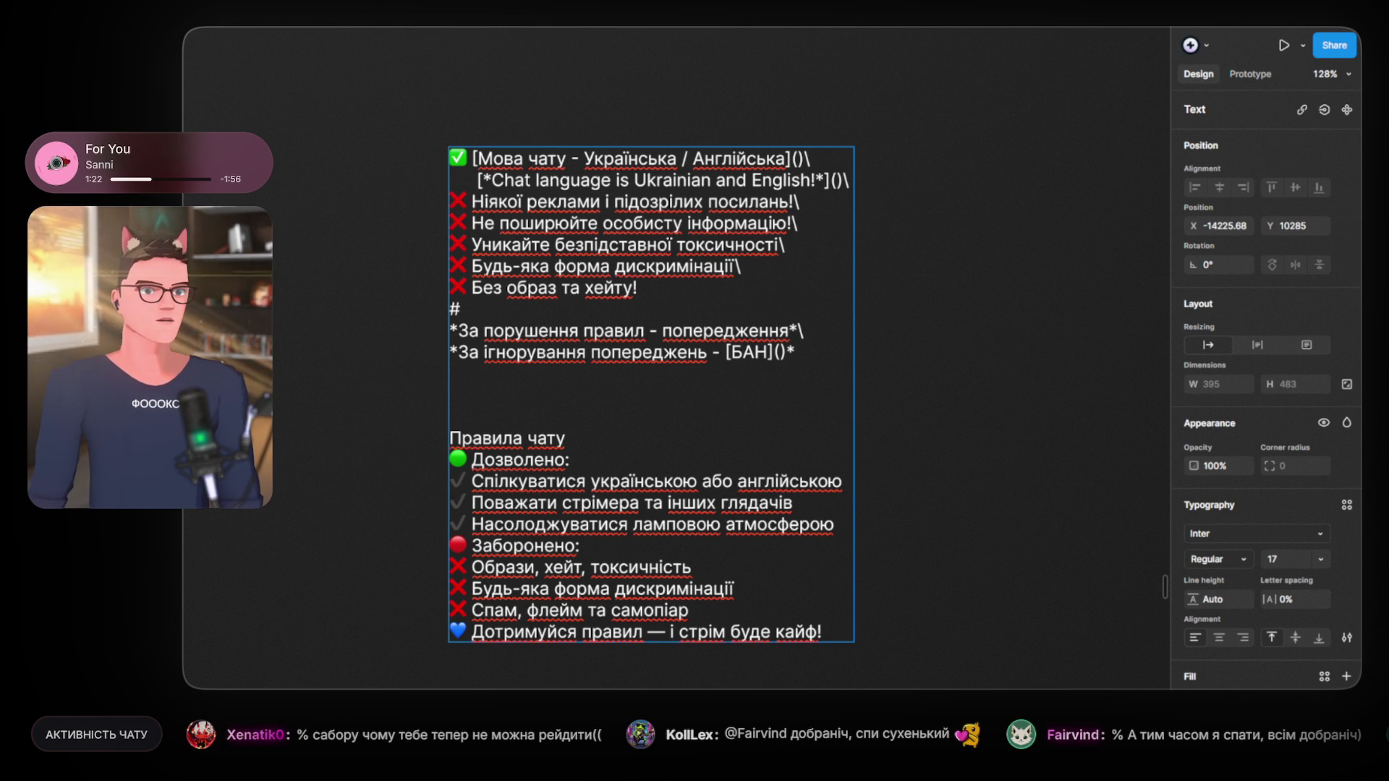
Step: Delete the second rules block, from 'Правила чату' to the end, leaving only the first rule list
scroll(969, 346, "up", 3)
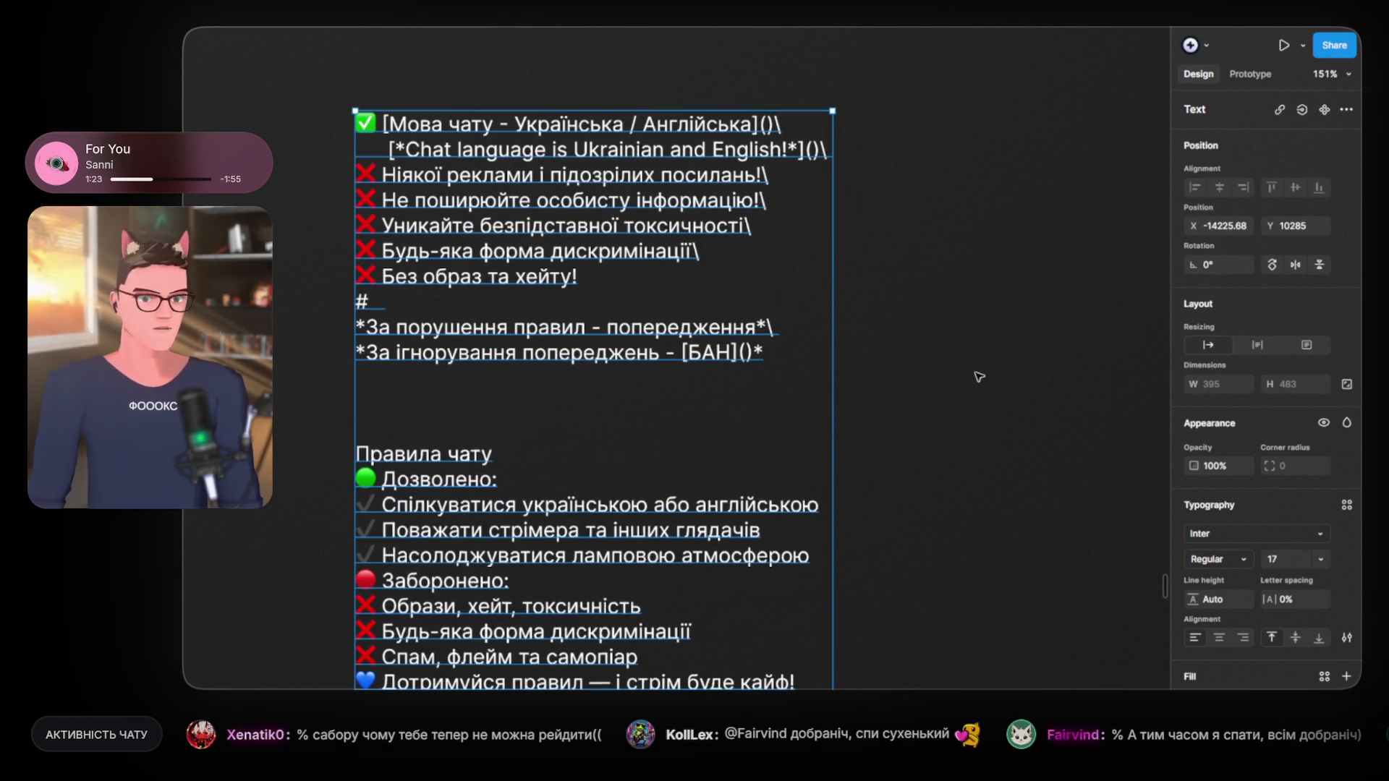
scroll(550, 495, "down", 3)
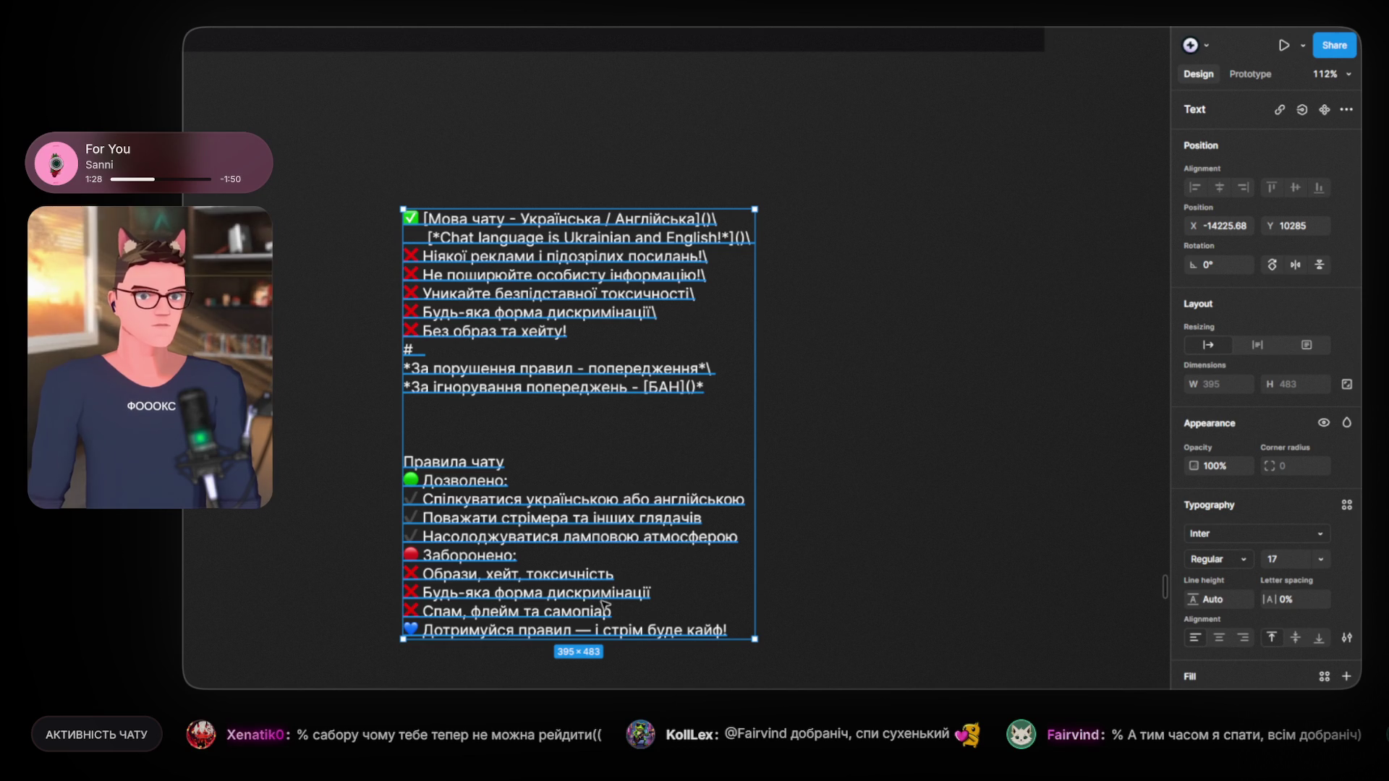
double_click(453, 483)
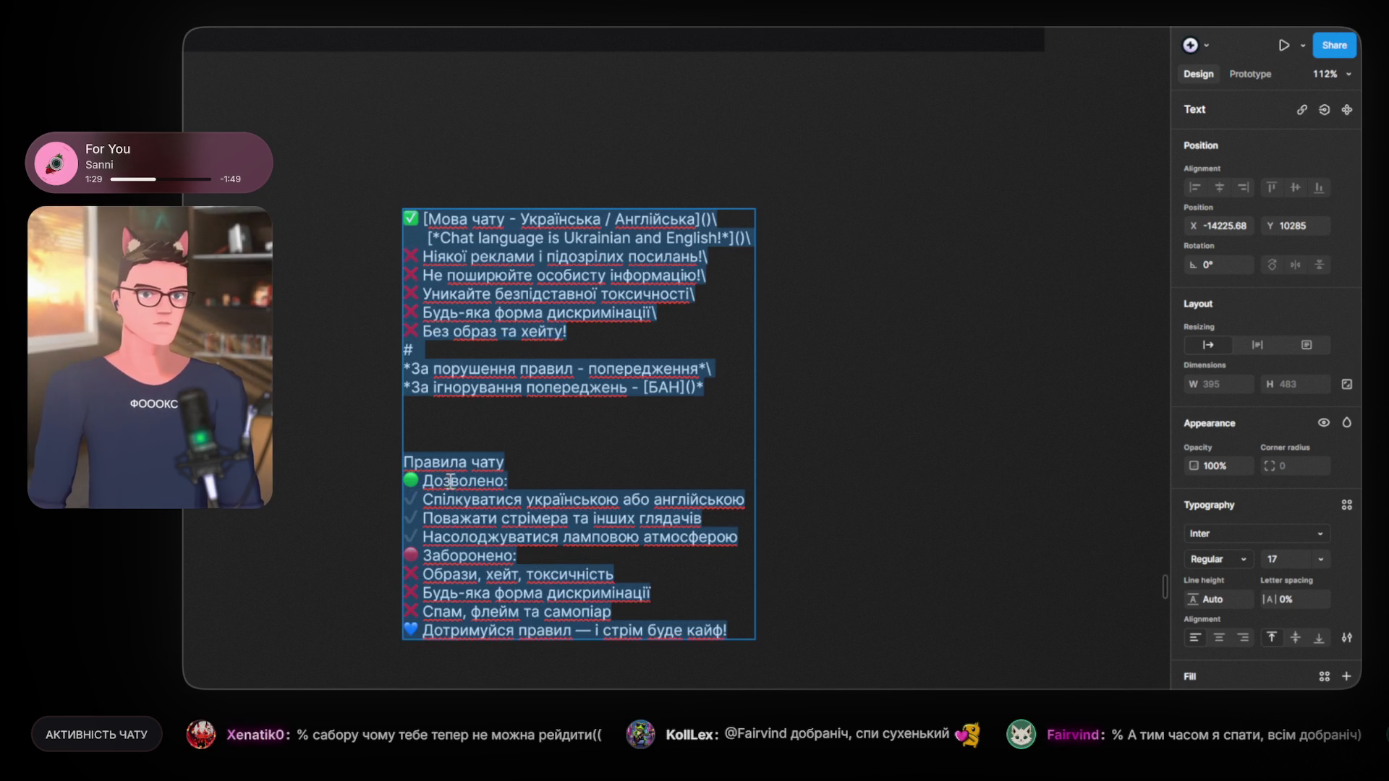
left_click_drag(405, 409, 774, 685)
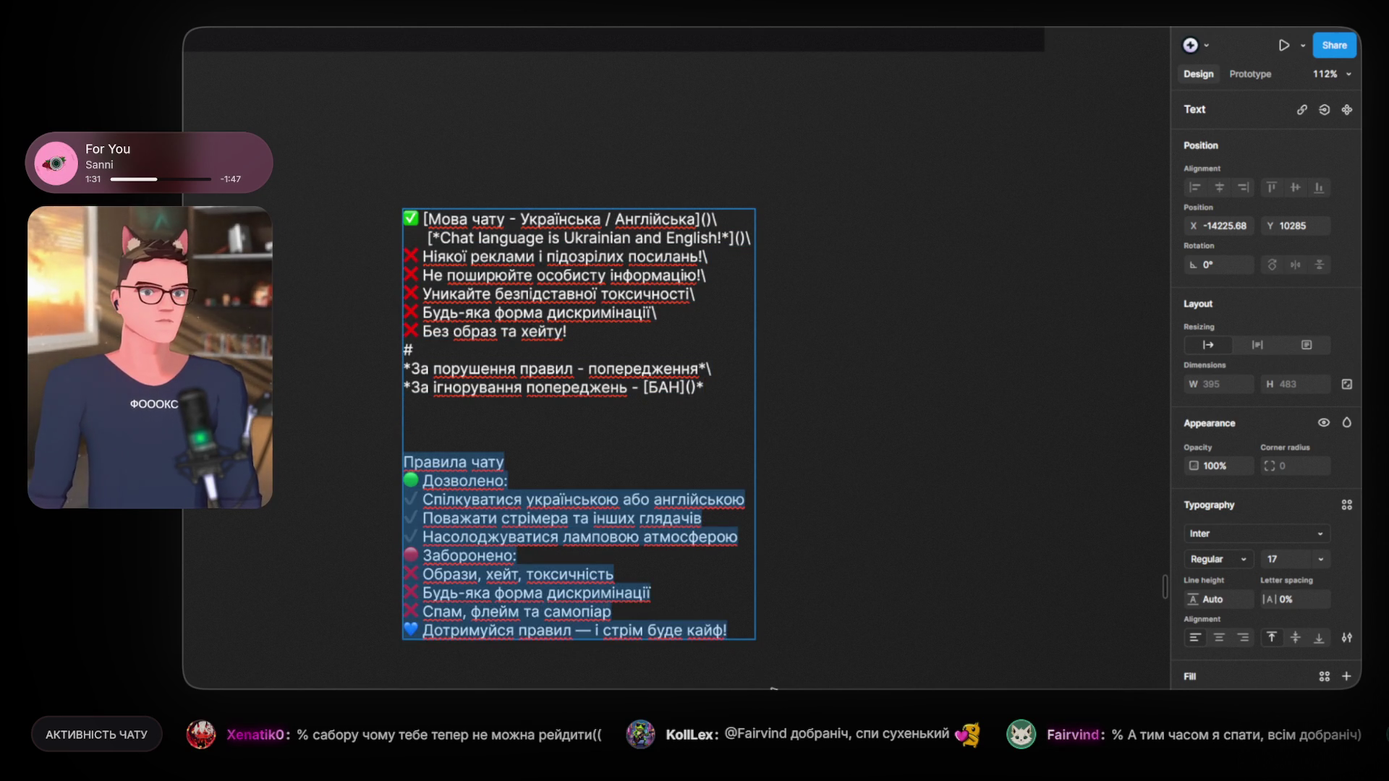
key("BackSpace")
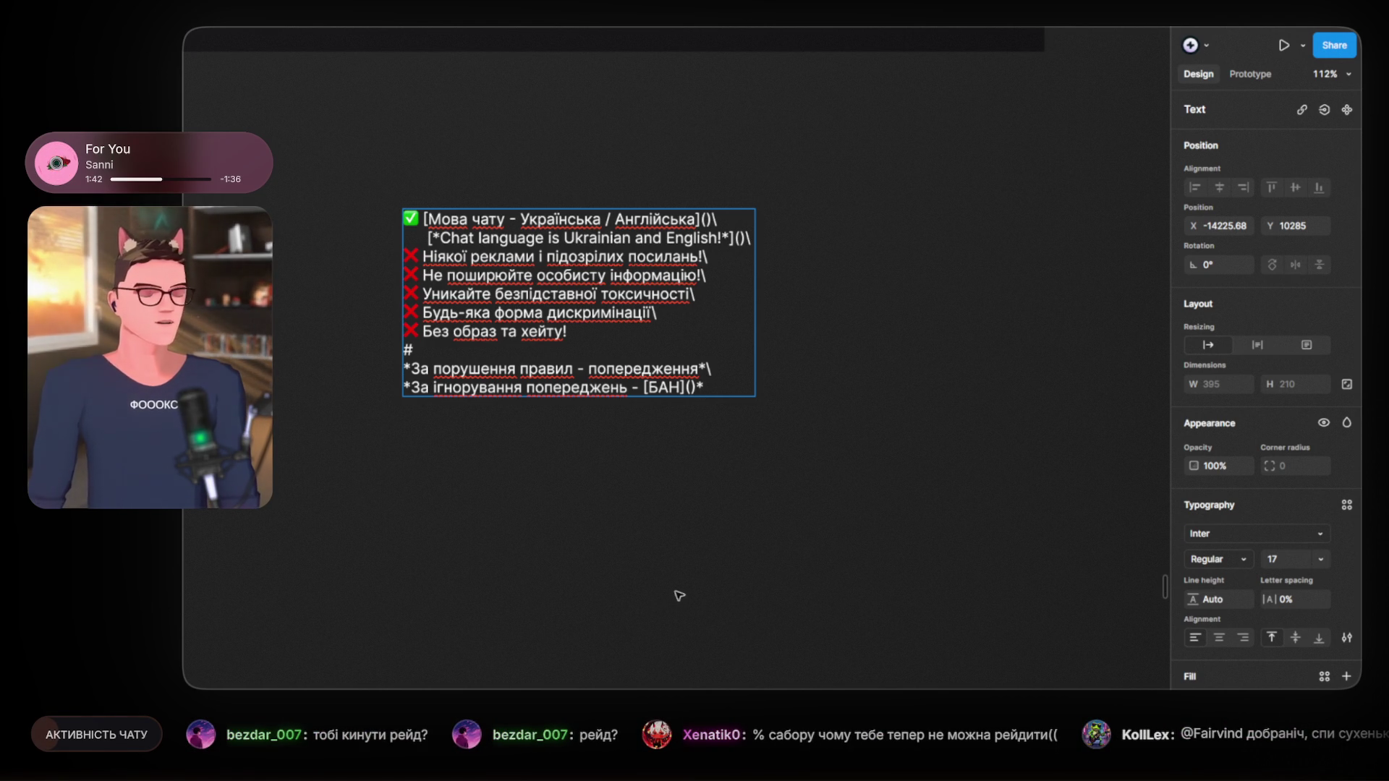
key("Escape")
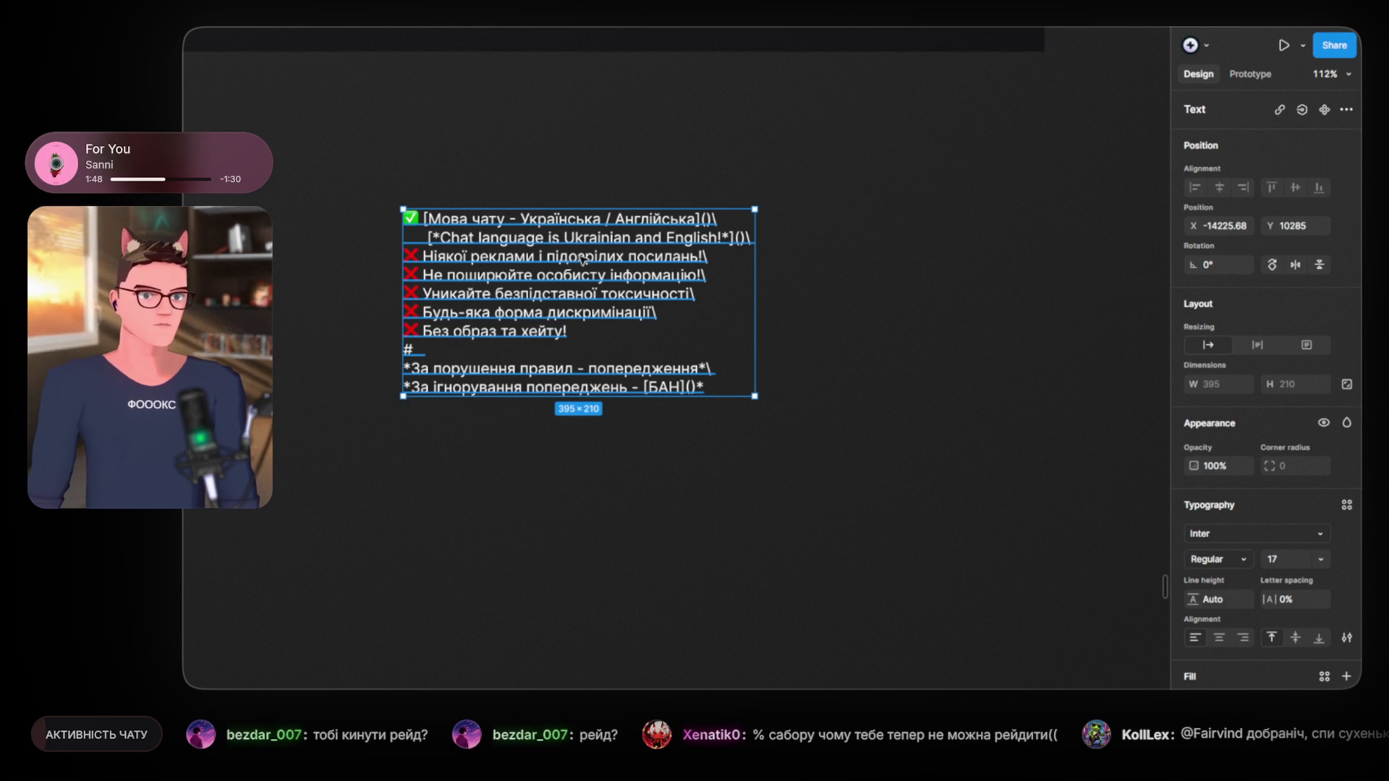
left_click(874, 408)
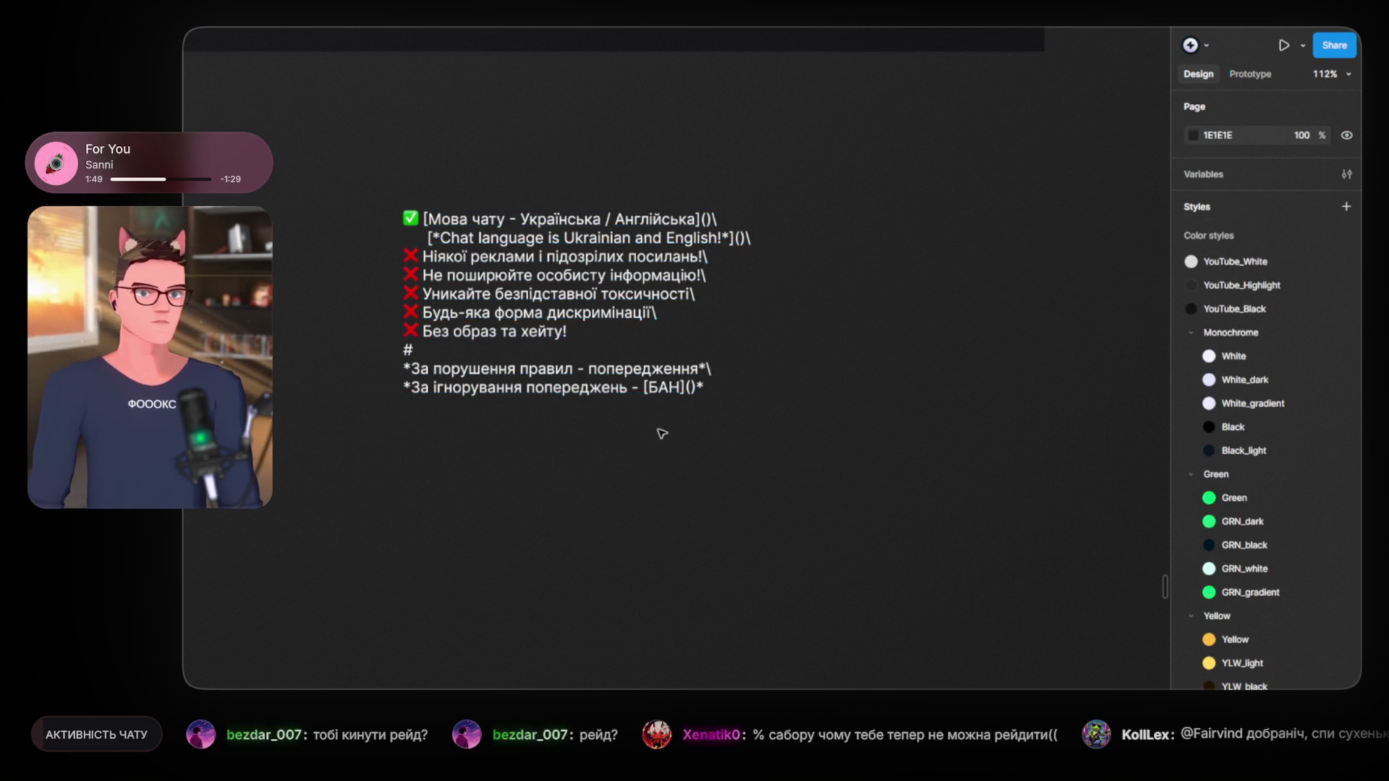
Step: Move the specs block (Corsair RAM, RTX 3060, Ryzen 5 3600, FIFINE K669) beside the chat-rules text
scroll(662, 434, "down", 5)
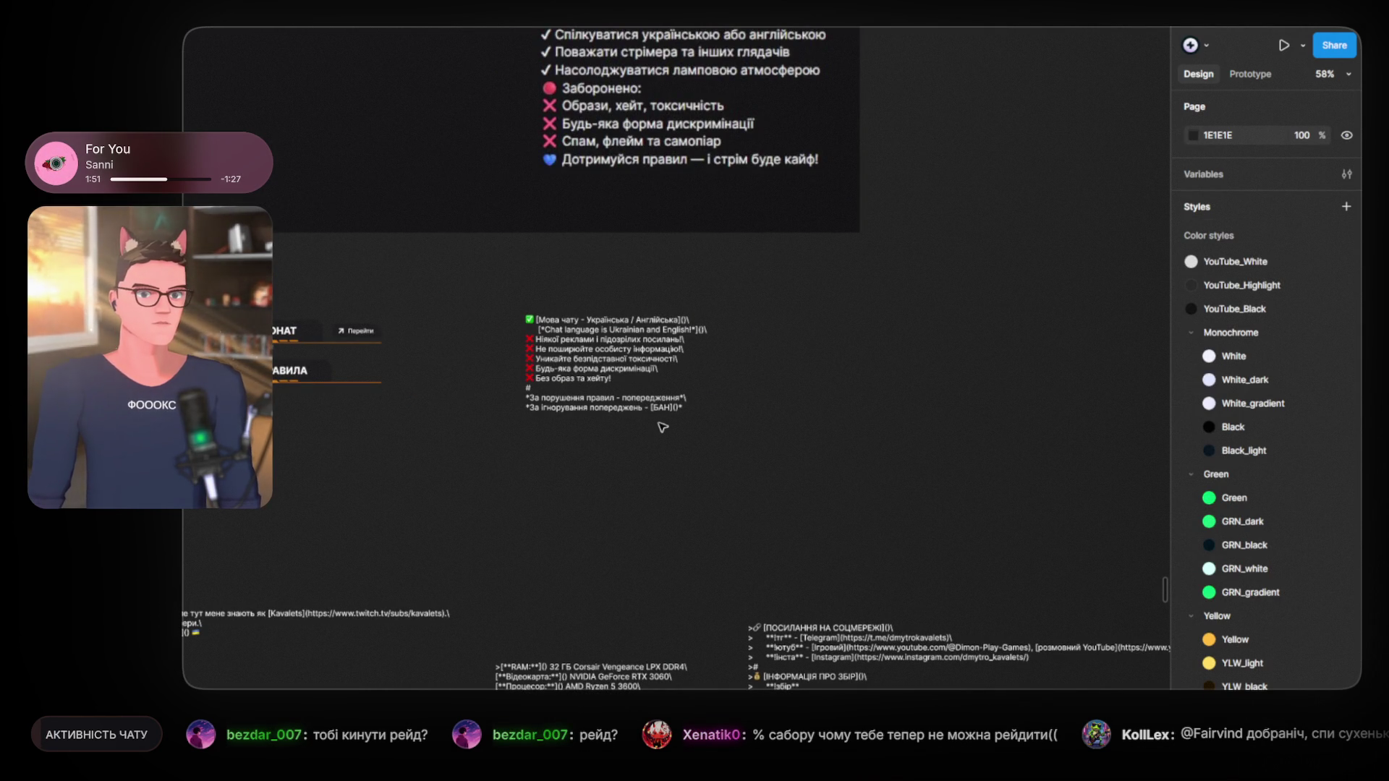
scroll(662, 428, "up", 3)
scroll(662, 428, "down", 3)
scroll(662, 428, "up", 2)
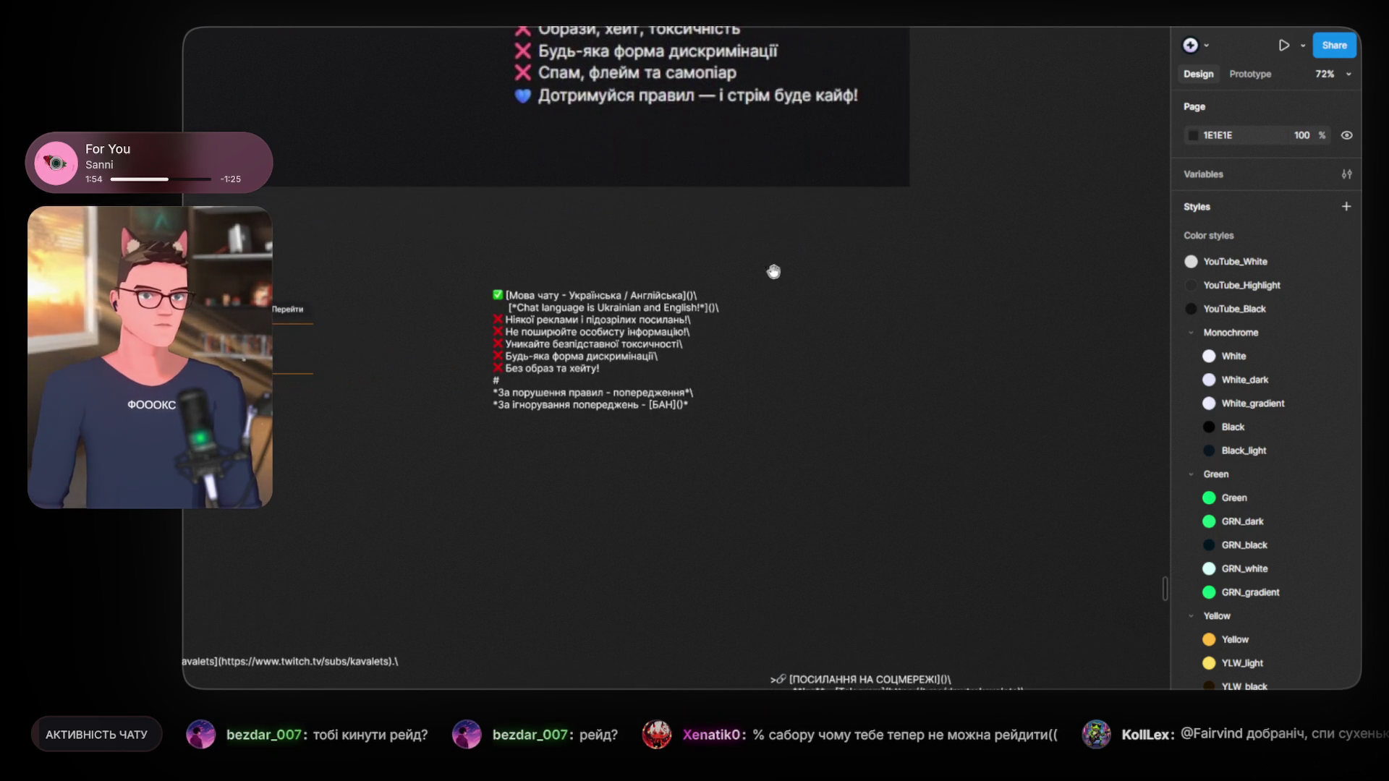
scroll(773, 272, "up", 5)
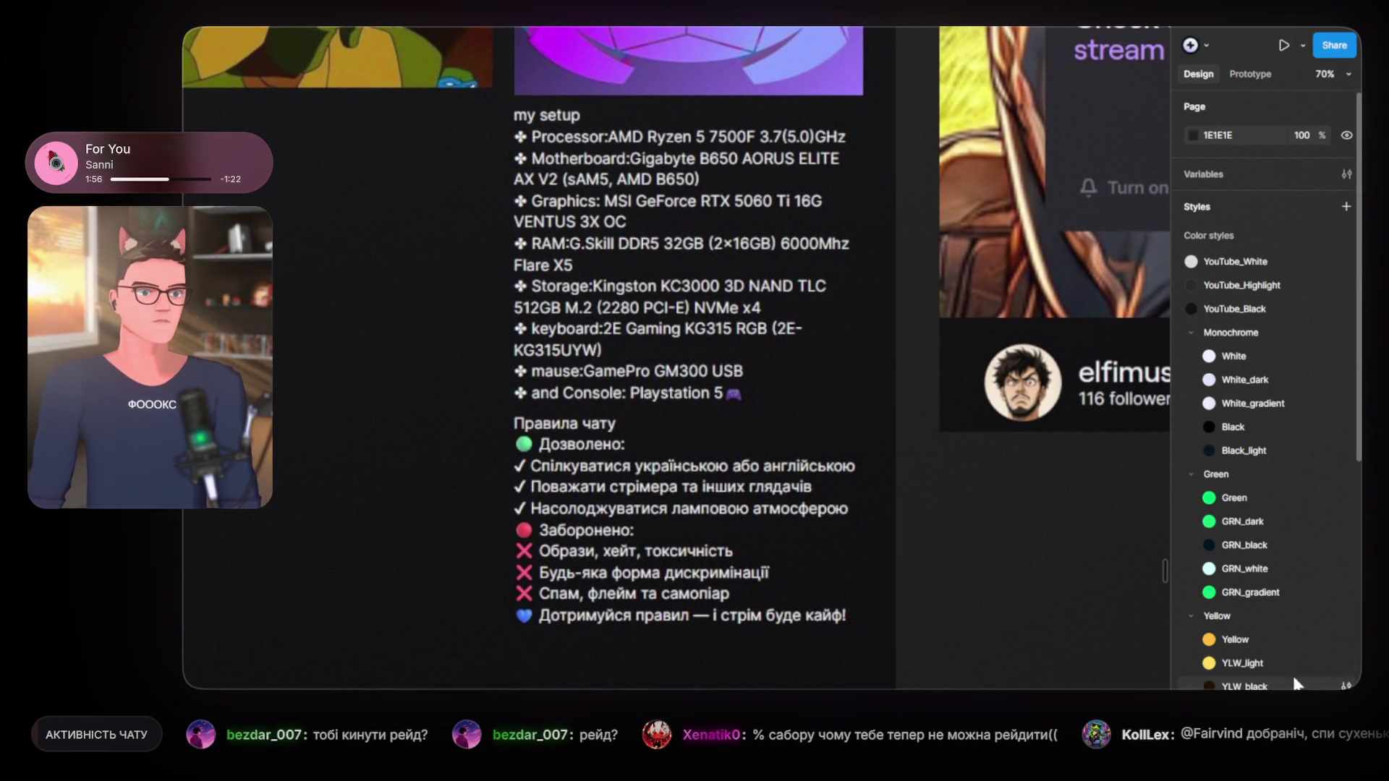
scroll(547, 547, "down", 3)
scroll(547, 547, "down", 2)
scroll(547, 546, "up", 2)
scroll(547, 547, "down", 2)
scroll(547, 547, "up", 2)
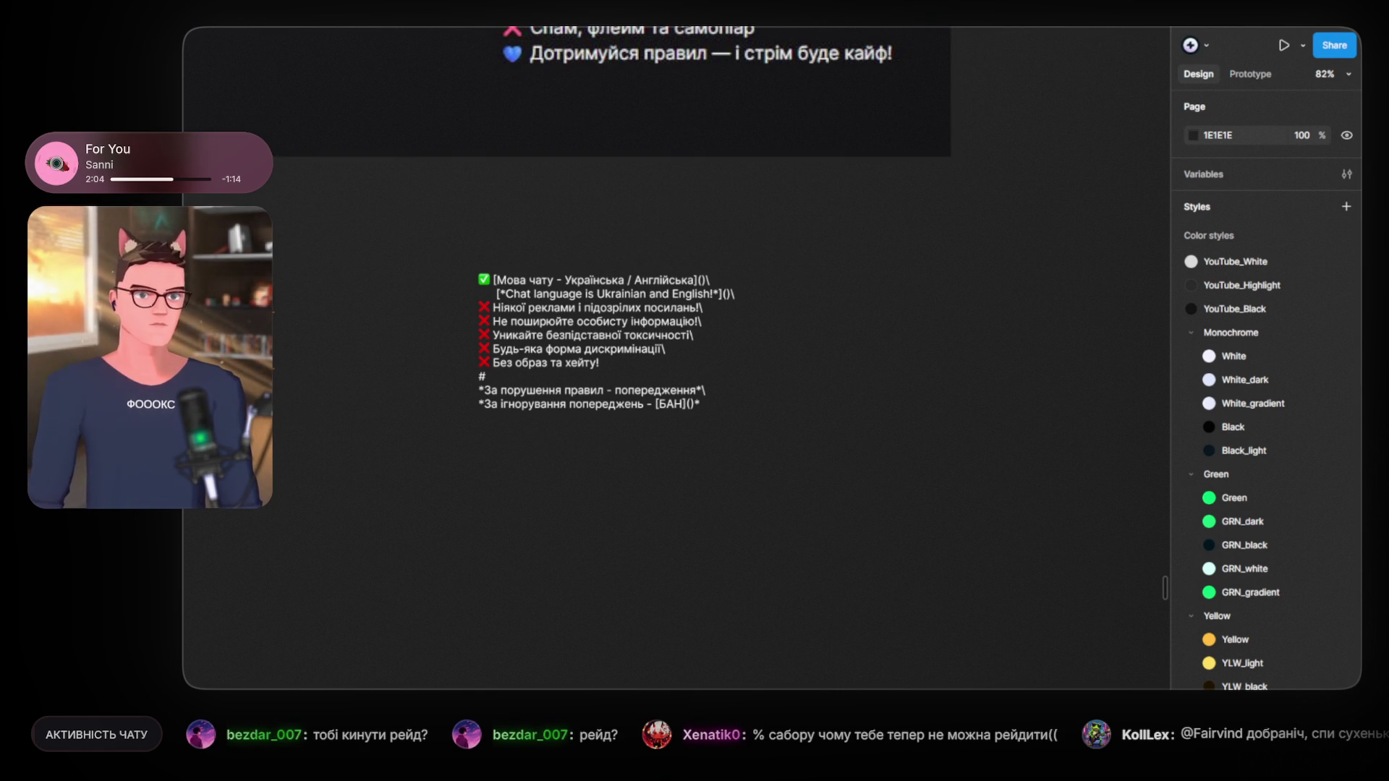
scroll(680, 465, "down", 5)
scroll(681, 465, "up", 2)
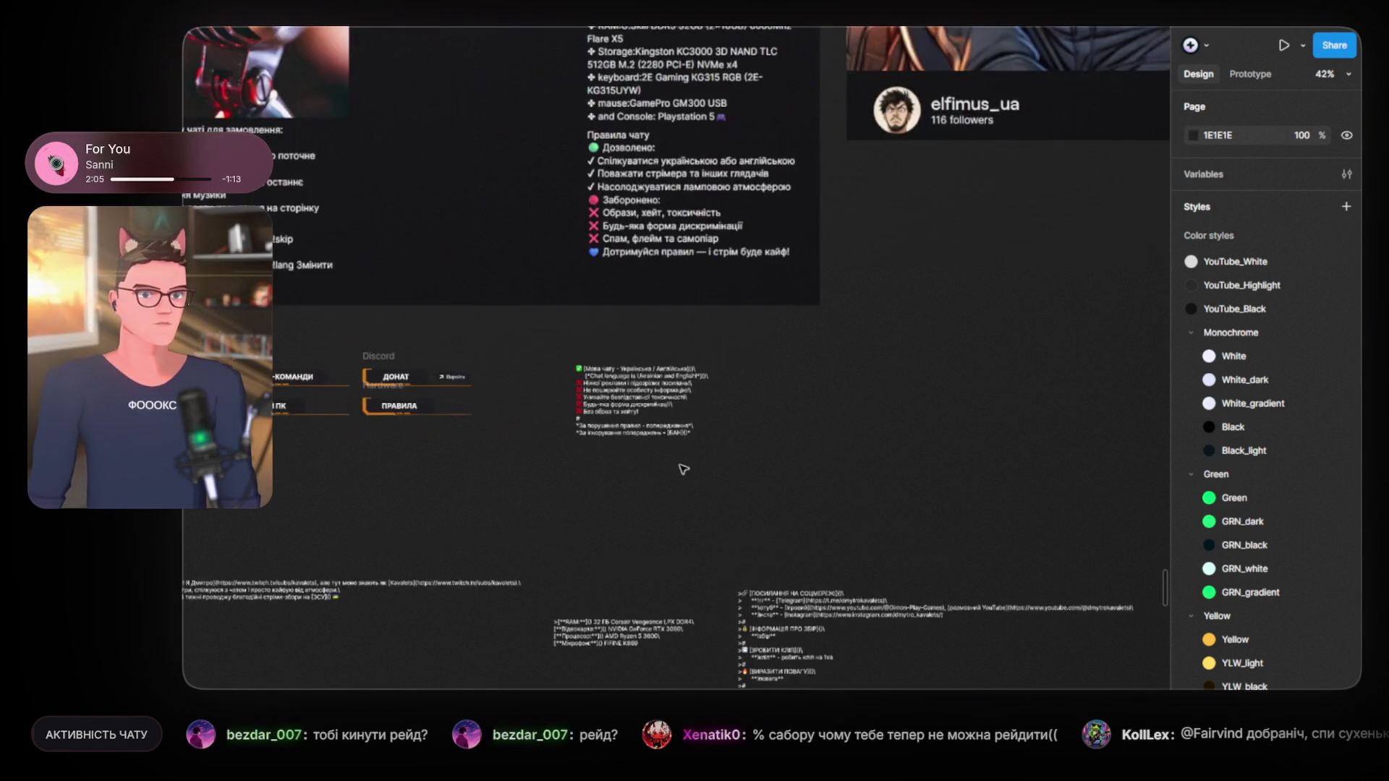
scroll(682, 465, "up", 1)
left_click_drag(612, 669, 859, 368)
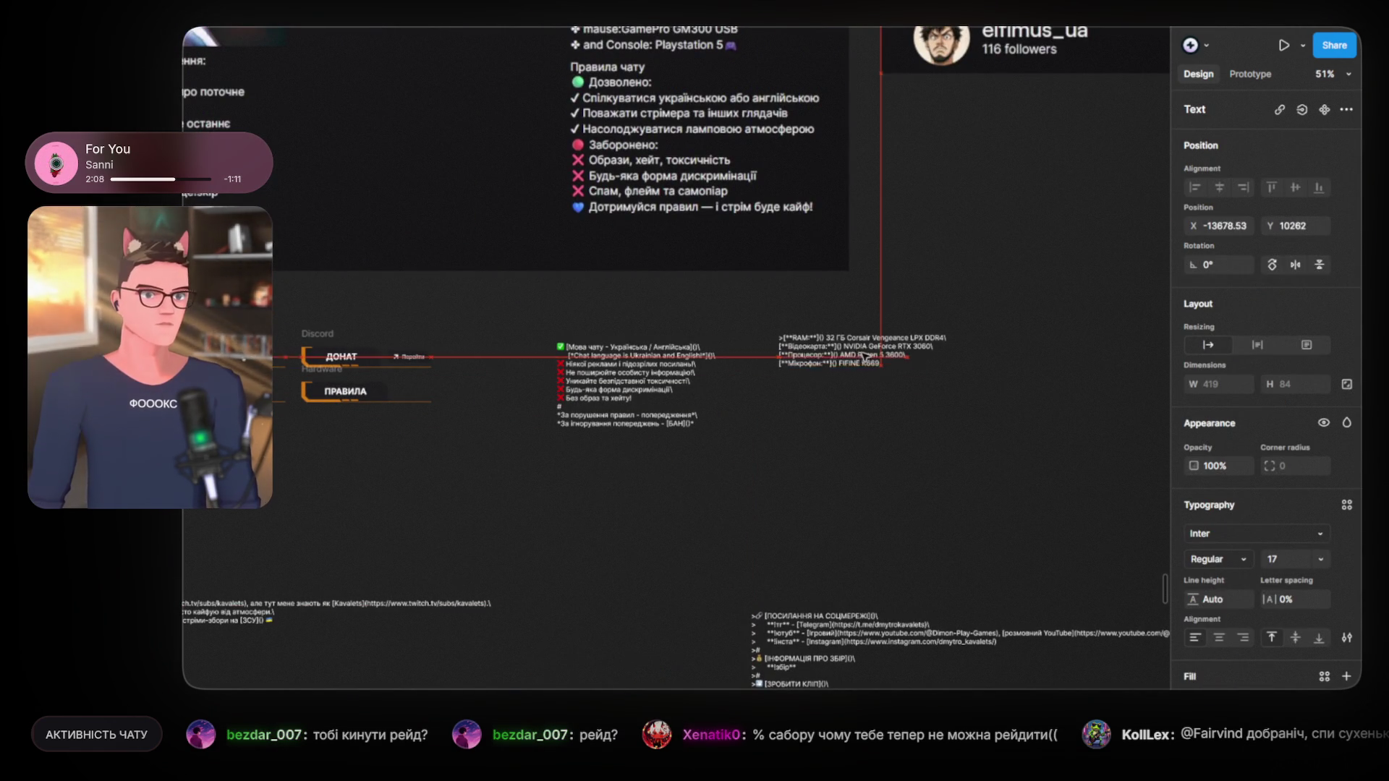
scroll(747, 451, "down", 2)
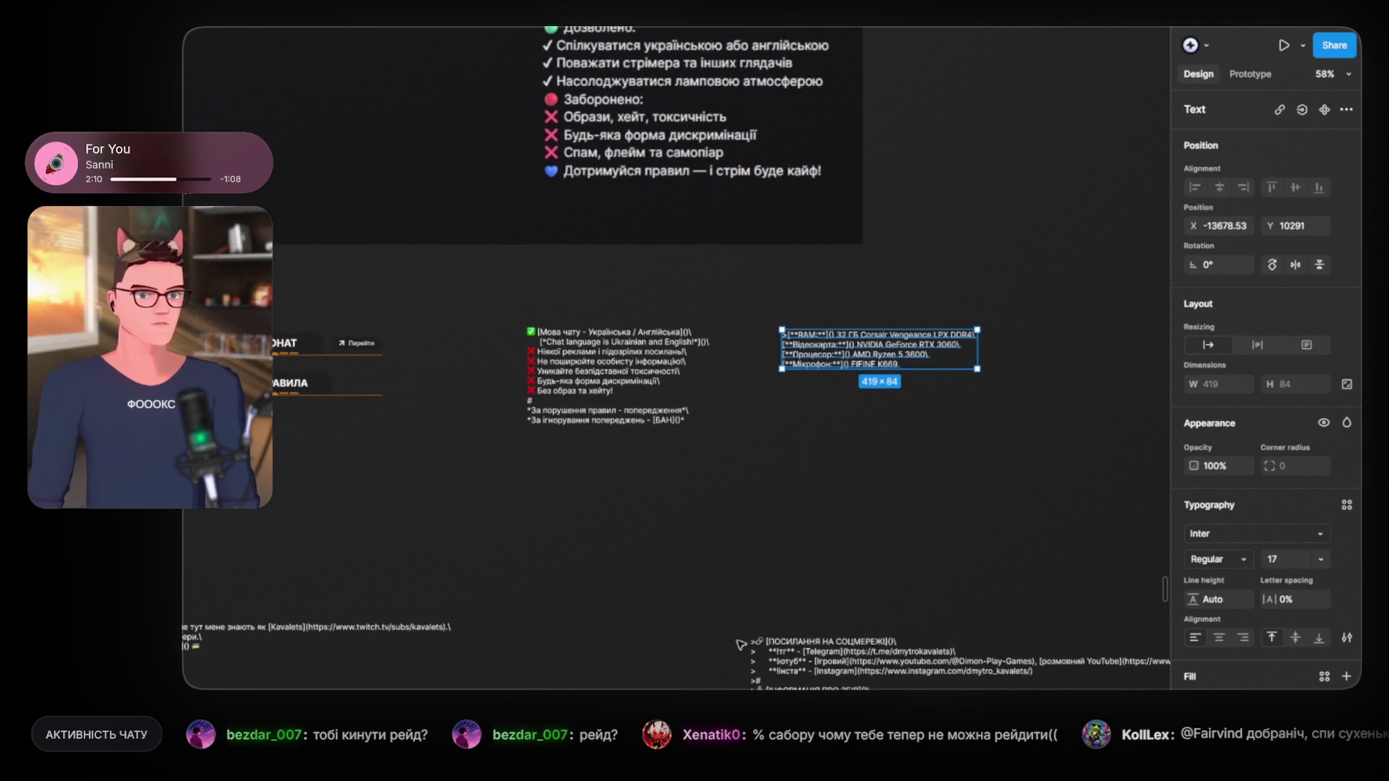
scroll(775, 459, "up", 5)
left_click_drag(956, 353, 803, 469)
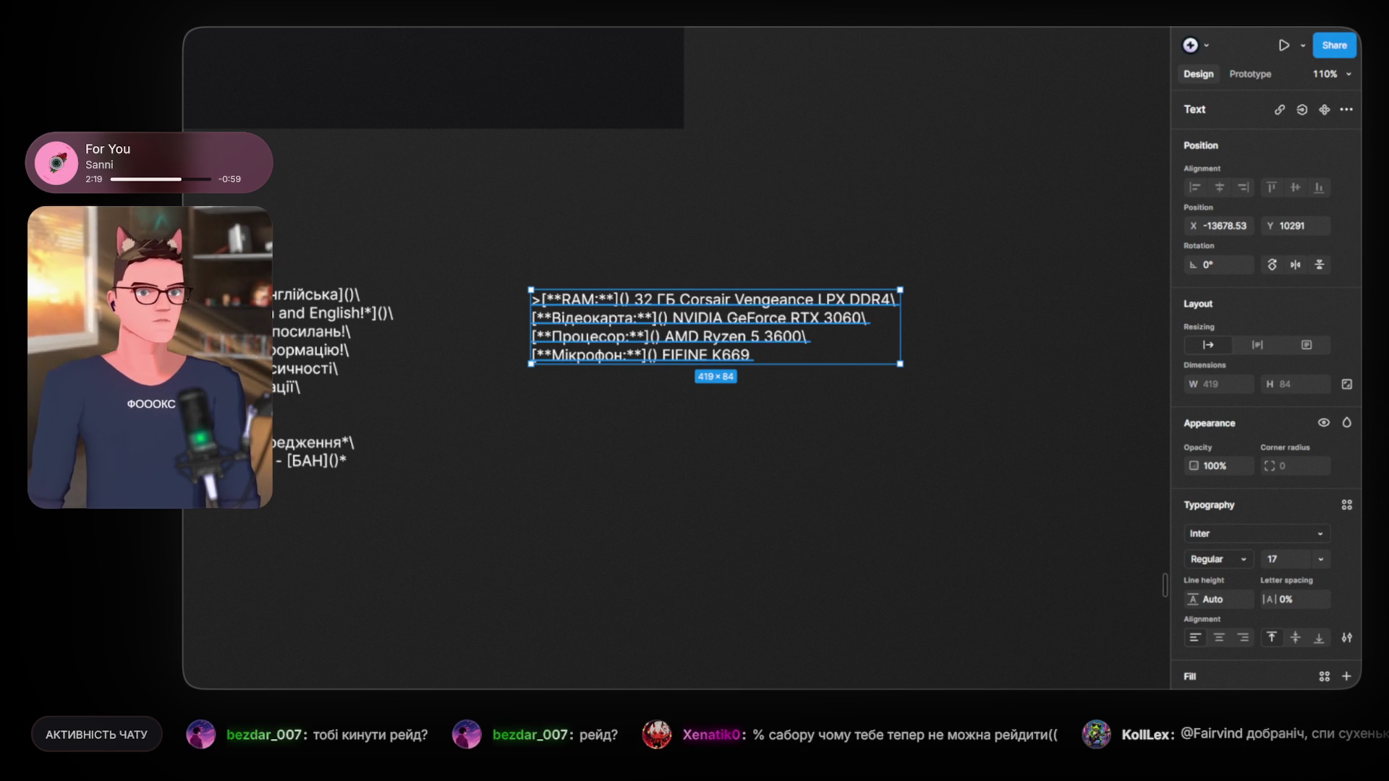
Step: Paste the bulleted build list, Ryzen 5 7500F to PlayStation 5, below the FIFINE K669 line
double_click(626, 350)
left_click(775, 360)
key("Return")
key("Return")
key("Return")
type("❖ Processor:AMD Ryzen 5 7500F 3.7(5.0)GHz ❖ Motherboard:Gigabyte B650 AORUS ELITE AX V2 (sAM5, AMD B650) ❖ Graphics: MSI GeForce RTX 5060 Ti 16G VENTUS 3X OC ❖ RAM:G.Skill DDR5 32GB (2×16GB) 6000Mhz Flare X5 ❖ Storage:Kingston KC3000 3D NAND TLC 512GB M.2 (2280 PCI-E) NVMe x4 ❖ keyboard:2E Gaming KG315 RGB (2E-KG315UYW) ❖ mause:GamePro GM300 USB ❖ and Console: Playstation 5🎮")
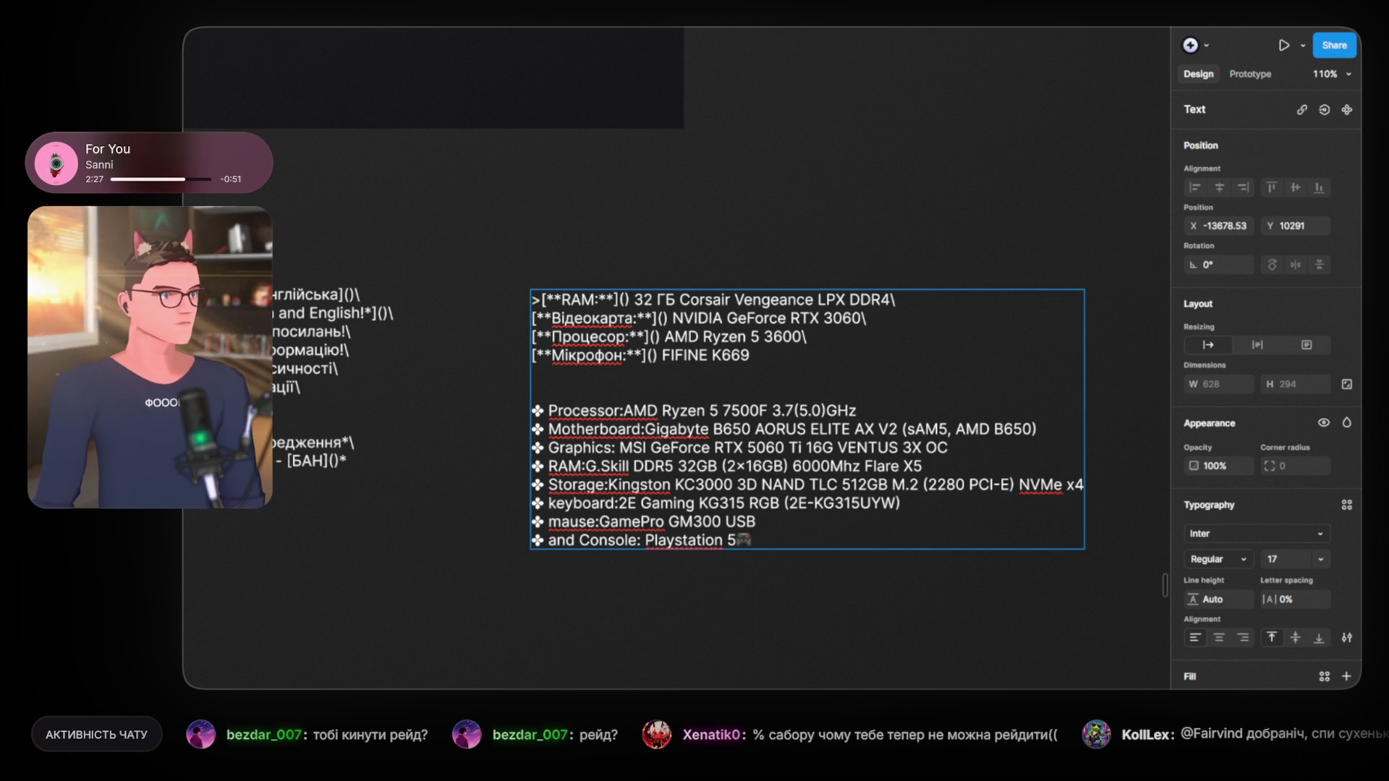
key("Escape")
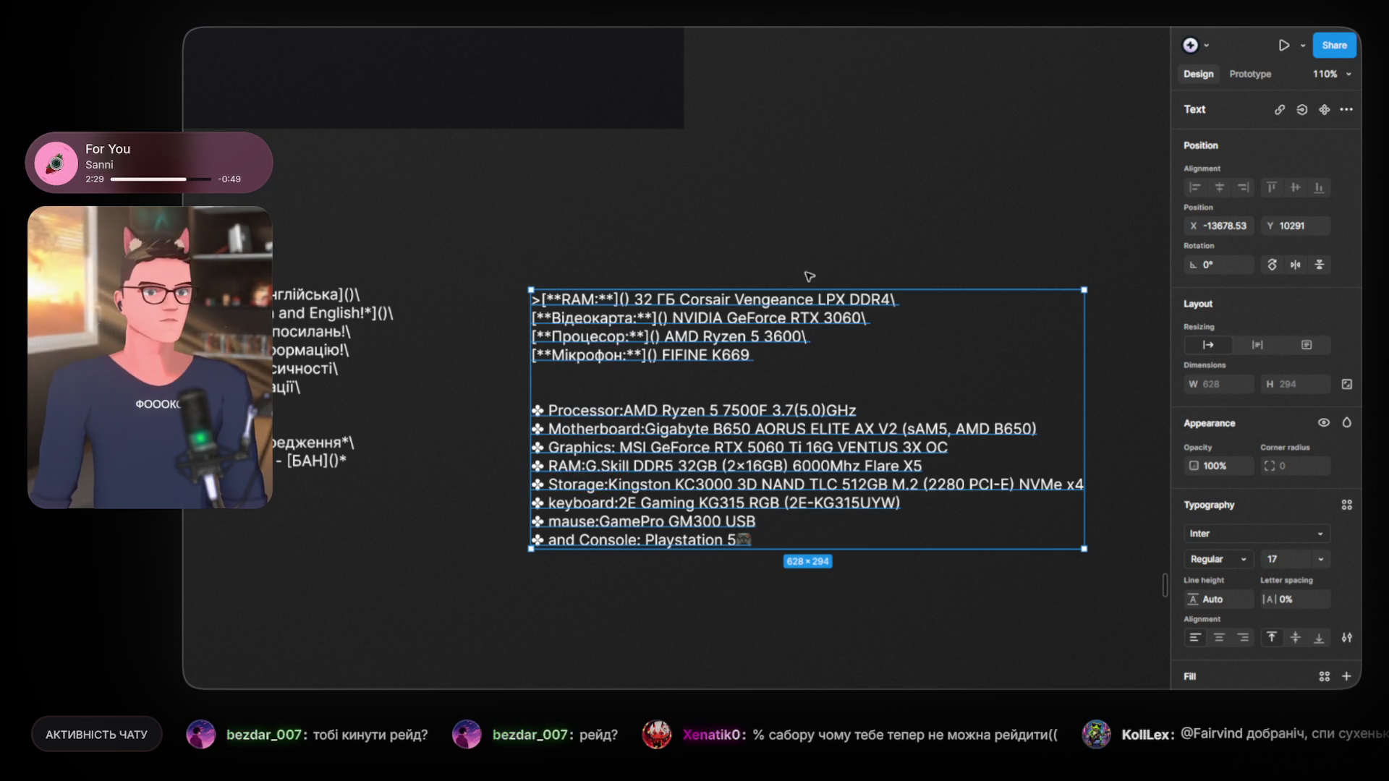
scroll(745, 401, "up", 1)
Step: Click empty canvas beside the specs text so the text layer is no longer selected
scroll(740, 399, "right", 2)
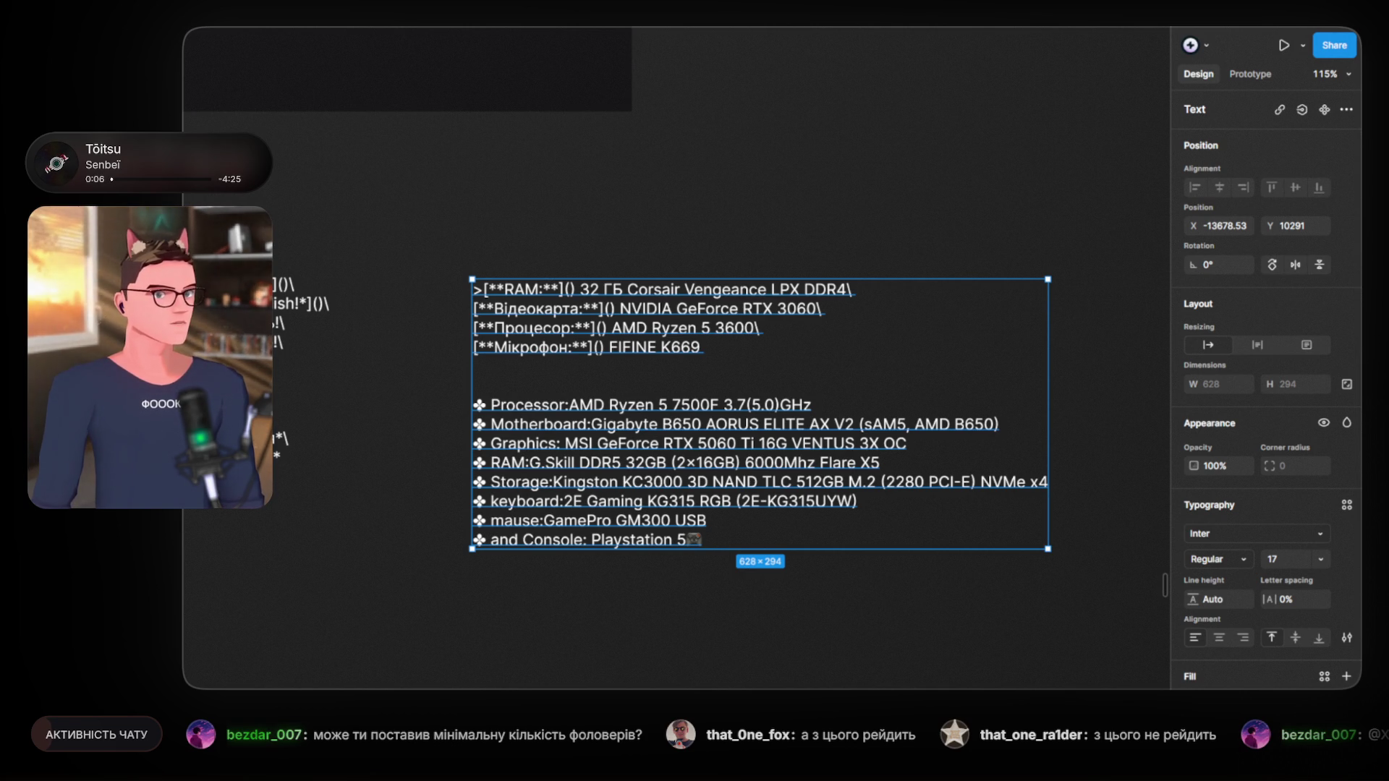
left_click(749, 194)
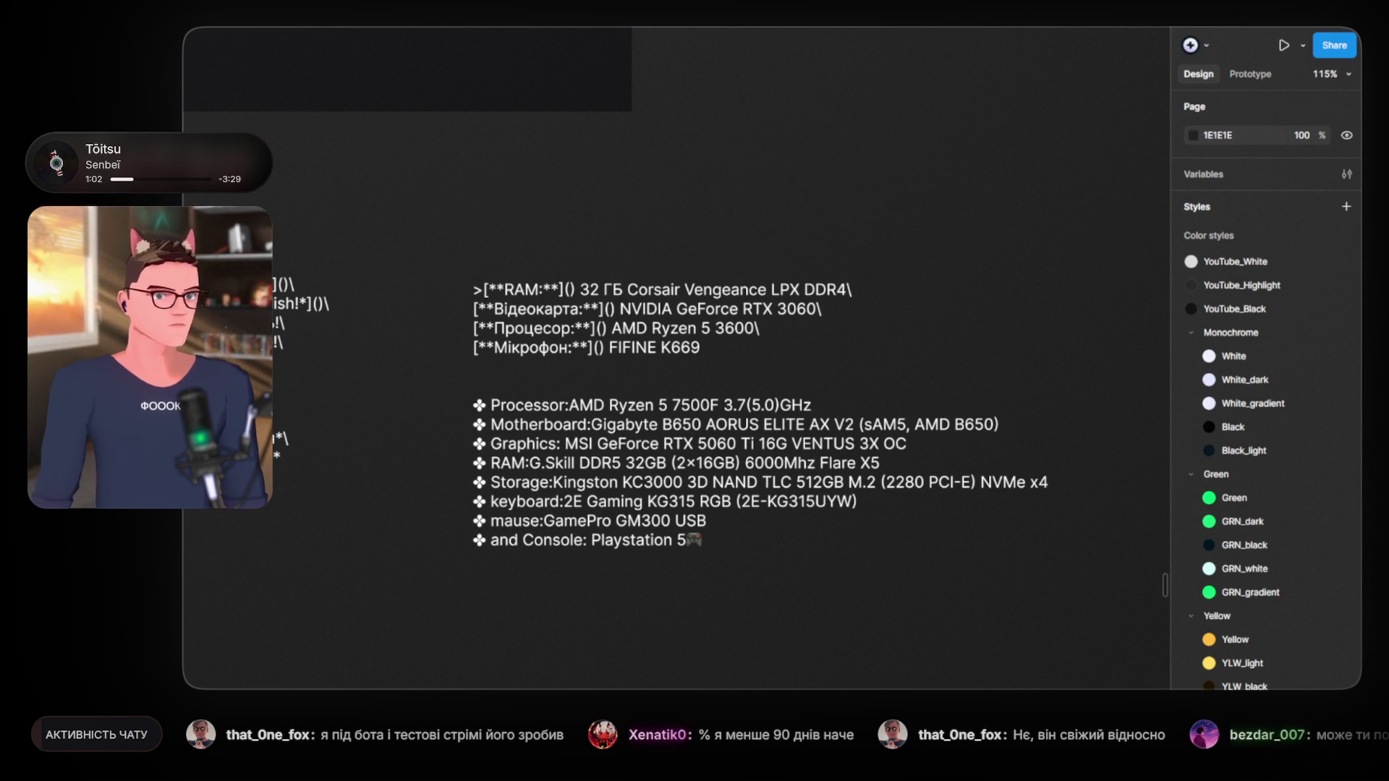
Step: Replace 'AMD Ryzen 5 3600' with 'AMD Ryzen 5 7500F' copied from the bulleted Processor line
left_click(546, 415)
left_click(579, 220)
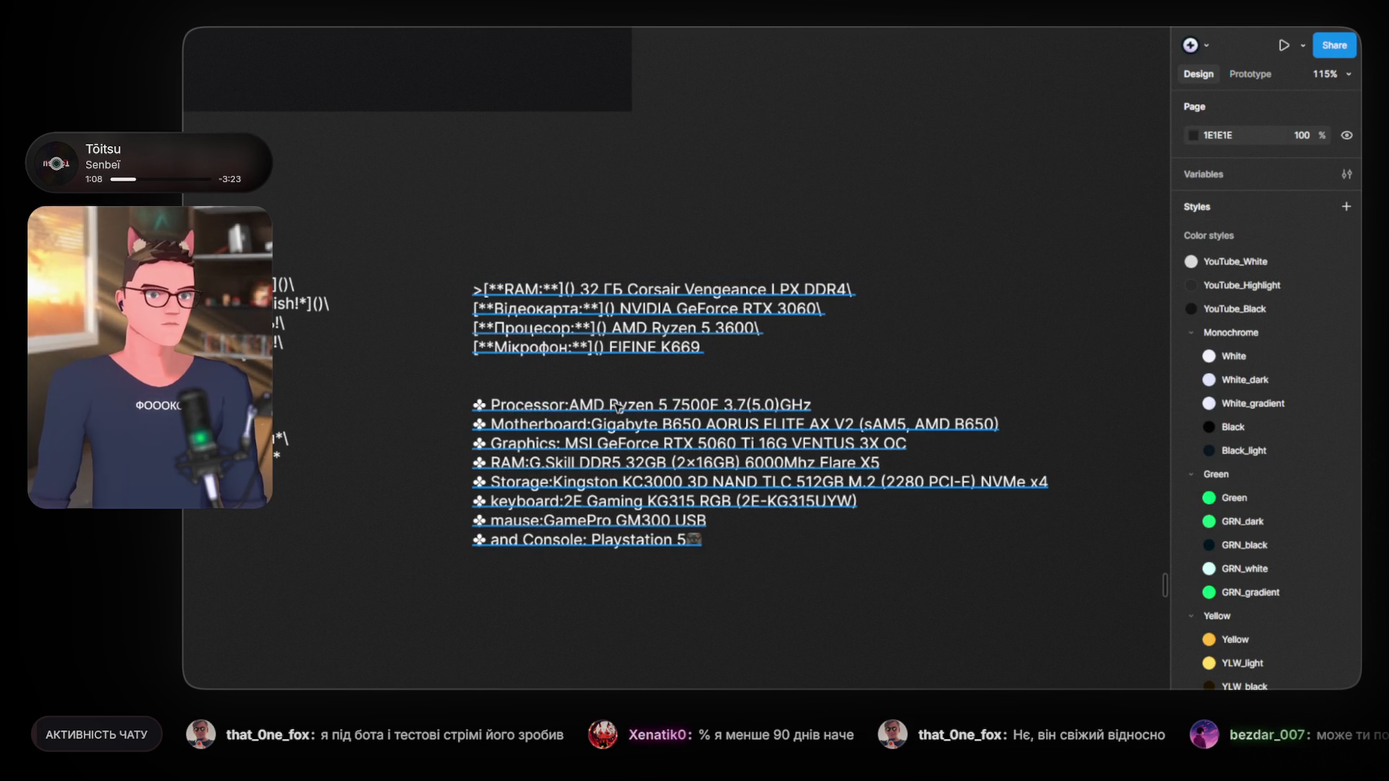
double_click(594, 405)
left_click_drag(570, 405, 728, 405)
key("ctrl+c")
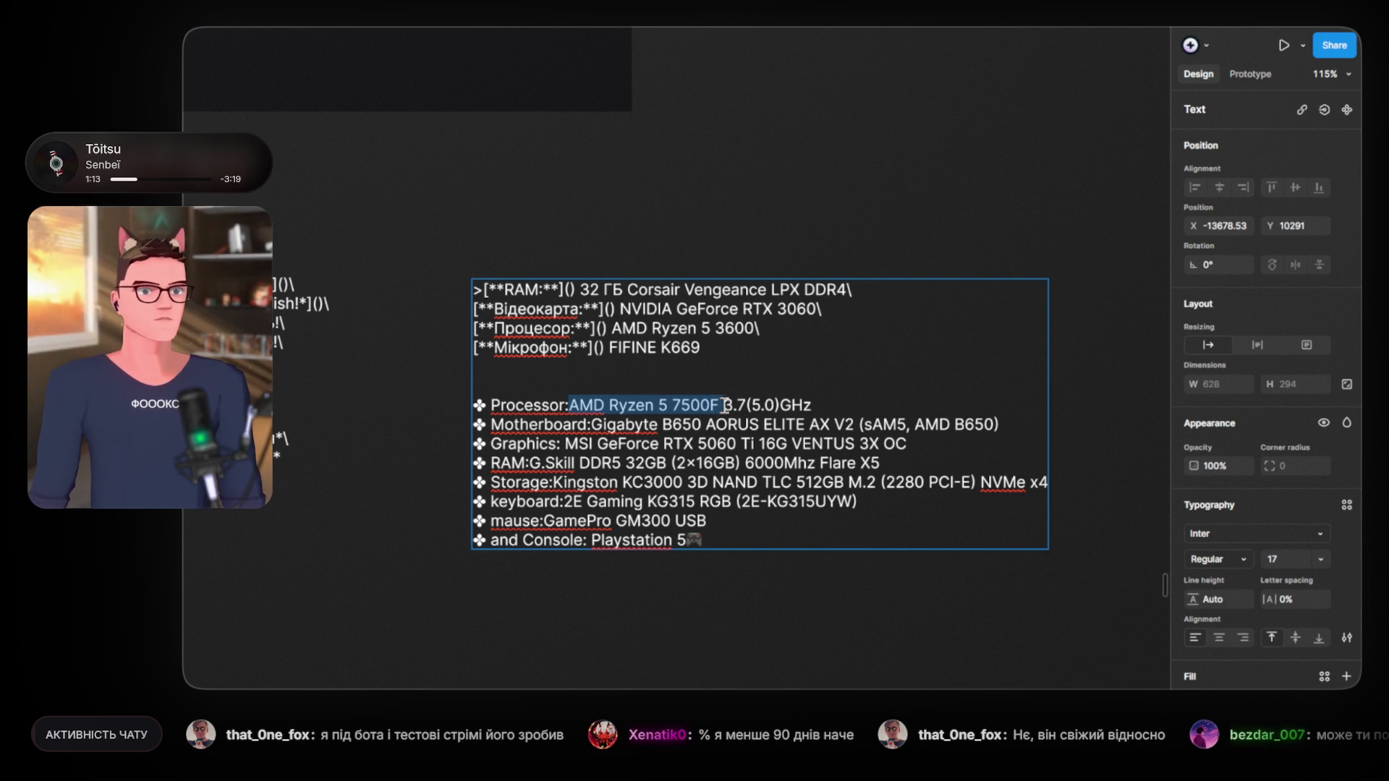
left_click_drag(728, 405, 720, 405)
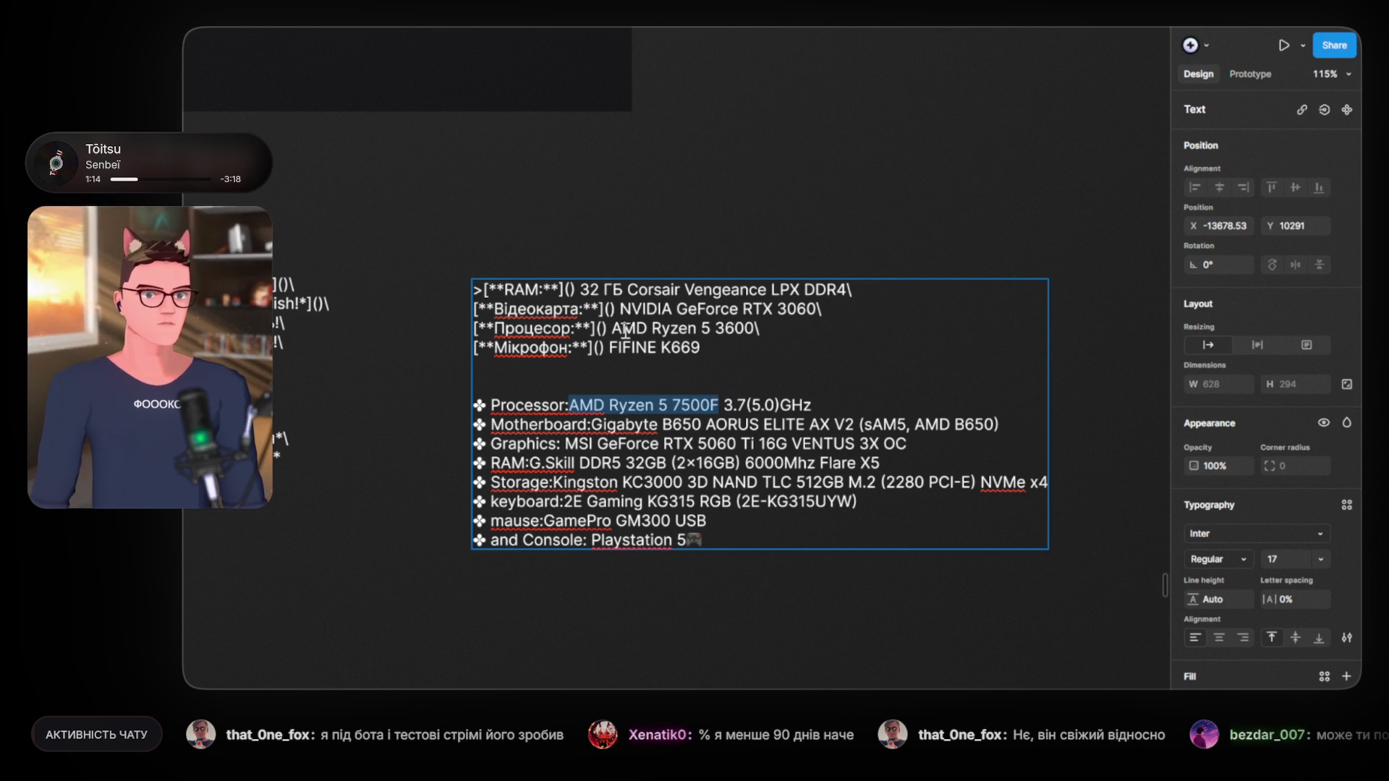
left_click_drag(612, 329, 760, 329)
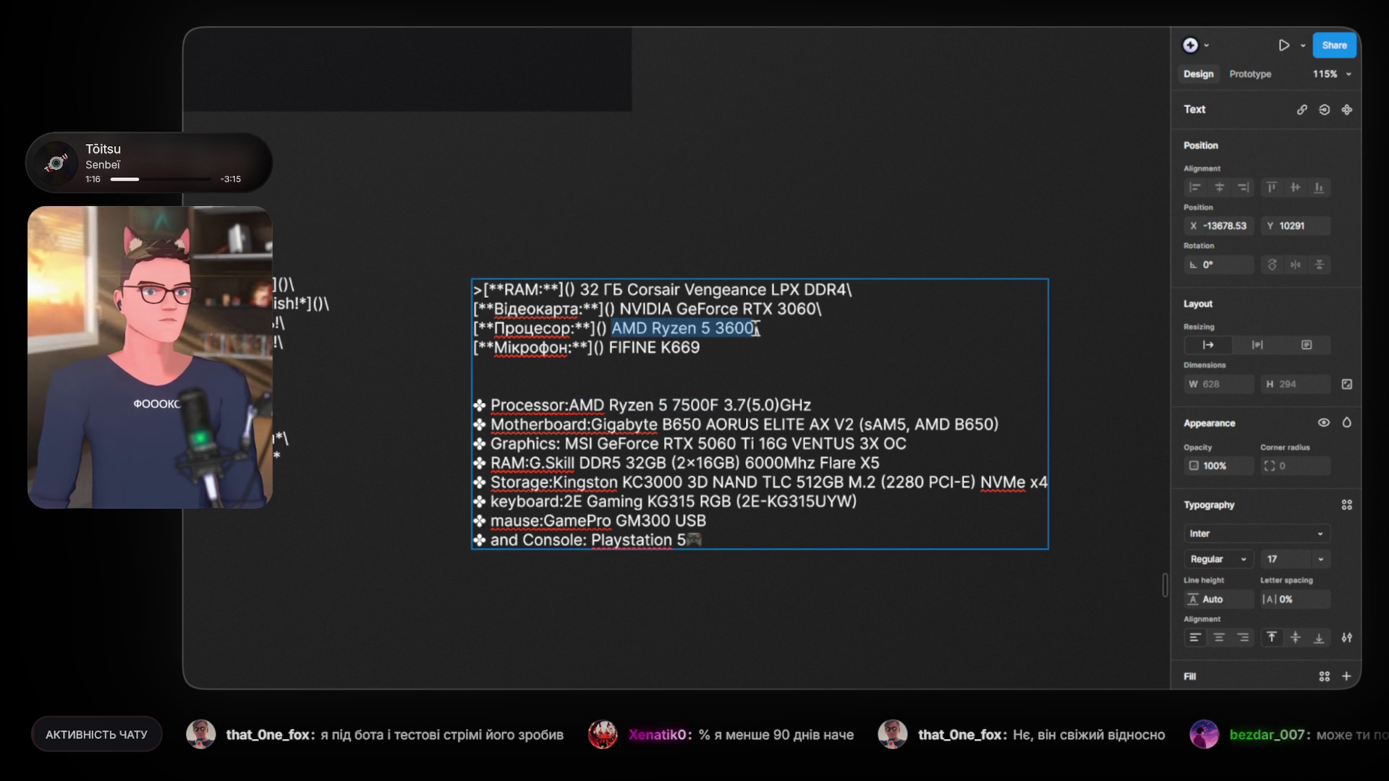
key("ctrl+v")
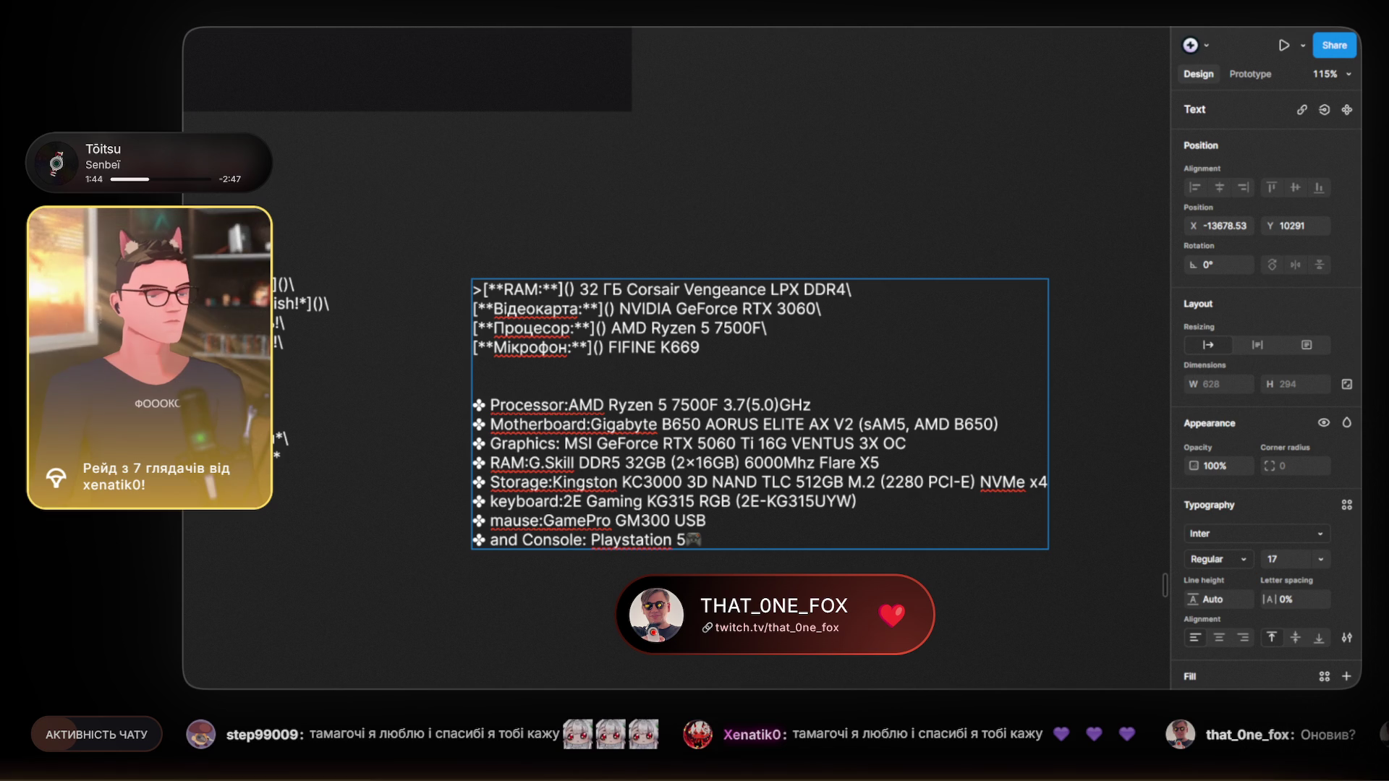
Step: Exit editing the specs text and zoom out to show the whole elfimus_ua board
key("Escape")
scroll(801, 376, "down", 10)
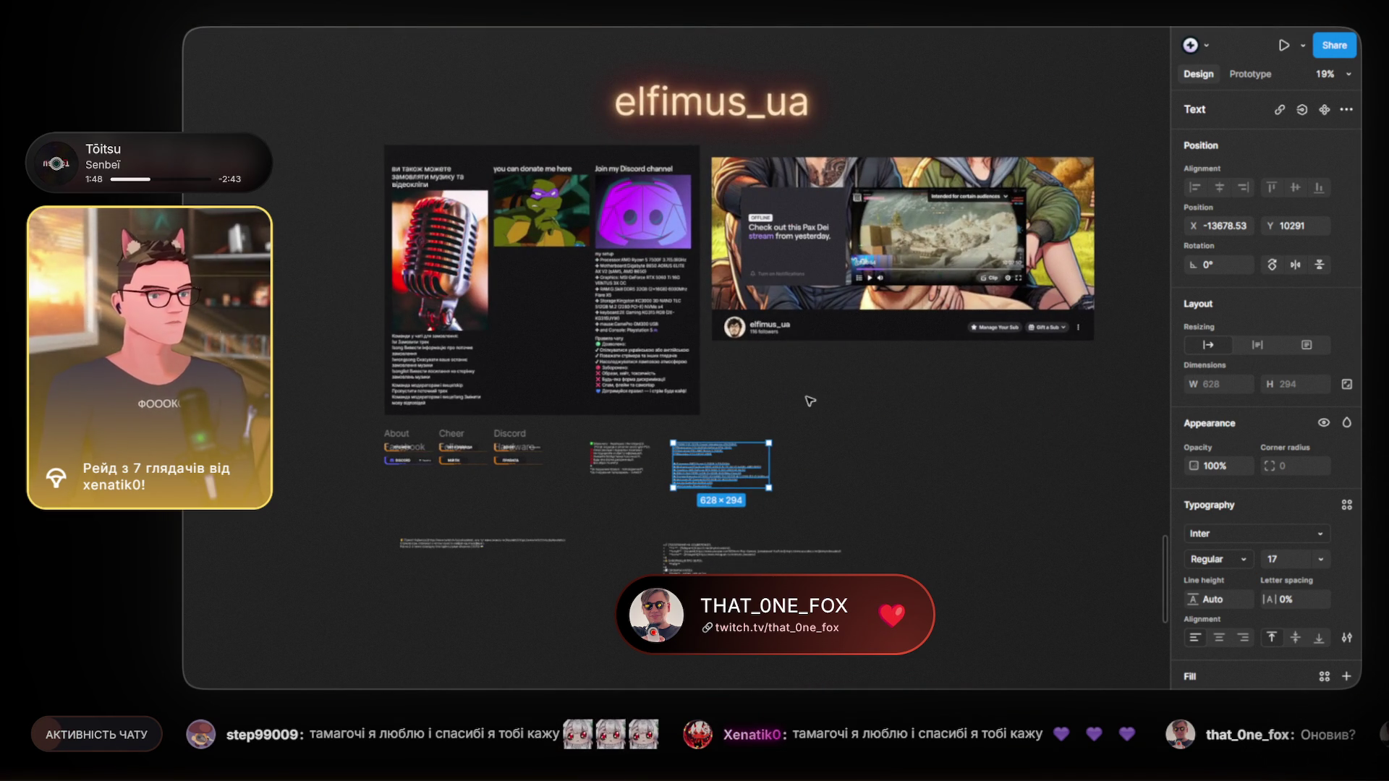
scroll(810, 401, "up", 2)
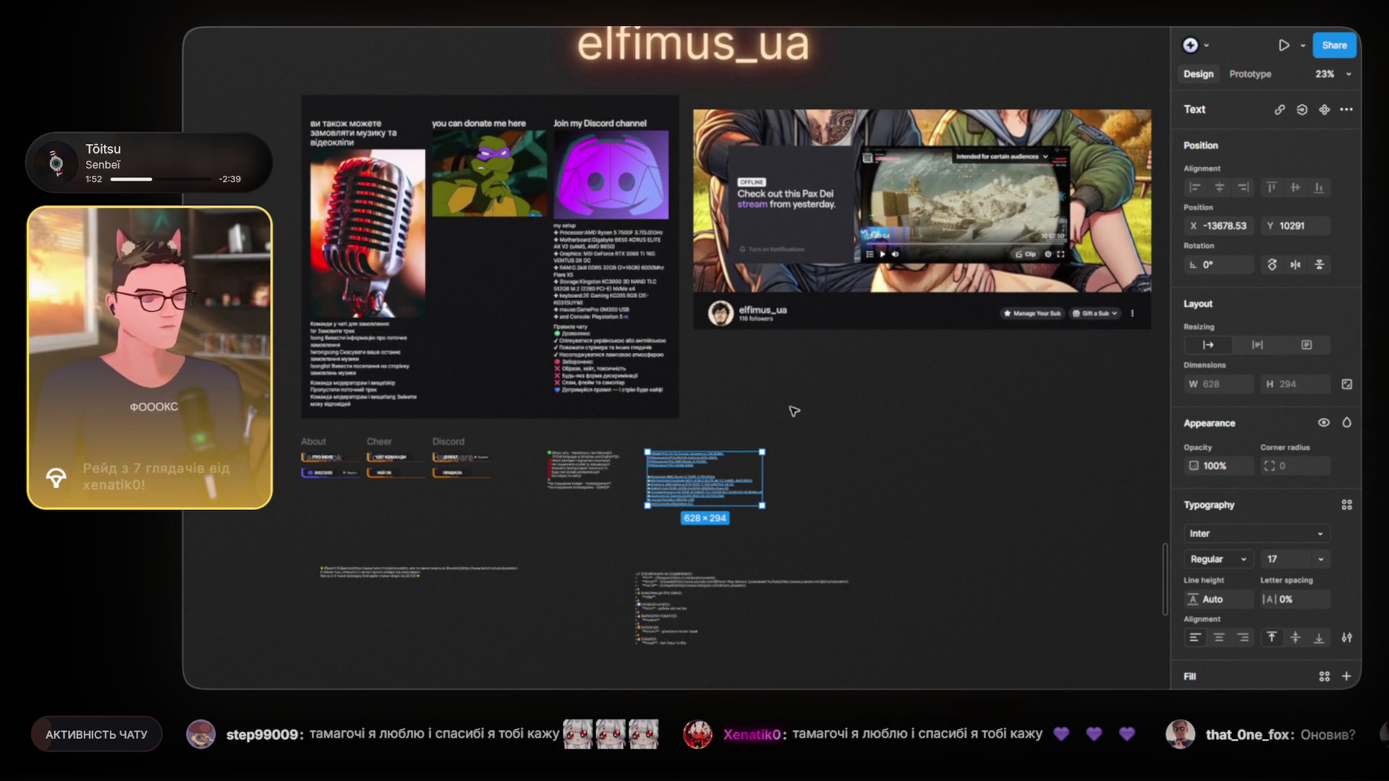
scroll(813, 416, "up", 1)
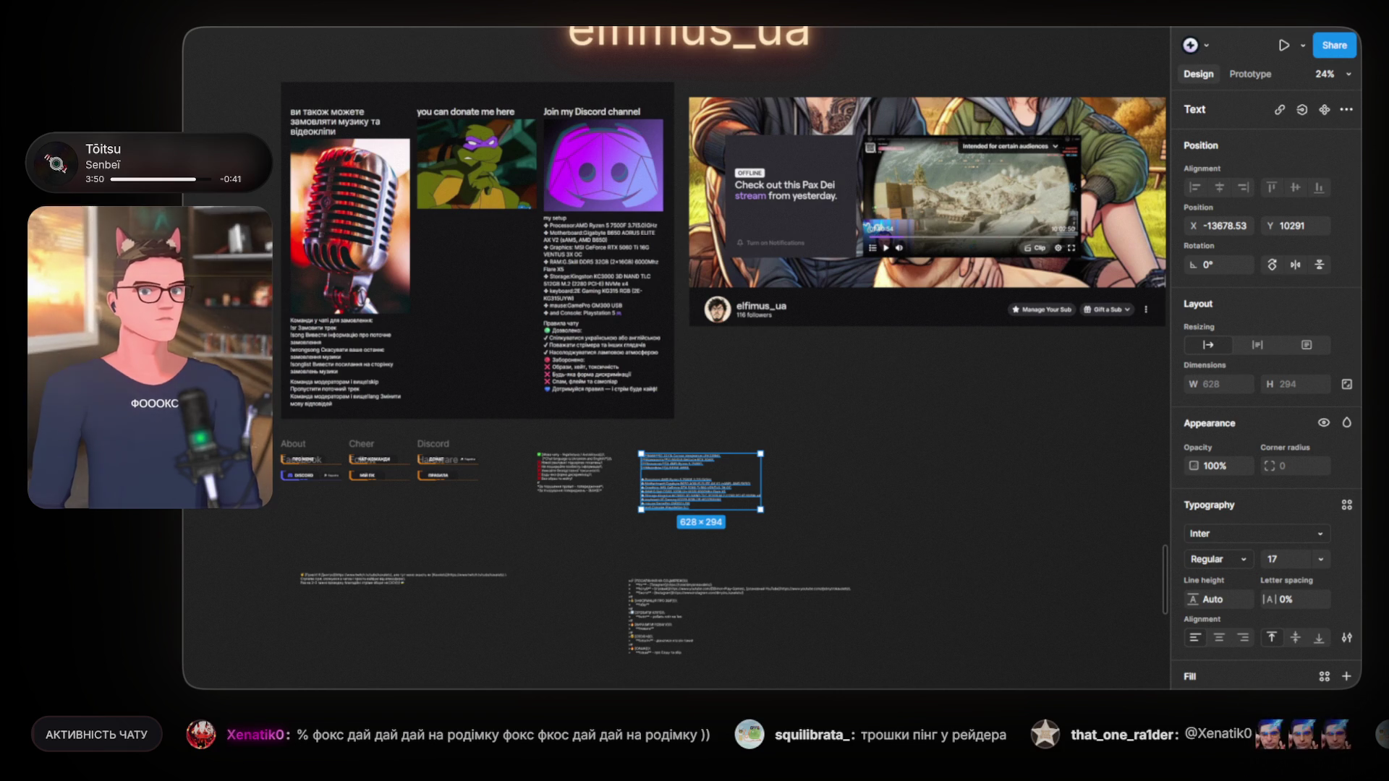
Step: Deselect the specs frame and pan around the board to reveal the upper frames
left_click(926, 484)
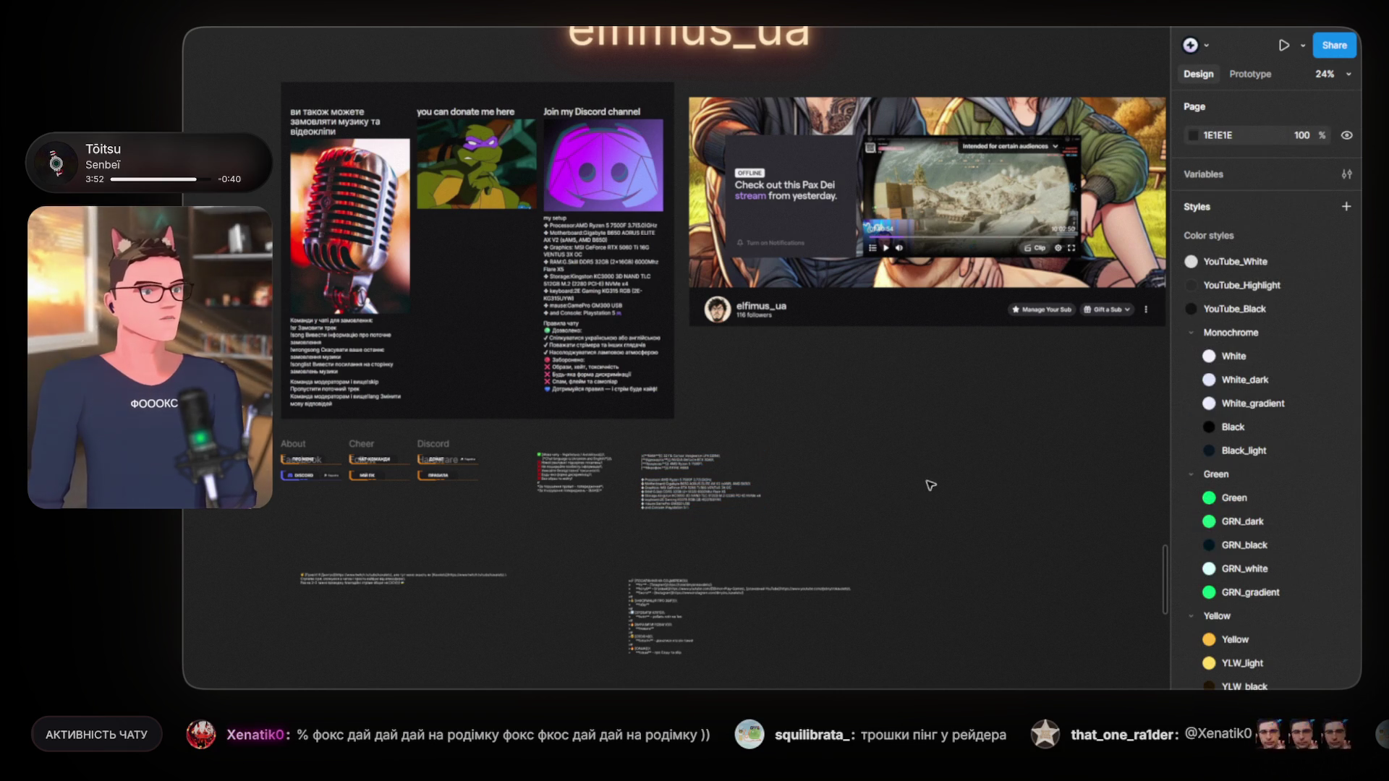
scroll(868, 489, "up", 3)
scroll(740, 465, "down", 3)
scroll(740, 465, "down", 3)
scroll(738, 465, "up", 5)
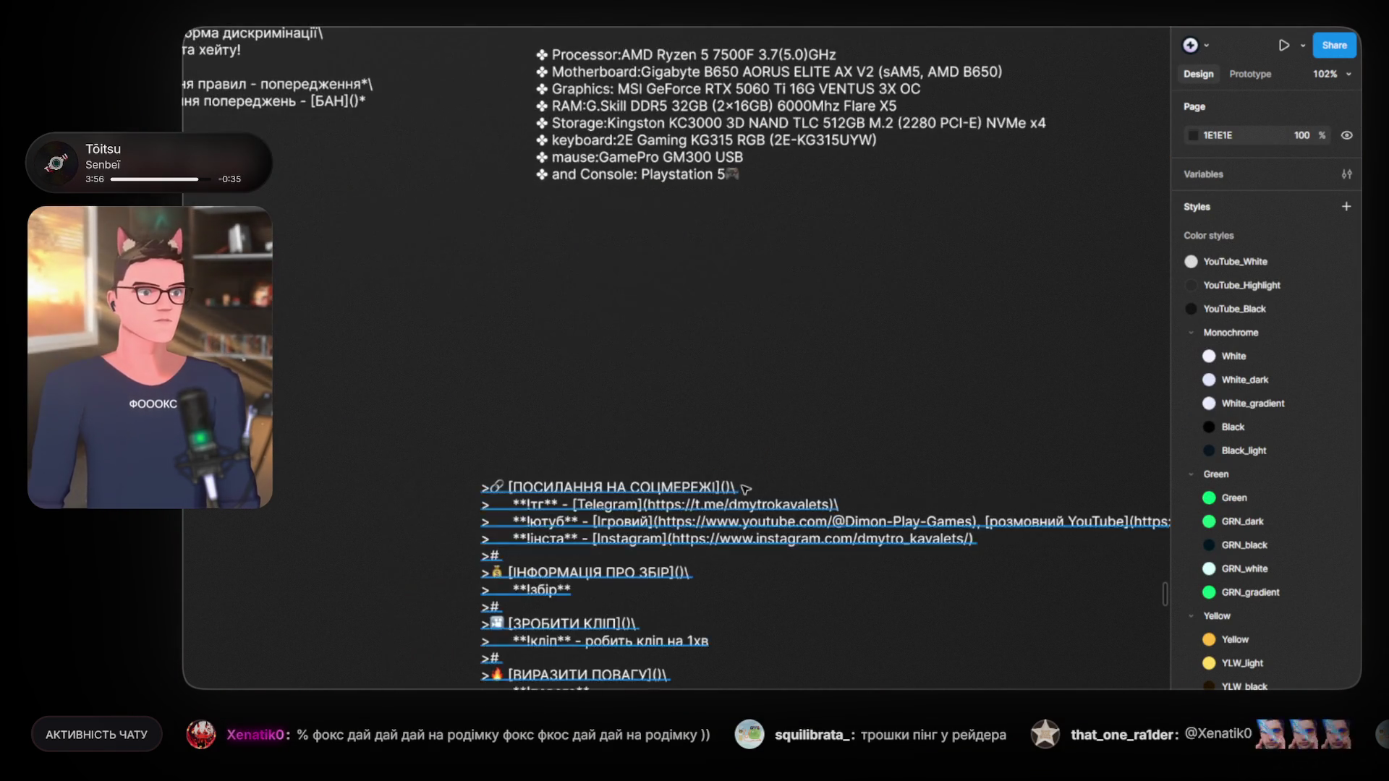
scroll(745, 490, "down", 8)
scroll(745, 489, "down", 5)
scroll(837, 189, "down", 5)
scroll(834, 467, "down", 5)
key("ctrl+shift+b")
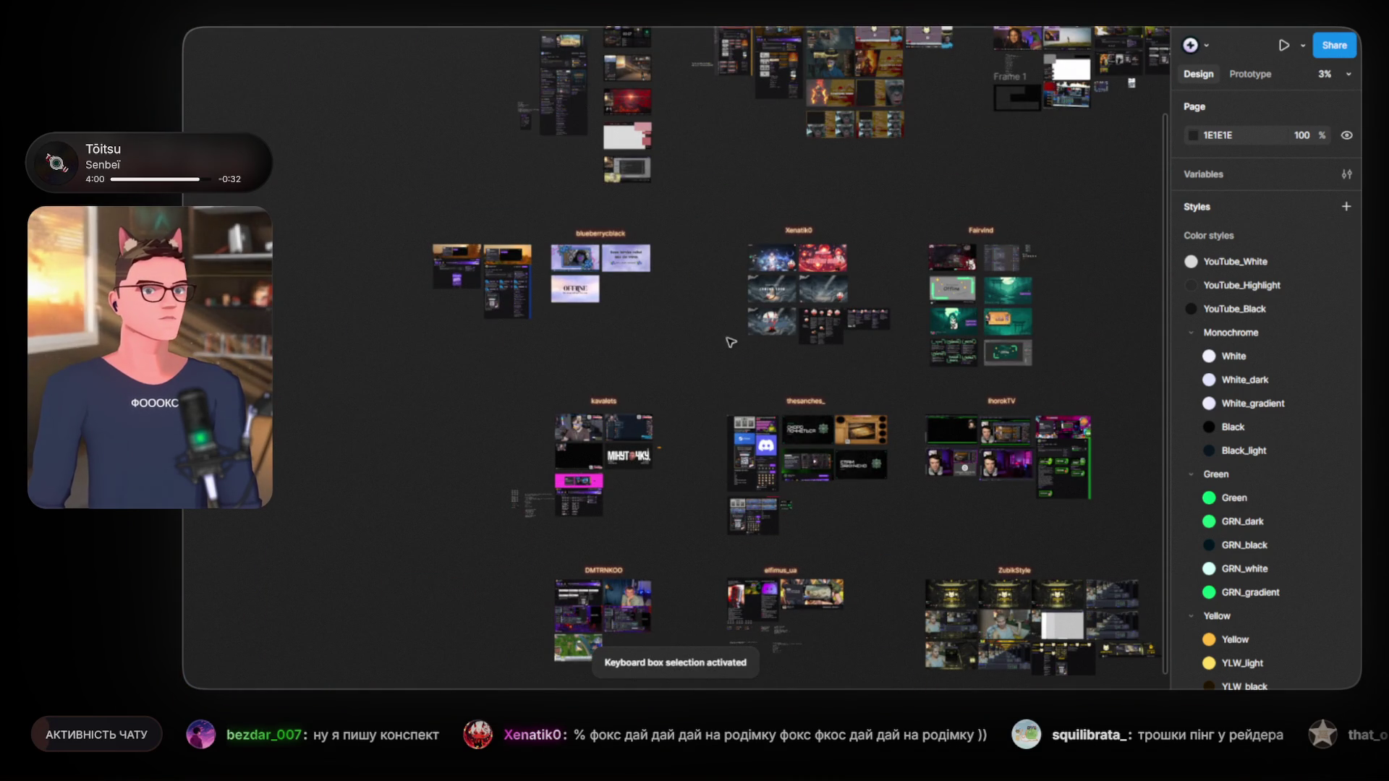
left_click_drag(785, 293, 740, 412)
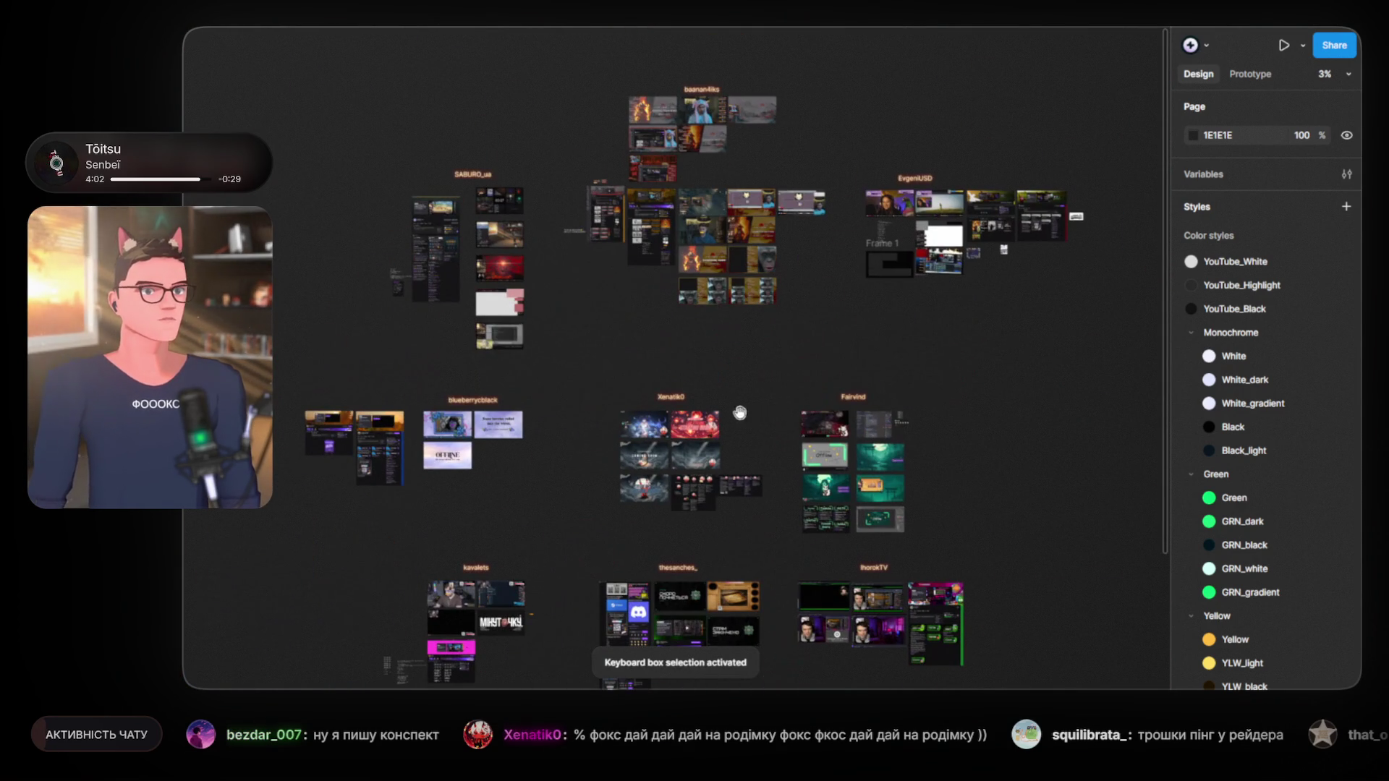
scroll(666, 319, "up", 3)
scroll(665, 318, "up", 4)
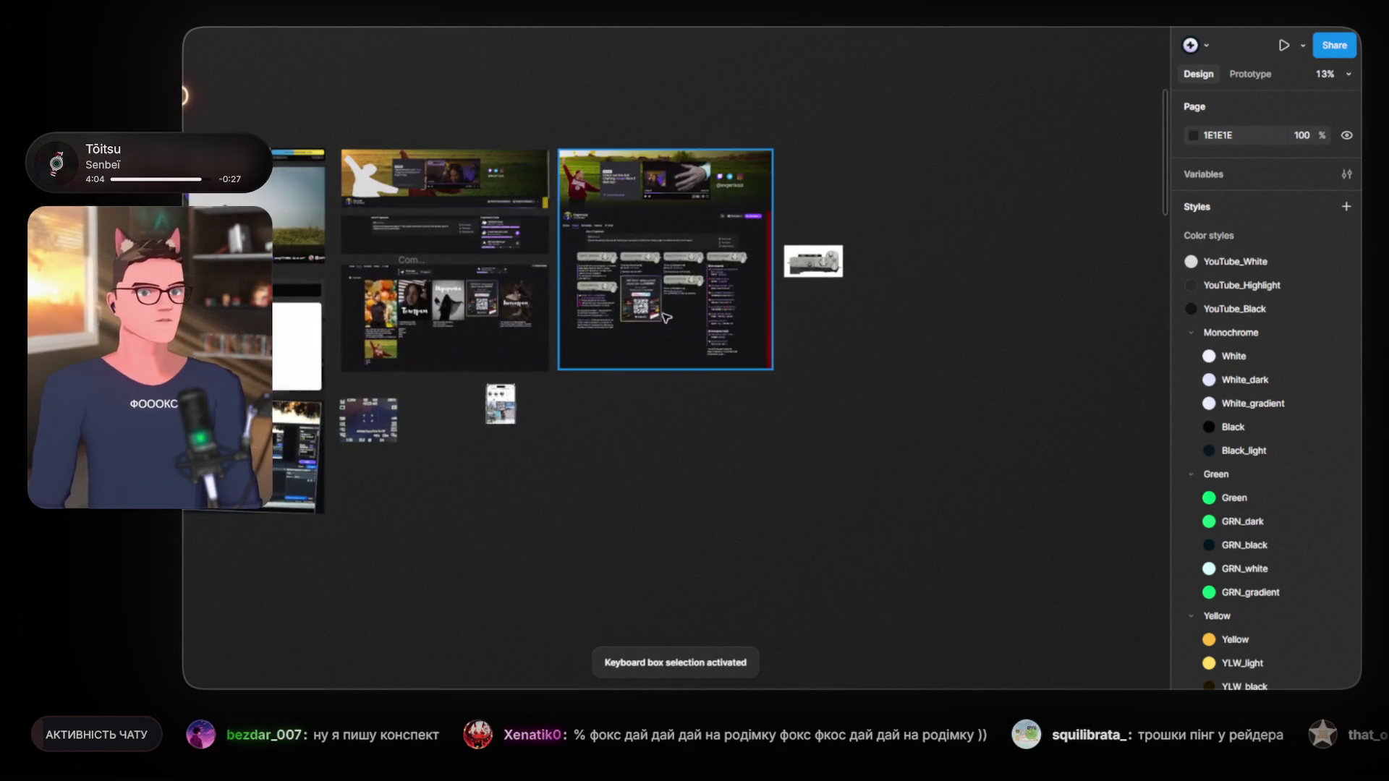
scroll(666, 318, "up", 4)
scroll(662, 315, "up", 3)
scroll(662, 315, "down", 3)
scroll(658, 348, "up", 2)
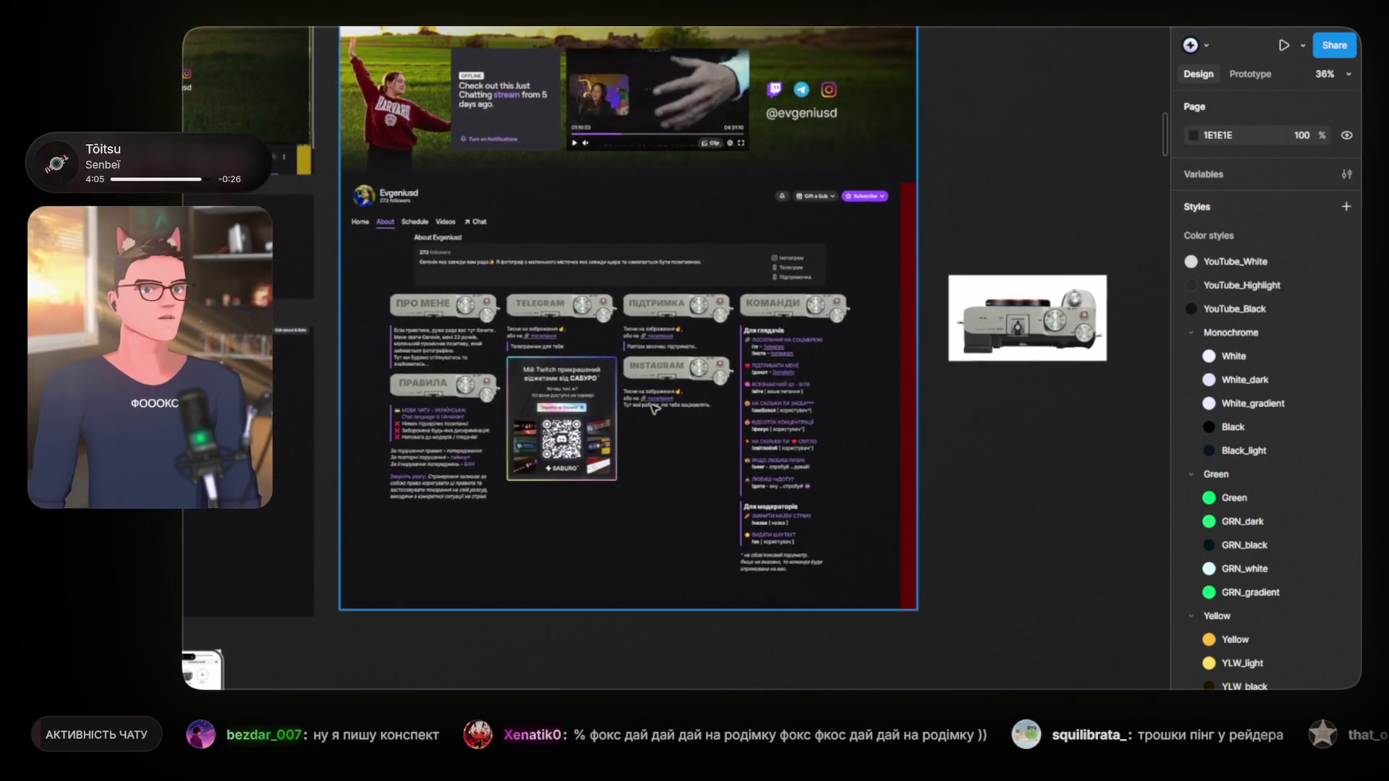
scroll(654, 410, "up", 3)
scroll(439, 395, "down", 3)
scroll(439, 395, "down", 3)
scroll(397, 413, "left", 5)
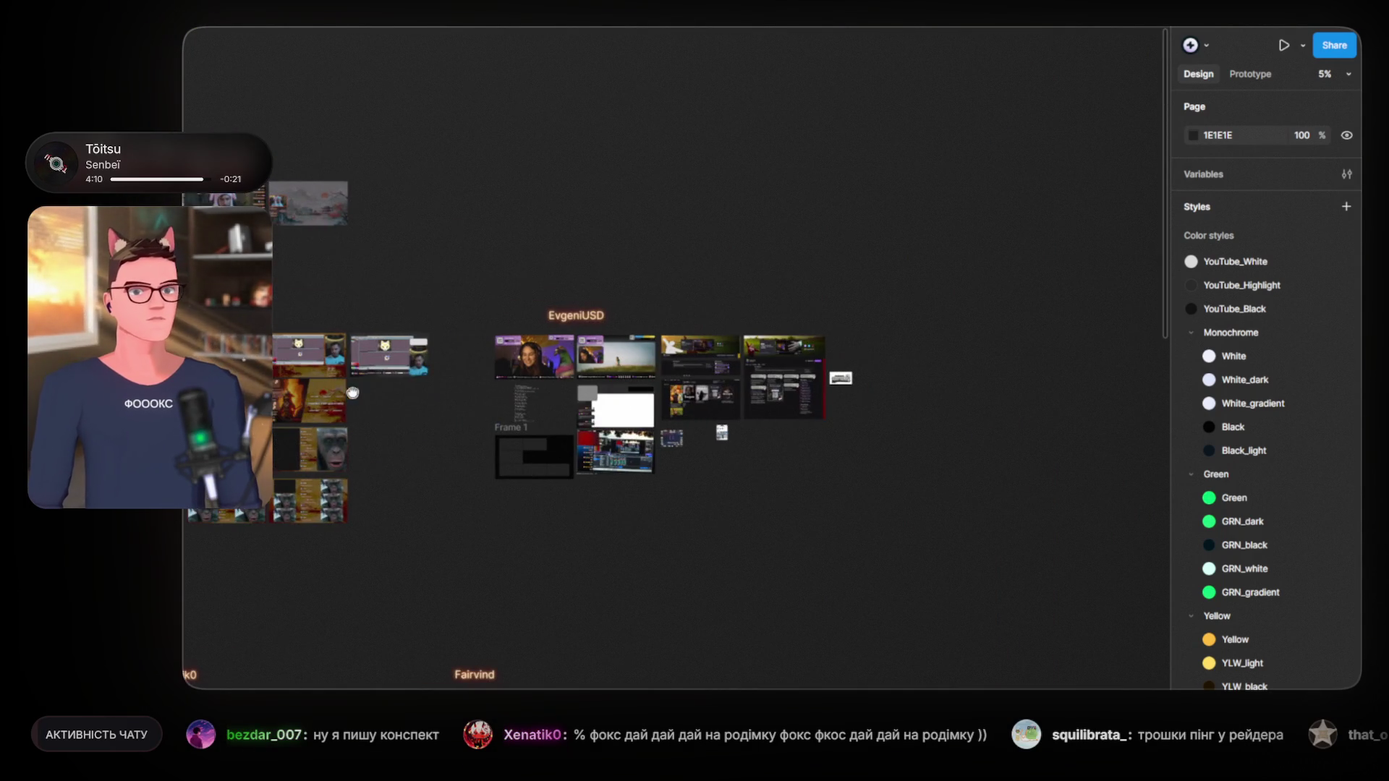
scroll(342, 391, "left", 5)
scroll(589, 327, "up", 5)
scroll(589, 327, "up", 3)
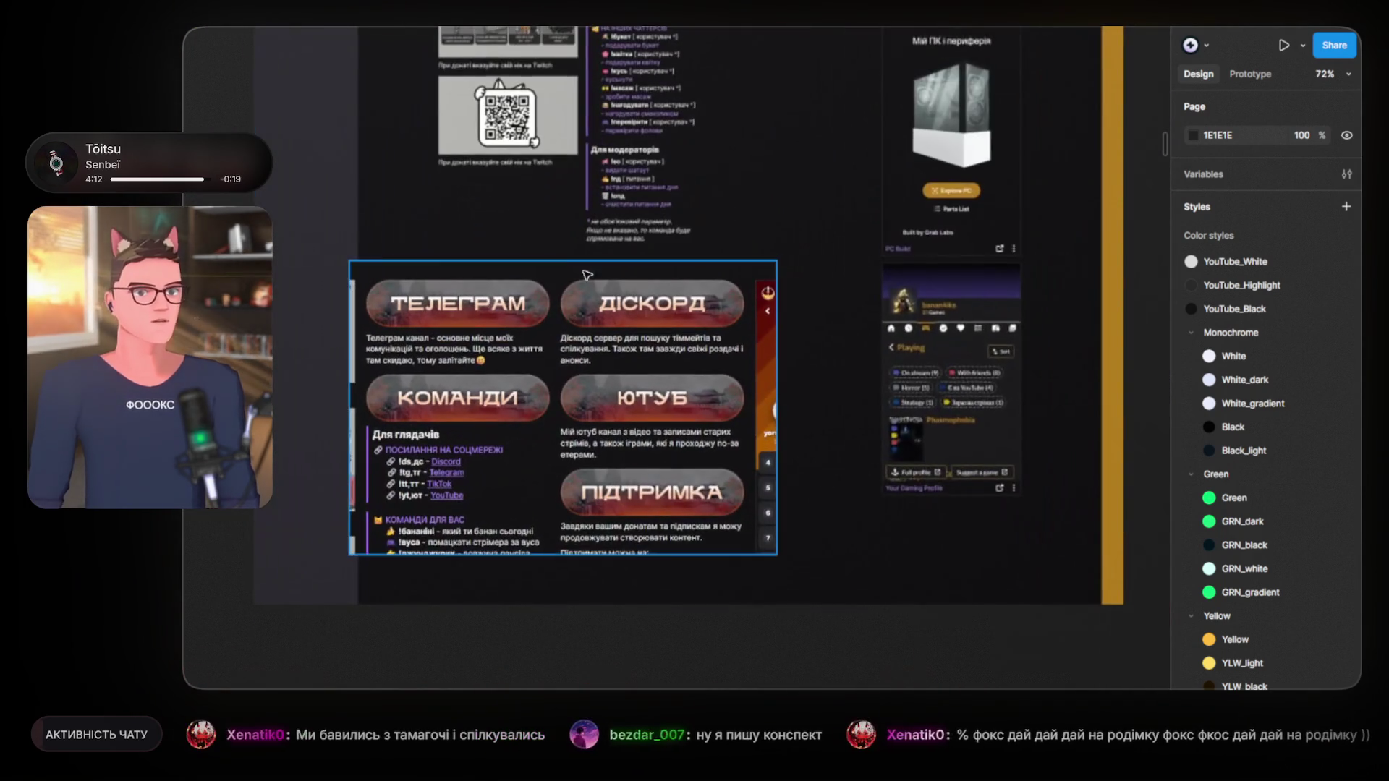
scroll(589, 327, "down", 10)
scroll(463, 402, "up", 2)
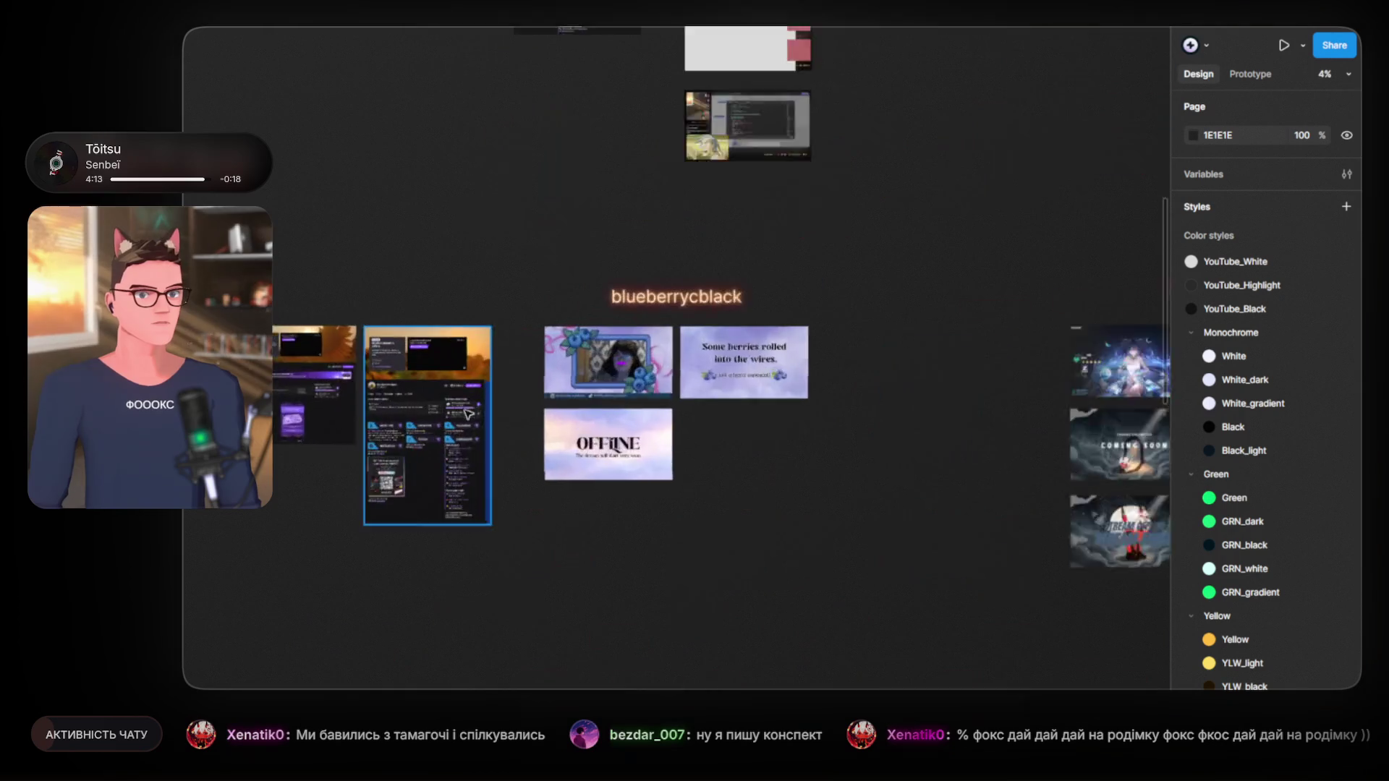
scroll(464, 402, "up", 3)
scroll(463, 402, "up", 5)
scroll(464, 403, "down", 8)
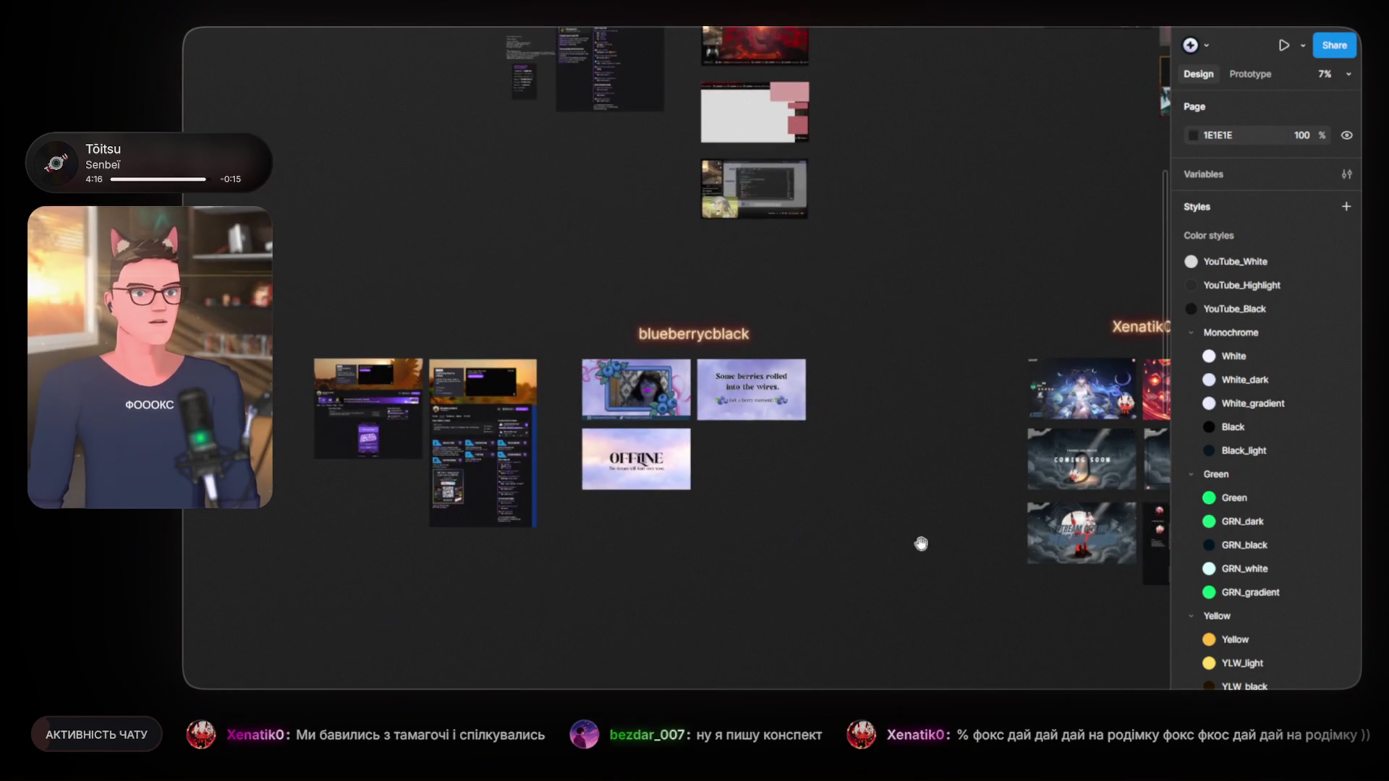
Step: Tour the Xenatik0 frames, including the character lore and purple-banner chat-info frames
left_click_drag(908, 541, 202, 453)
scroll(564, 364, "up", 4)
scroll(563, 364, "up", 3)
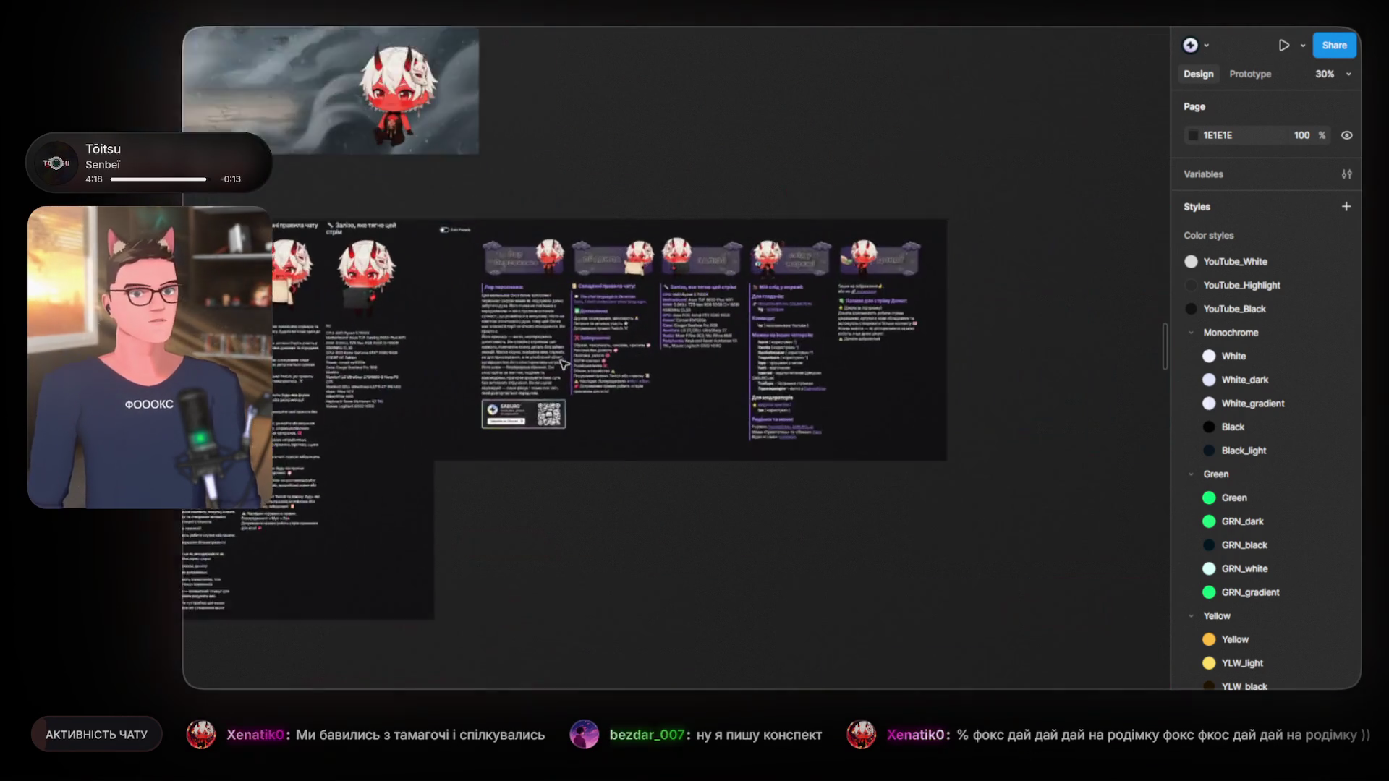
scroll(564, 364, "up", 2)
scroll(563, 364, "up", 2)
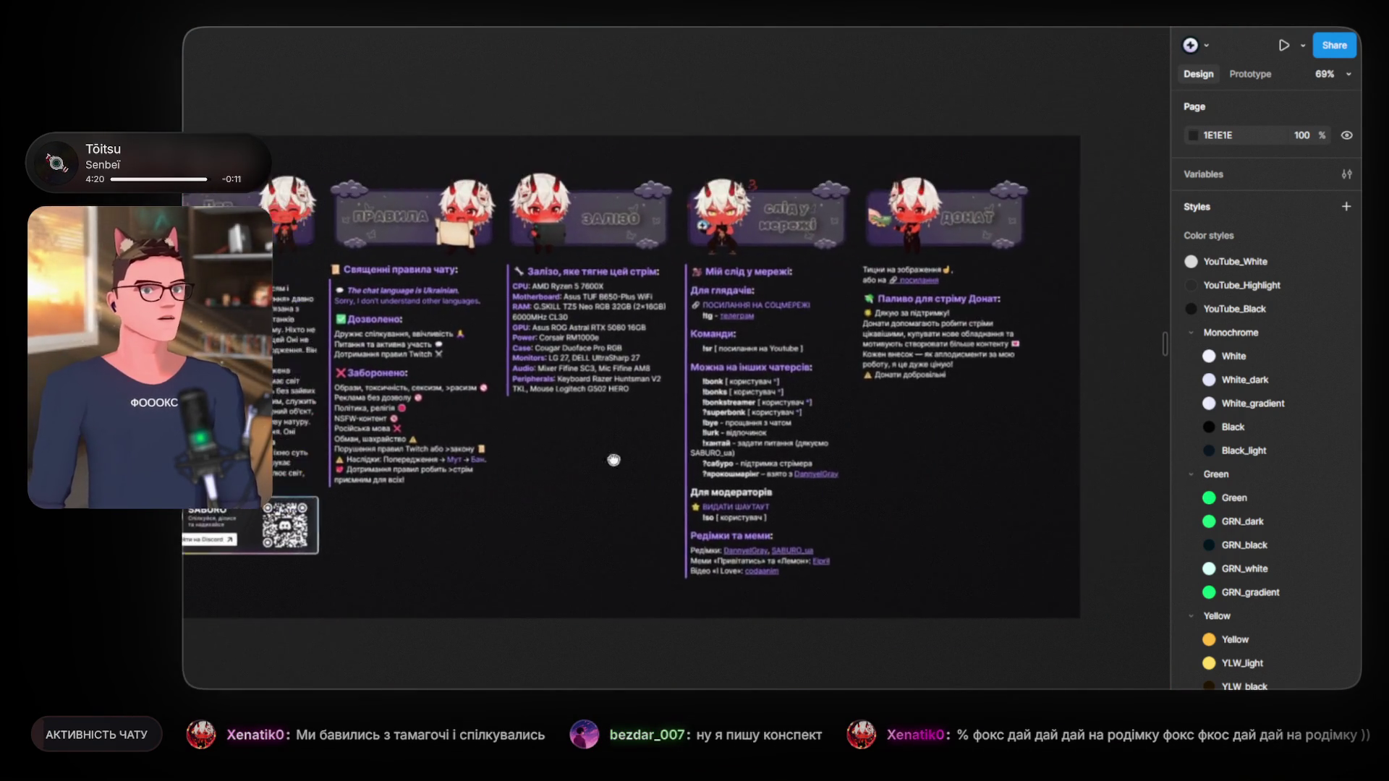
left_click_drag(574, 460, 670, 452)
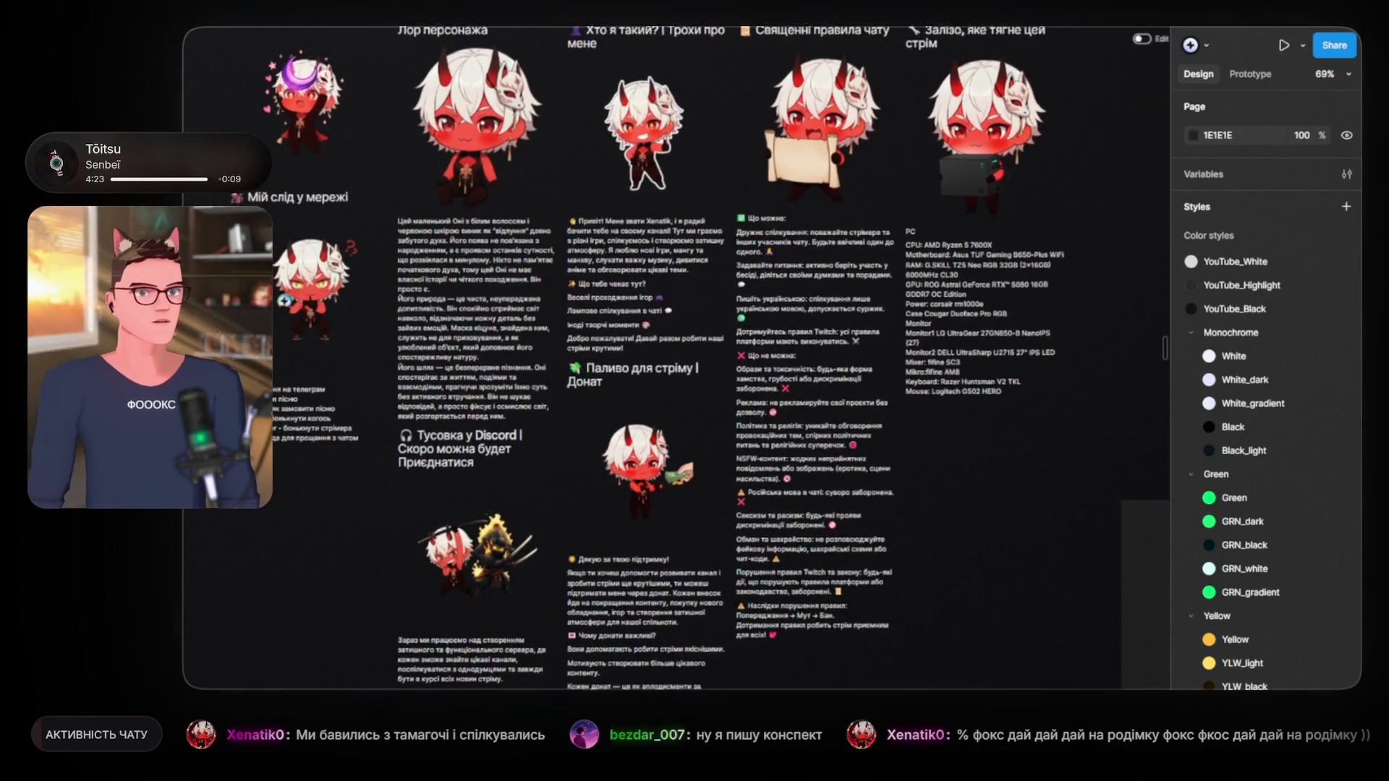
scroll(567, 388, "down", 5)
left_click_drag(567, 387, 692, 469)
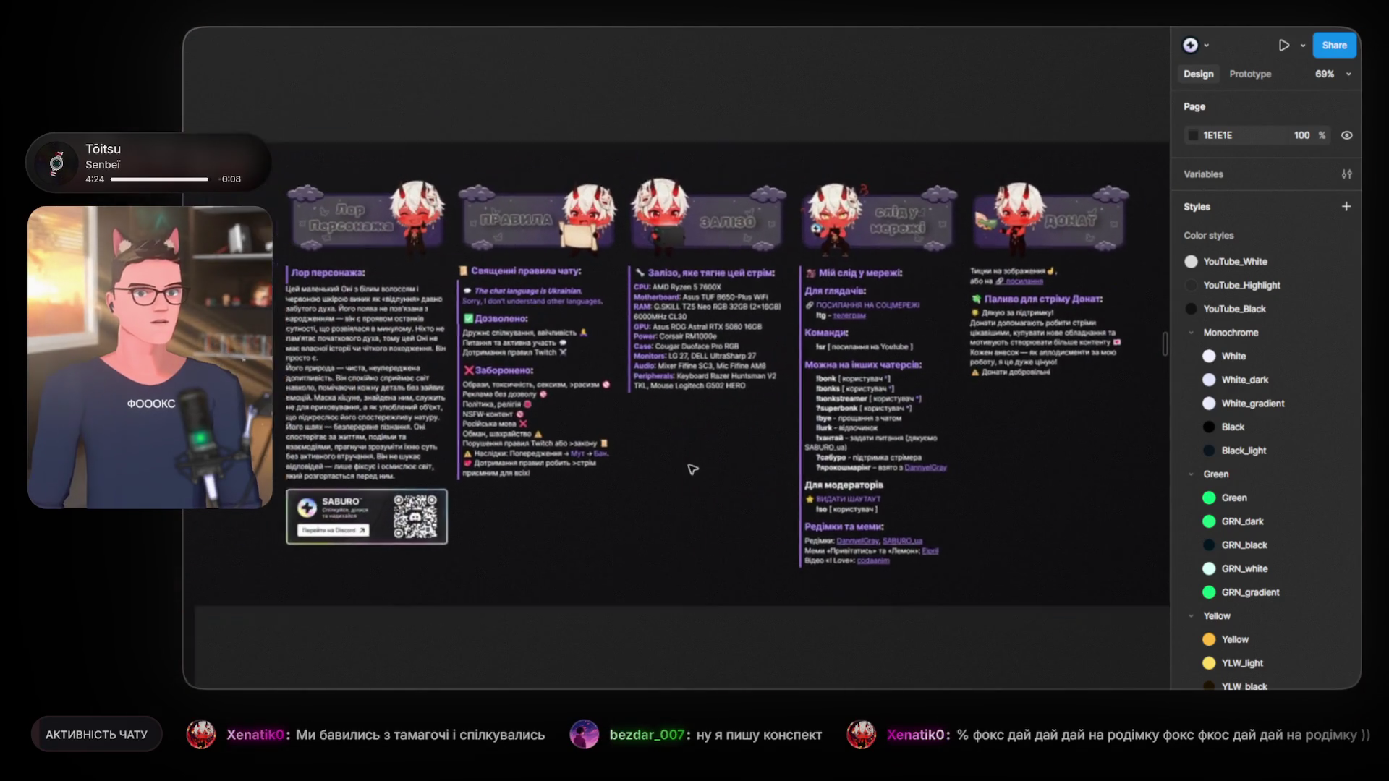
scroll(692, 469, "down", 5)
scroll(615, 456, "right", 4)
scroll(572, 454, "up", 2)
scroll(573, 454, "down", 2)
scroll(452, 527, "down", 3)
scroll(453, 527, "down", 5)
scroll(403, 309, "left", 5)
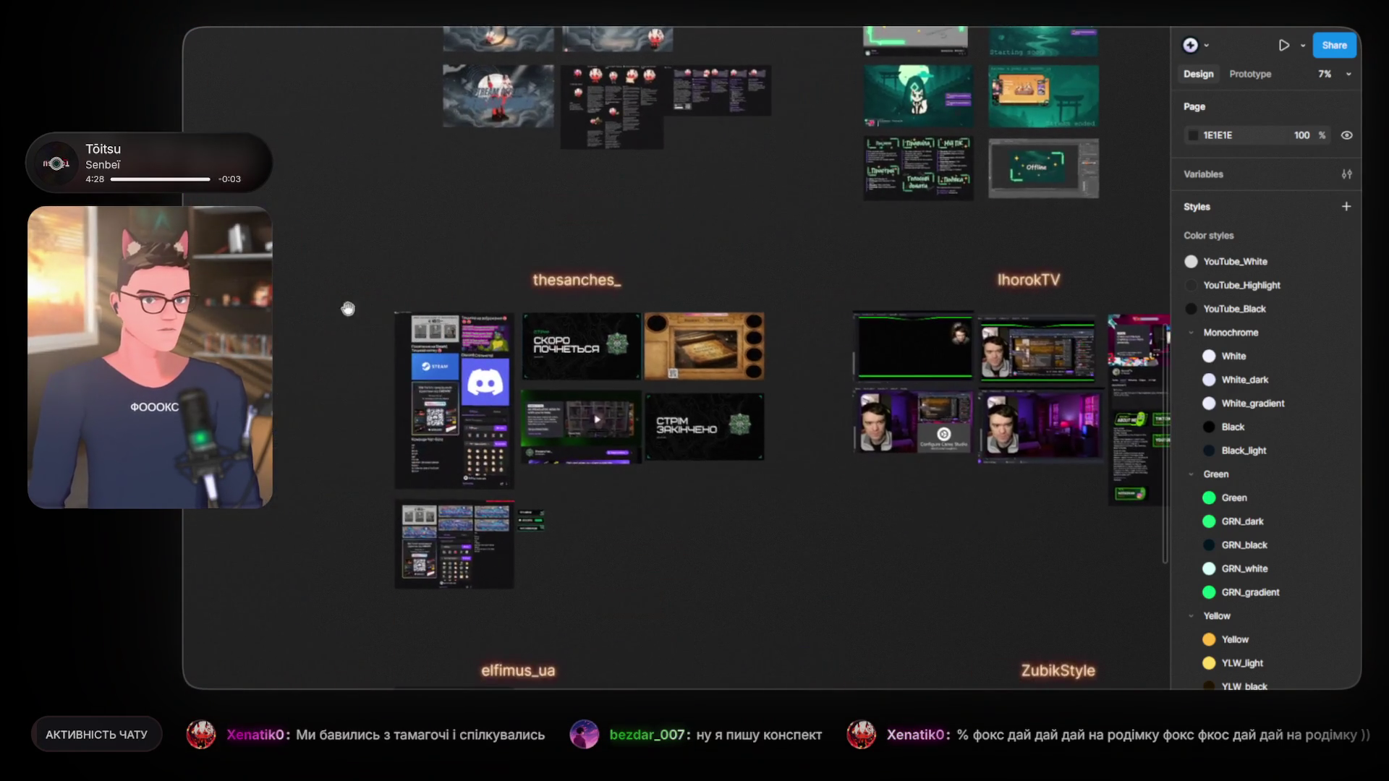
Step: Pan over to the kavalets group and browse its frames
left_click_drag(403, 308, 877, 226)
scroll(608, 475, "up", 3)
scroll(607, 475, "up", 3)
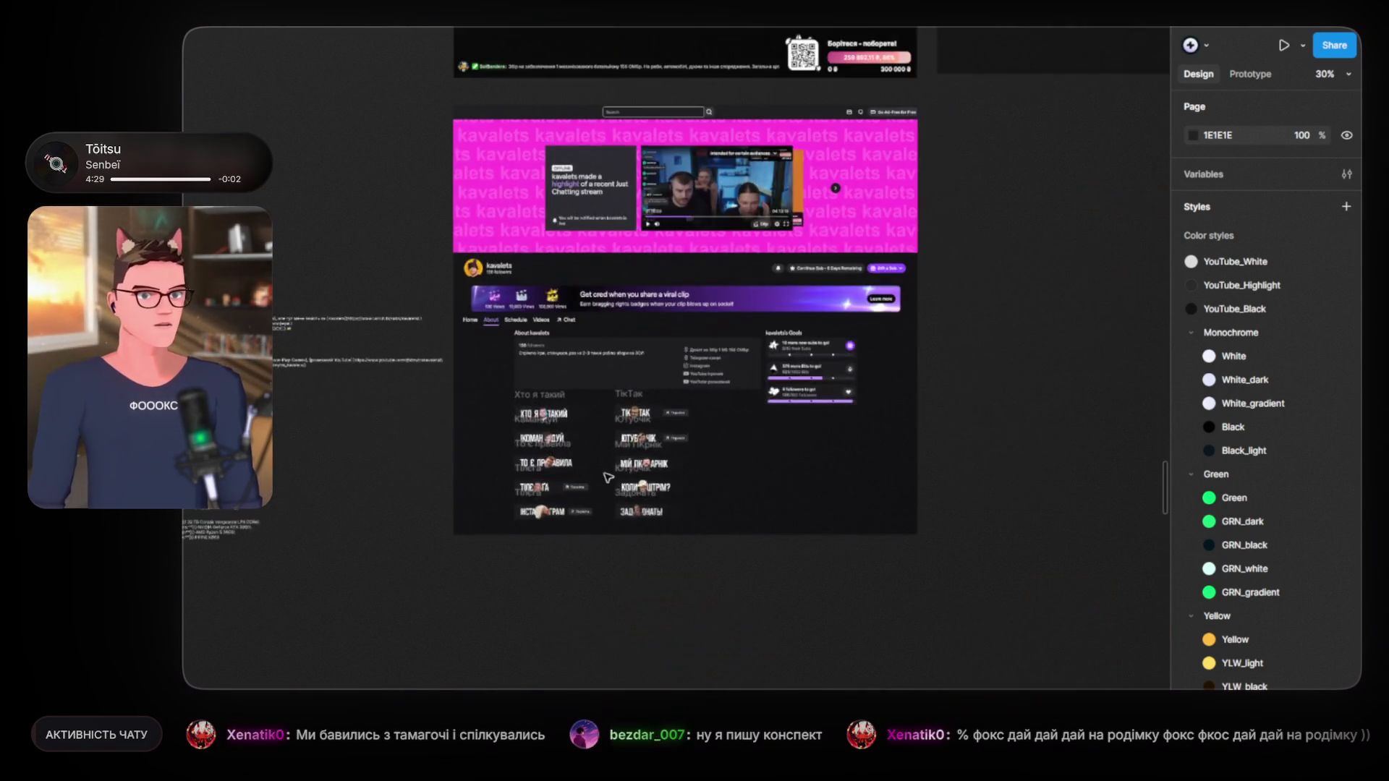
scroll(608, 476, "up", 4)
scroll(610, 481, "up", 4)
scroll(611, 480, "up", 1)
scroll(651, 379, "down", 1)
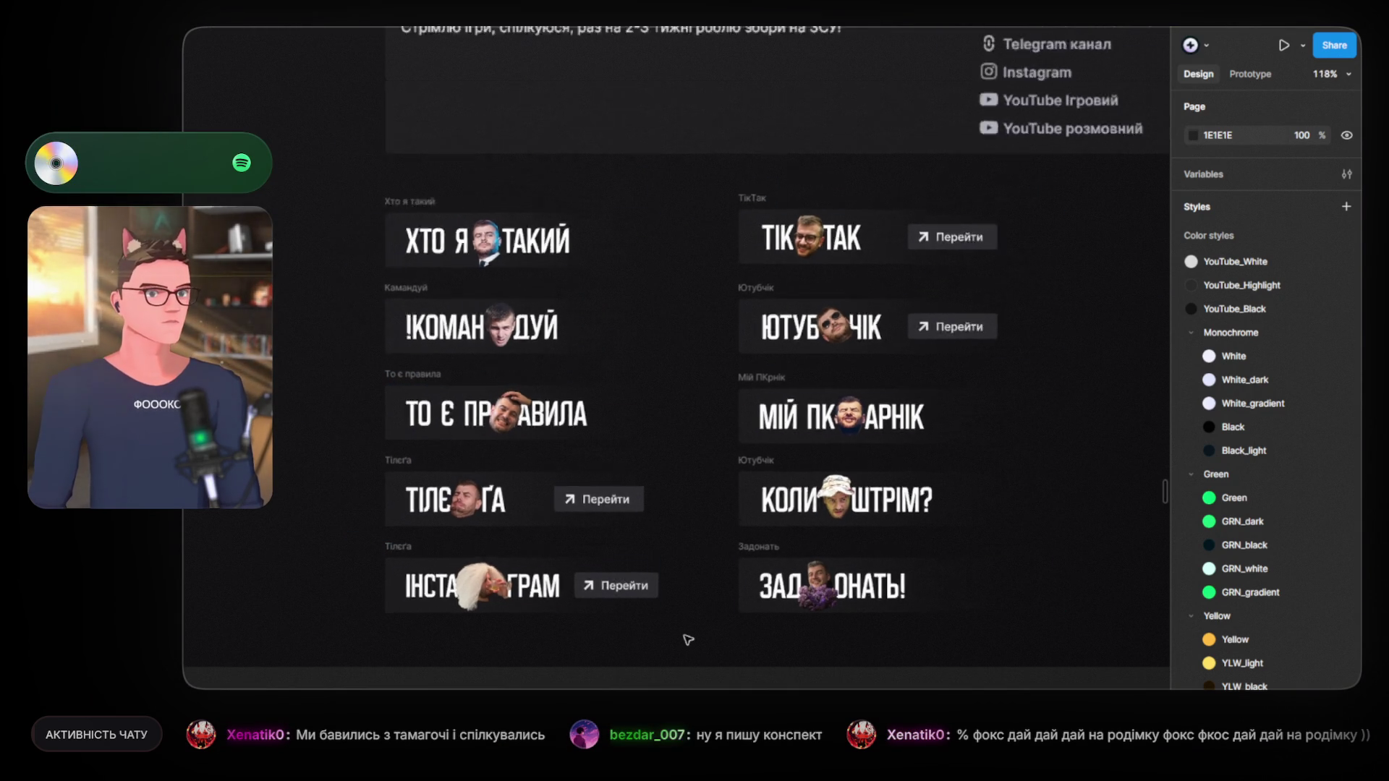
scroll(687, 631, "down", 2)
scroll(687, 631, "down", 2)
scroll(1127, 563, "down", 3)
scroll(1128, 562, "down", 2)
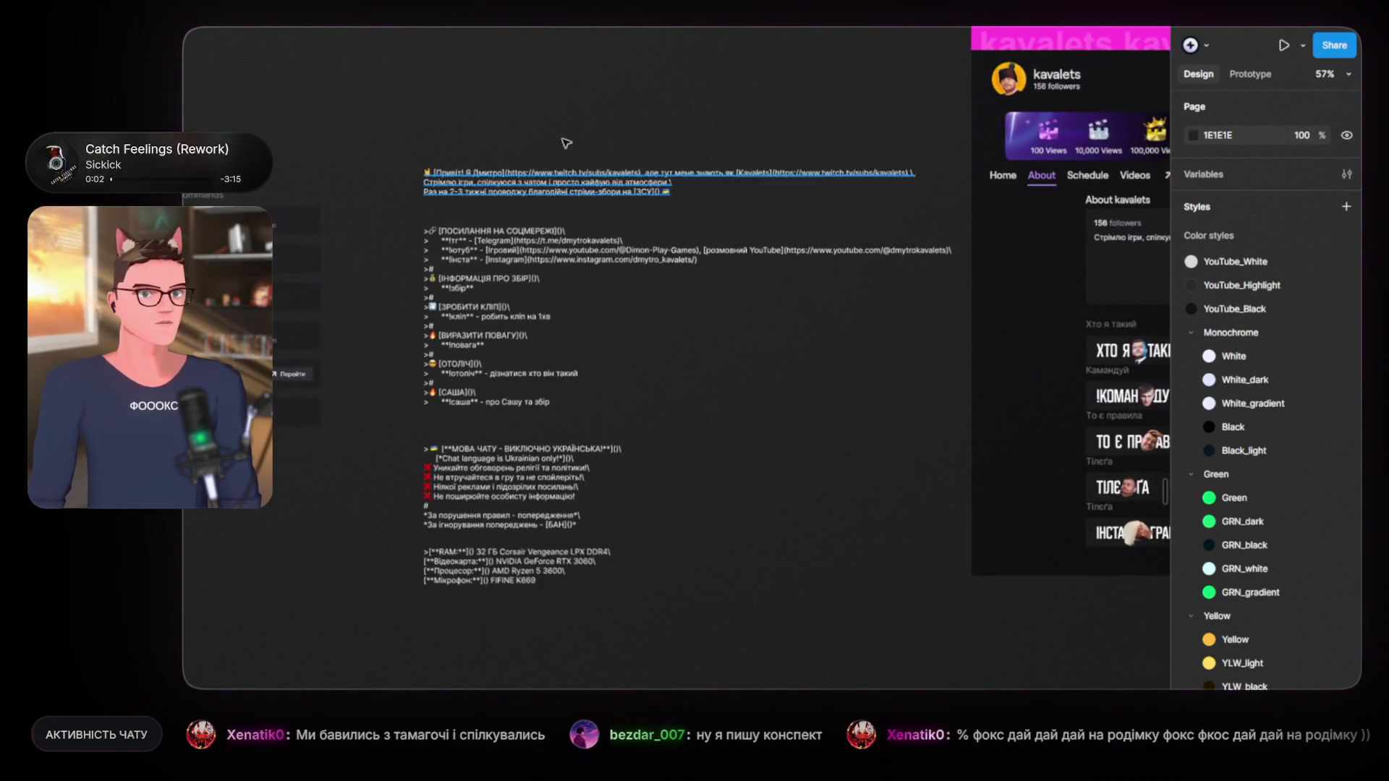
scroll(526, 499, "down", 3)
scroll(915, 471, "down", 3)
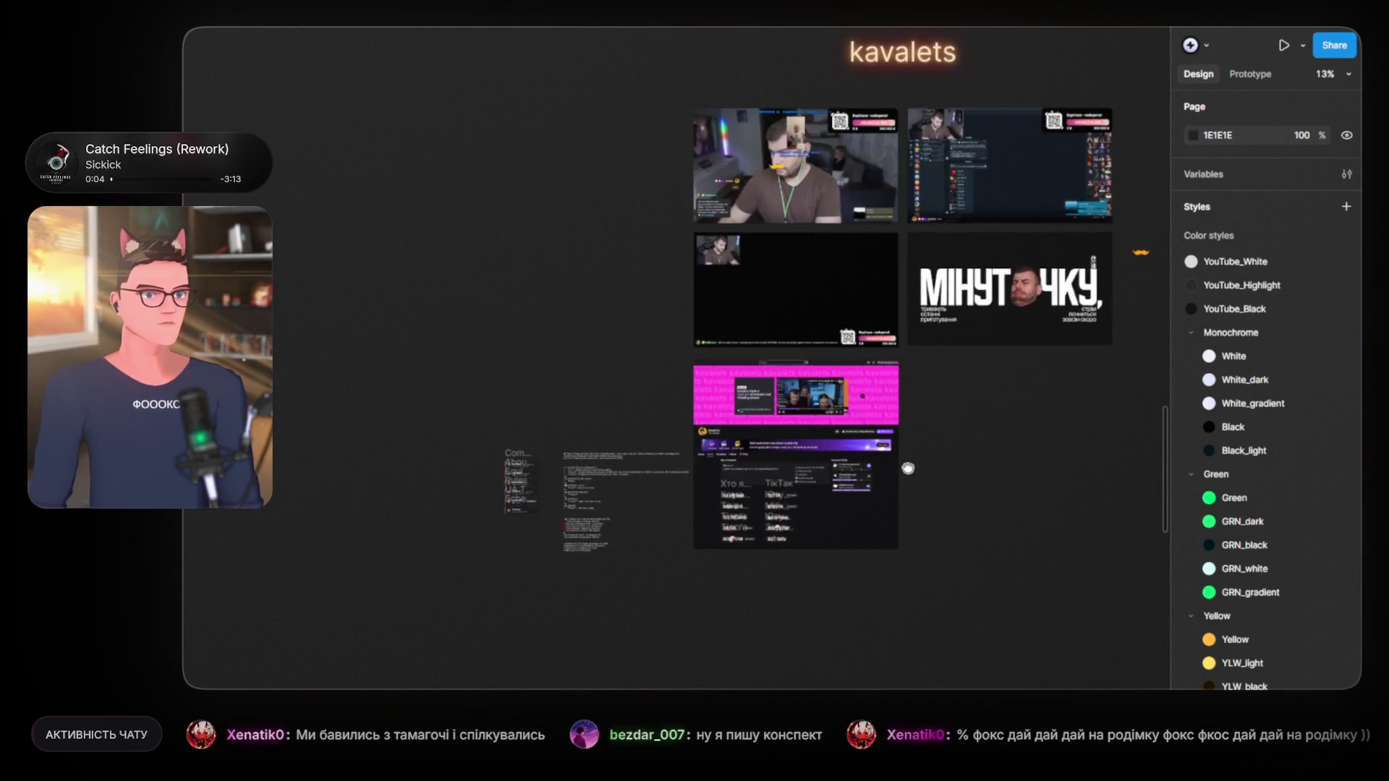
scroll(698, 443, "right", 5)
scroll(442, 508, "right", 5)
scroll(442, 508, "right", 10)
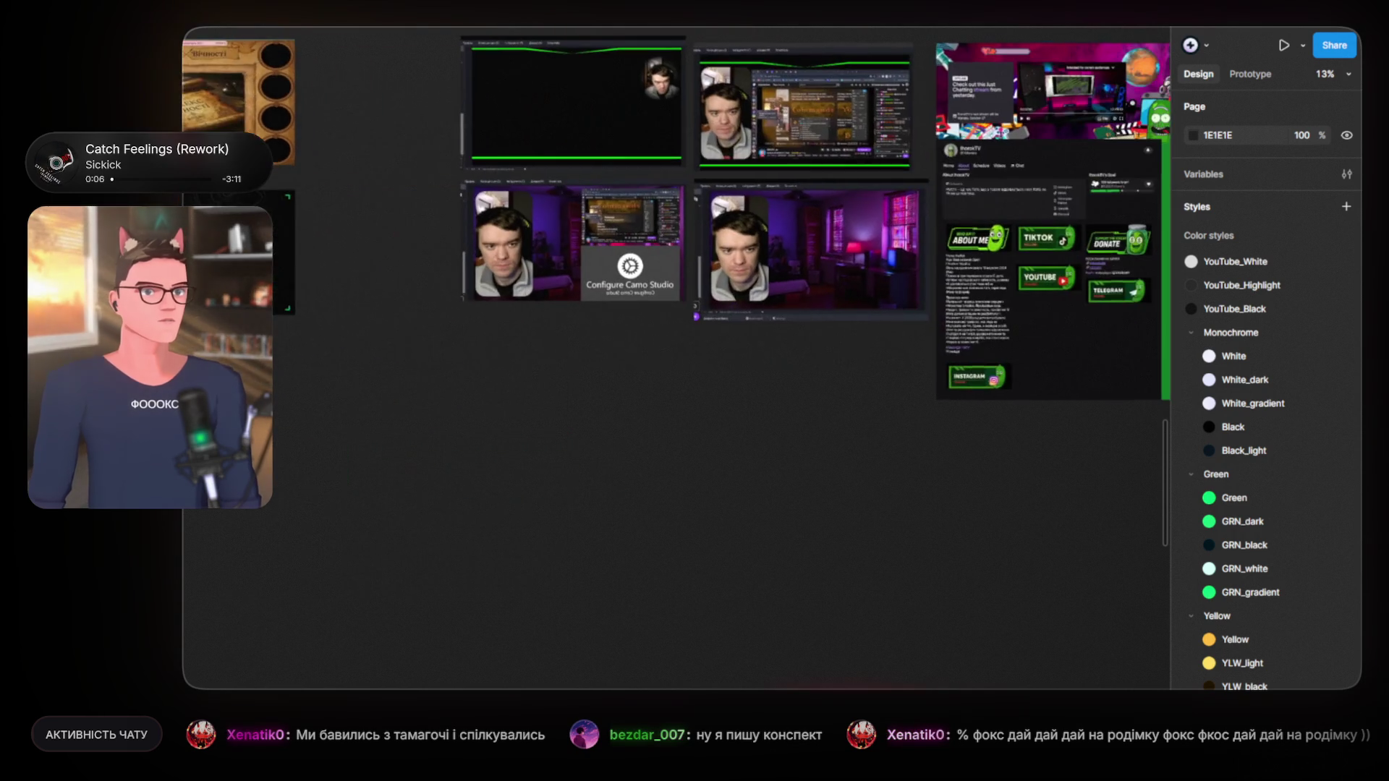
scroll(540, 496, "right", 5)
scroll(621, 423, "right", 10)
scroll(620, 424, "left", 5)
scroll(912, 329, "left", 8)
scroll(651, 362, "right", 1)
scroll(520, 394, "right", 8)
scroll(519, 394, "up", 3)
scroll(520, 393, "up", 3)
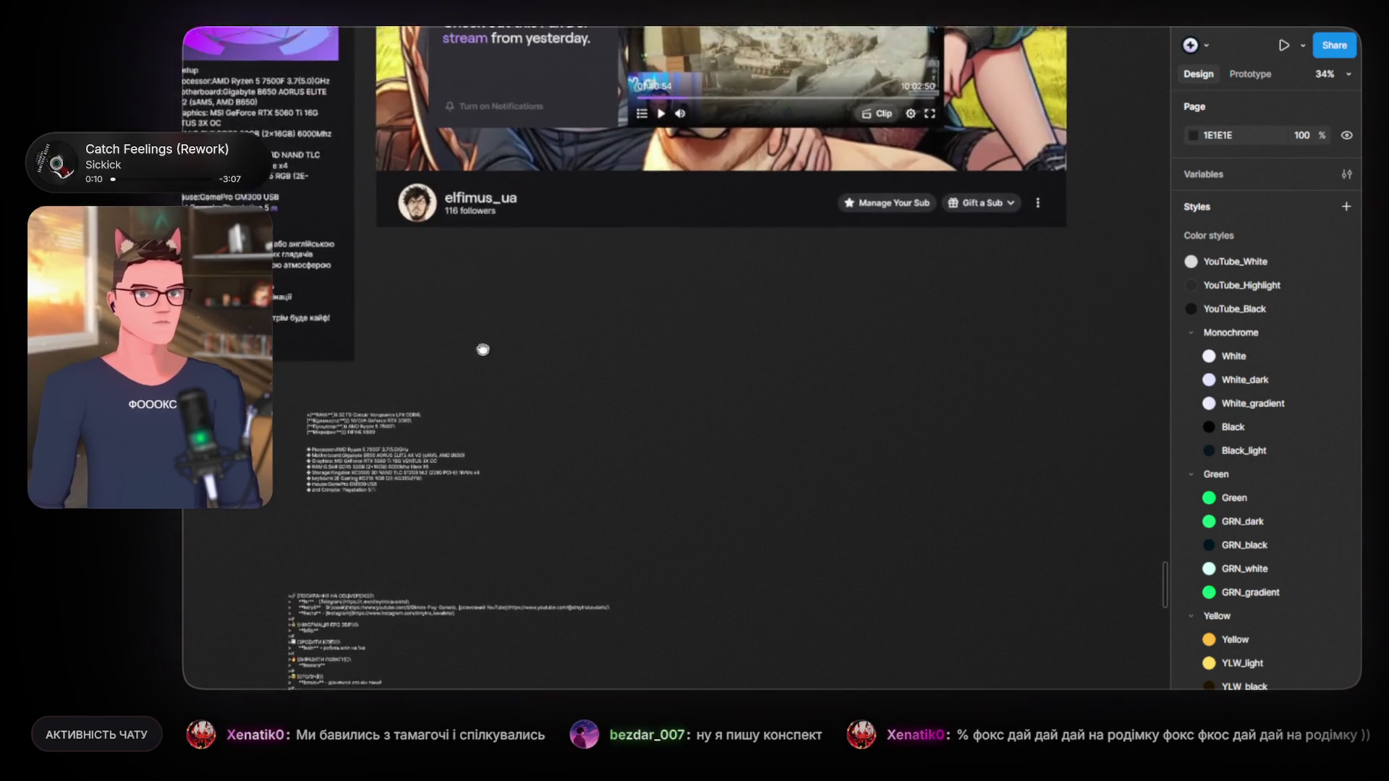
scroll(444, 456, "up", 3)
scroll(360, 486, "up", 5)
Step: Move past the chat-commands text to enlarge the chat rules and PC-specs block
left_click_drag(360, 486, 789, 297)
scroll(620, 323, "up", 2)
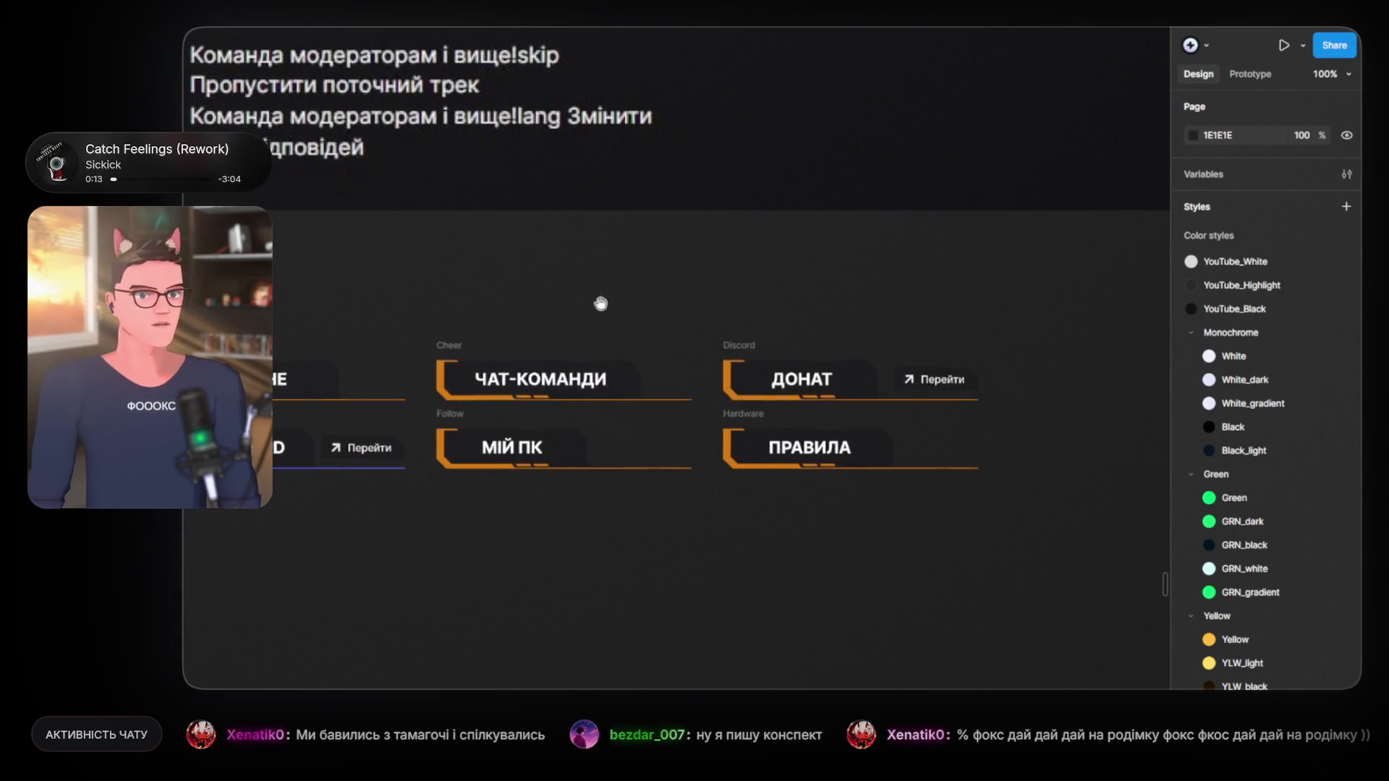
scroll(659, 352, "down", 5)
scroll(779, 332, "down", 1)
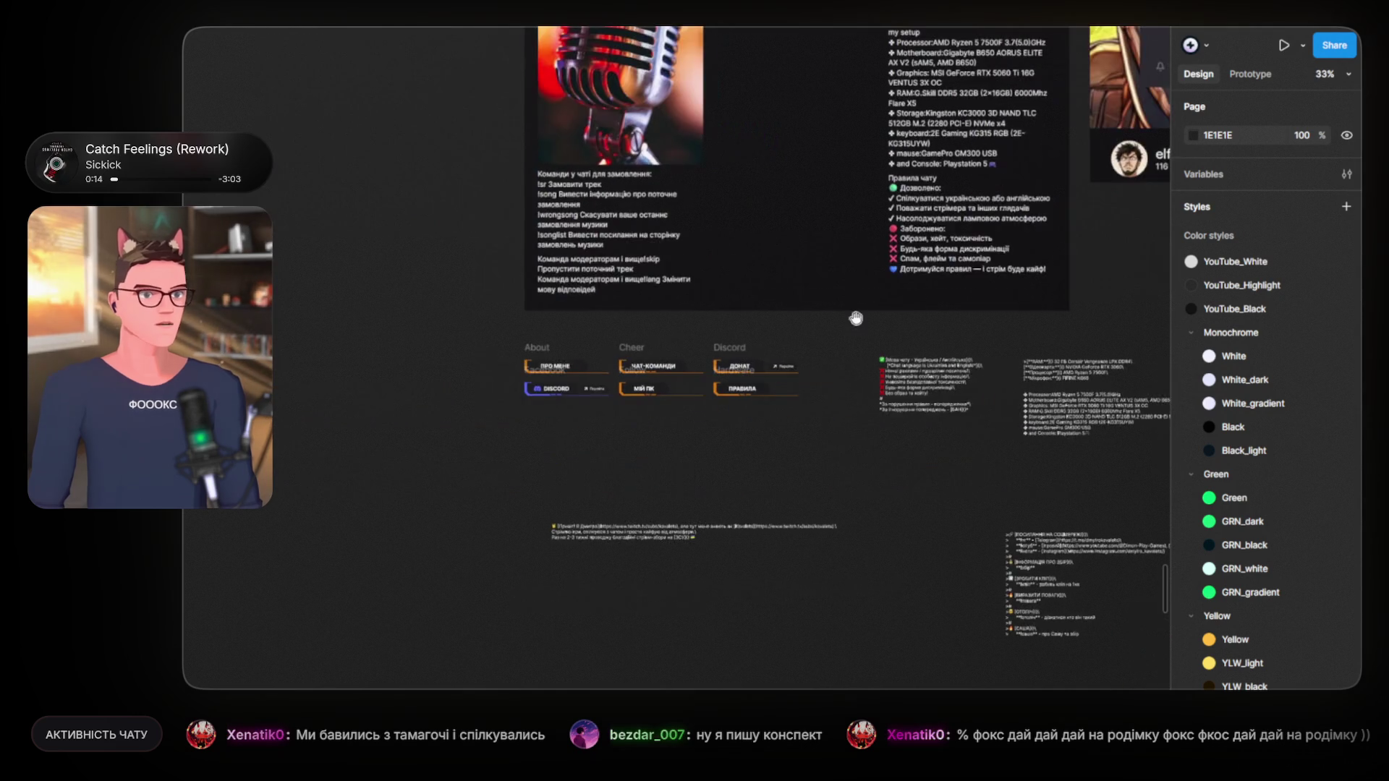
scroll(651, 347, "up", 3)
scroll(530, 280, "up", 4)
scroll(530, 280, "down", 2)
scroll(531, 280, "down", 3)
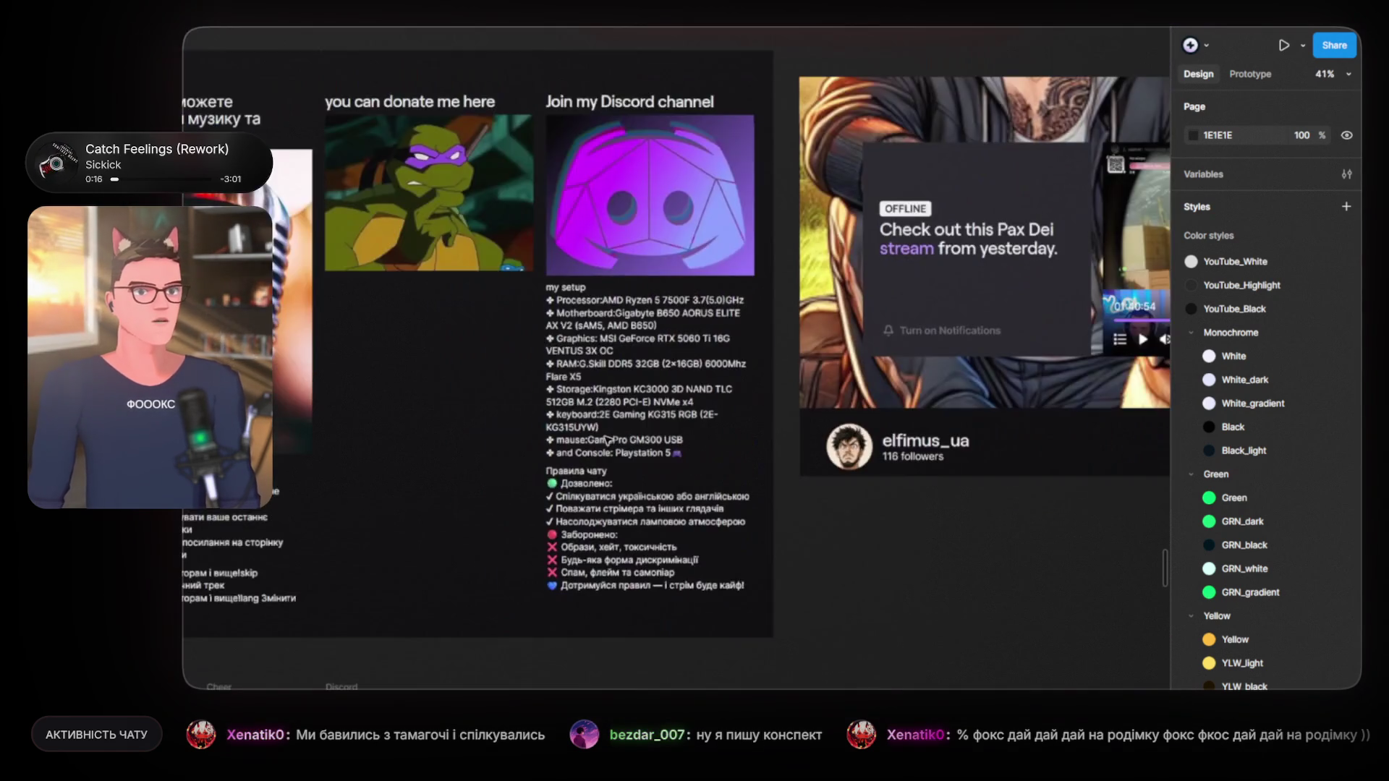
scroll(605, 492, "up", 2)
scroll(605, 493, "up", 3)
mouse_move(579, 434)
left_mouse_down()
mouse_move(703, 558)
mouse_move(350, 521)
left_mouse_up()
scroll(391, 311, "up", 3)
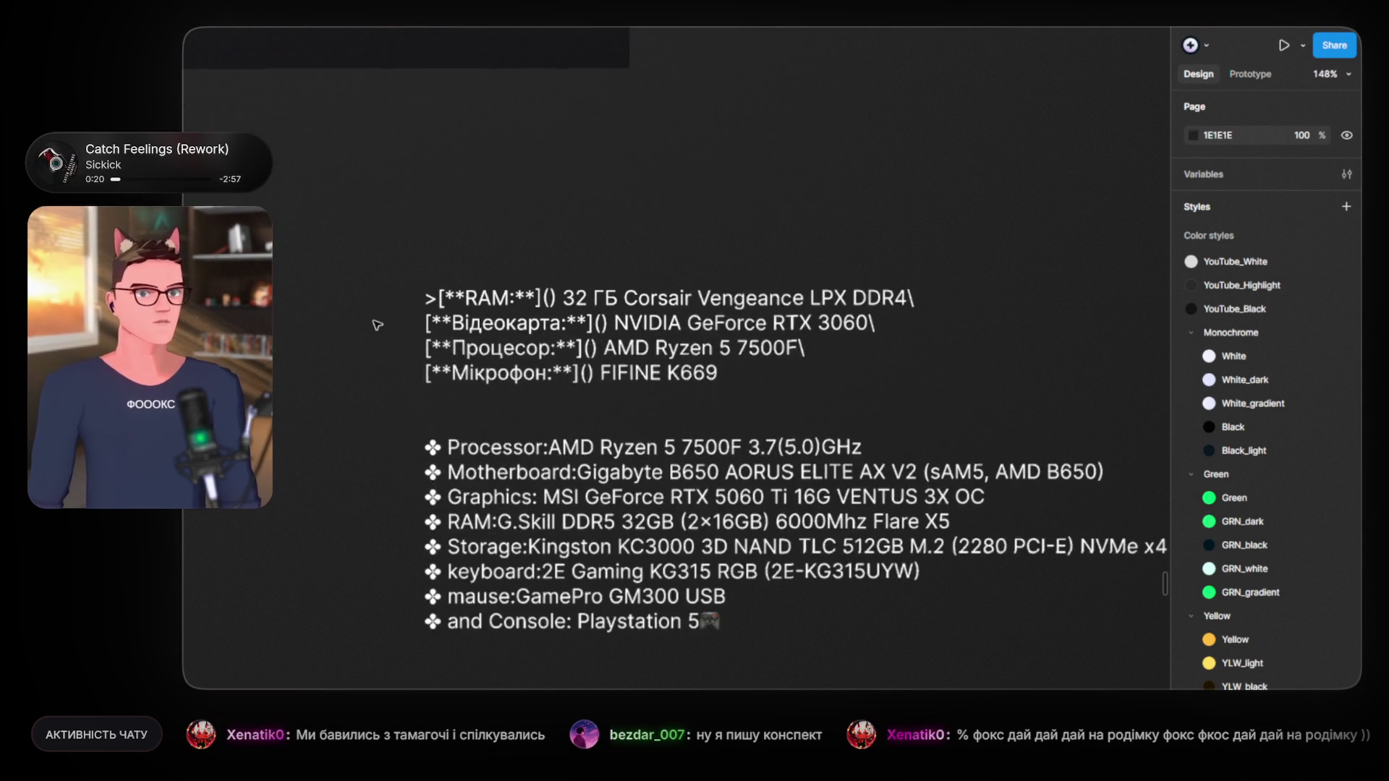
scroll(494, 353, "down", 2)
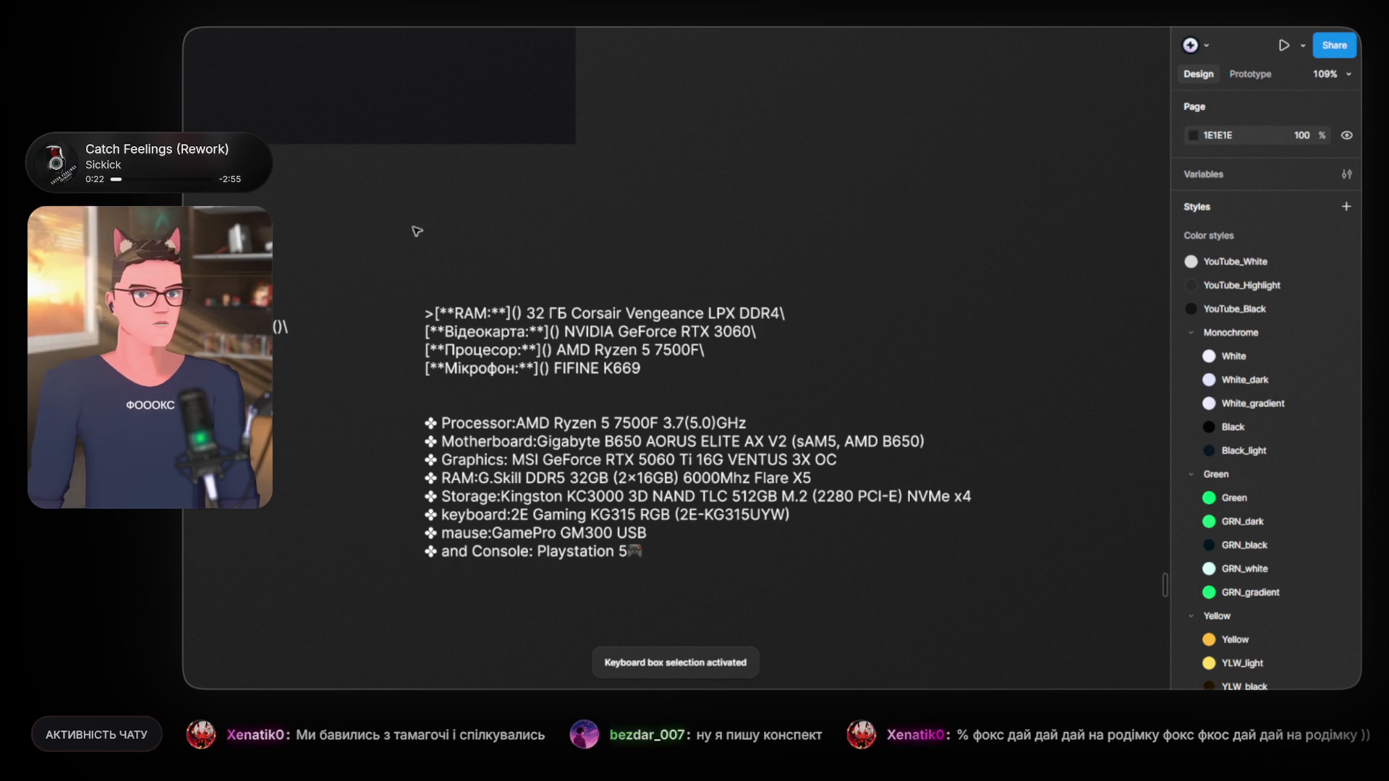
left_click_drag(416, 231, 364, 200)
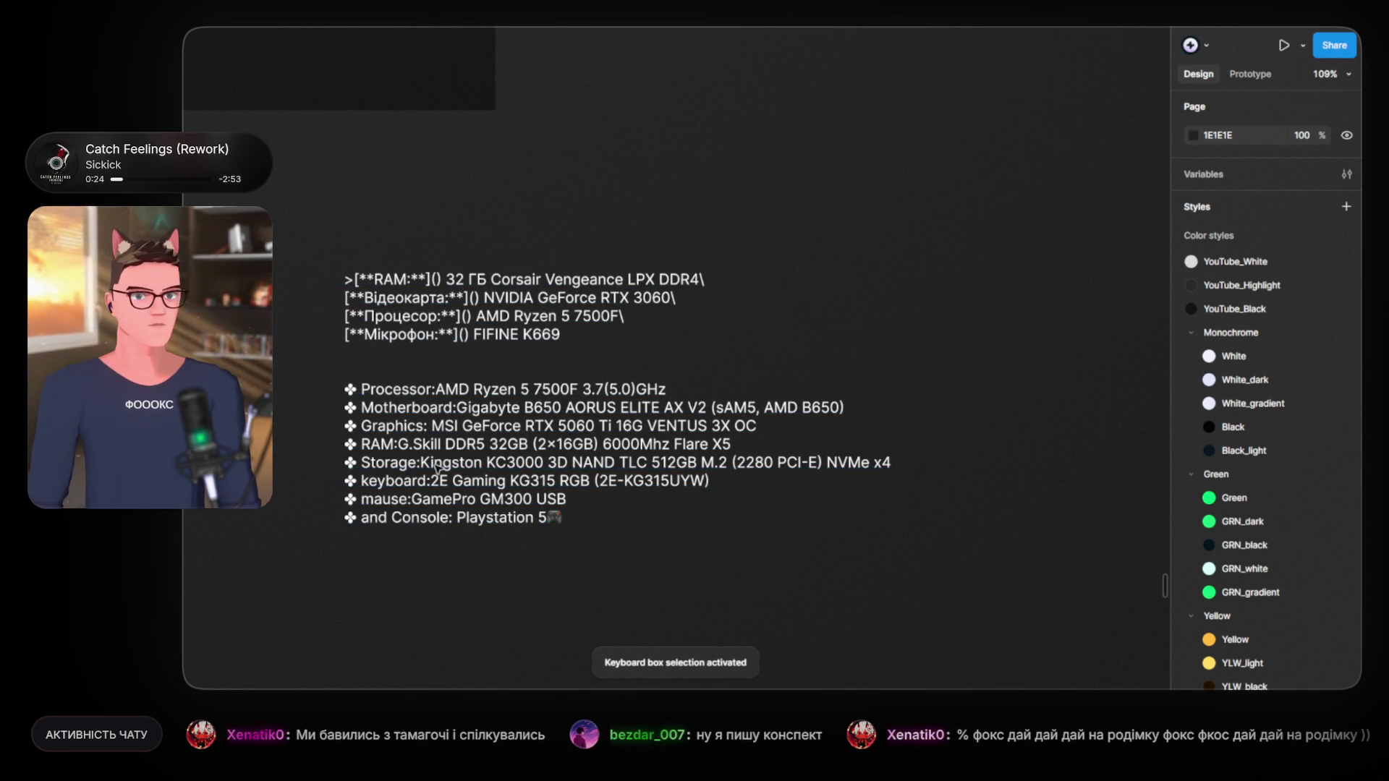
double_click(355, 279)
key("Escape")
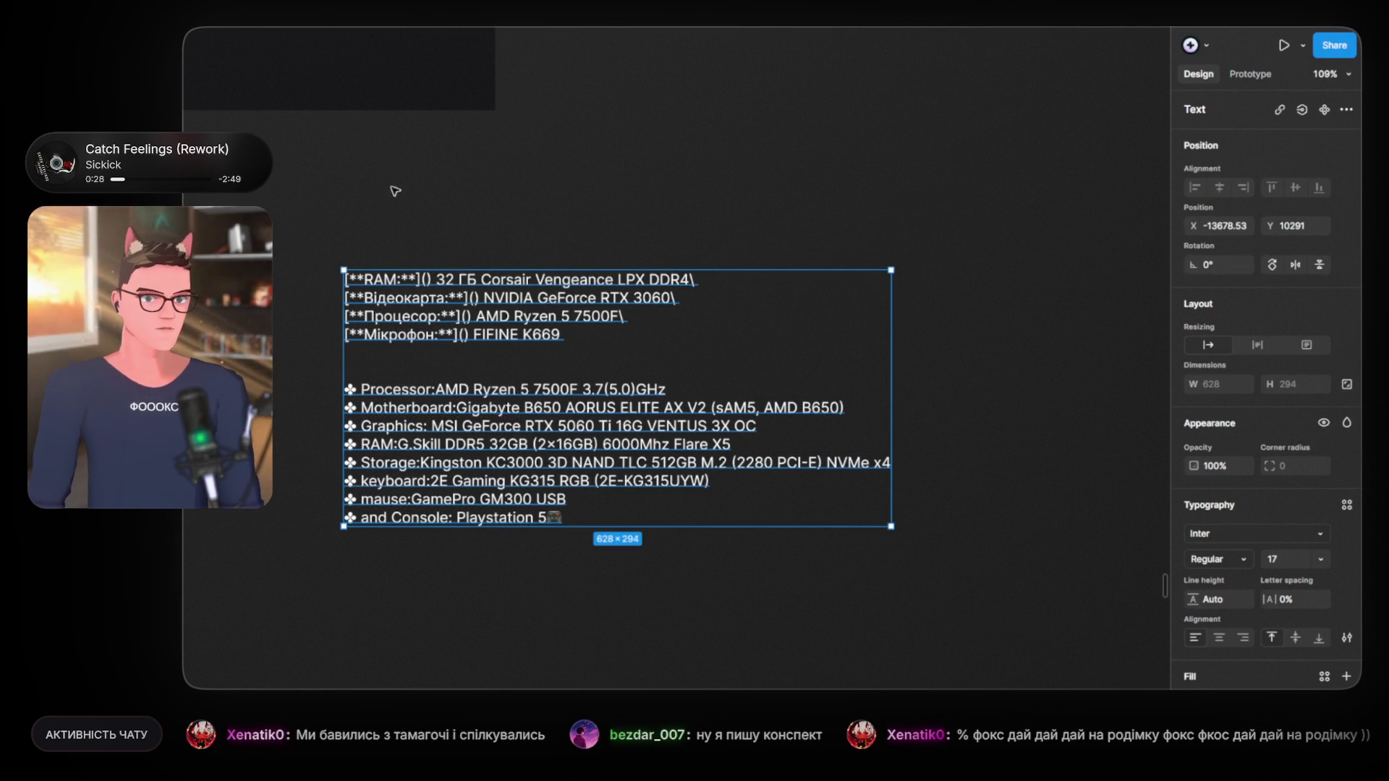
key("Escape")
left_click_drag(515, 205, 672, 208)
scroll(673, 209, "left", 5)
scroll(811, 223, "left", 5)
scroll(670, 239, "left", 3)
scroll(803, 239, "left", 2)
scroll(803, 239, "left", 5)
scroll(496, 272, "right", 5)
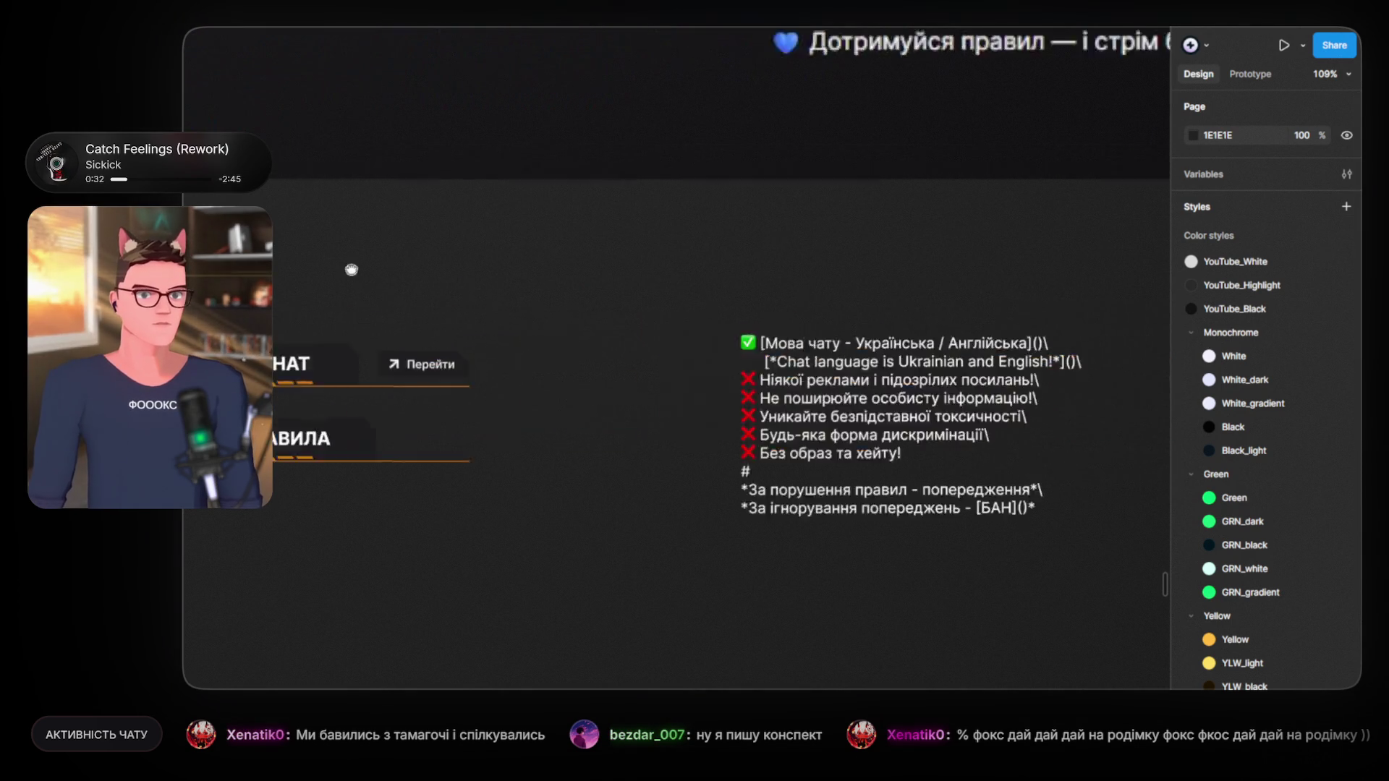
scroll(491, 264, "right", 5)
scroll(491, 261, "right", 5)
scroll(490, 259, "left", 2)
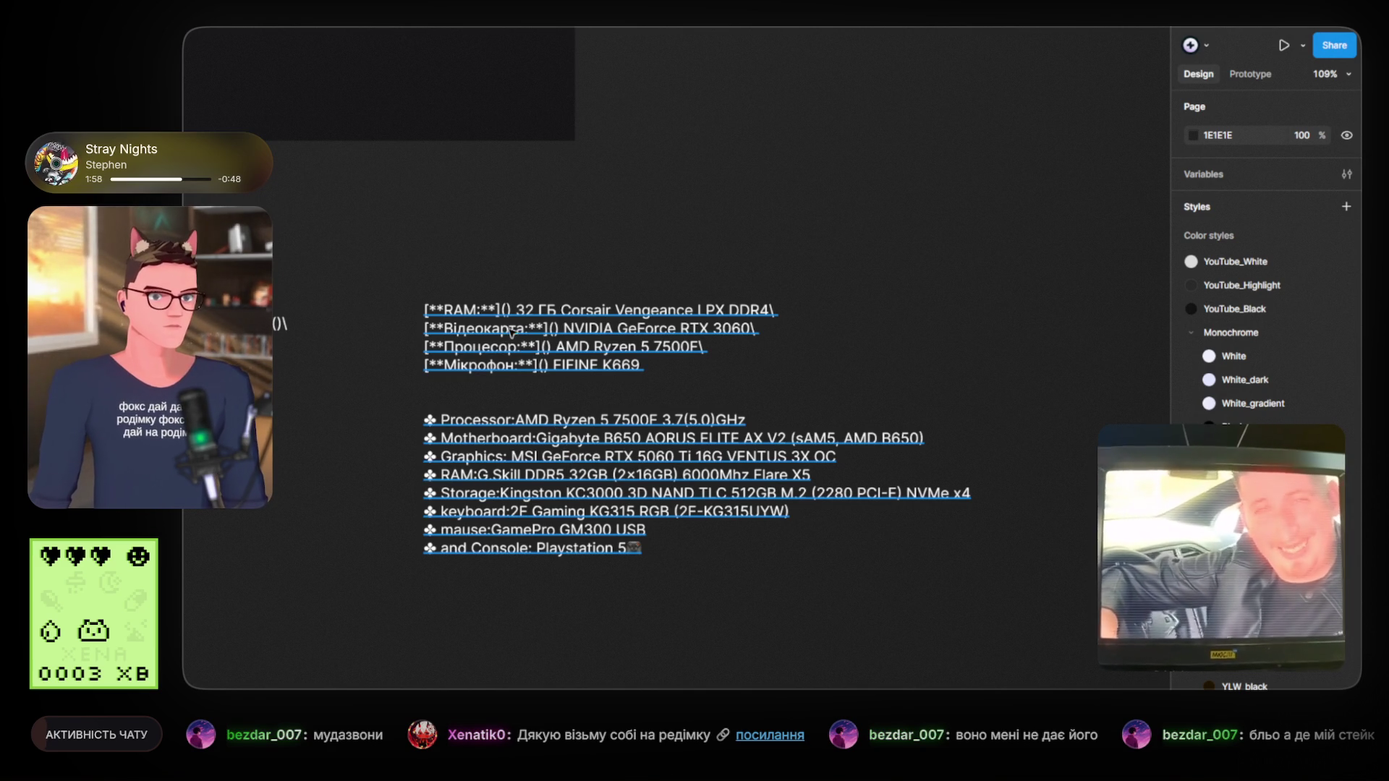
Step: Duplicate the Відеокарта RTX 3060 line as a new first line of the specs text
double_click(667, 337)
left_click_drag(766, 329, 401, 324)
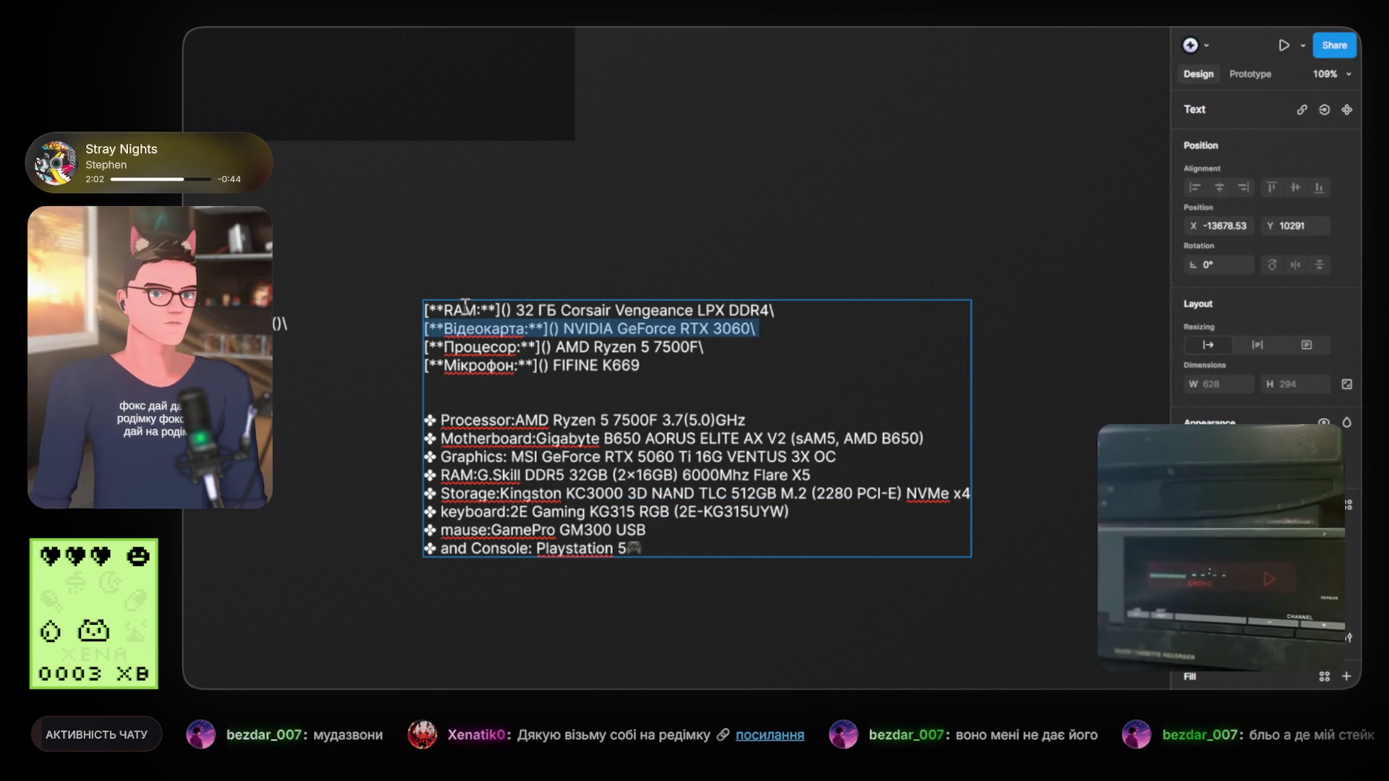
left_click(542, 331)
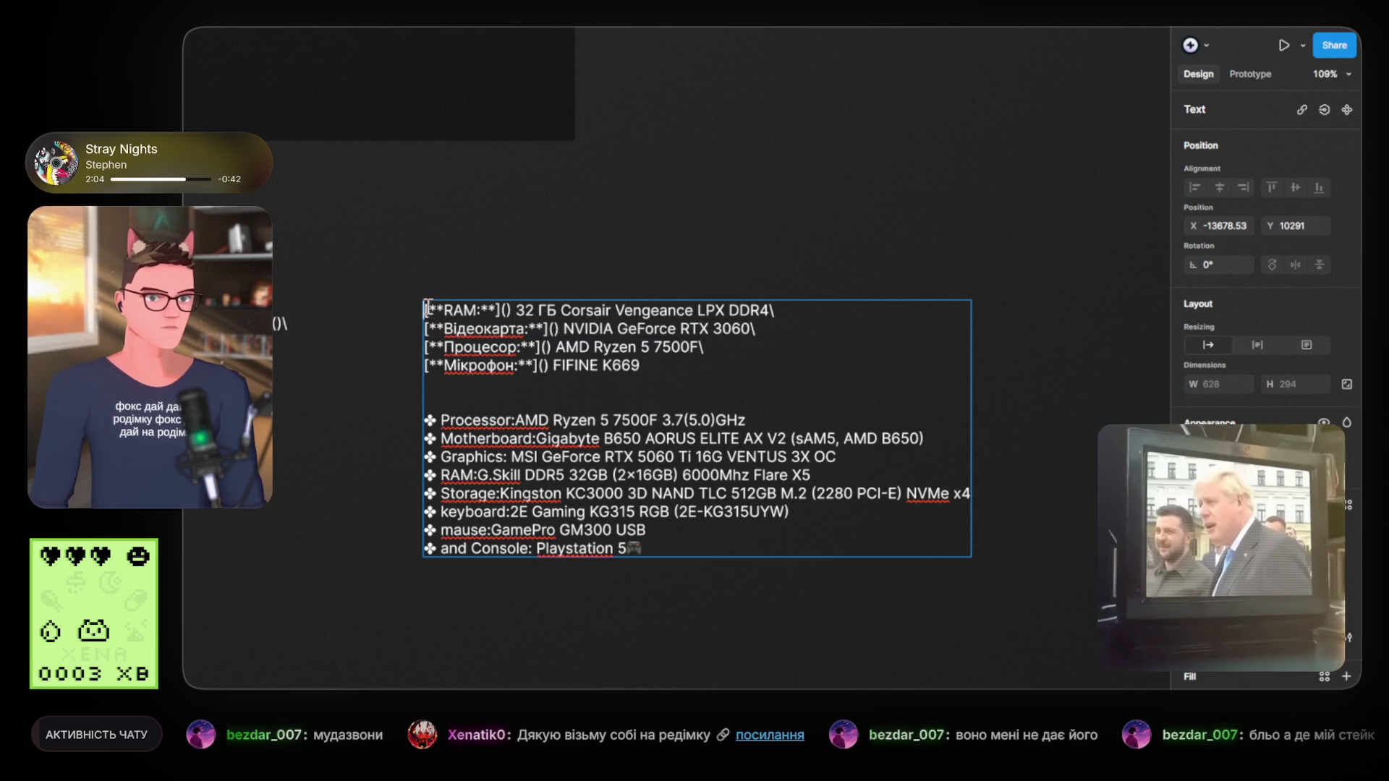
key("Return")
type("[**Відеокарта:**]() NVIDIA GeForce RTX 3060\\")
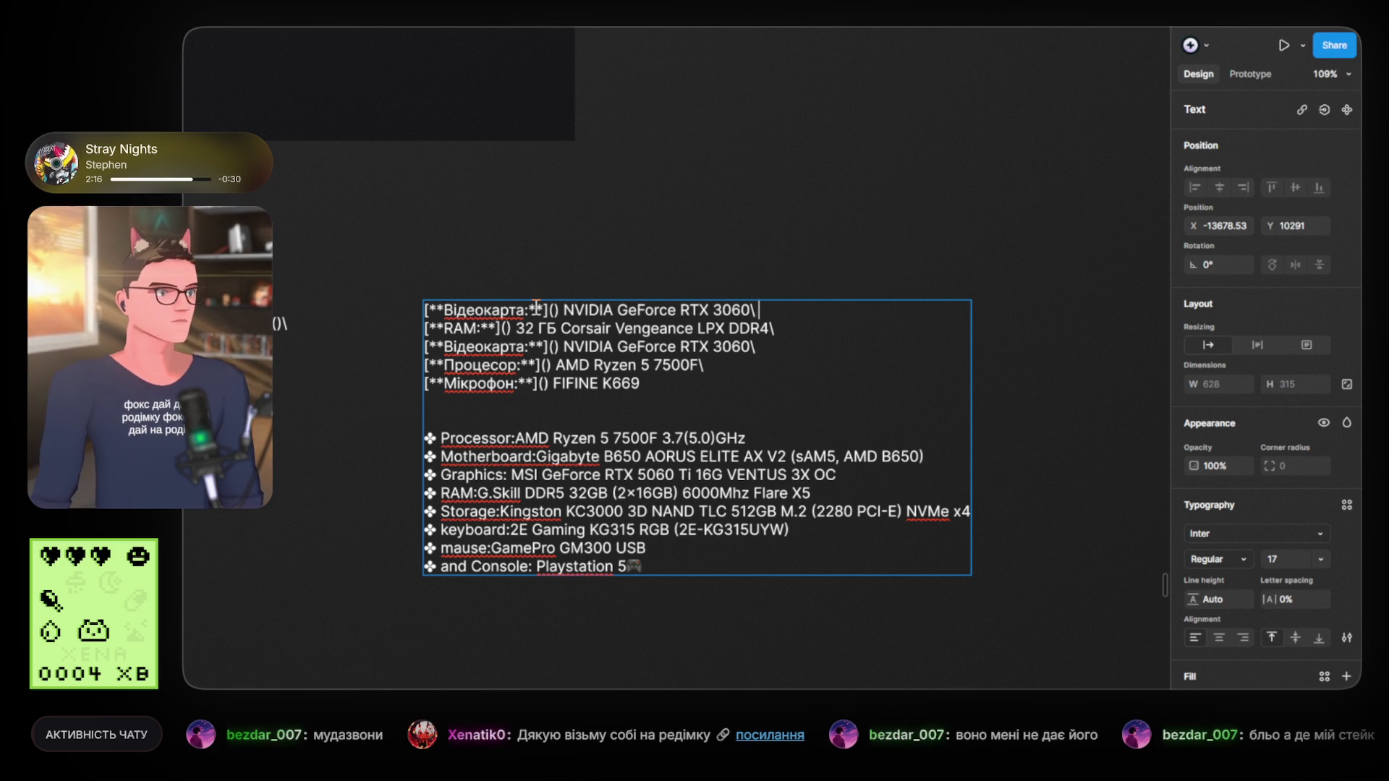
Step: Relabel the new top line from 'Відеокарта' to 'Материнка:'
left_click_drag(523, 308, 448, 309)
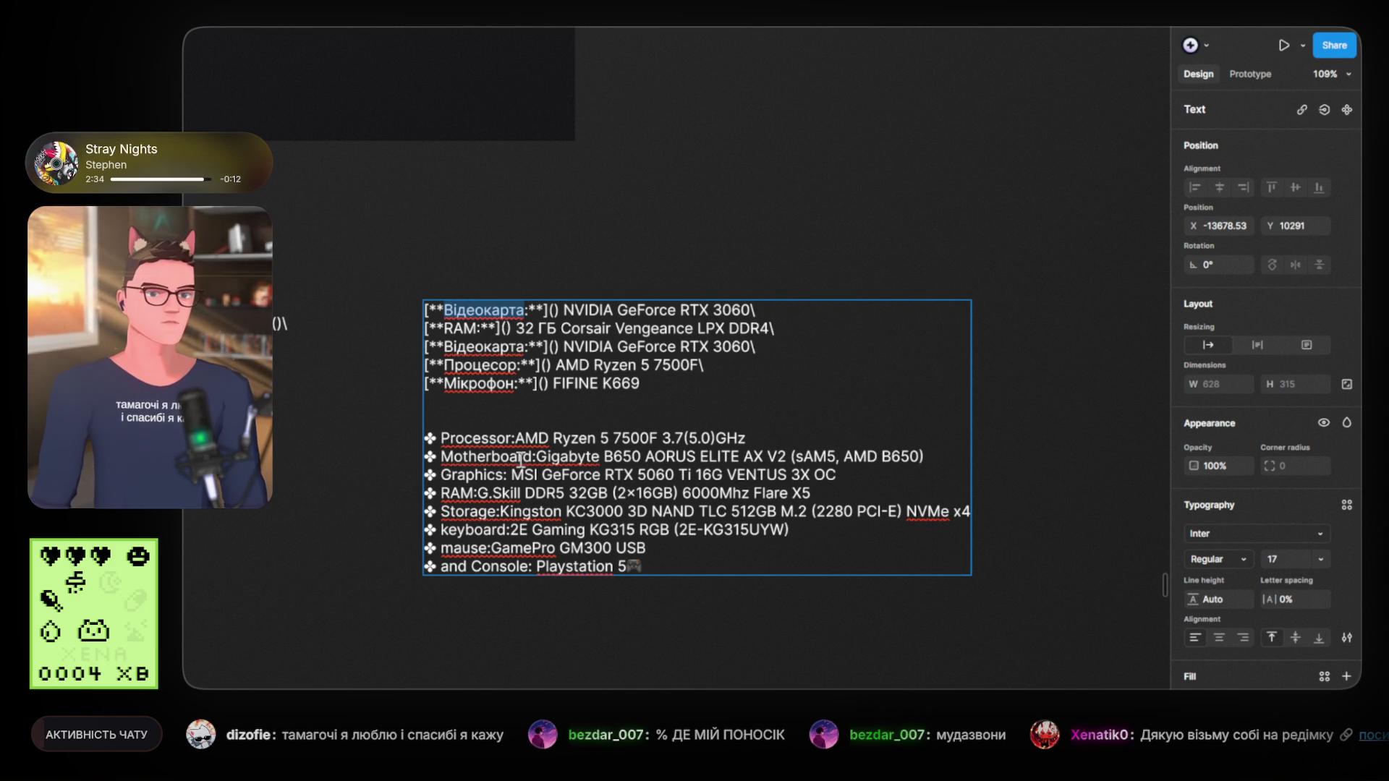
left_click_drag(525, 310, 444, 310)
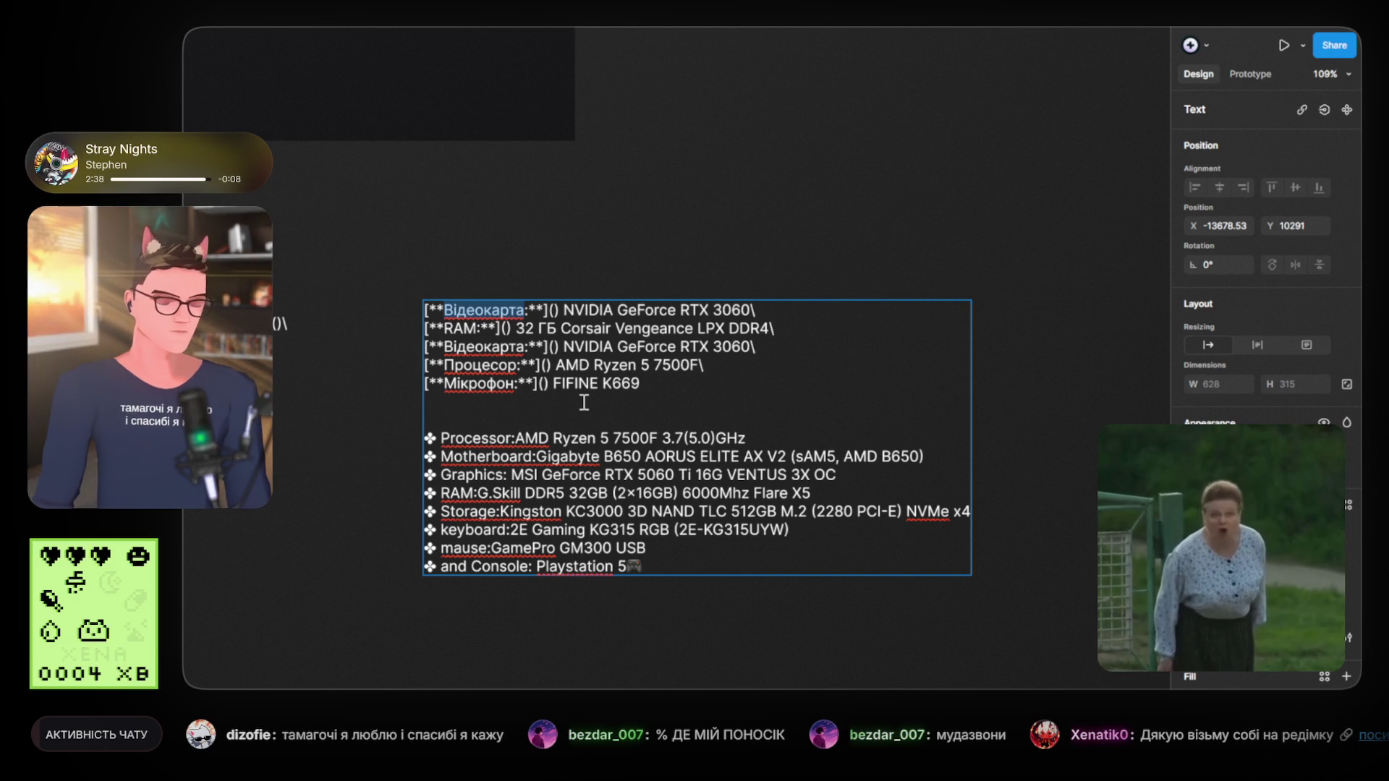
type("Материнка:")
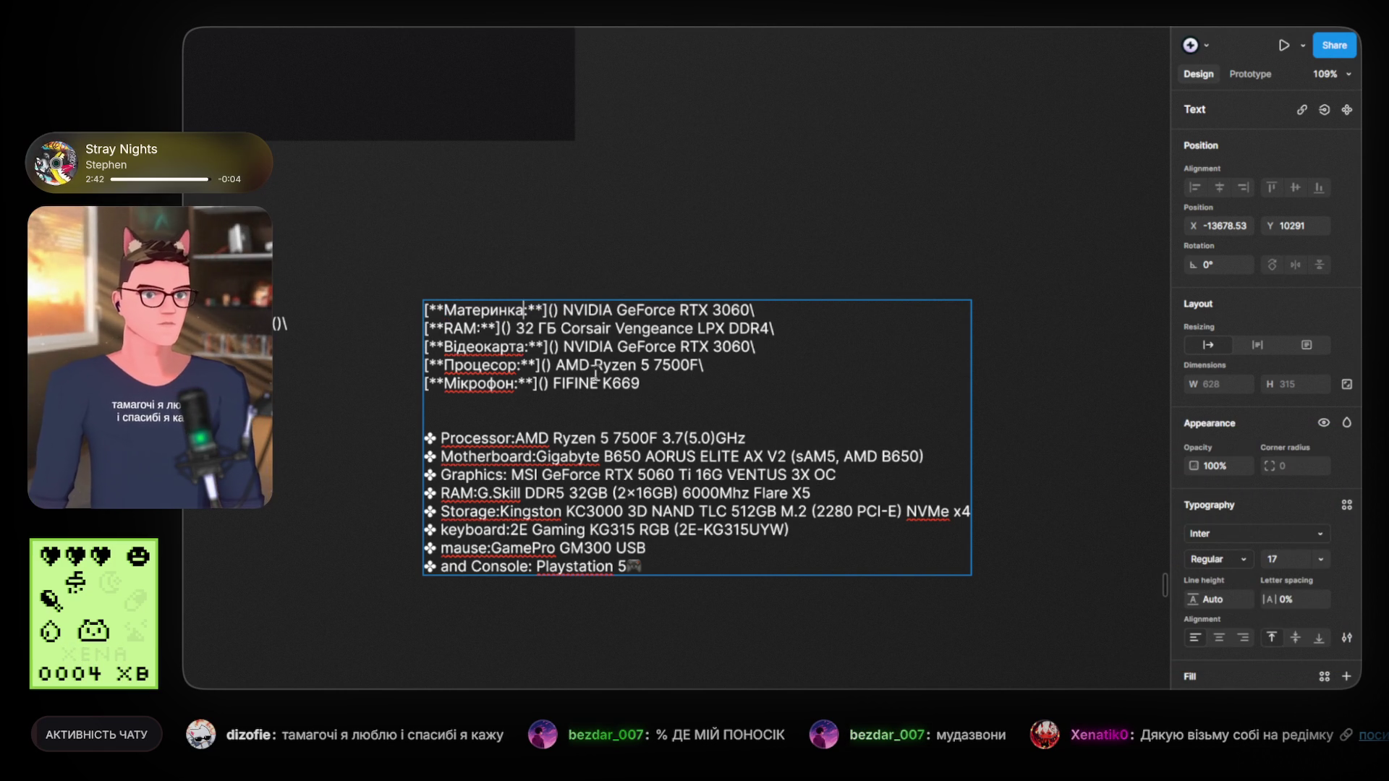